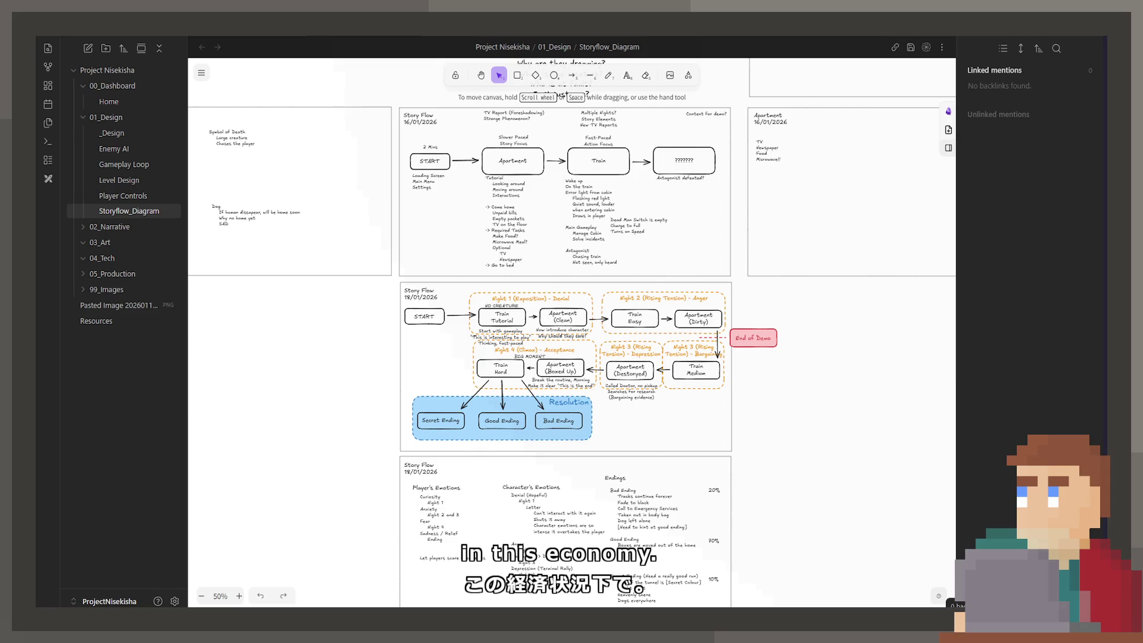
Scroll the canvas down past the Story Flow frames to the Scene 5 and Scene 6 cards
scroll(614, 296, "up", 2, "ctrl")
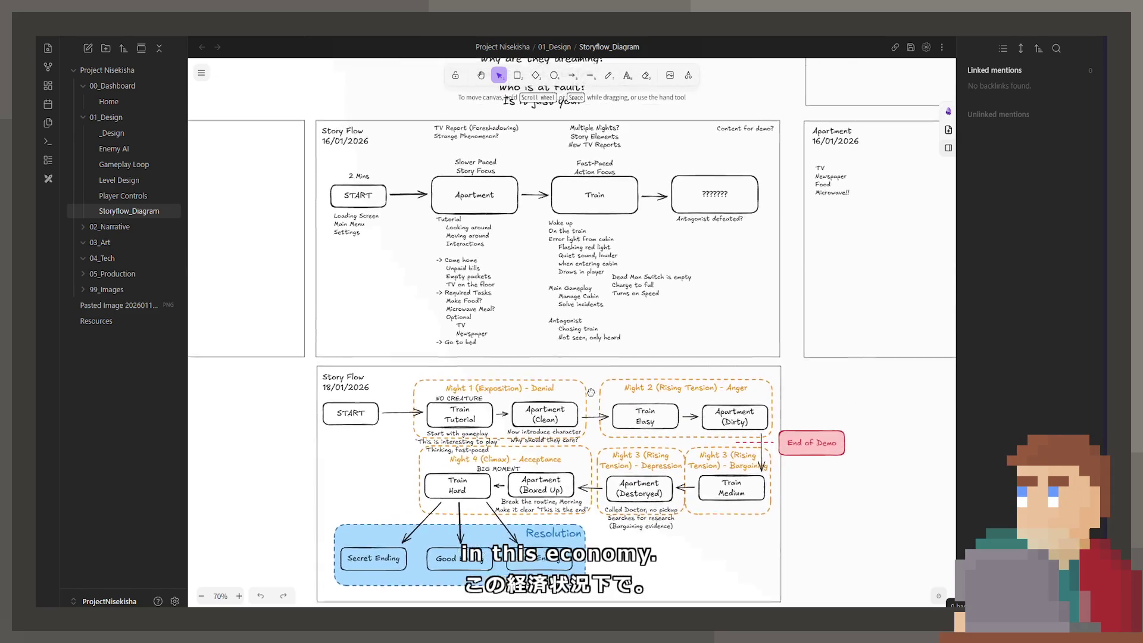
scroll(614, 296, "down", 5)
scroll(614, 296, "down", 10)
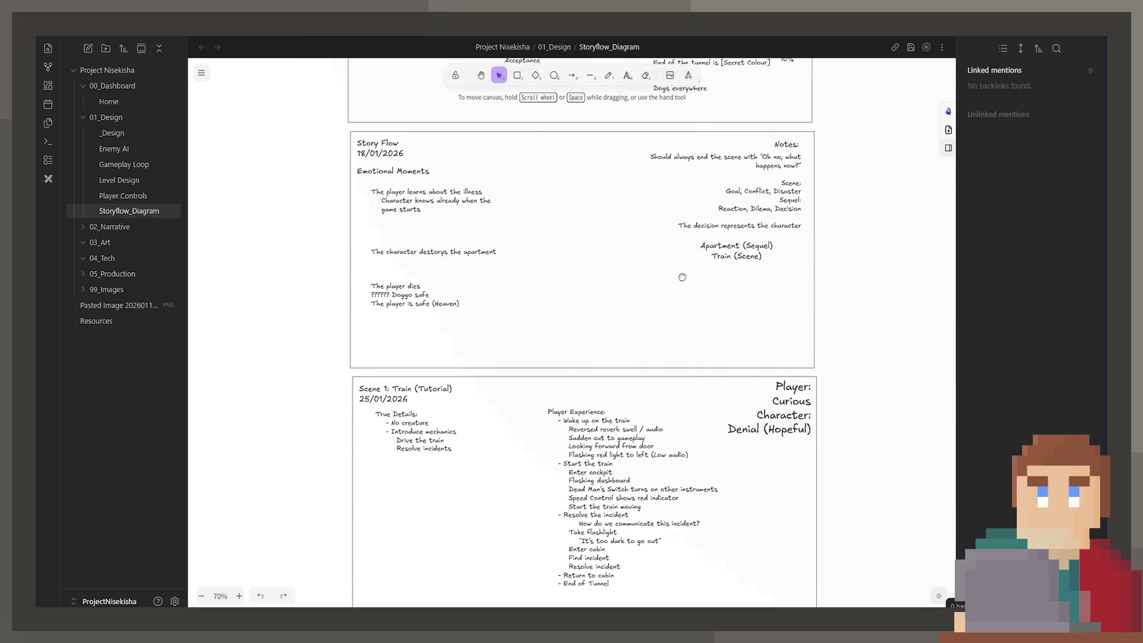
scroll(664, 319, "down", 10)
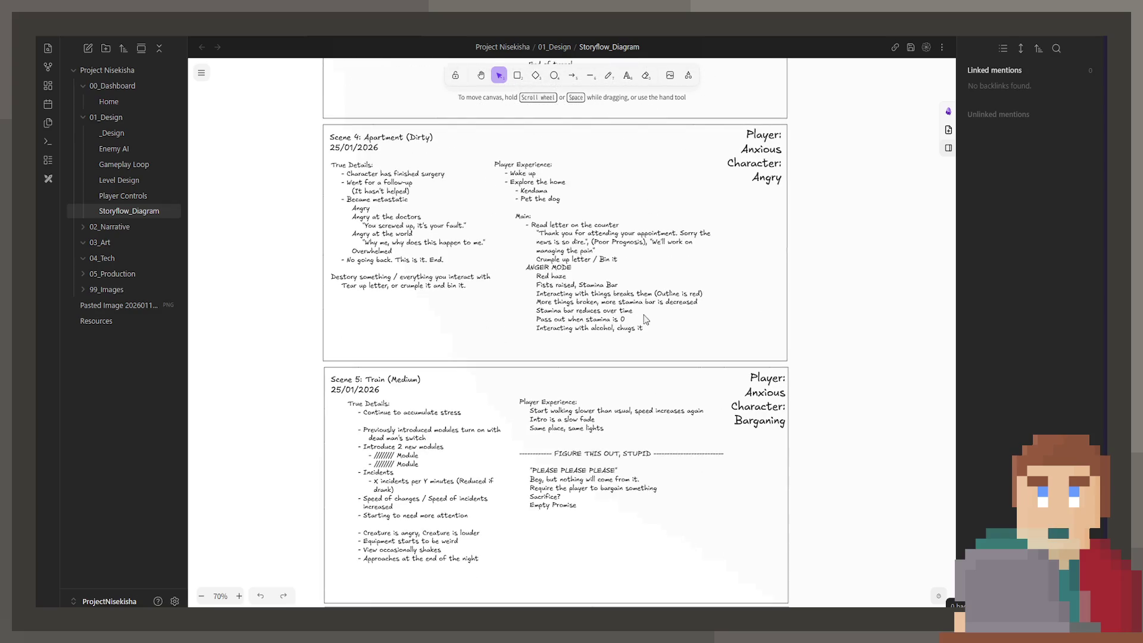
scroll(649, 375, "down", 2)
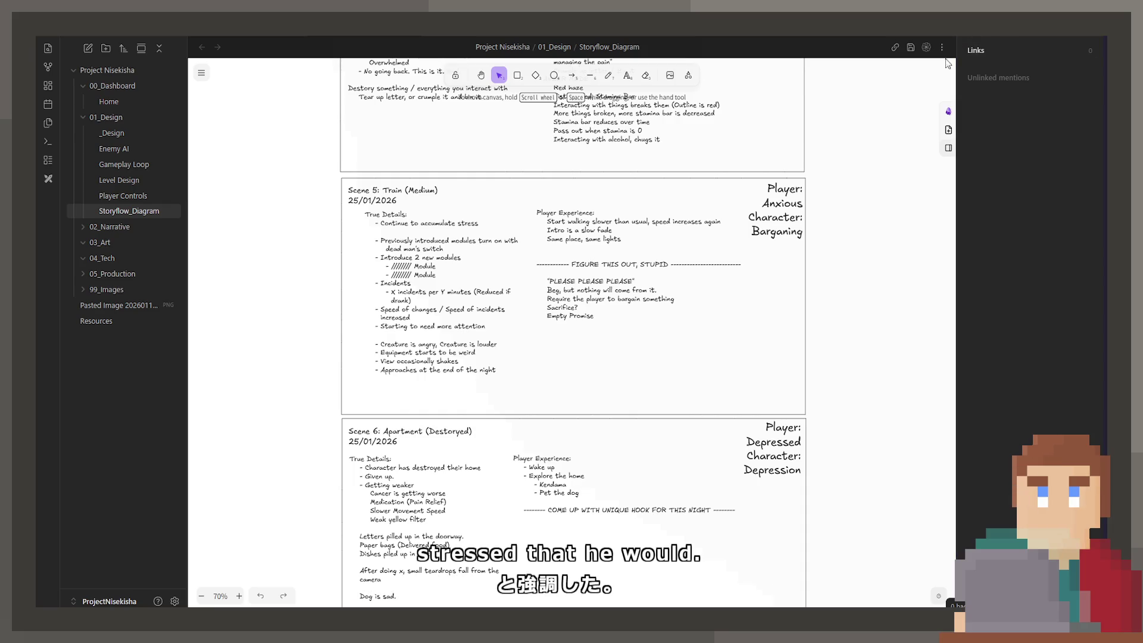
Narrow the Links sidebar to give the canvas more room around the Scene 5 card
left_click_drag(959, 38, 993, 38)
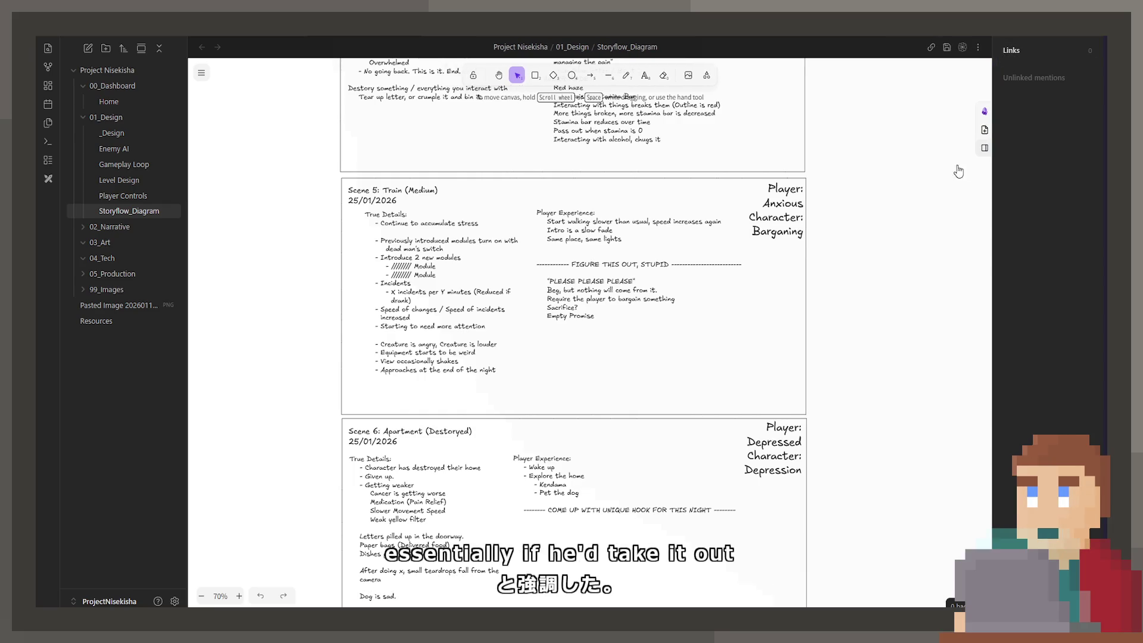
scroll(937, 220, "up", 1)
scroll(780, 298, "up", 1)
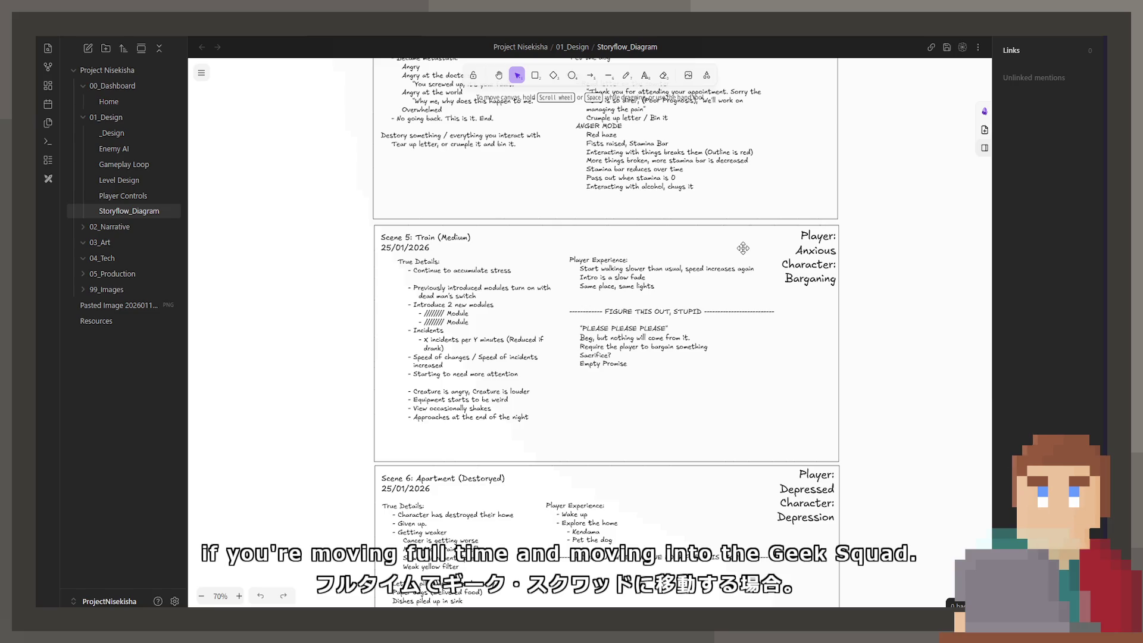
Scroll down the canvas toward the Scene 6 card
scroll(489, 403, "down", 5)
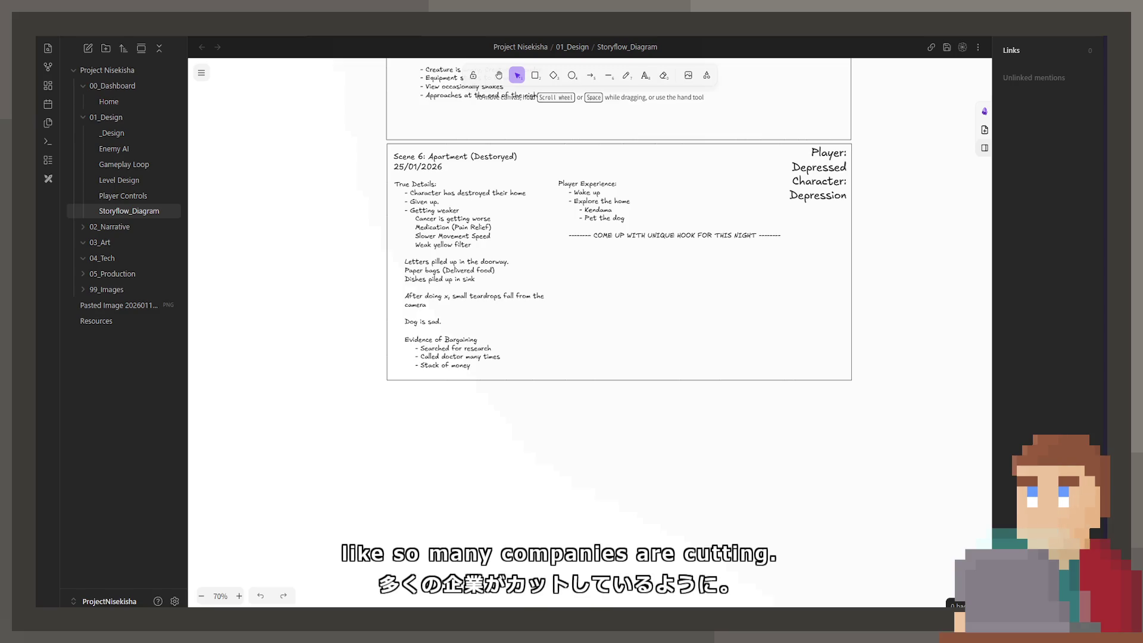
Scroll up to the Scene 2: Apartment (Clean) card, then back down toward Scene 4
scroll(613, 458, "up", 10)
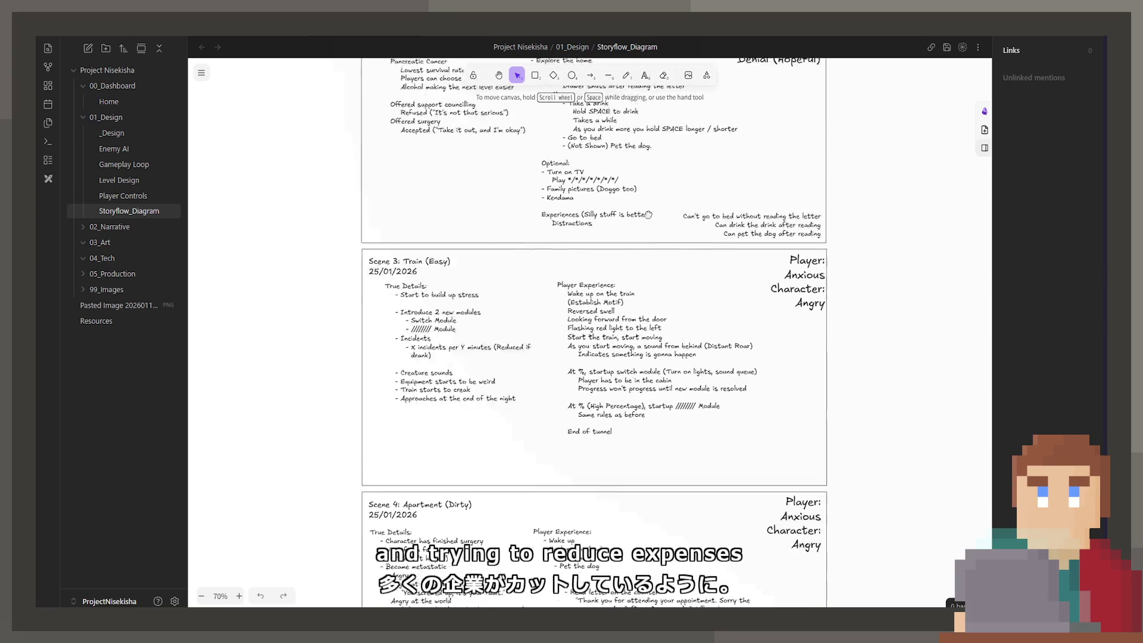
scroll(631, 372, "up", 5)
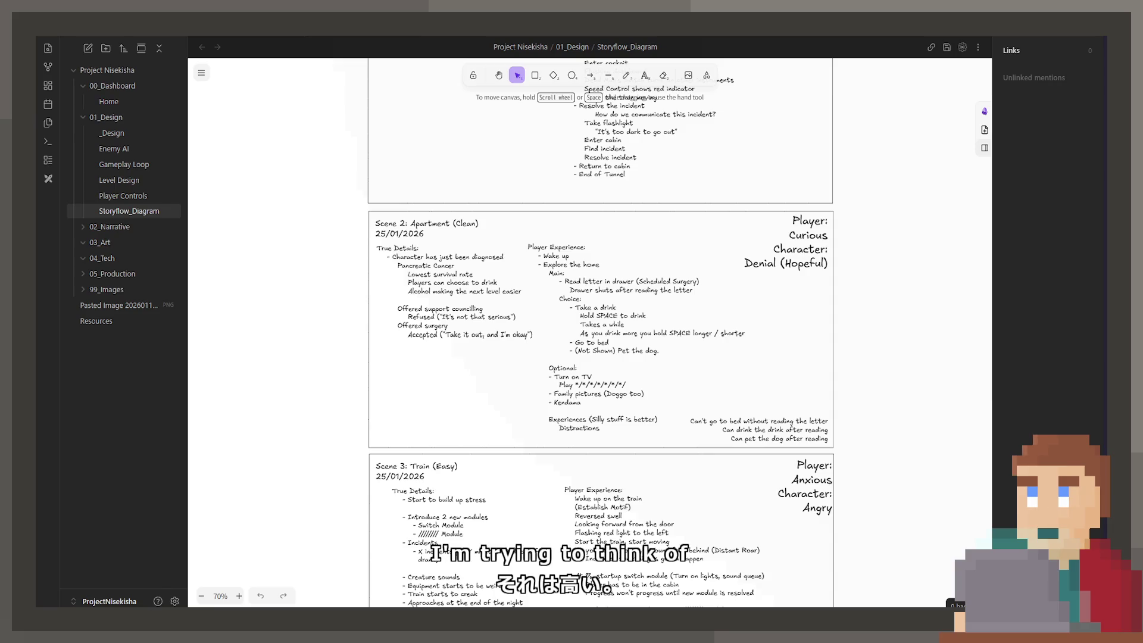
scroll(414, 175, "down", 5)
Scroll down the canvas toward the Scene 4 and Scene 5 cards
scroll(414, 175, "down", 10)
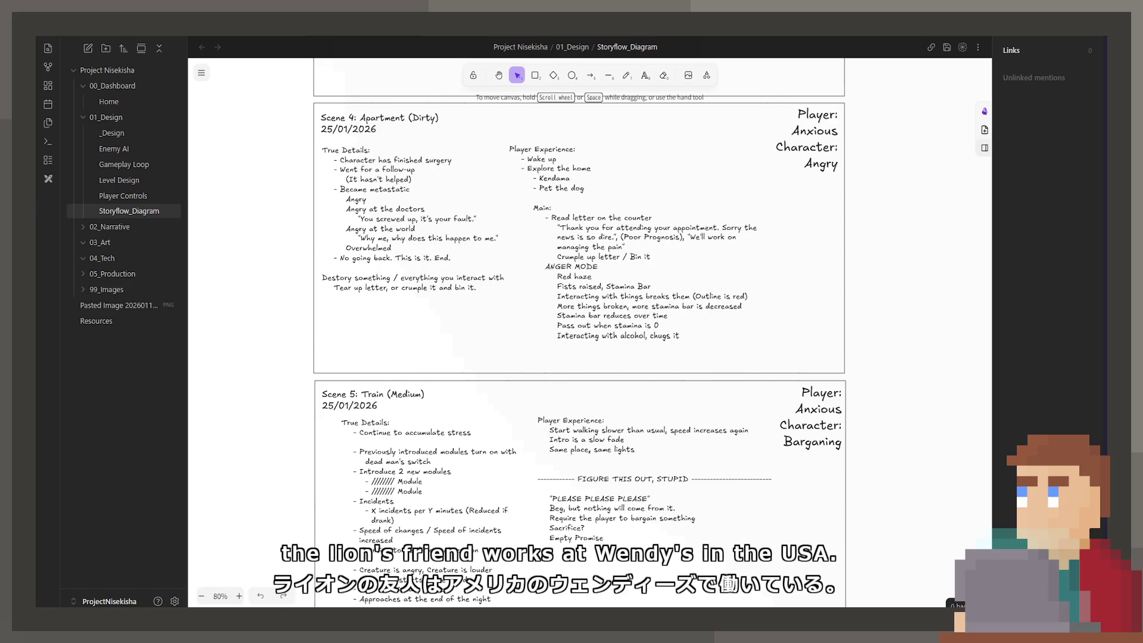
scroll(670, 325, "down", 2)
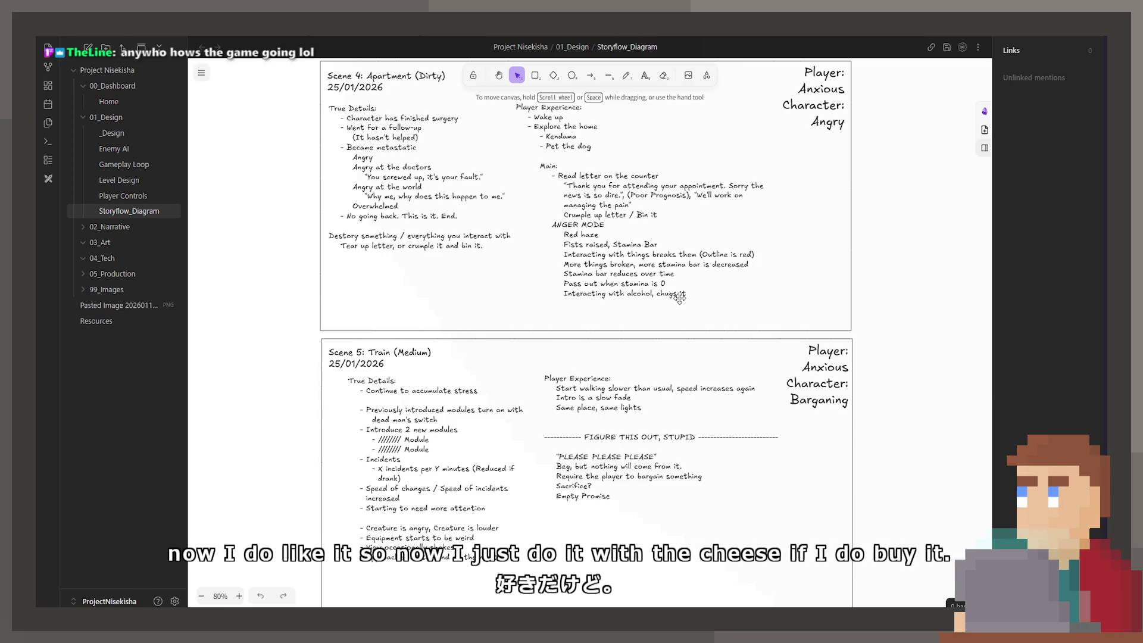
scroll(588, 337, "up", 6)
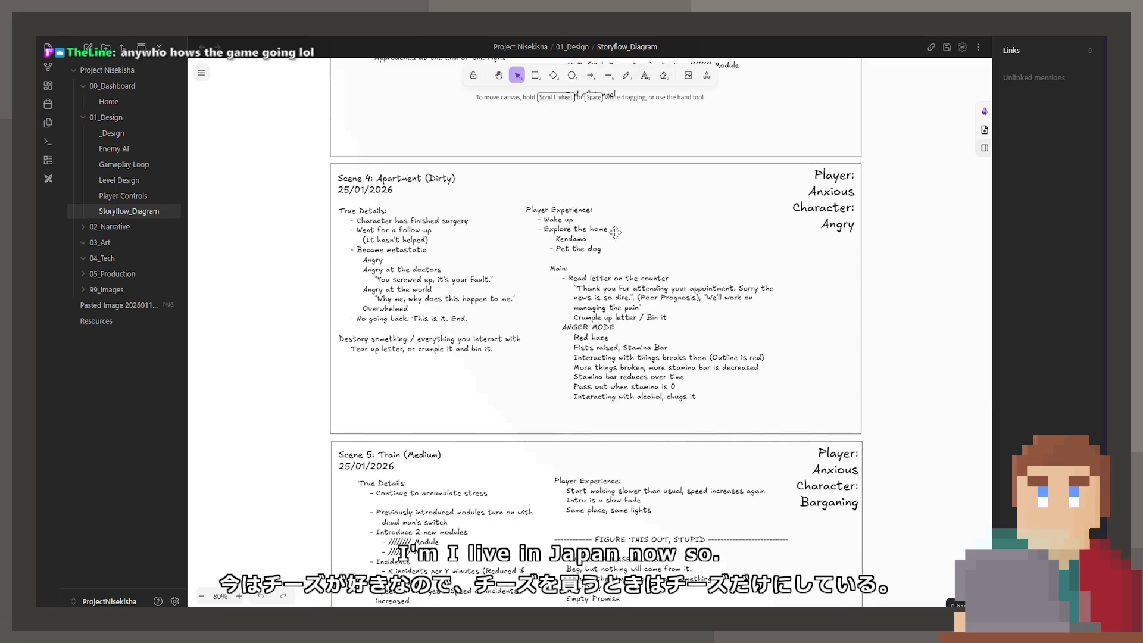
scroll(595, 327, "up", 3)
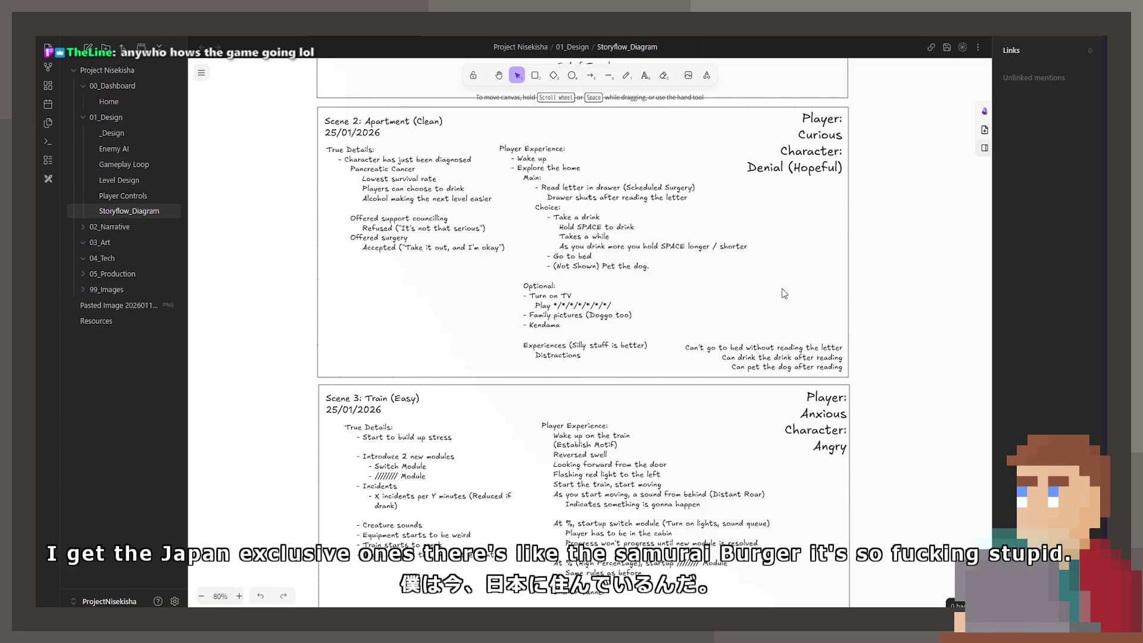
scroll(701, 326, "up", 3)
scroll(702, 326, "up", 3)
scroll(655, 387, "down", 5)
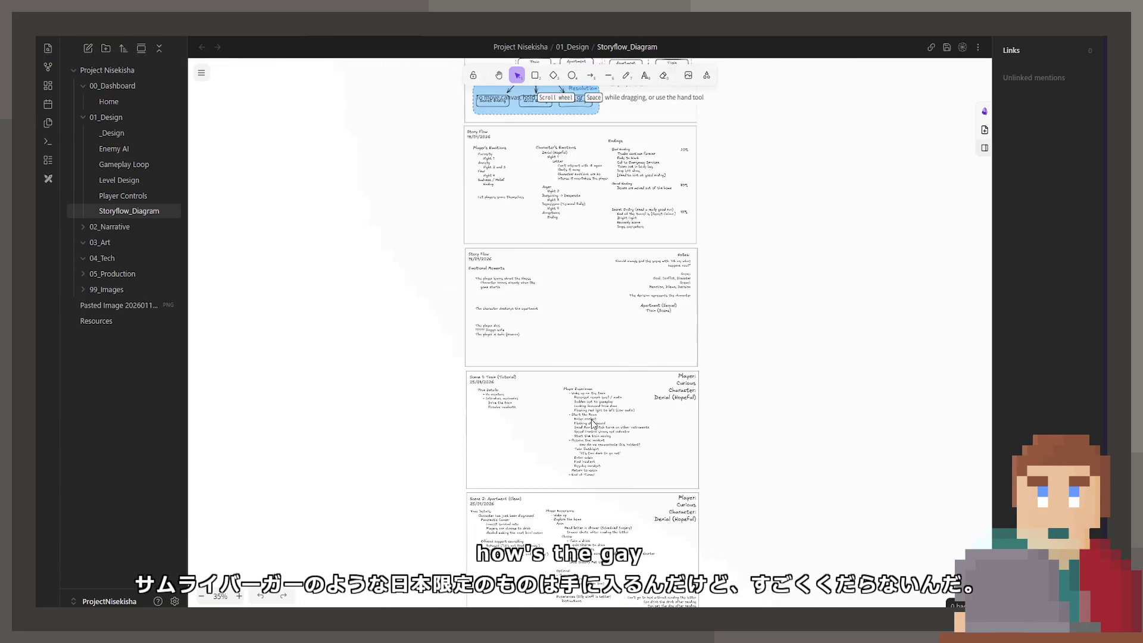
scroll(598, 461, "up", 3)
scroll(598, 461, "down", 5)
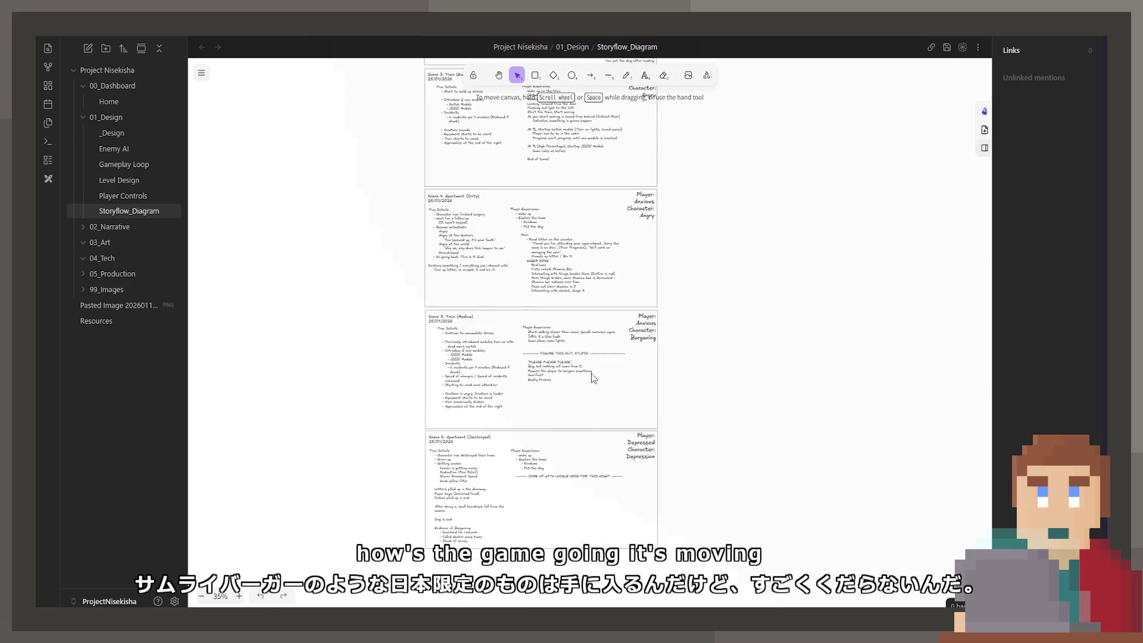
scroll(560, 256, "up", 8)
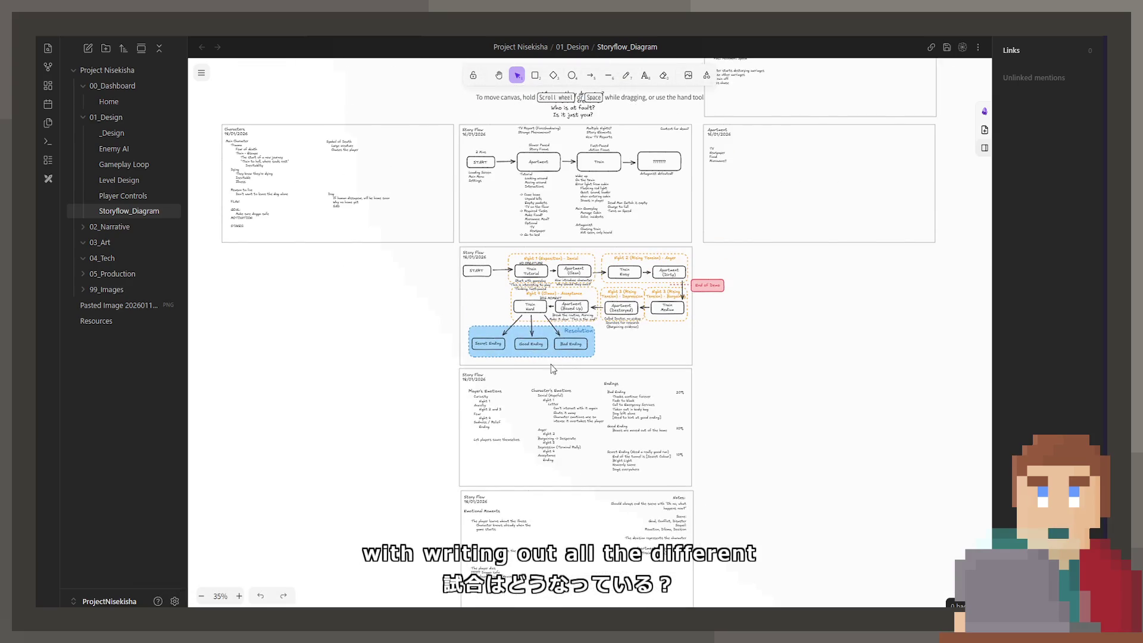
scroll(576, 350, "up", 5)
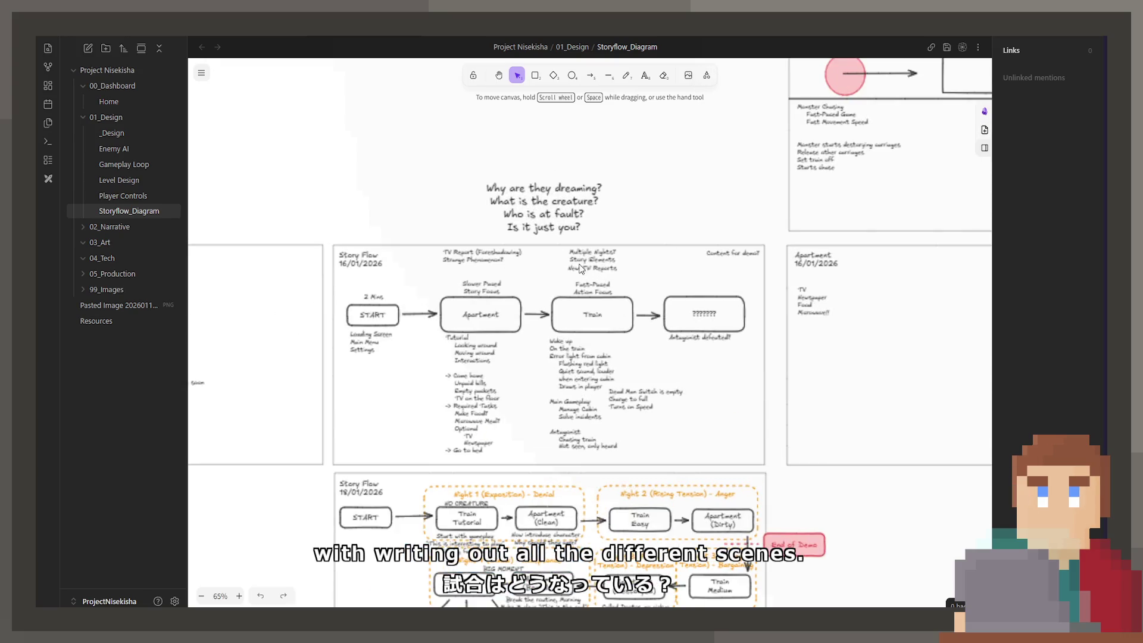
scroll(617, 289, "down", 10)
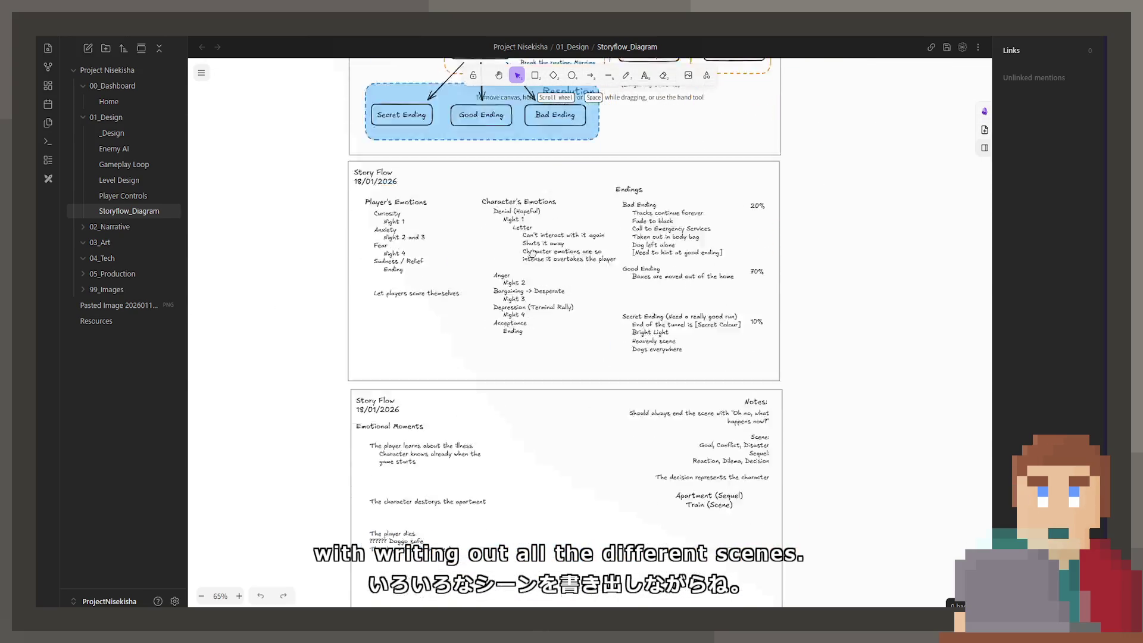
scroll(545, 381, "down", 7)
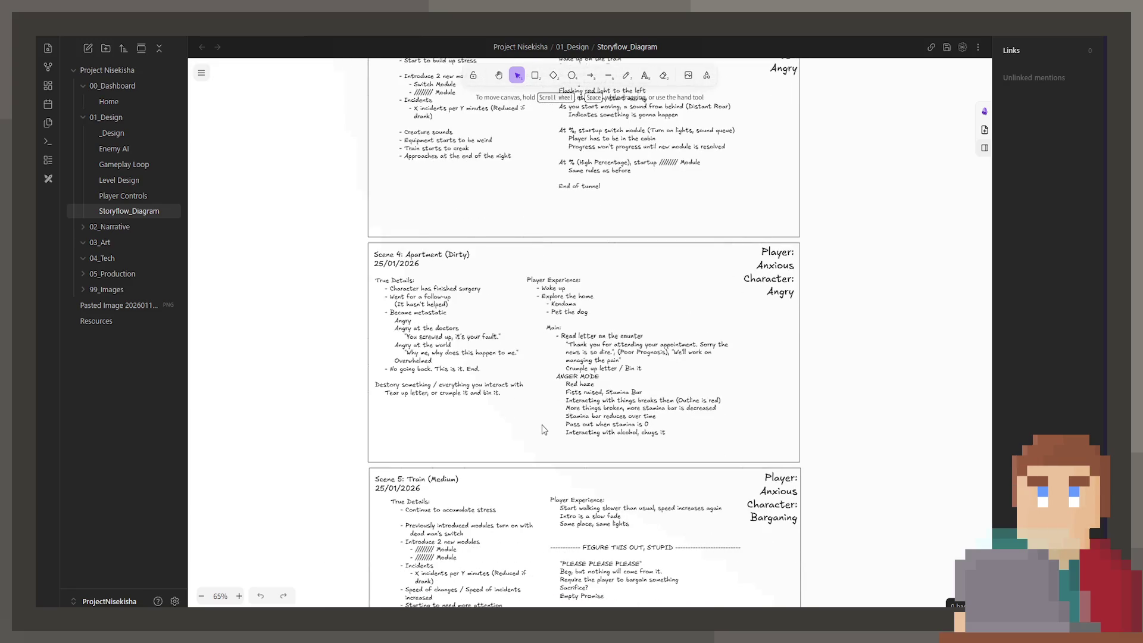
scroll(565, 405, "down", 3)
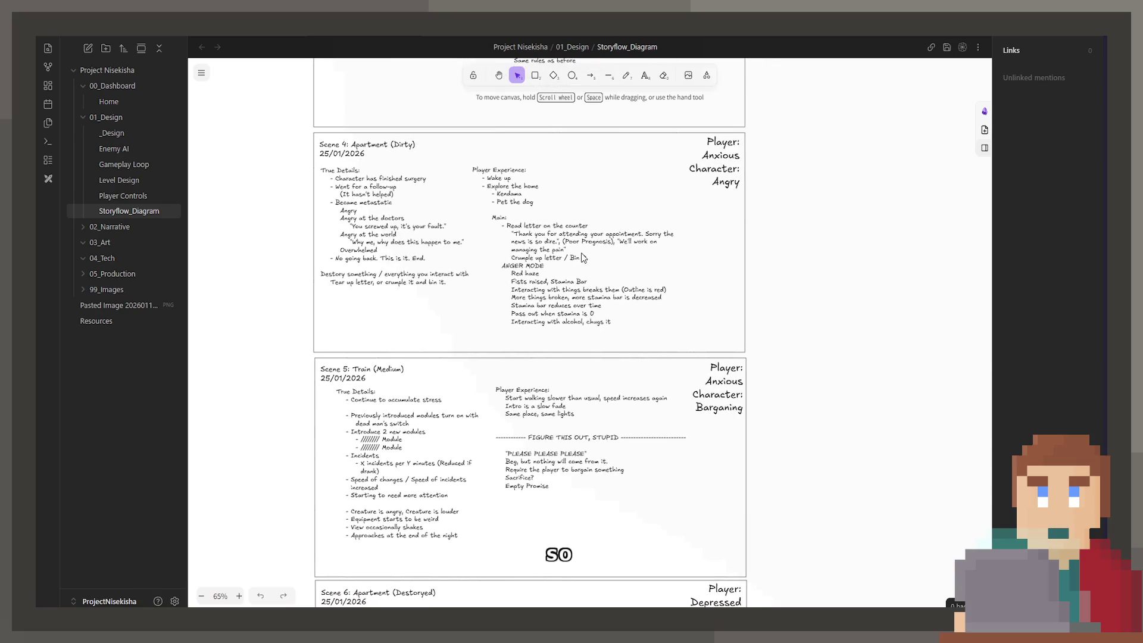
scroll(549, 366, "down", 3)
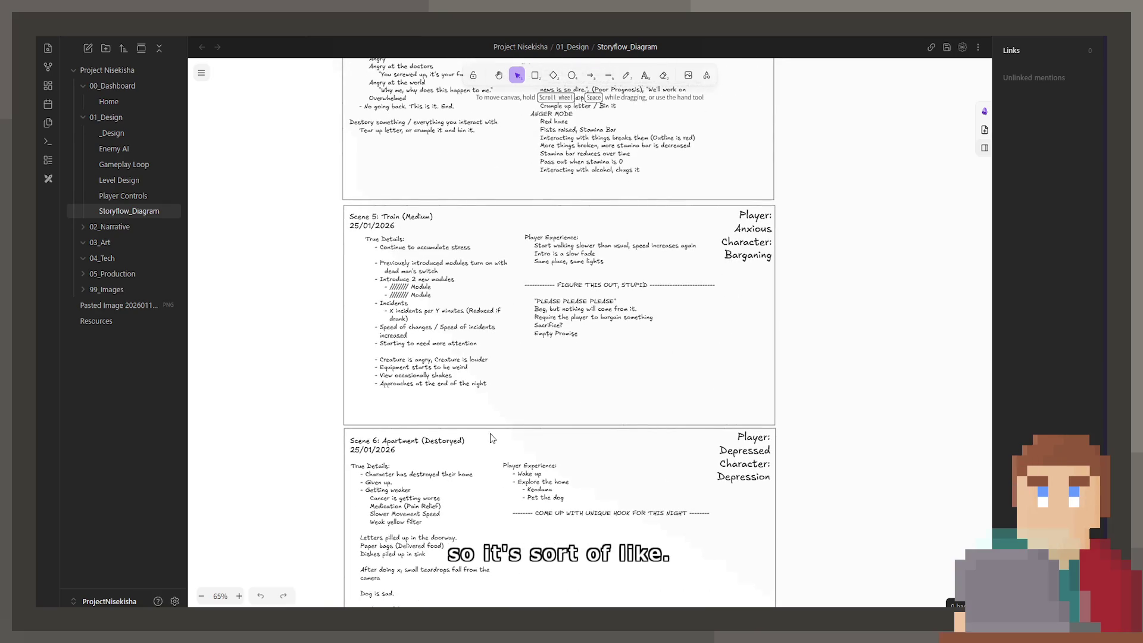
scroll(478, 442, "down", 2)
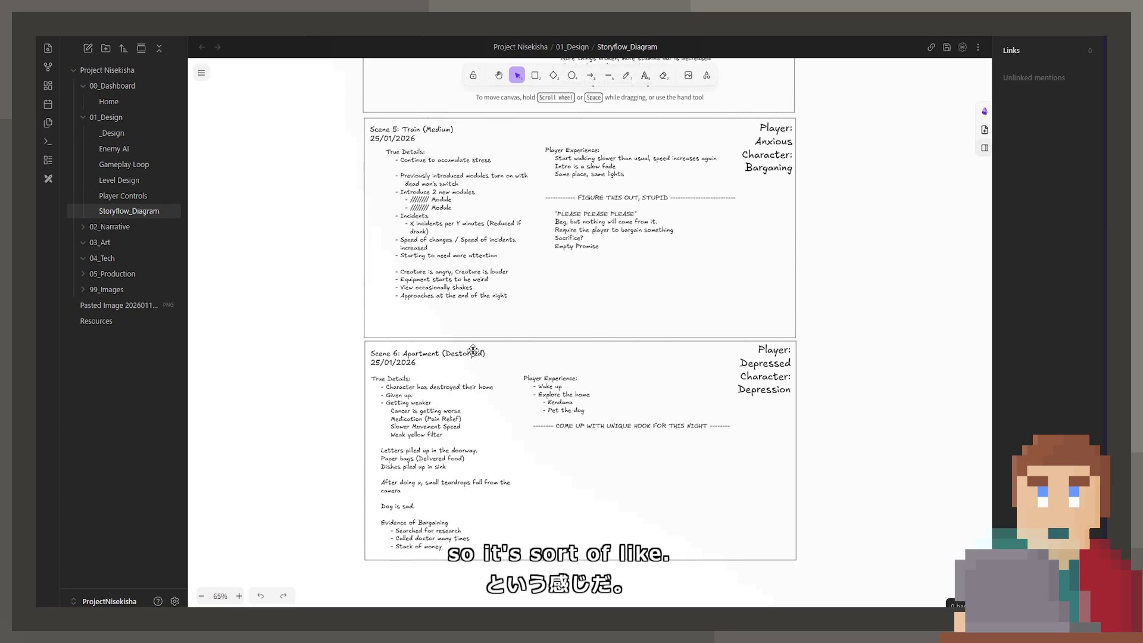
left_click(387, 148)
key("Escape")
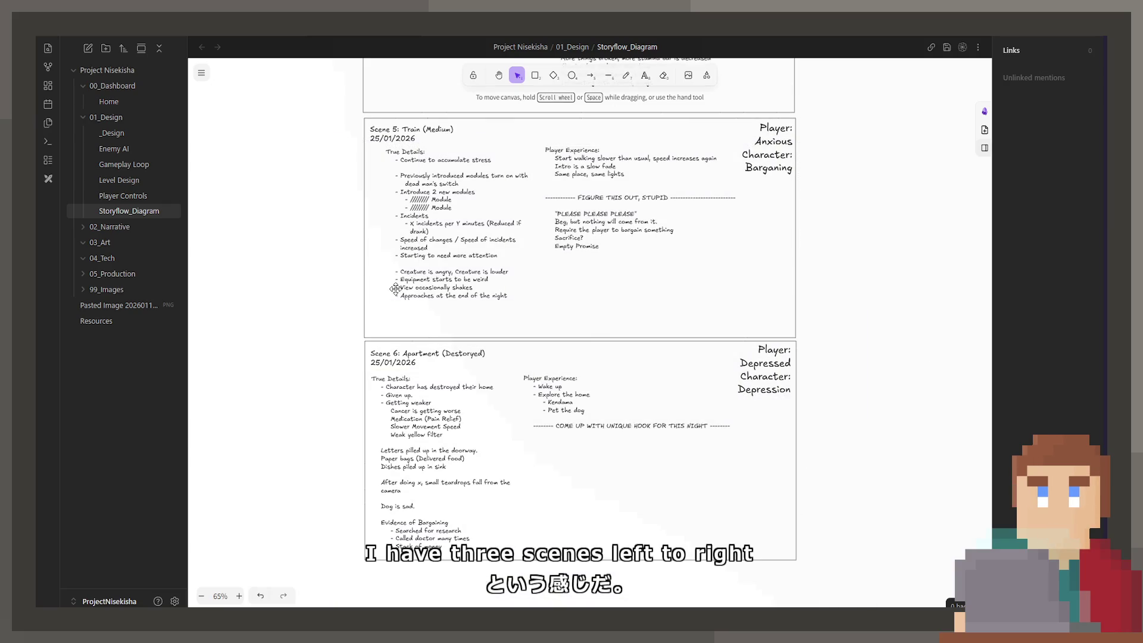
left_click(431, 354)
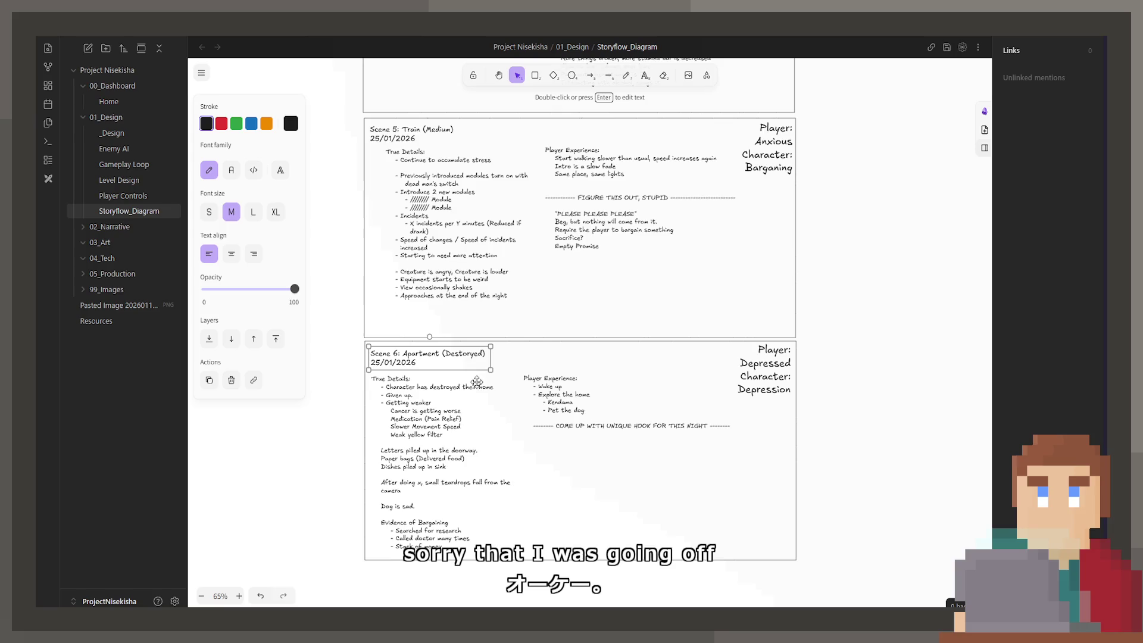
scroll(499, 367, "down", 1)
Copy the whole Scene 6 card and paste a duplicate below the original
left_click_drag(381, 275, 762, 498)
scroll(649, 279, "down", 2)
key("ctrl+c")
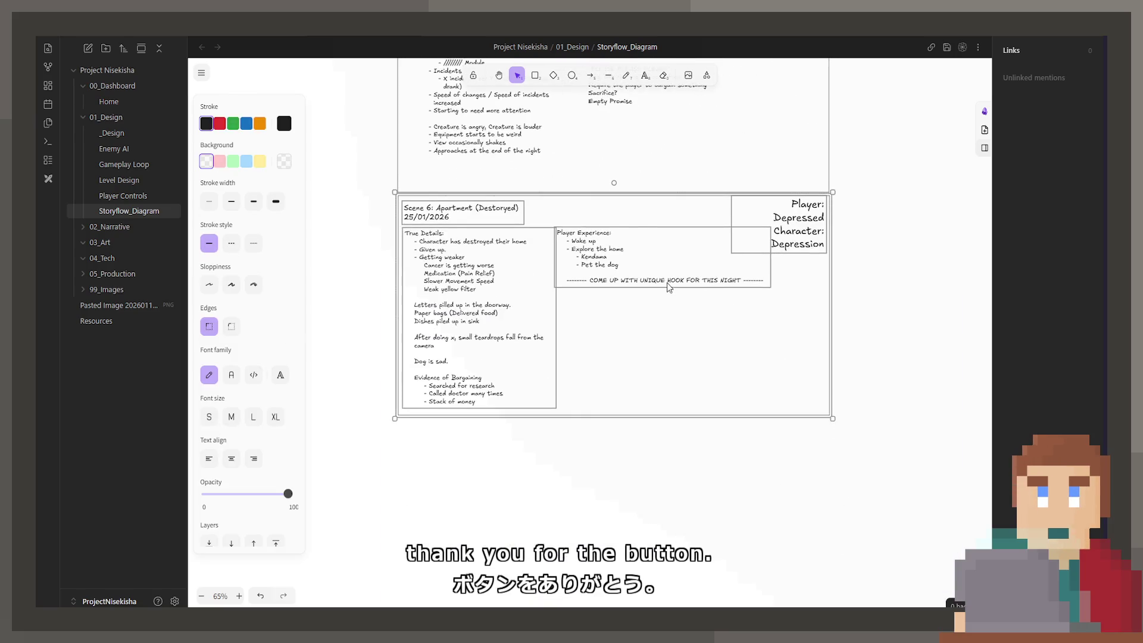
key("ctrl+v")
left_click_drag(648, 225, 611, 475)
Nudge the Scene 6 copy directly under the original and zoom the view to 80%
scroll(495, 322, "up", 3)
scroll(495, 322, "down", 2)
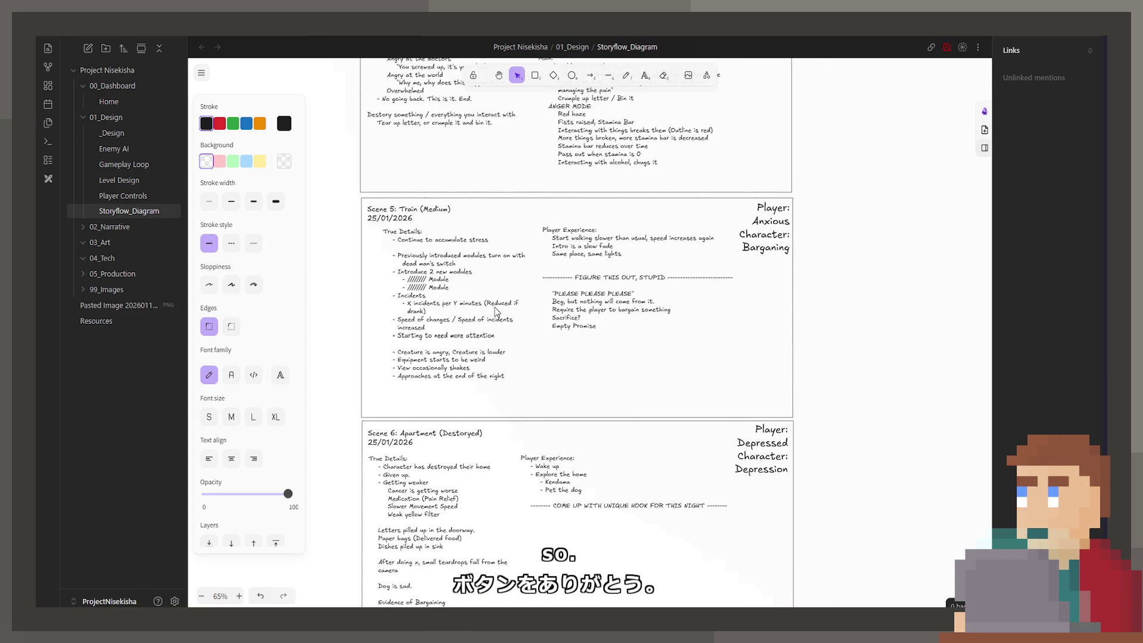
scroll(495, 321, "up", 1)
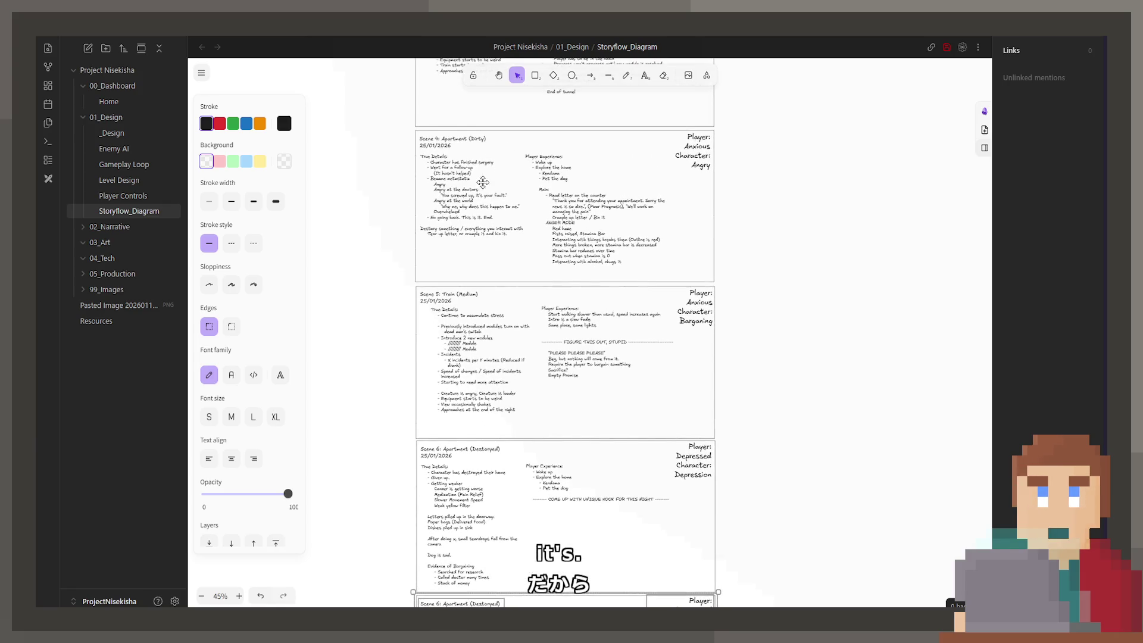
scroll(496, 297, "up", 10)
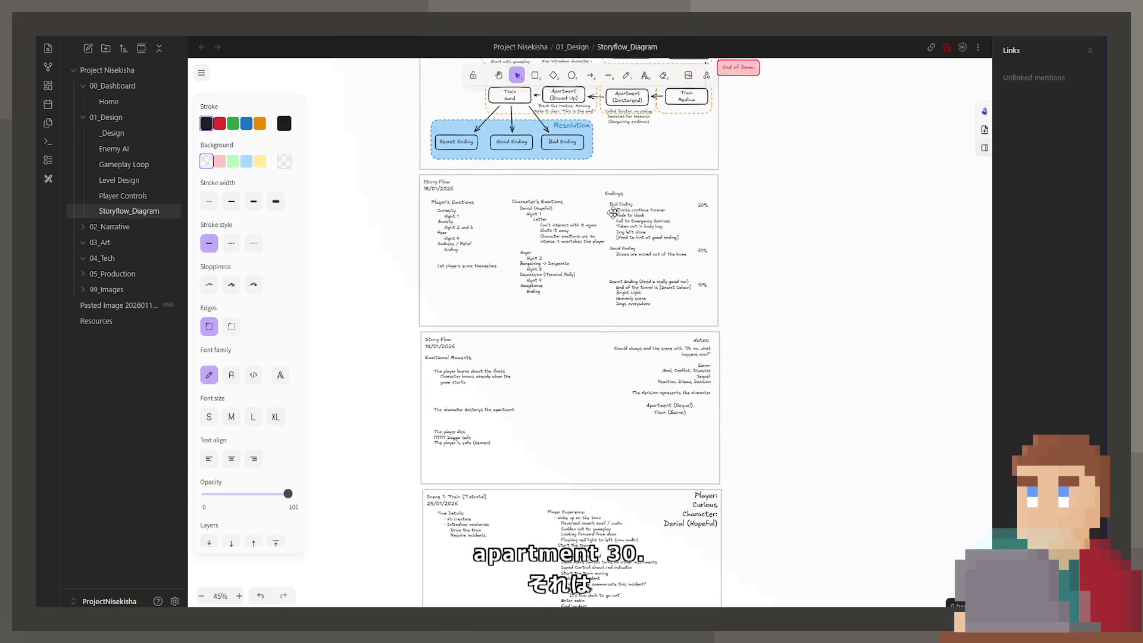
scroll(610, 294, "up", 3, "ctrl")
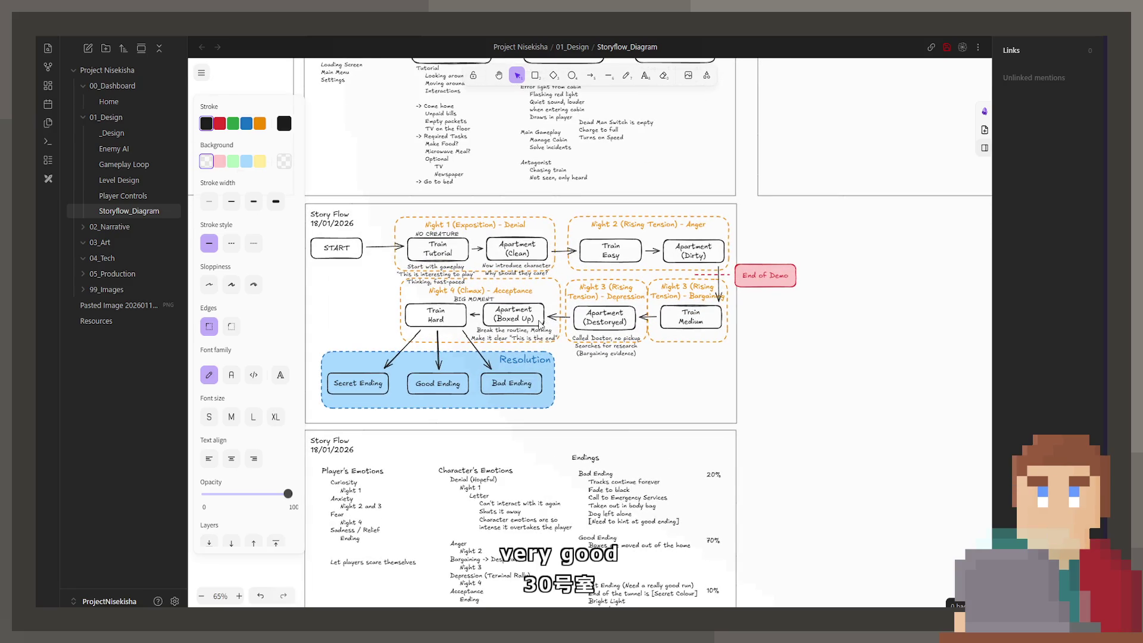
scroll(559, 463, "down", 5)
scroll(572, 340, "down", 3, "ctrl")
scroll(585, 242, "down", 5)
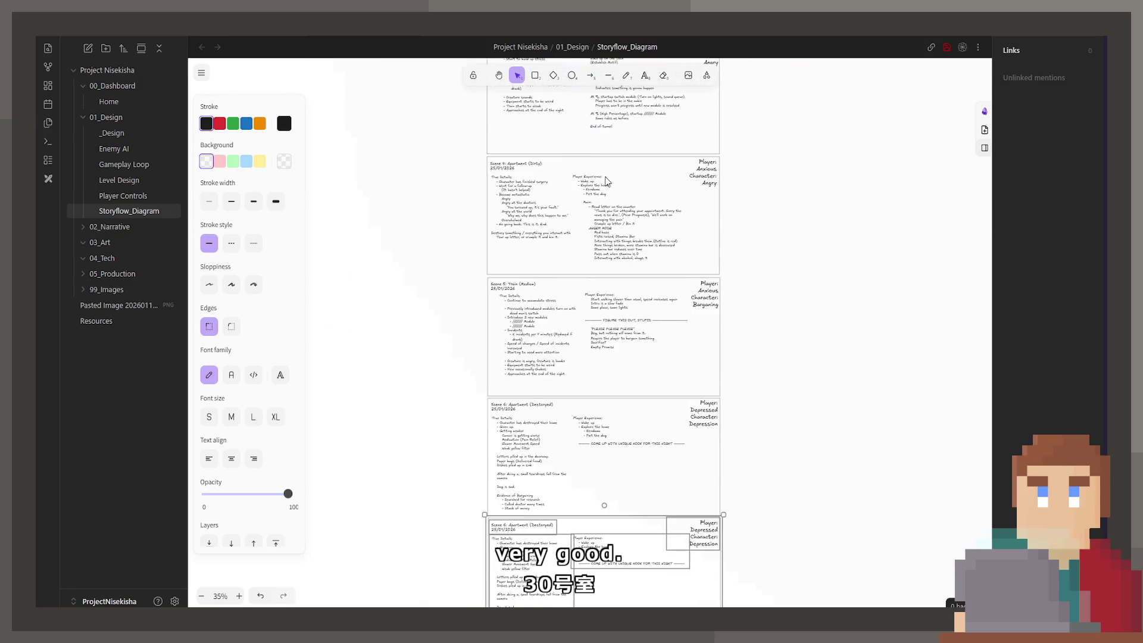
scroll(612, 203, "up", 2, "ctrl")
scroll(611, 204, "down", 1)
mouse_move(570, 486)
left_mouse_down()
mouse_move(602, 264)
mouse_move(578, 286)
mouse_move(513, 420)
left_mouse_up()
scroll(577, 285, "down", 5)
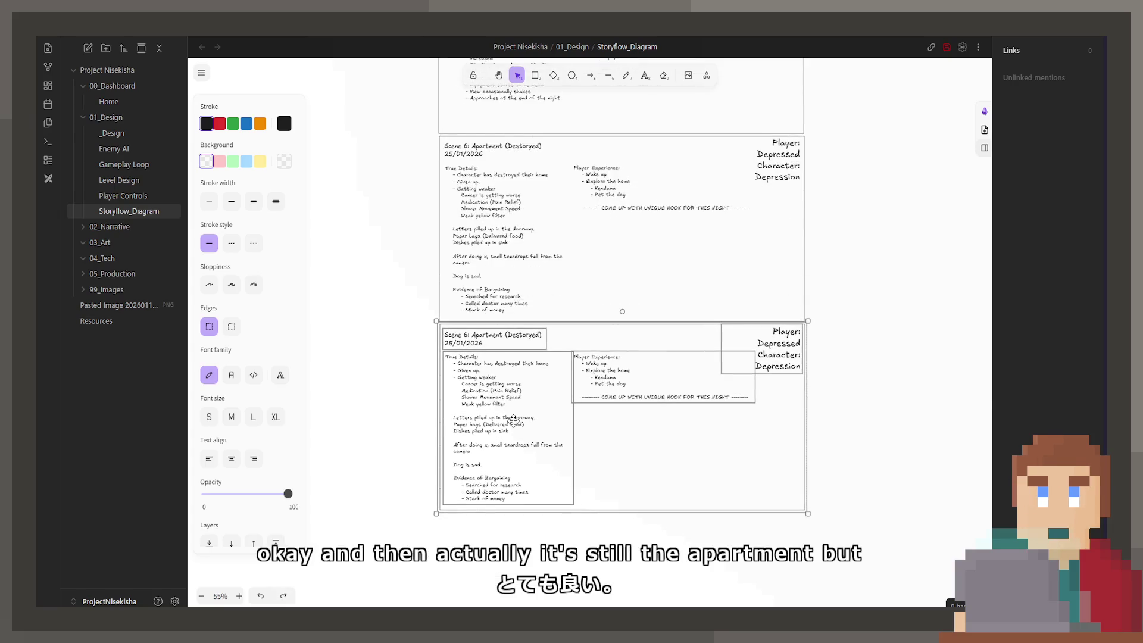
scroll(496, 395, "up", 1, "ctrl")
scroll(496, 395, "up", 3, "ctrl")
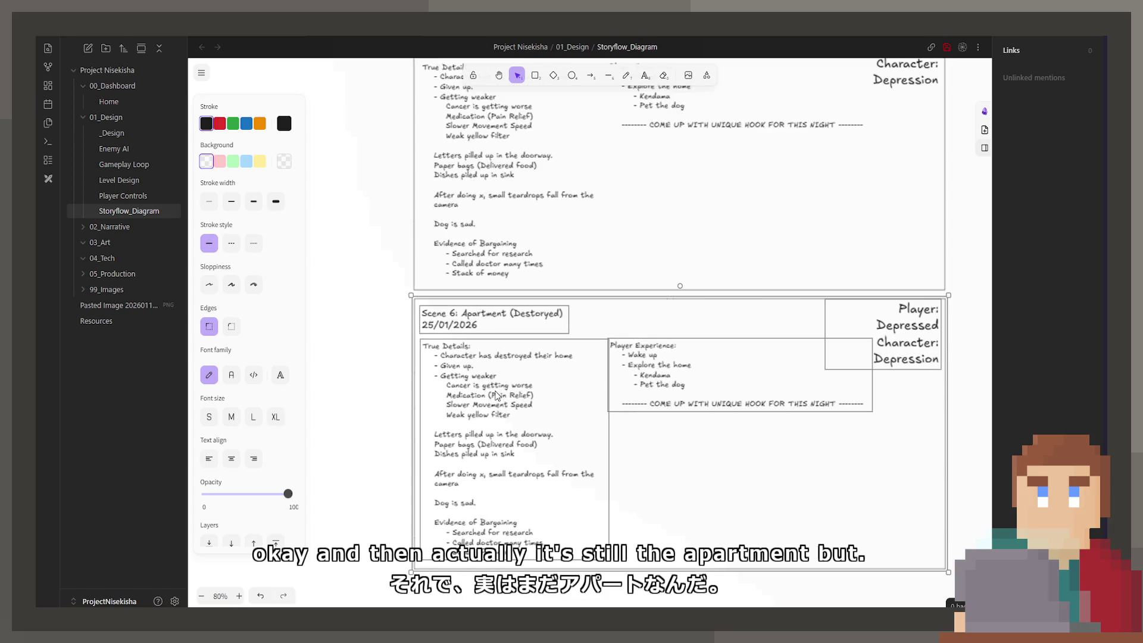
Retitle the copy 'Scene 7: Apartment (Boxed)' and change its date to 01/02/2026
double_click(497, 317)
double_click(473, 314)
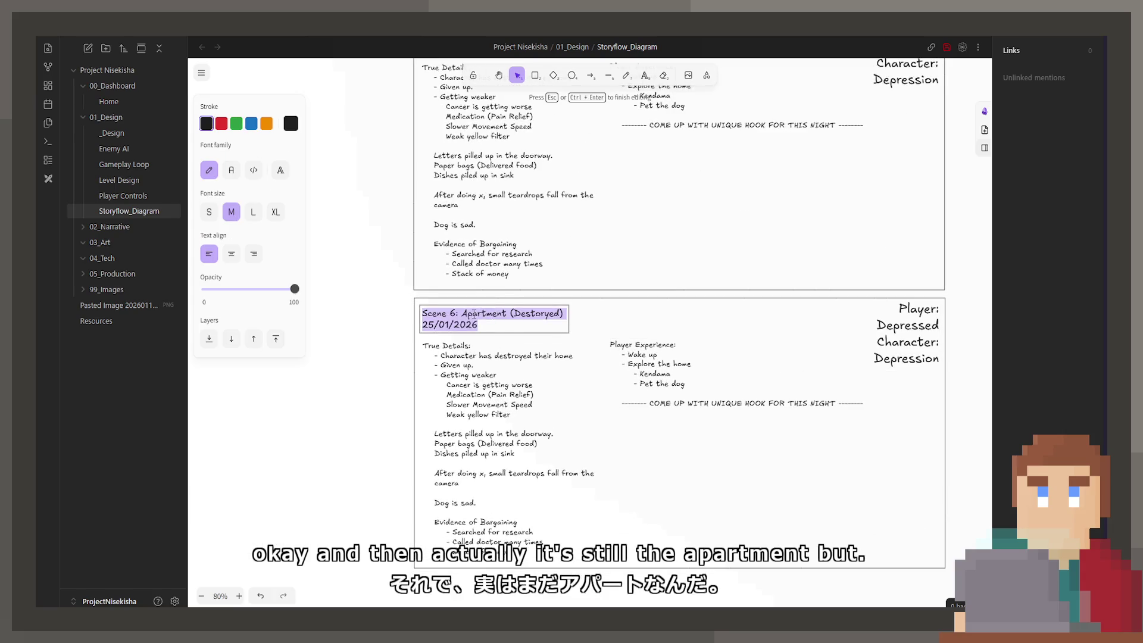
left_click(452, 313)
key("BackSpace")
type("7")
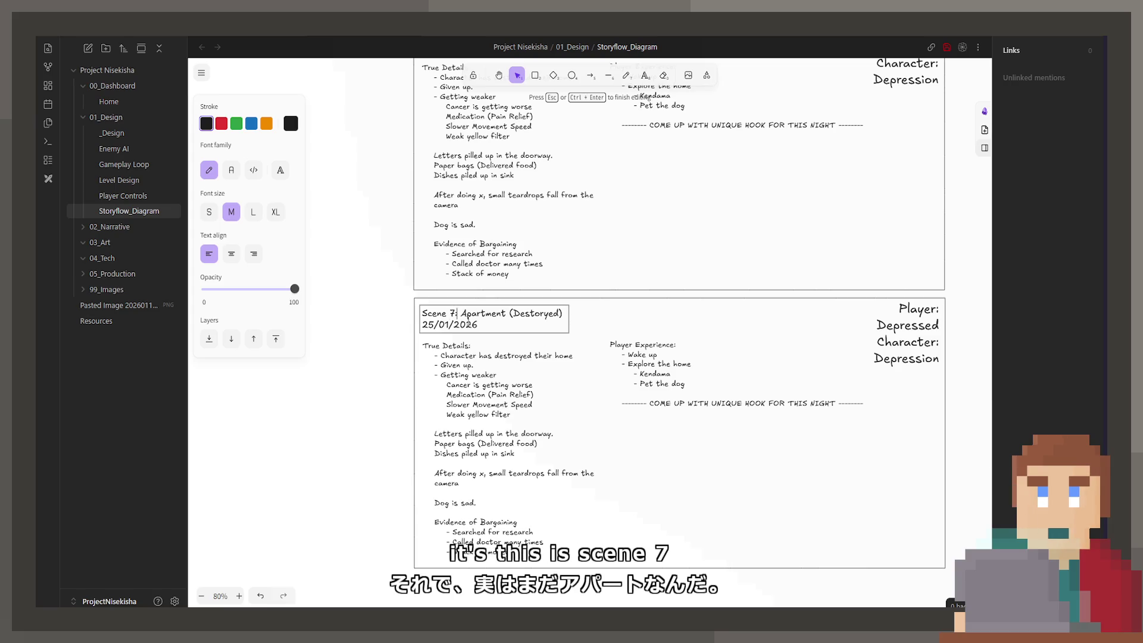
key("End")
key("BackSpace")
key("BackSpace")
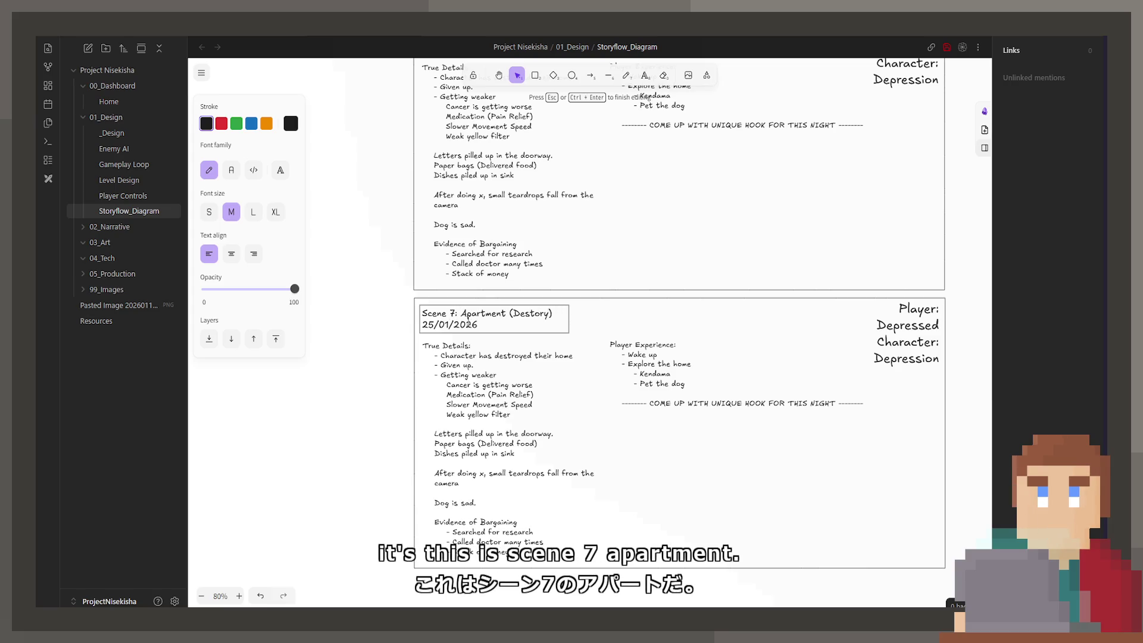
left_click(471, 324)
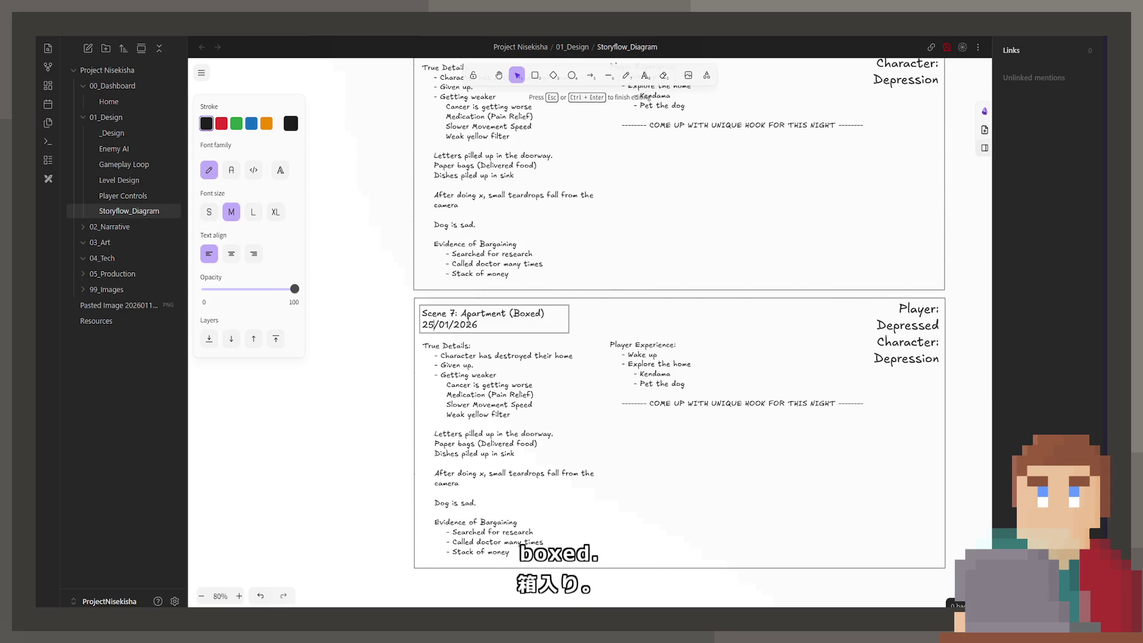
type("01")
key("Delete")
type("2")
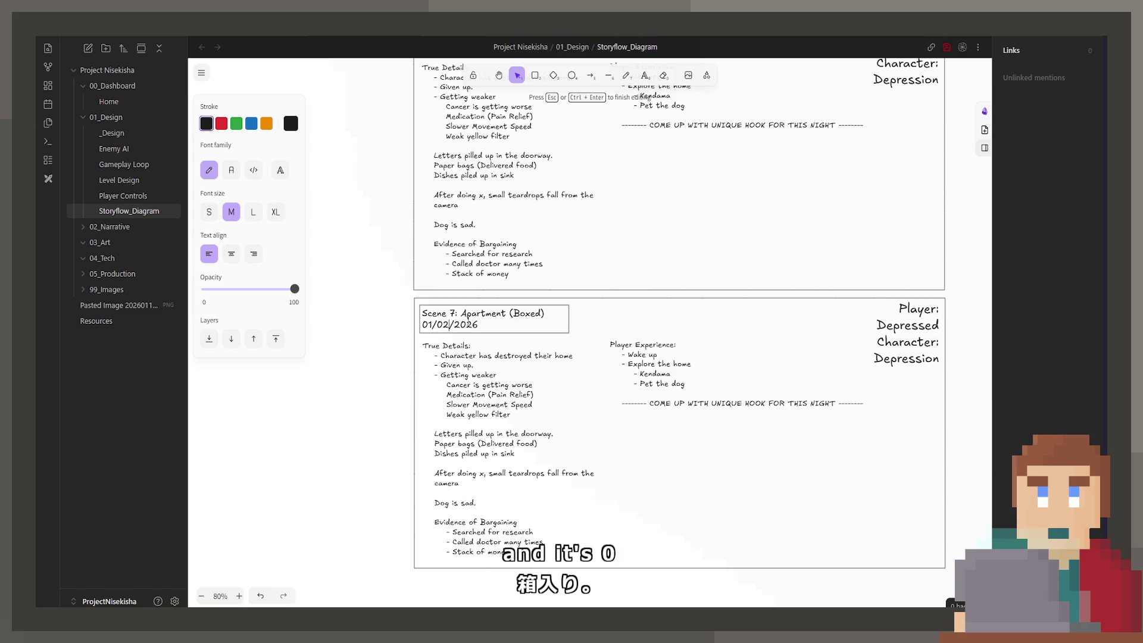
left_click(694, 425)
Open the copy's True Details notes and select all their old entries for replacement
left_click(851, 397)
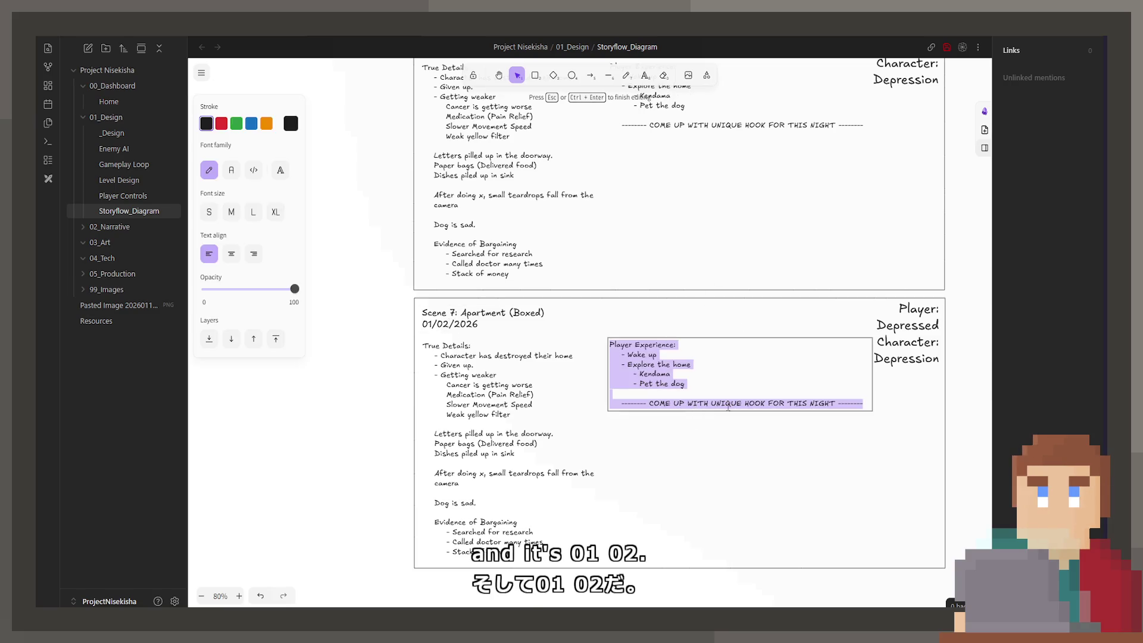
double_click(851, 397)
double_click(525, 383)
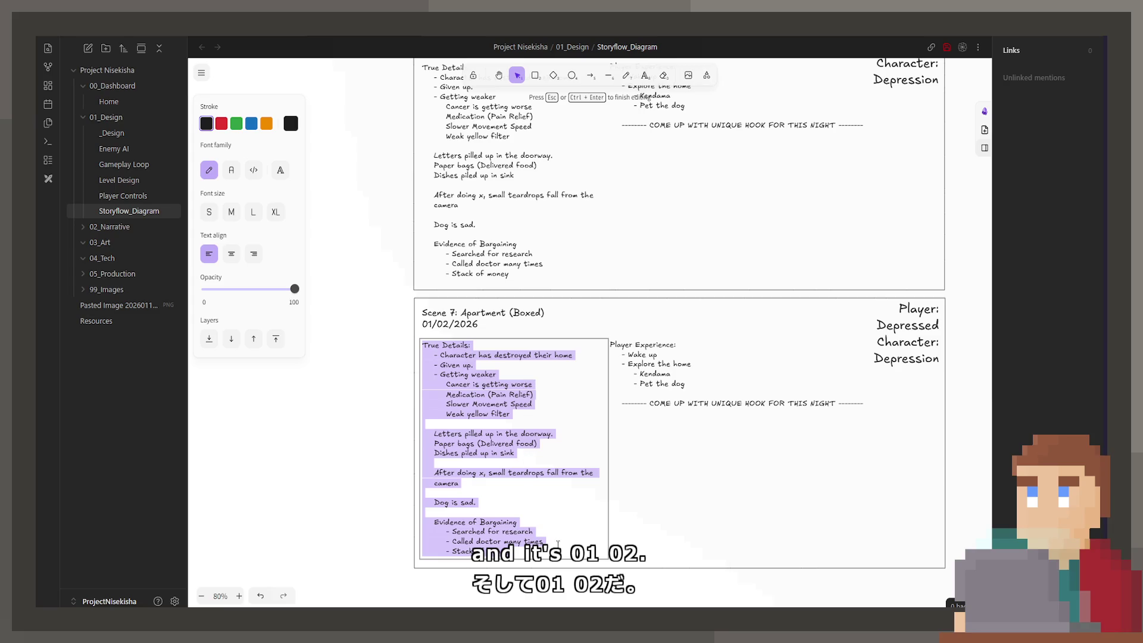
left_click(543, 541)
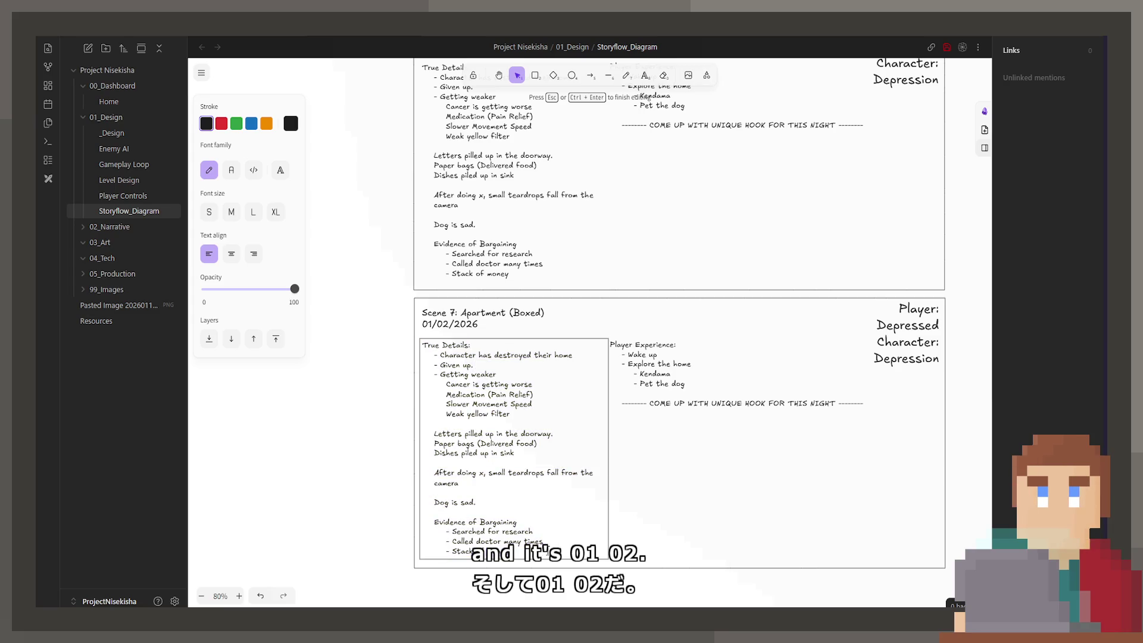
left_click(548, 551)
mouse_move(548, 550)
left_mouse_down()
mouse_move(435, 424)
mouse_move(440, 355)
left_mouse_up()
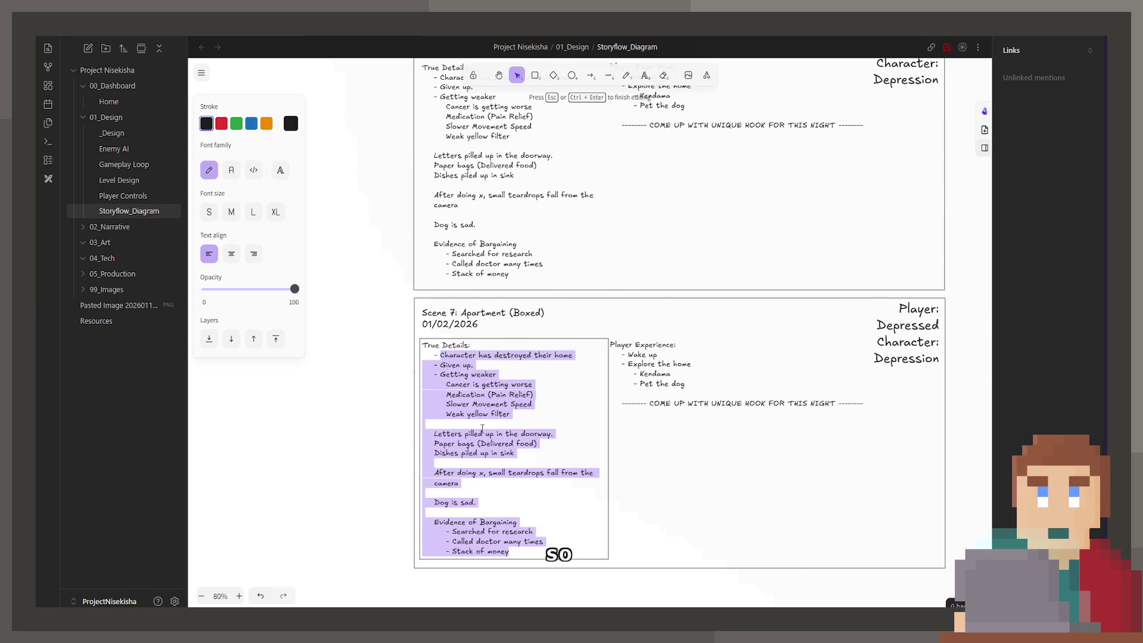
Type 'Fate has been decided' and 'Already Dead / Moving Somewhere Else' as Scene 7's True Details
type("C")
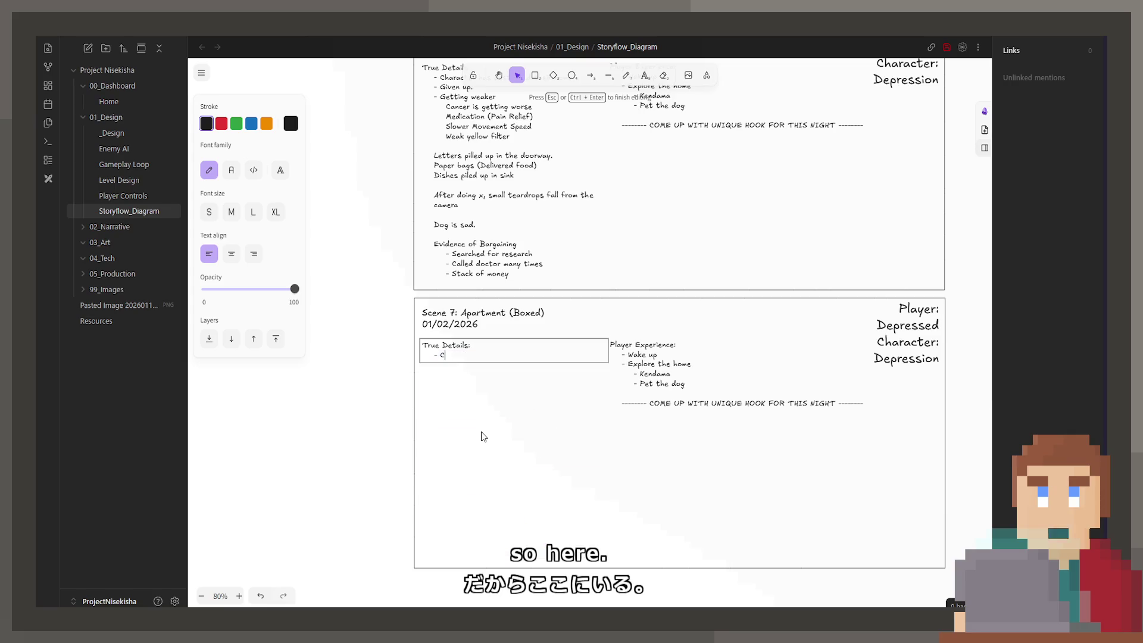
type("Fate has bee")
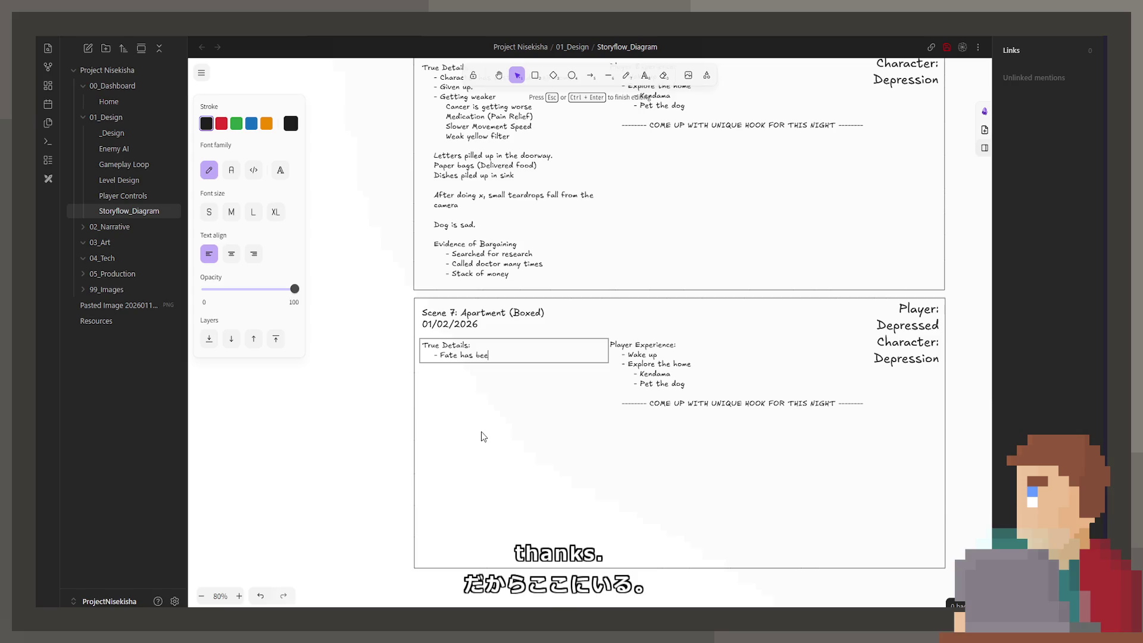
type("n decidede")
key("Return")
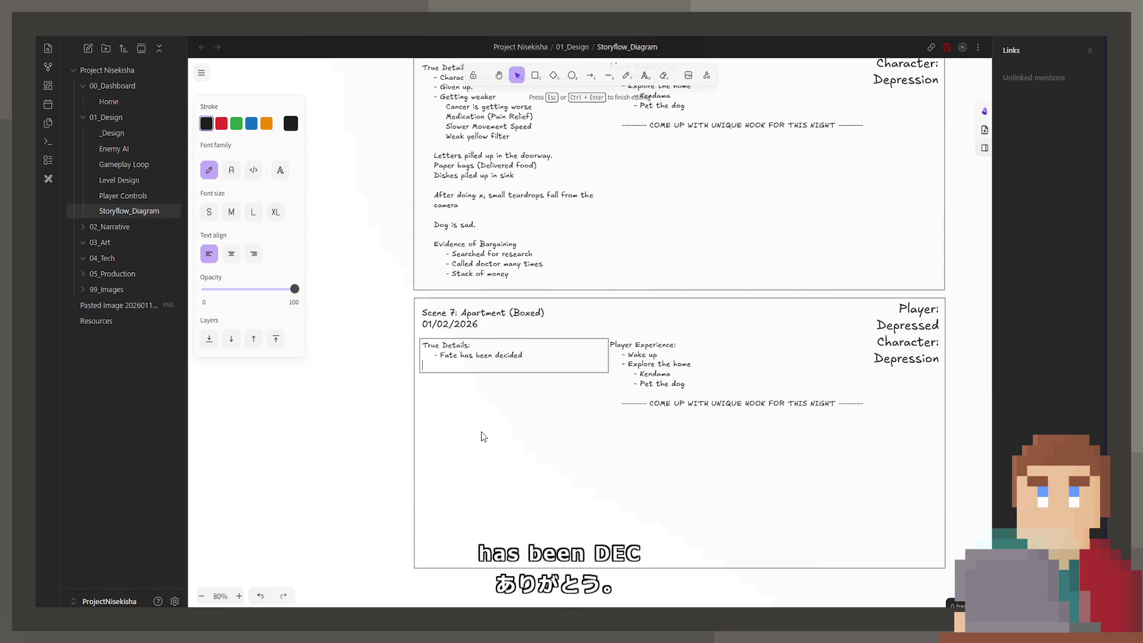
type("Either")
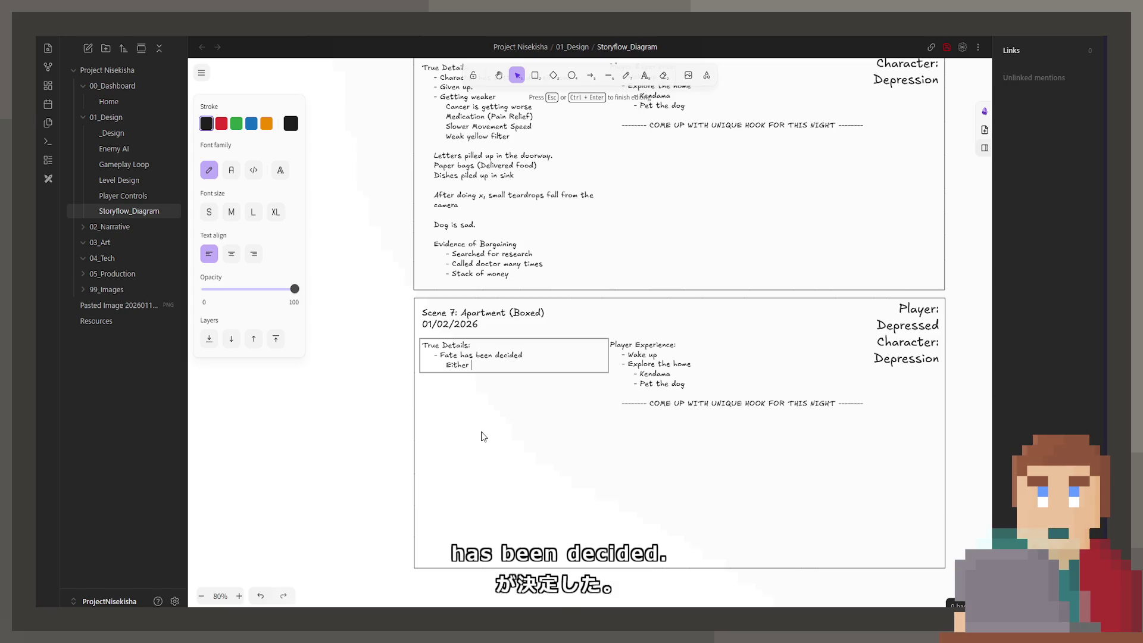
key("BackSpace")
key("BackSpace")
key("BackSpace")
type("Alread")
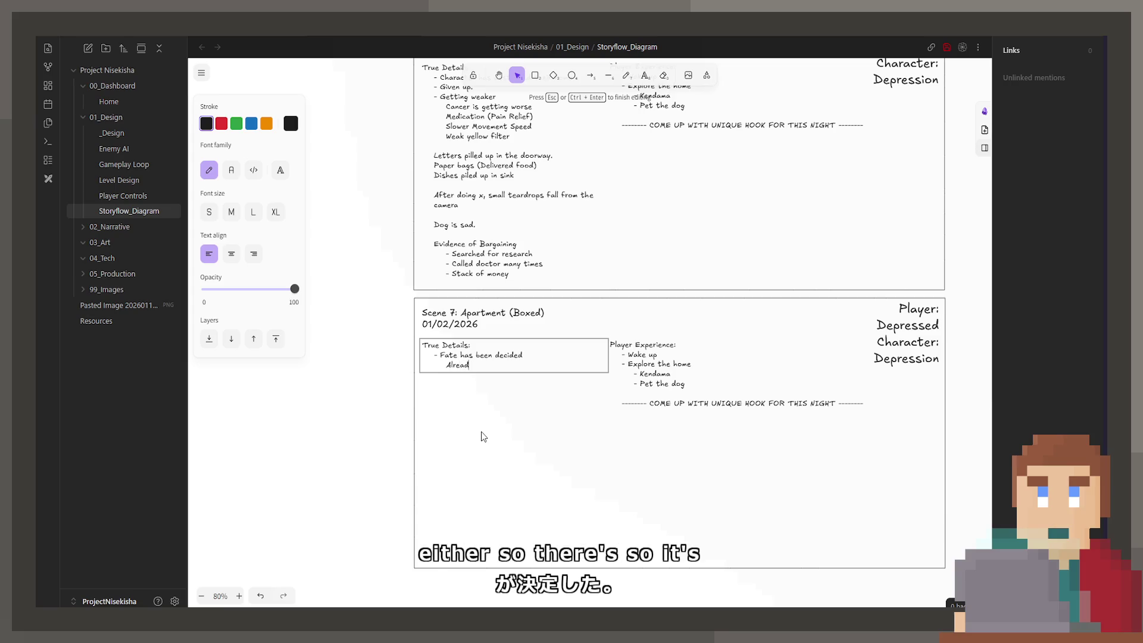
type("y Dea Mopv")
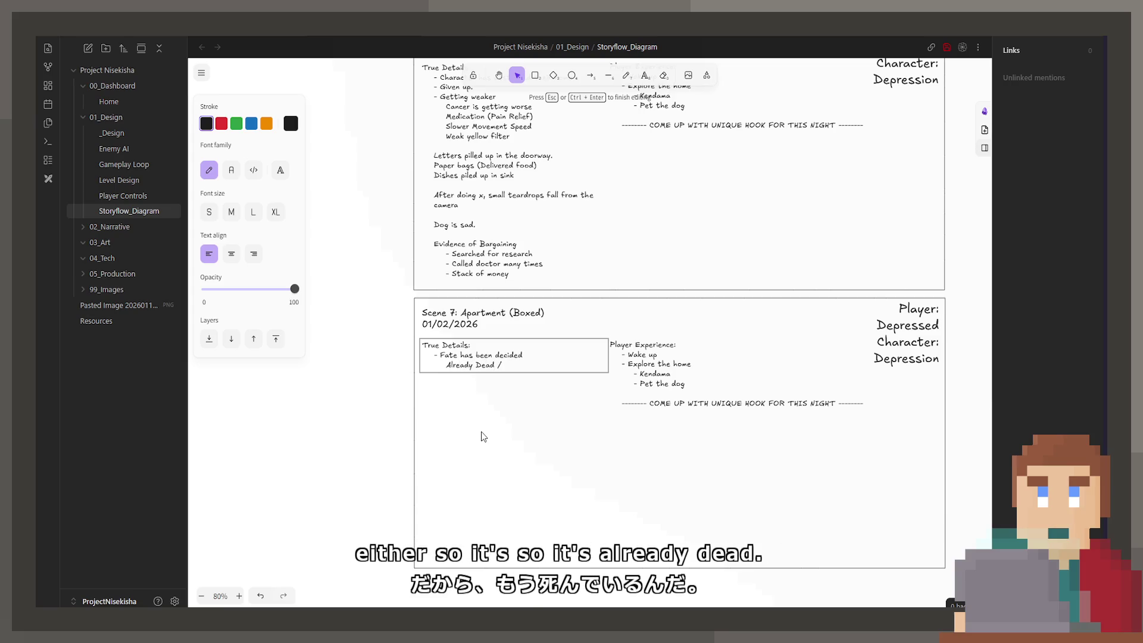
type("ving so")
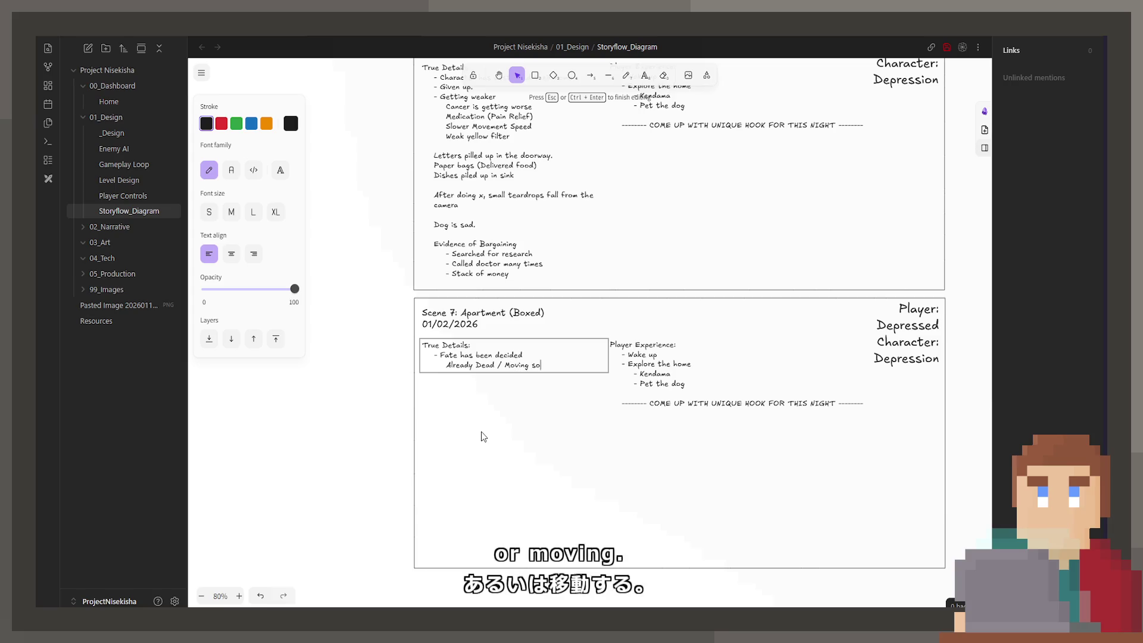
key("BackSpace")
key("BackSpace")
type("mehwe")
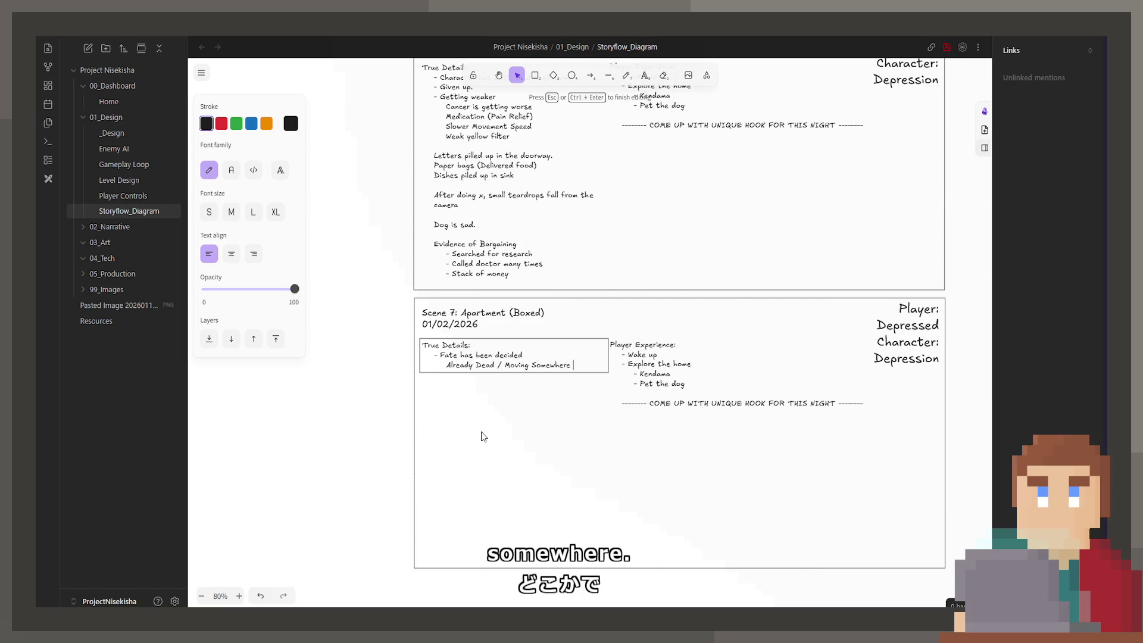
type("e")
key("ctrl+Left")
key("ctrl+Left")
key("Left")
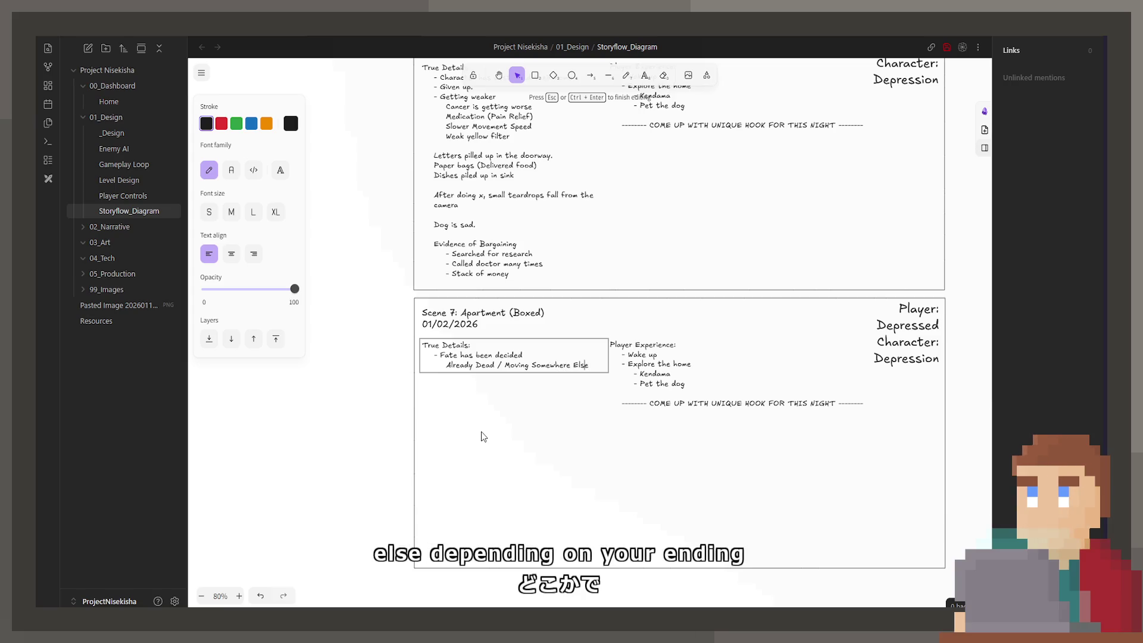
key("ctrl+Left")
key("ctrl+Left")
key("Left")
key("Left")
key("Right")
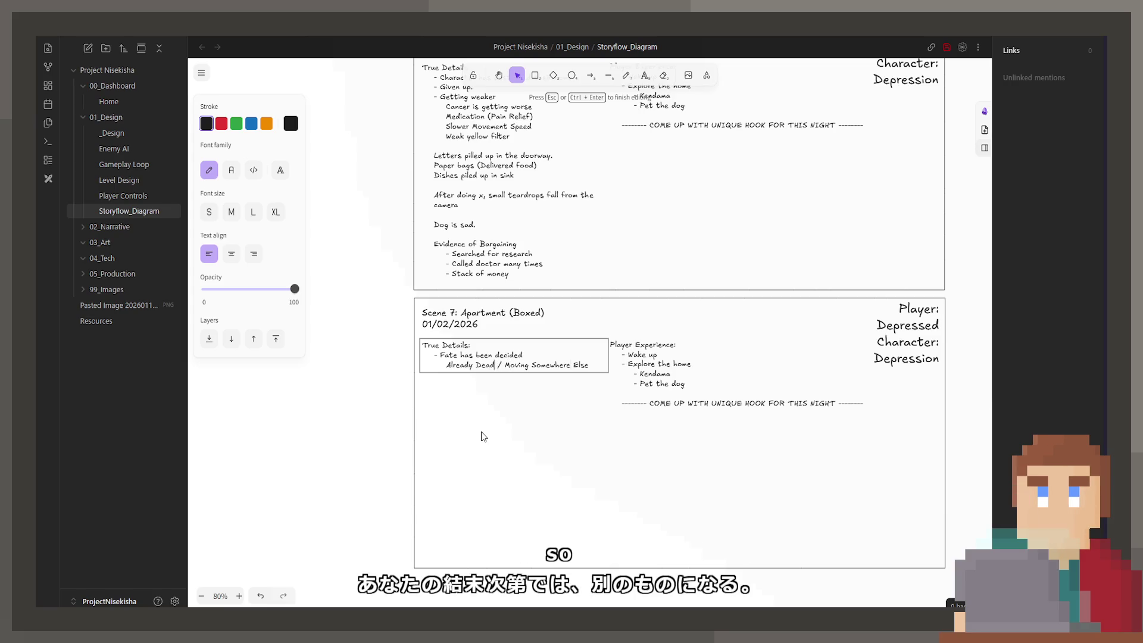
key("ctrl+Left")
key("Left")
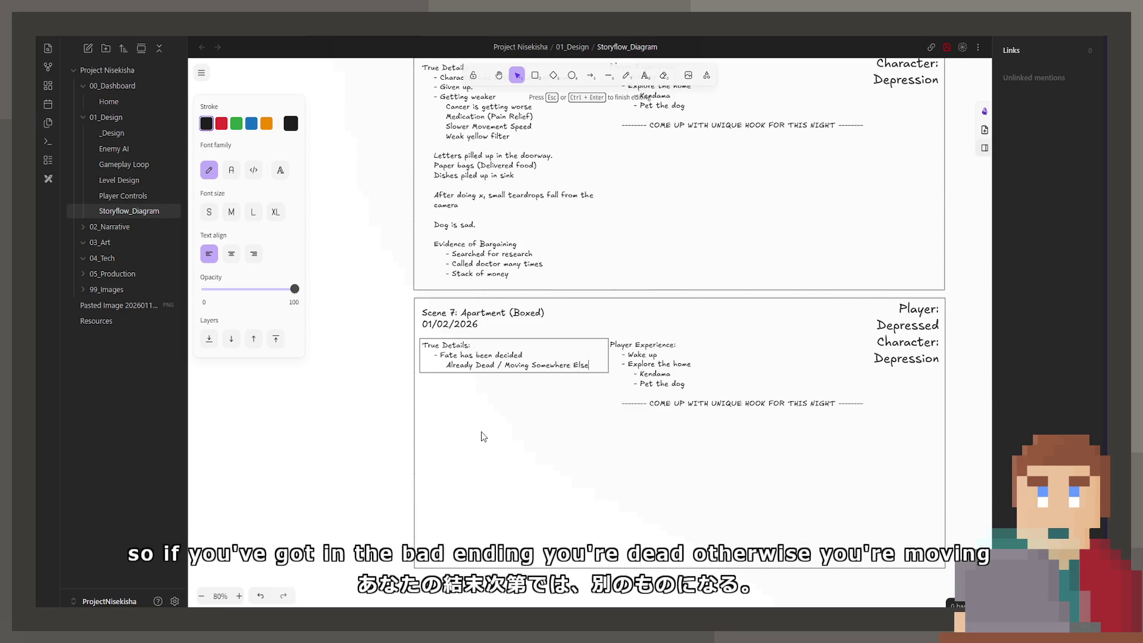
Add an empty '- ' bullet line below and finish editing the True Details
key("End")
key("Return")
type("-")
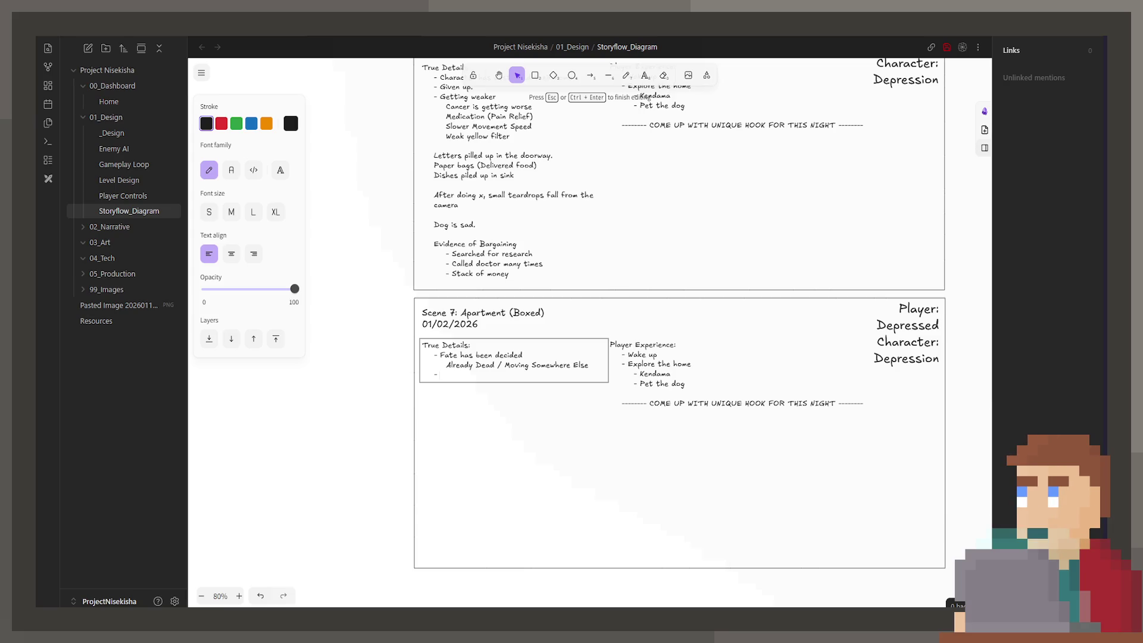
key("Escape")
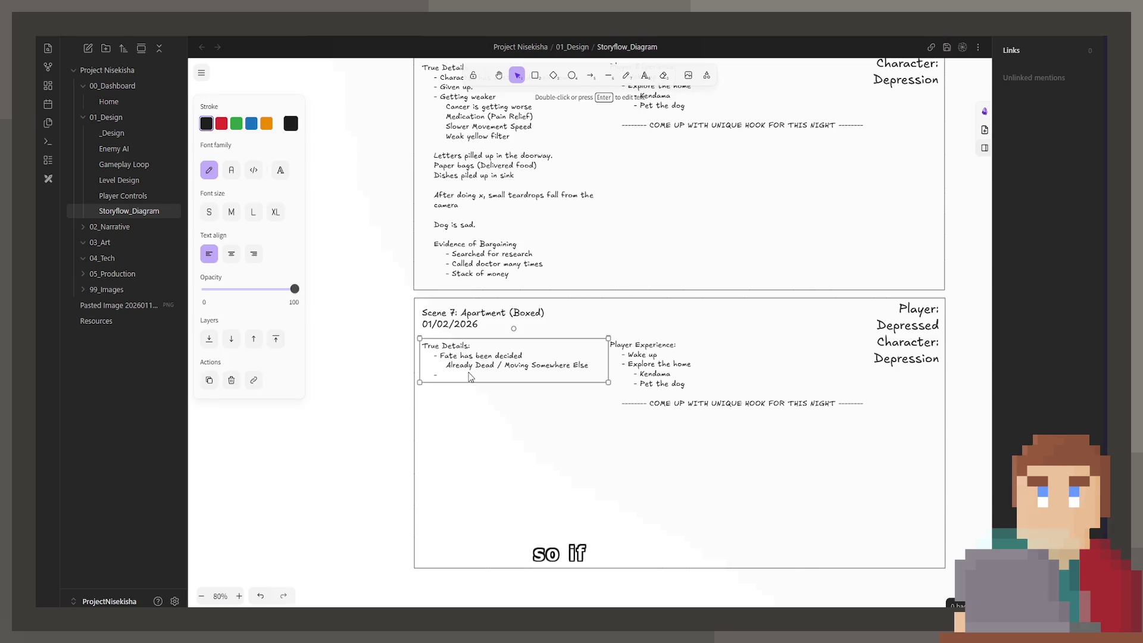
Add 'Leave the room' after 'Pet the dog' in Scene 7's Player Experience list
double_click(482, 374)
left_click(481, 374)
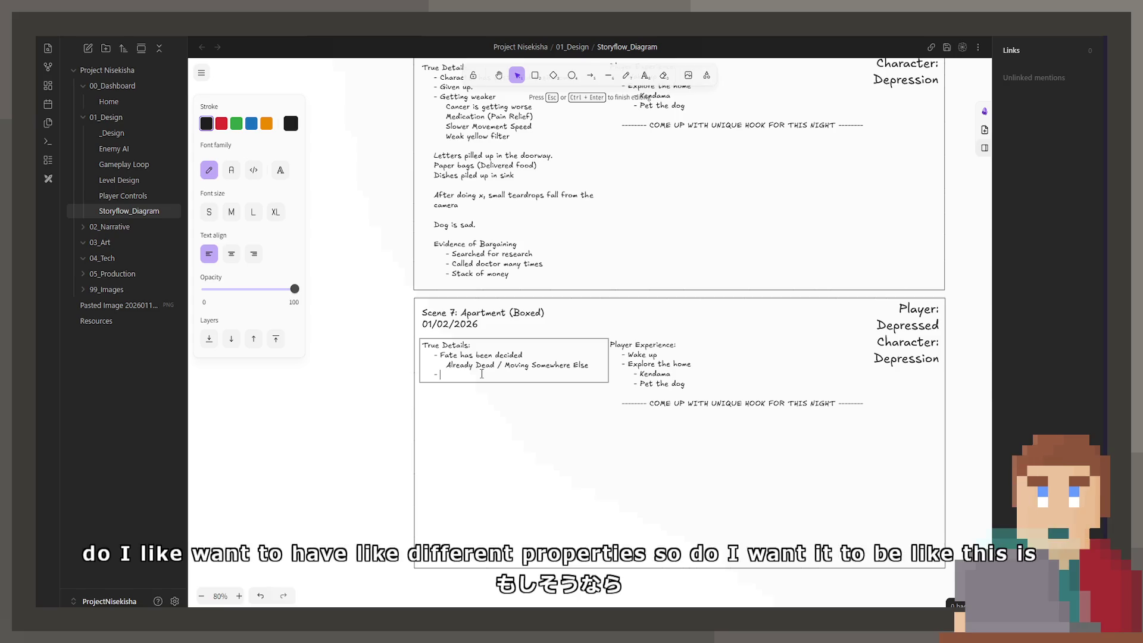
left_click(674, 349)
double_click(679, 374)
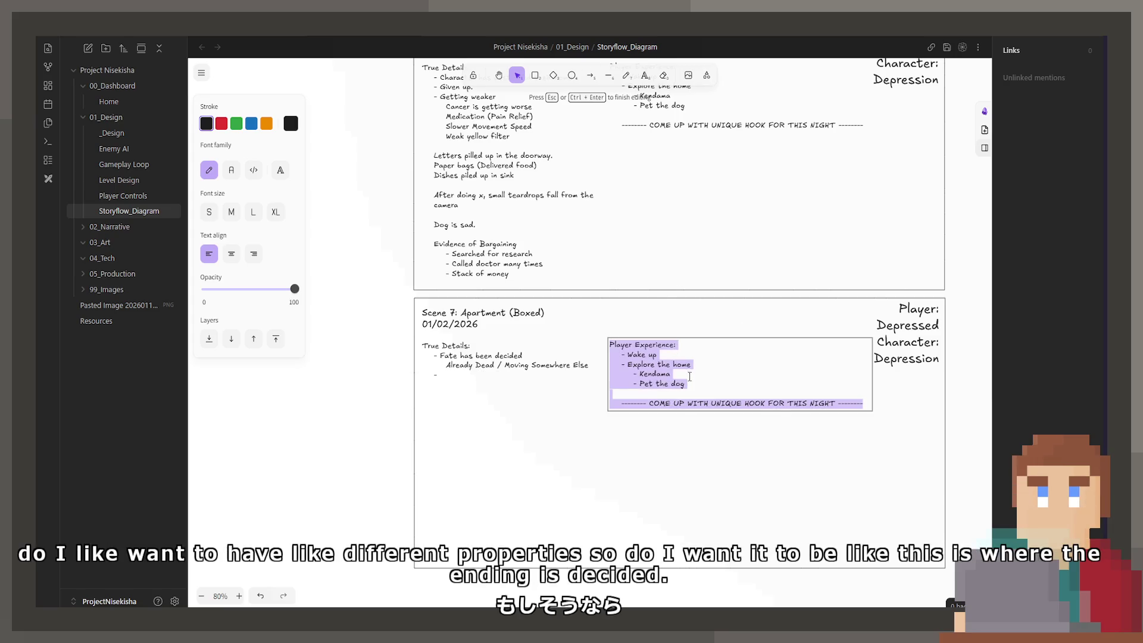
key("Return")
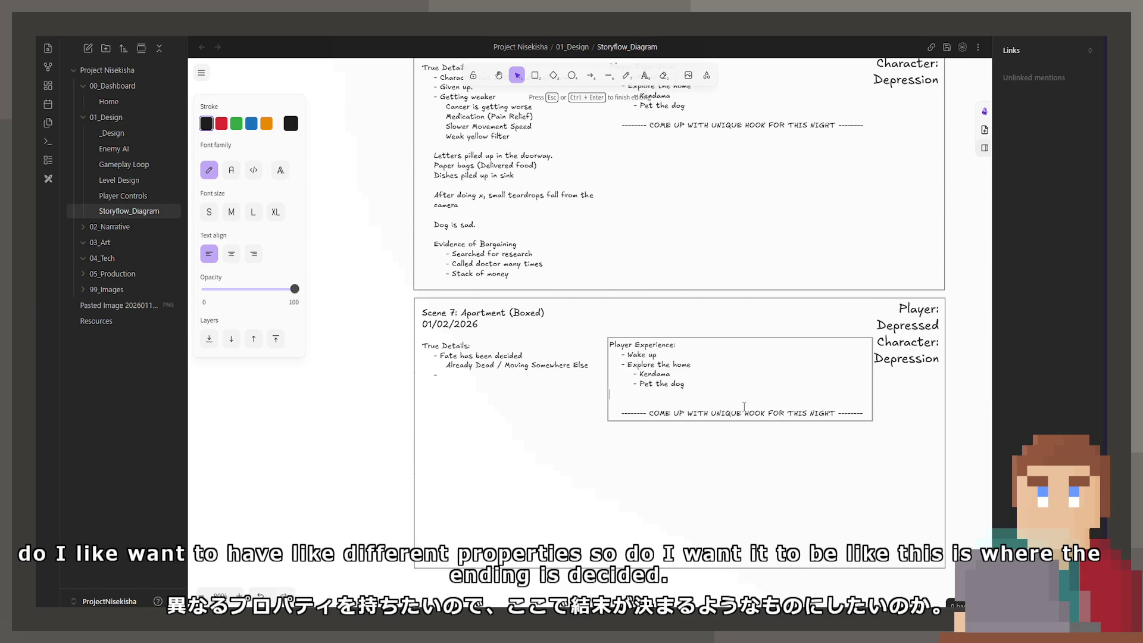
type("eave")
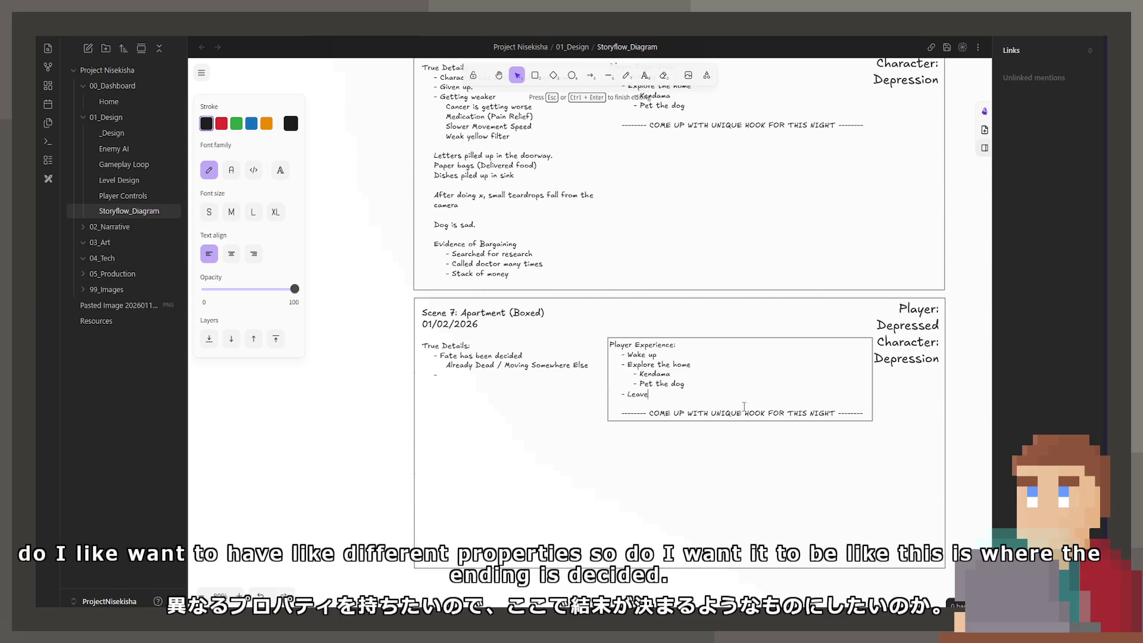
type(" the room")
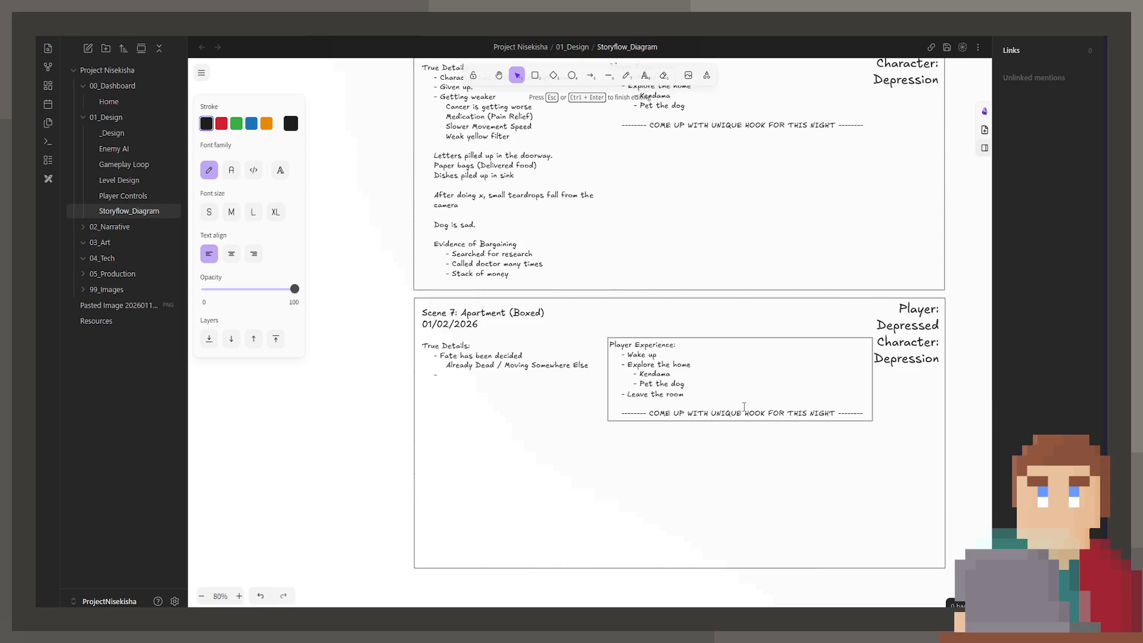
left_click(917, 330)
scroll(728, 293, "down", 4)
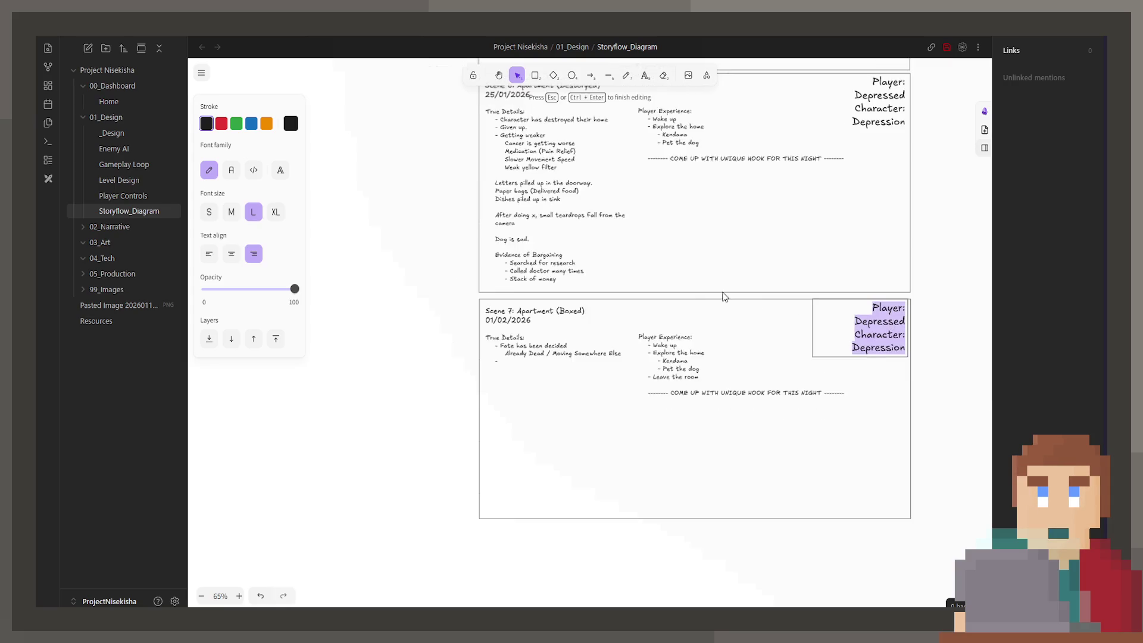
scroll(655, 358, "up", 5)
scroll(617, 392, "down", 3)
scroll(620, 232, "up", 5)
scroll(596, 489, "up", 4)
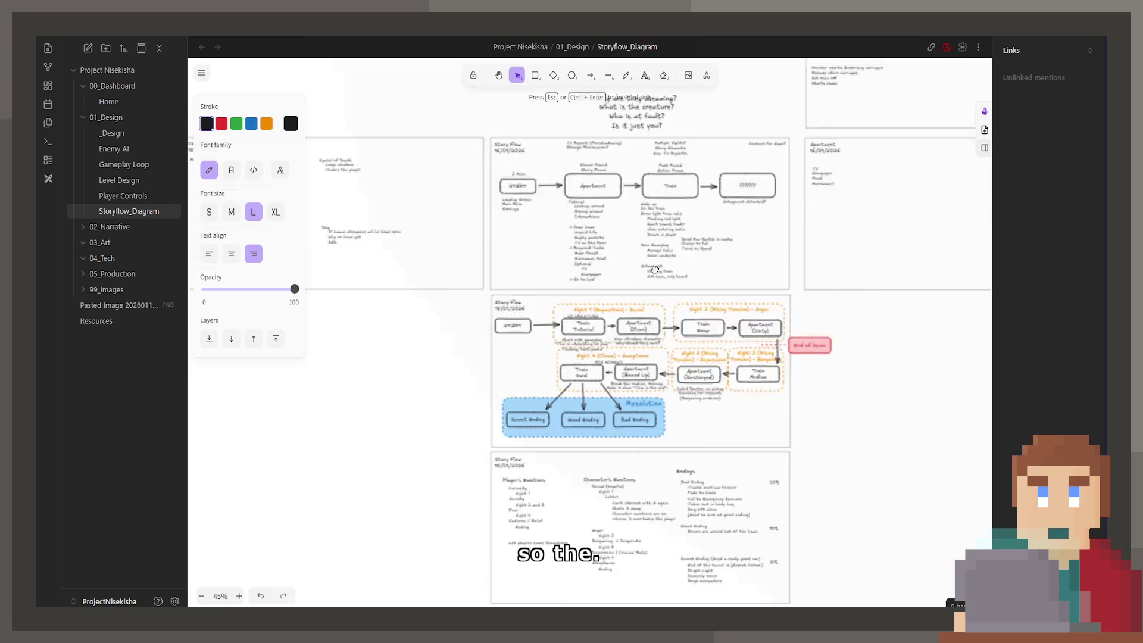
scroll(595, 490, "up", 4)
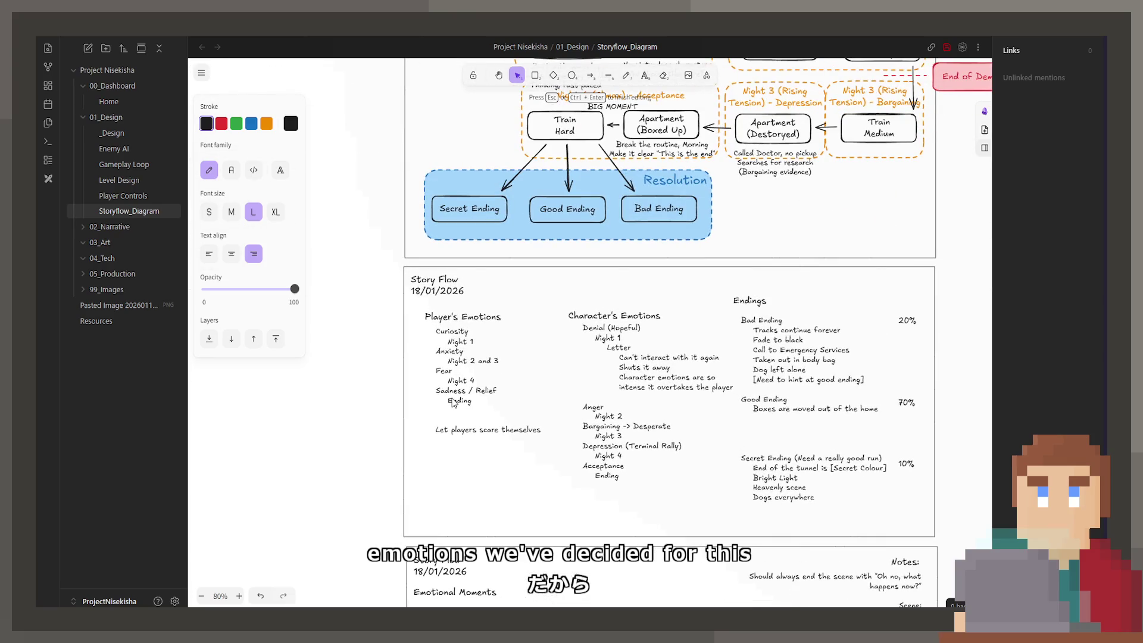
scroll(469, 390, "up", 3)
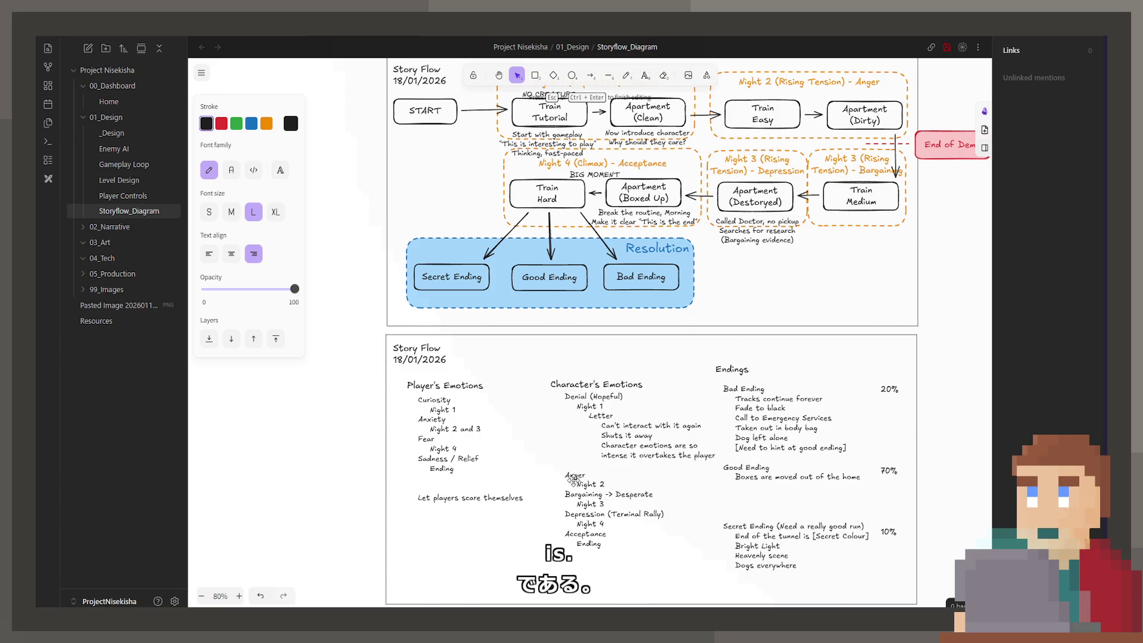
scroll(530, 489, "down", 2)
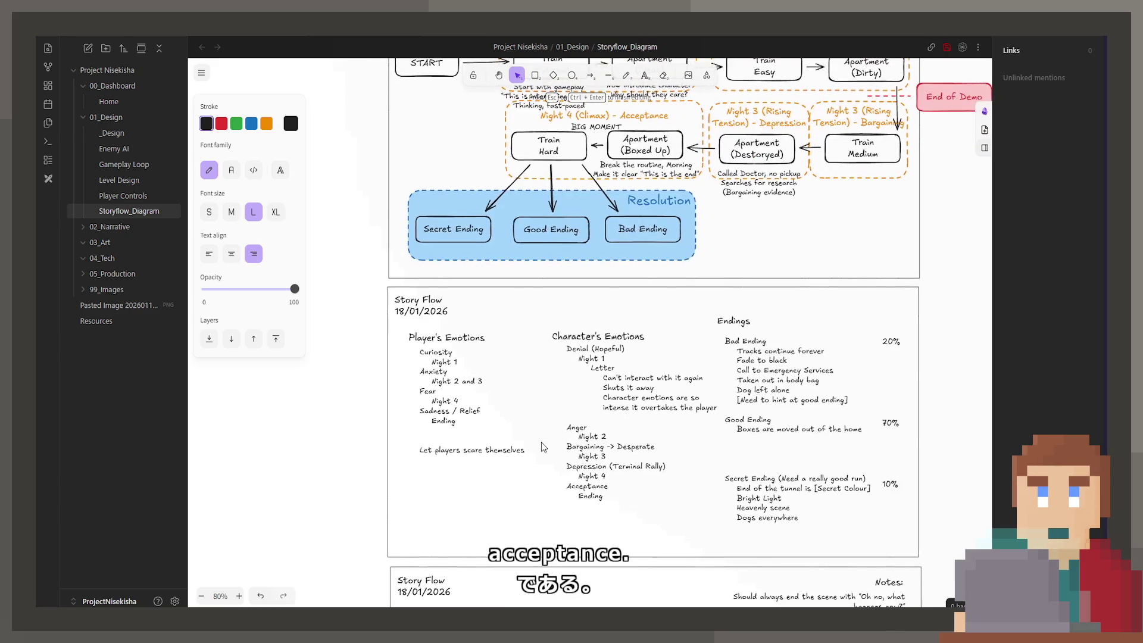
scroll(565, 452, "down", 3, "ctrl")
scroll(613, 417, "down", 10)
scroll(638, 389, "down", 10)
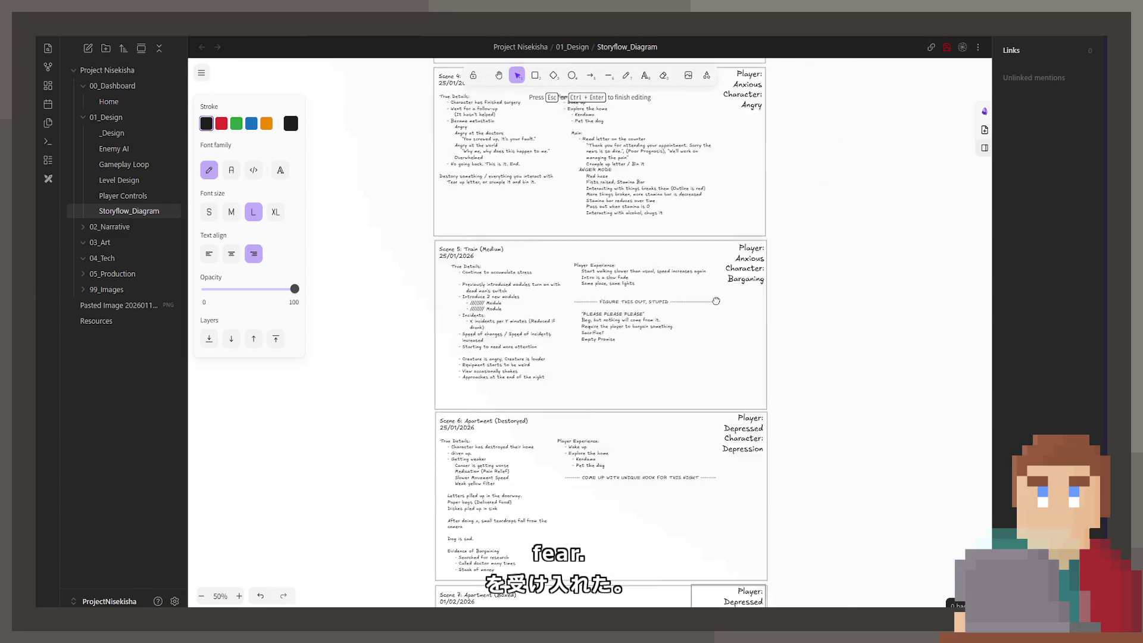
Replace Depressed with Fear and Depression with Acceptance in Scene 7's mood label
scroll(755, 266, "up", 5, "ctrl")
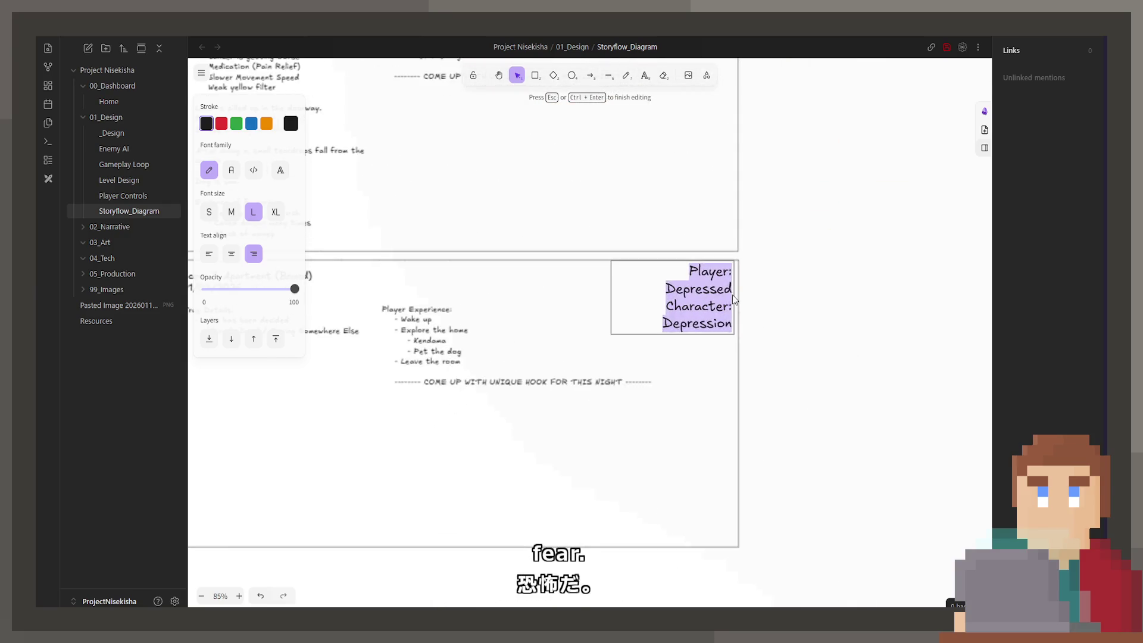
double_click(714, 289)
type("Fear")
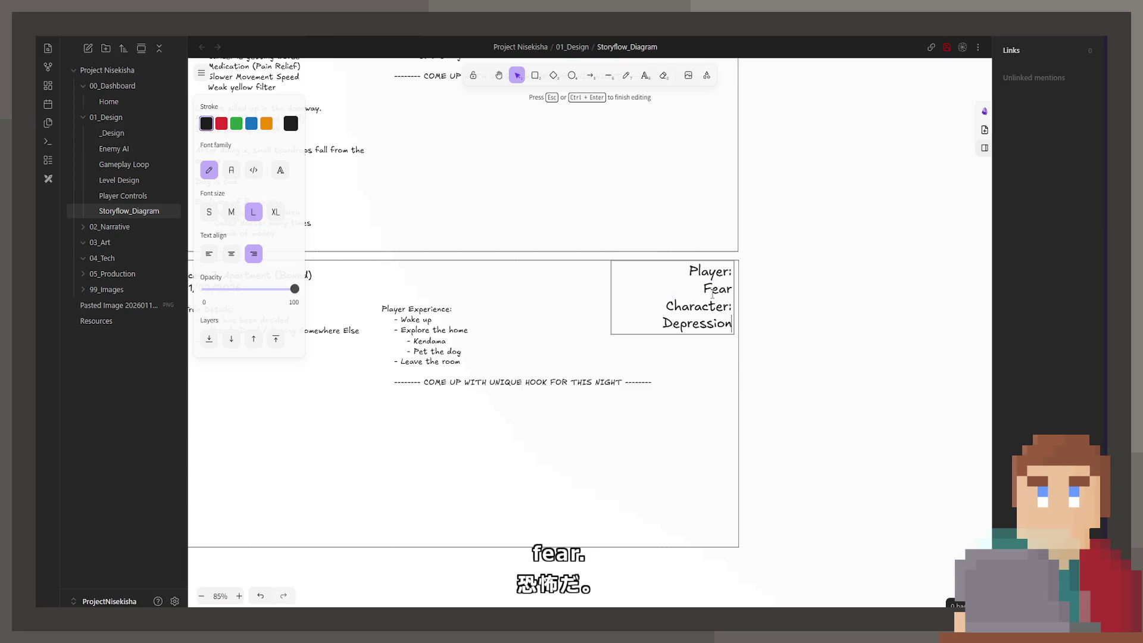
key("BackSpace")
key("BackSpace")
key("BackSpace")
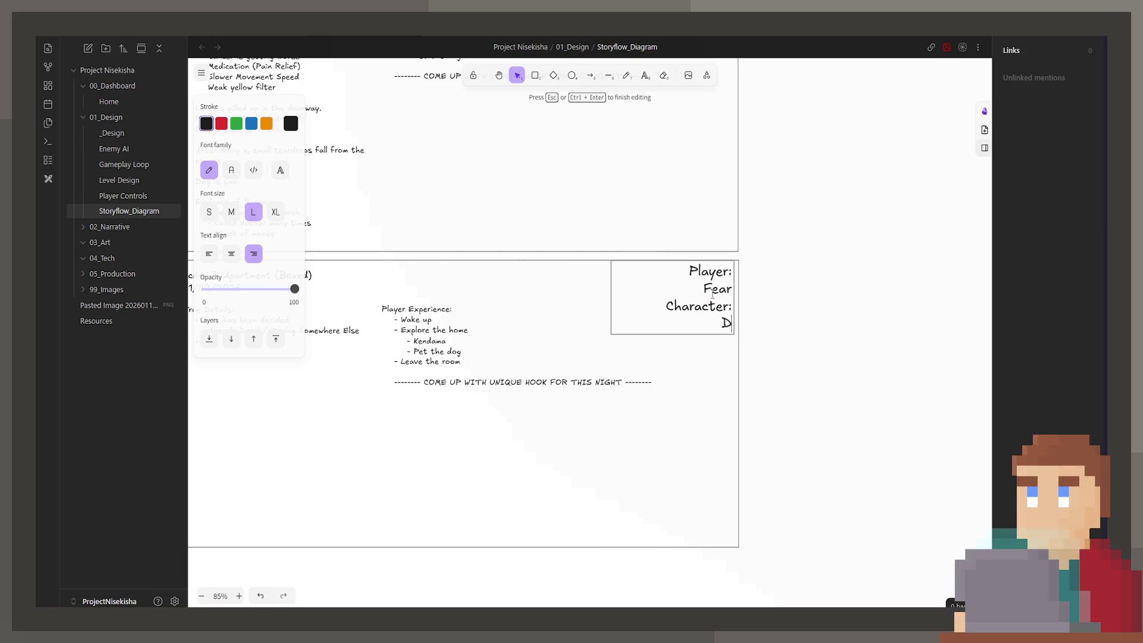
key("BackSpace")
type("Acceptance")
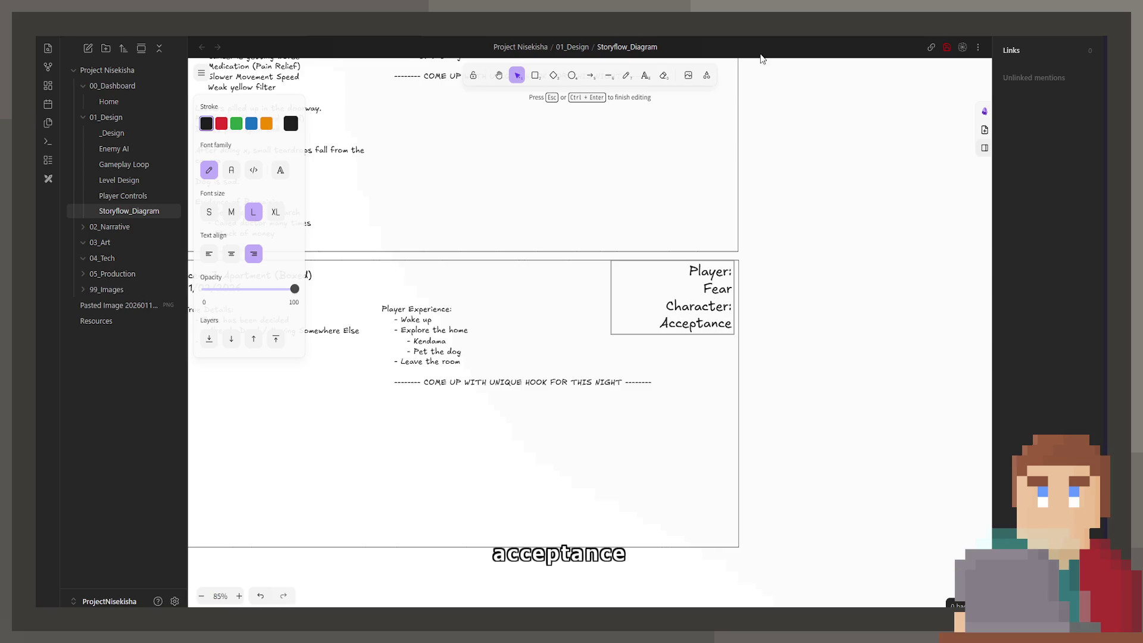
scroll(662, 444, "left", 2)
left_click(649, 450)
scroll(535, 357, "left", 2)
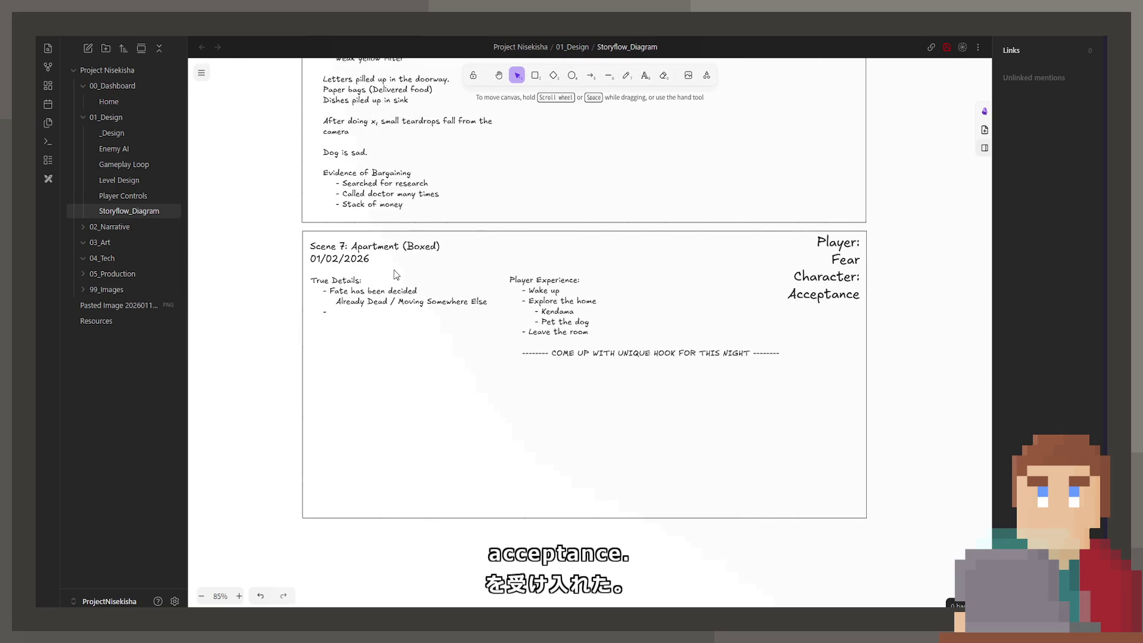
scroll(552, 381, "up", 1)
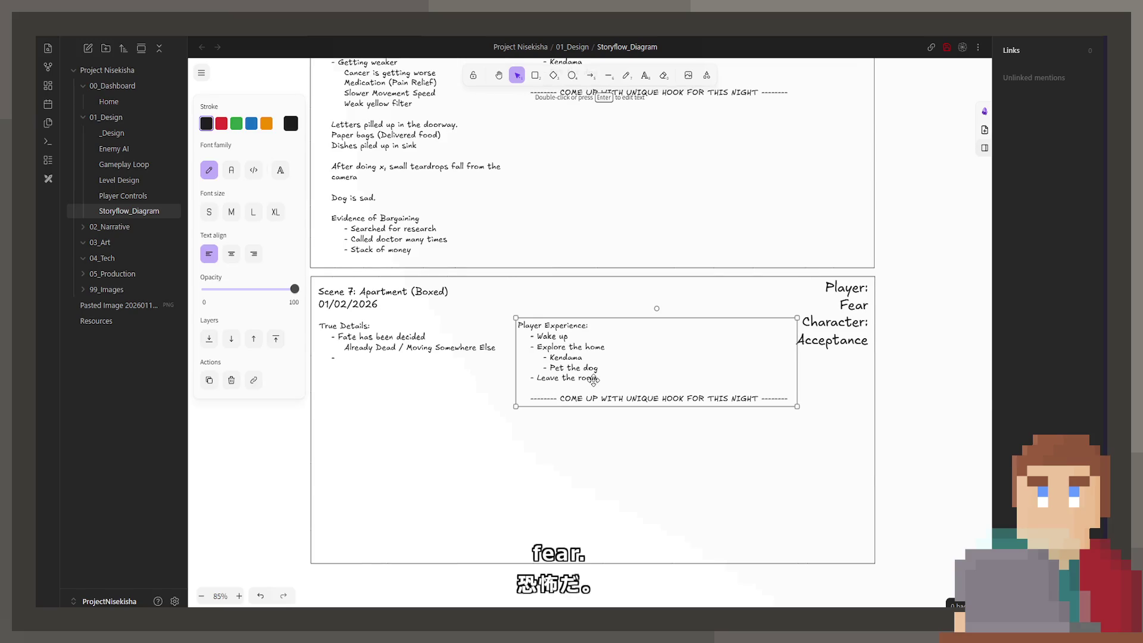
Change Scene 7's last Player Experience entry from 'Leave the room' to 'Leave the apartment'
double_click(691, 377)
left_click(691, 376)
key("BackSpace")
key("BackSpace")
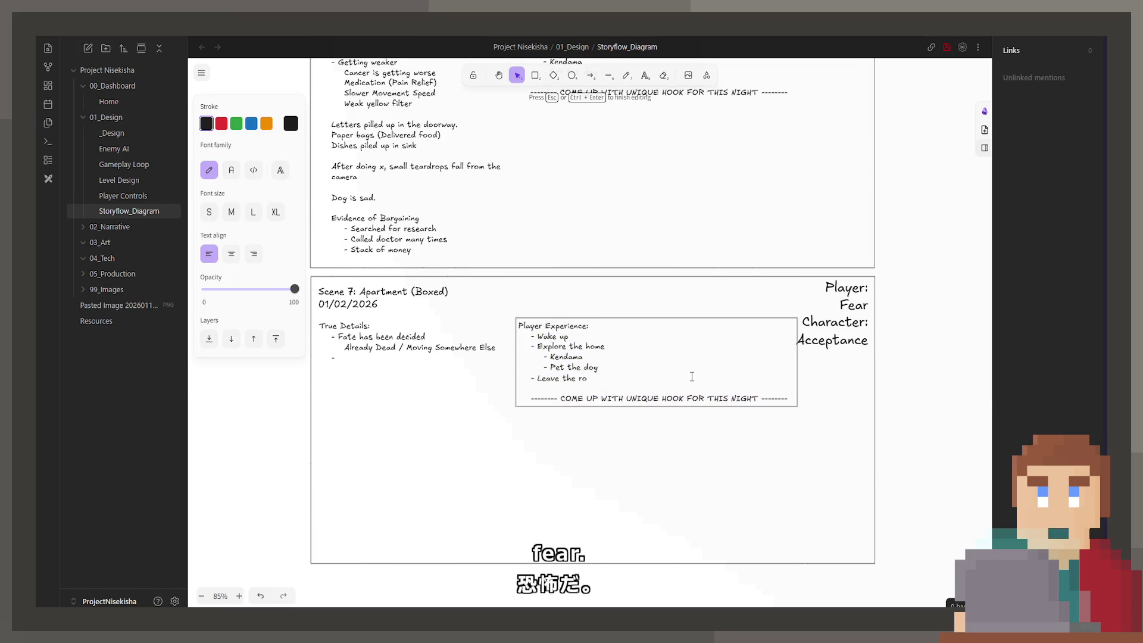
type("partment")
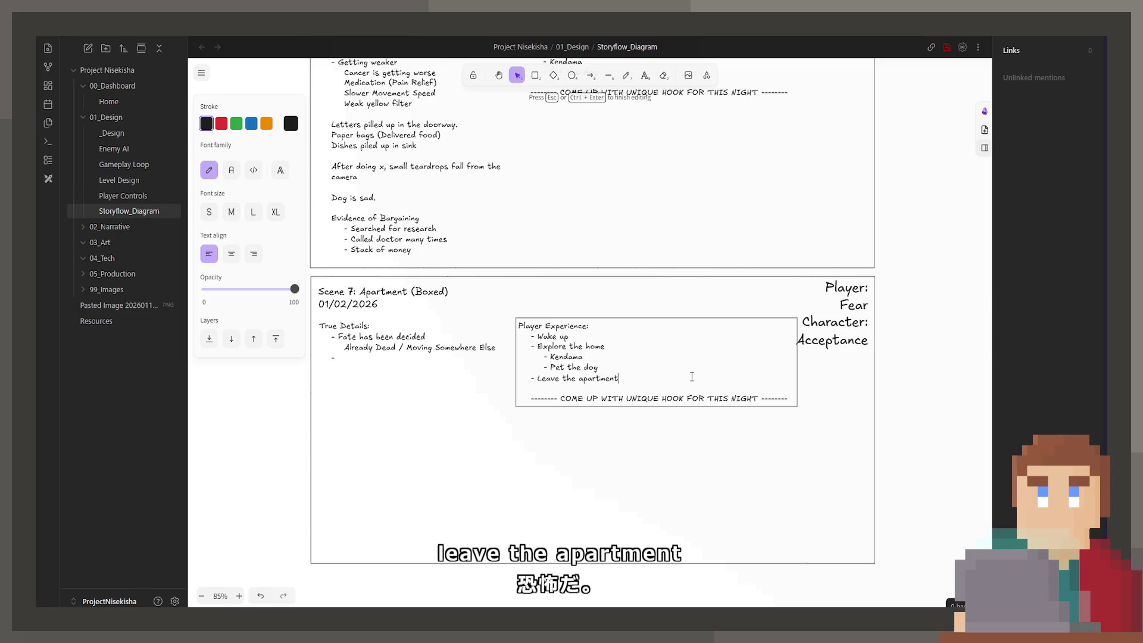
key("Escape")
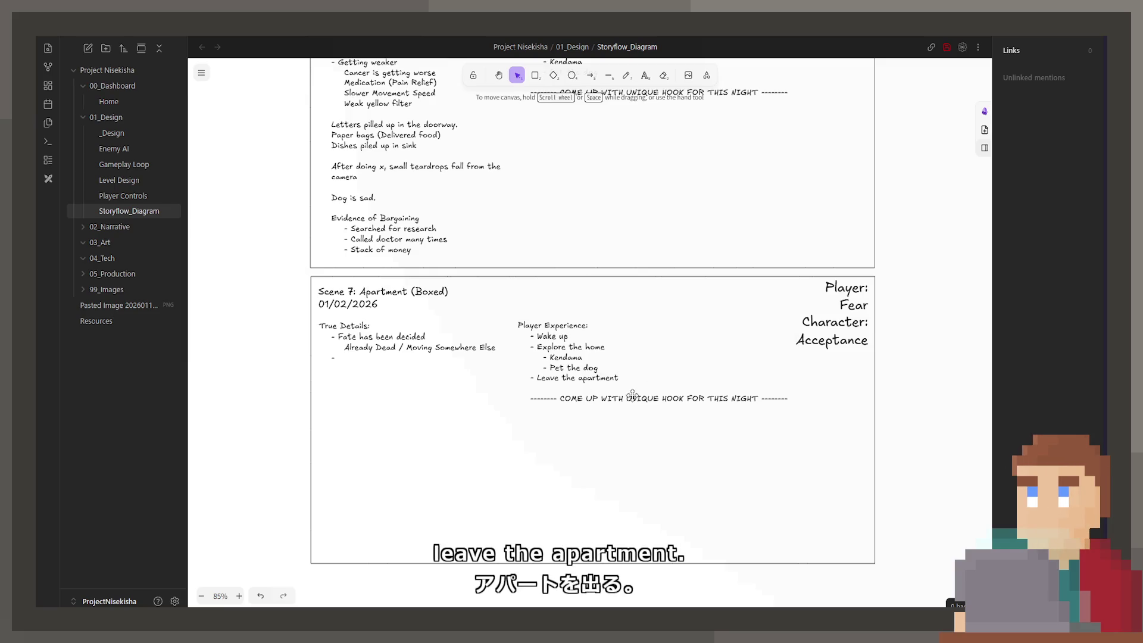
left_click(633, 395)
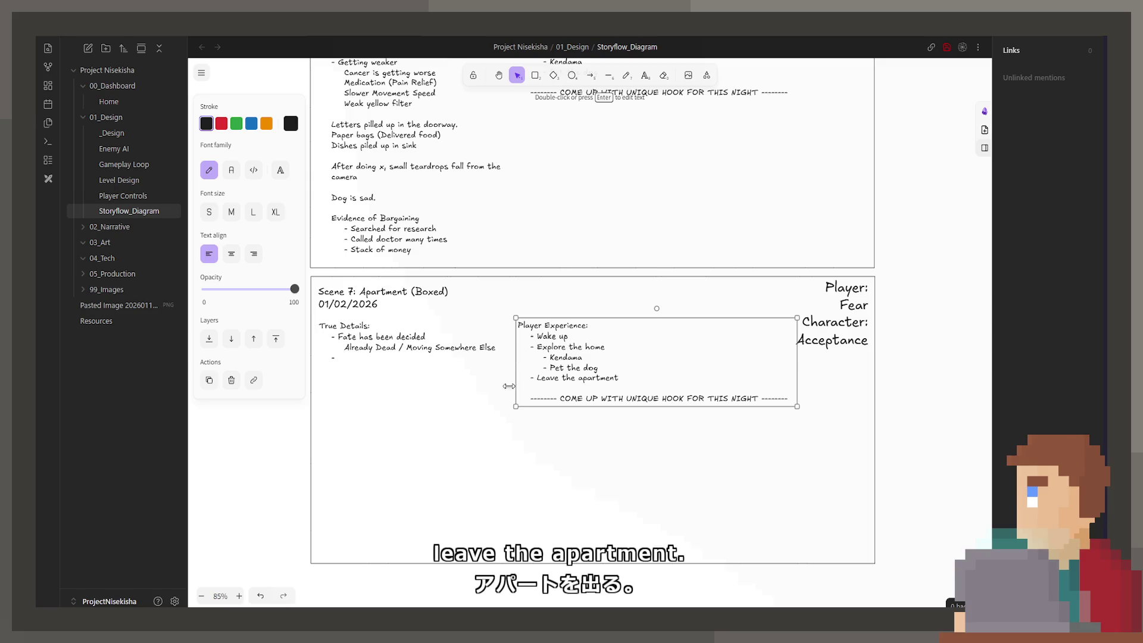
left_click(492, 422)
scroll(490, 421, "up", 5)
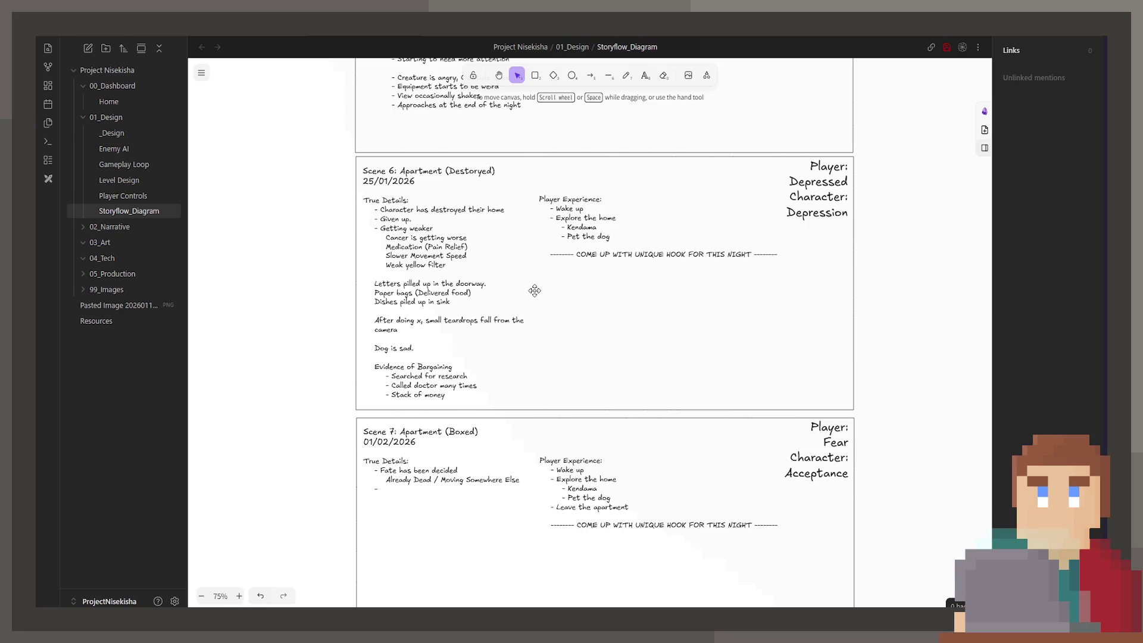
Add the line '- Ending is decided here.' under Scene 7's True Details heading
double_click(431, 484)
left_click(431, 496)
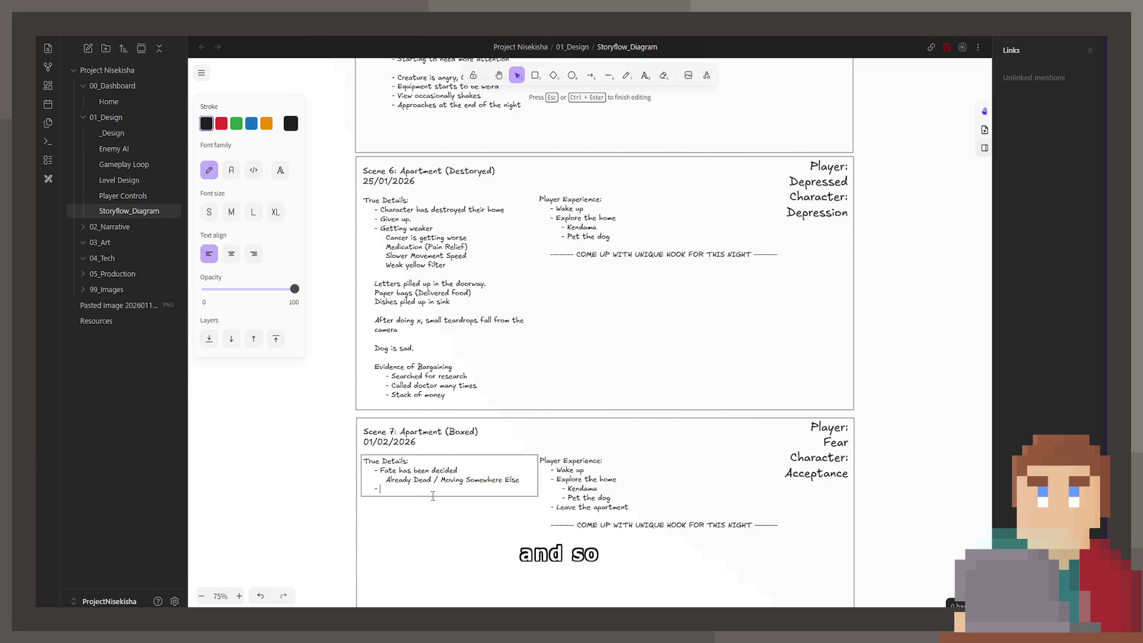
type("Do")
key("Return")
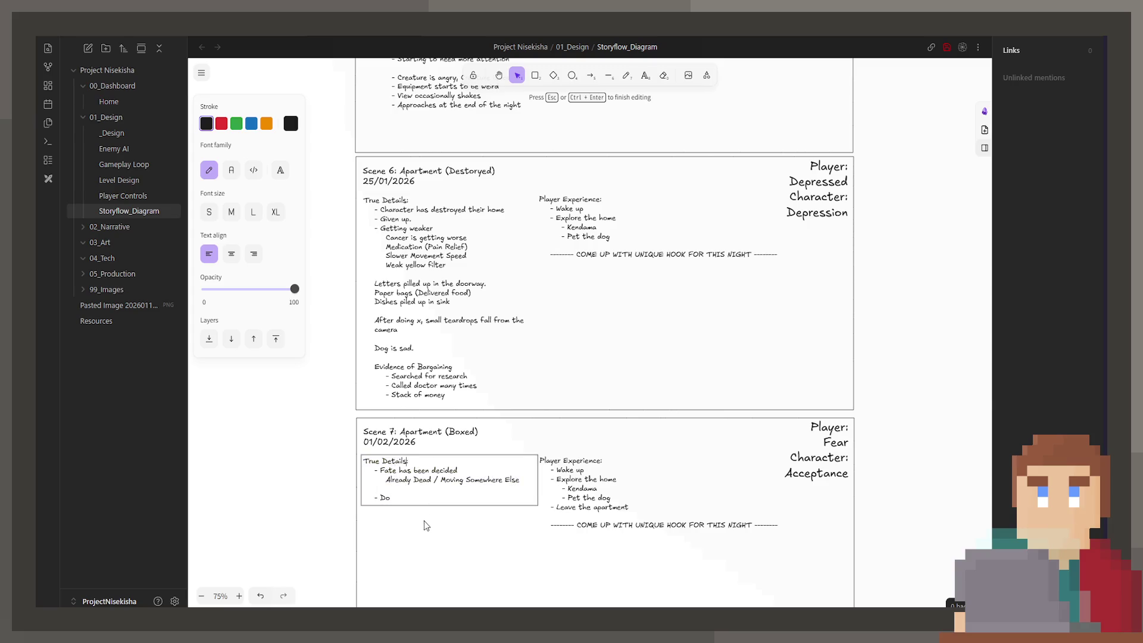
key("Return")
key("Return")
key("Up")
type("- Endi")
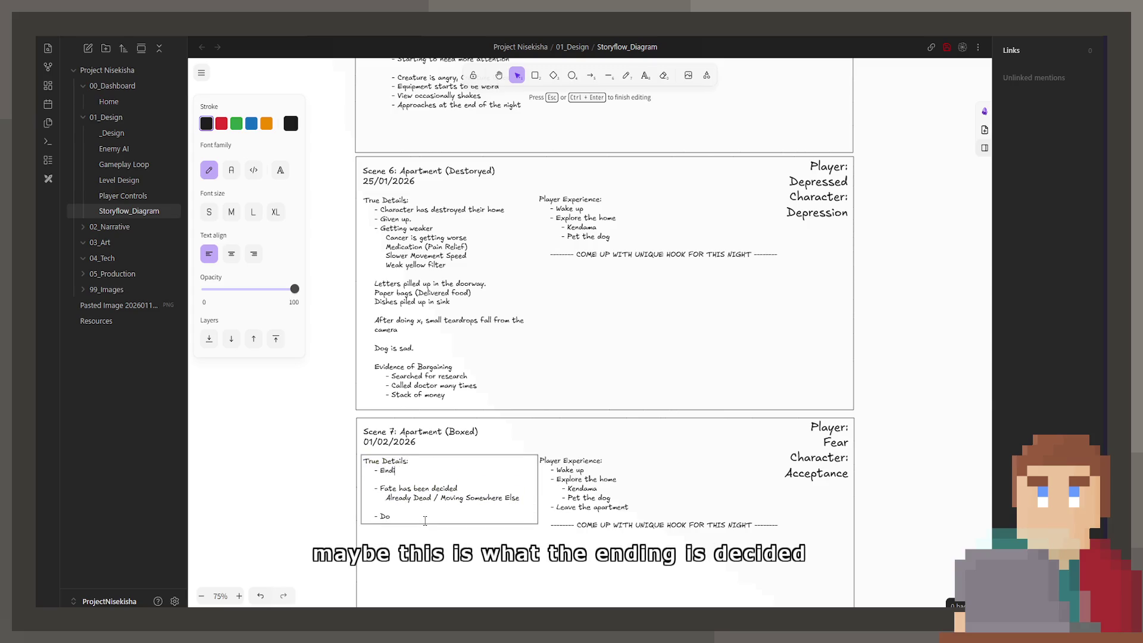
type("ng is decided h")
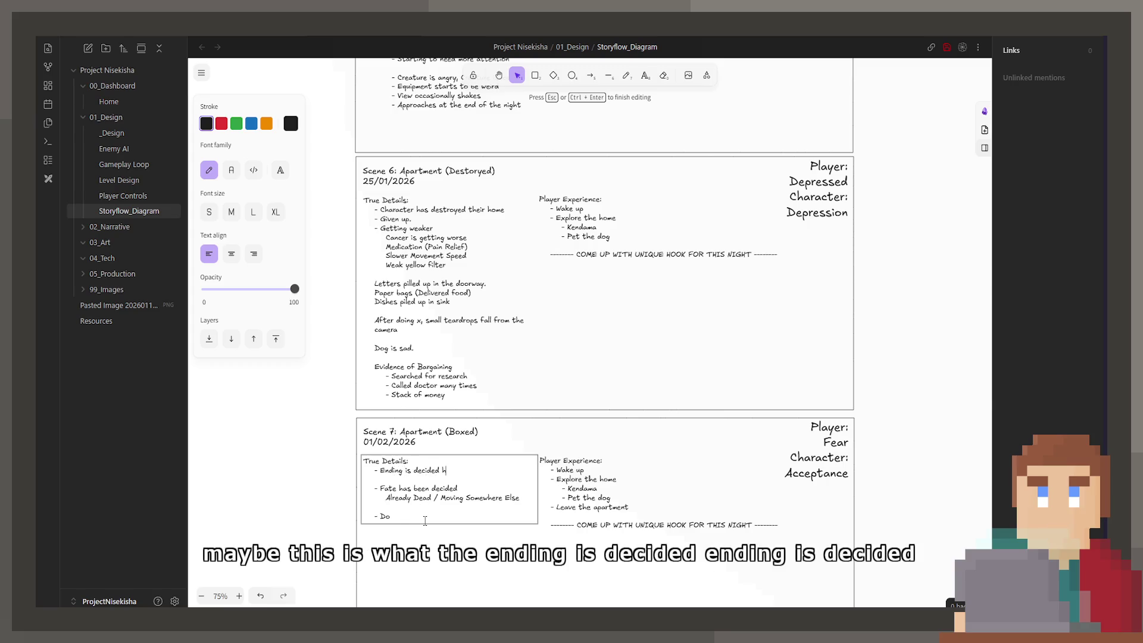
type("ere.")
Complete the Dead item with sub-bullets 'Slower movement speed' and 'Slight vignette'
key("Down")
key("Down")
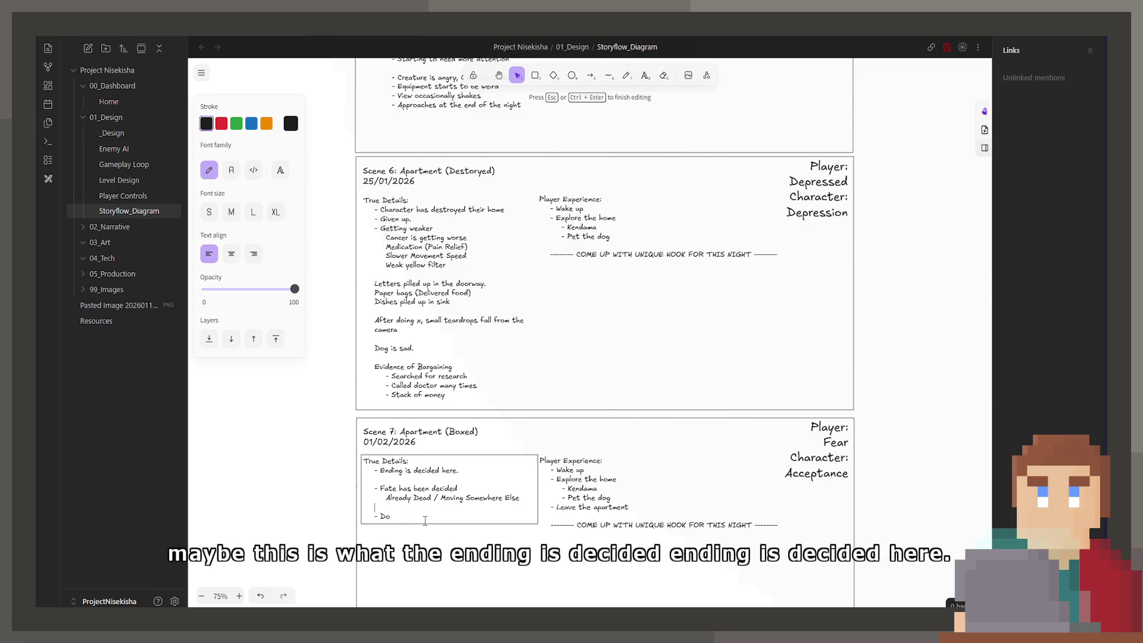
key("BackSpace")
type("ead")
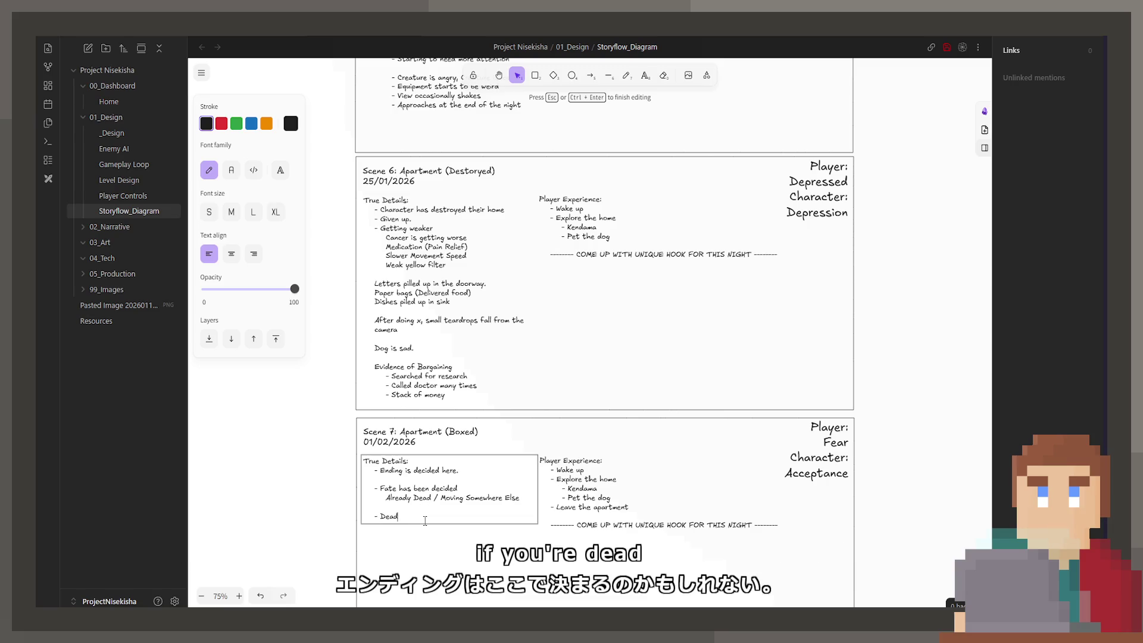
key("Return")
type("- Sl")
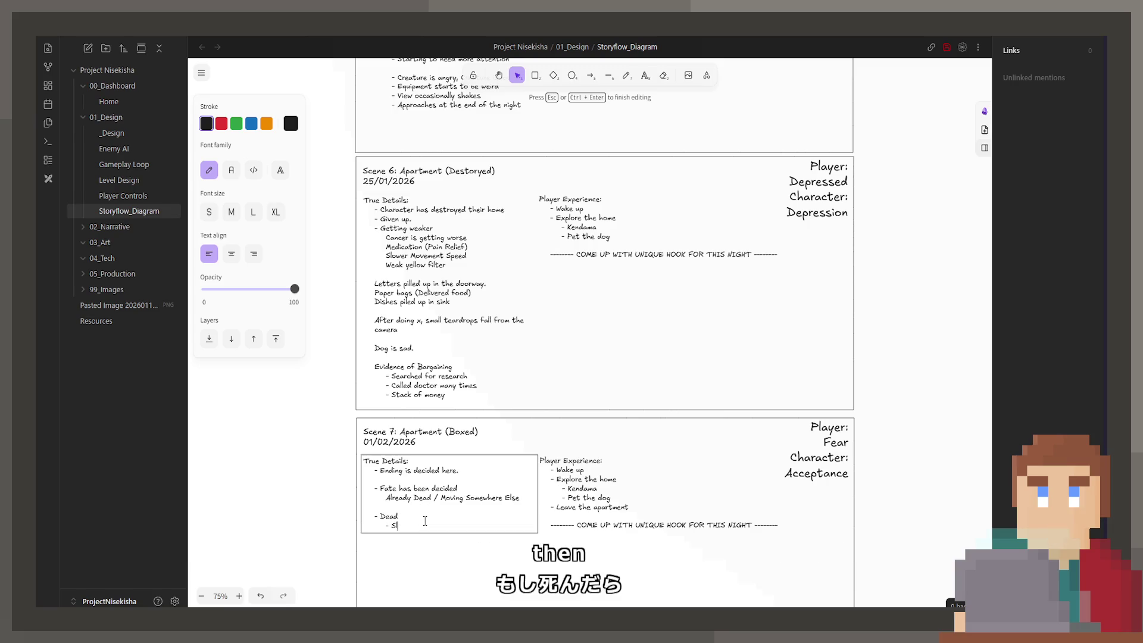
type("ower movement spee")
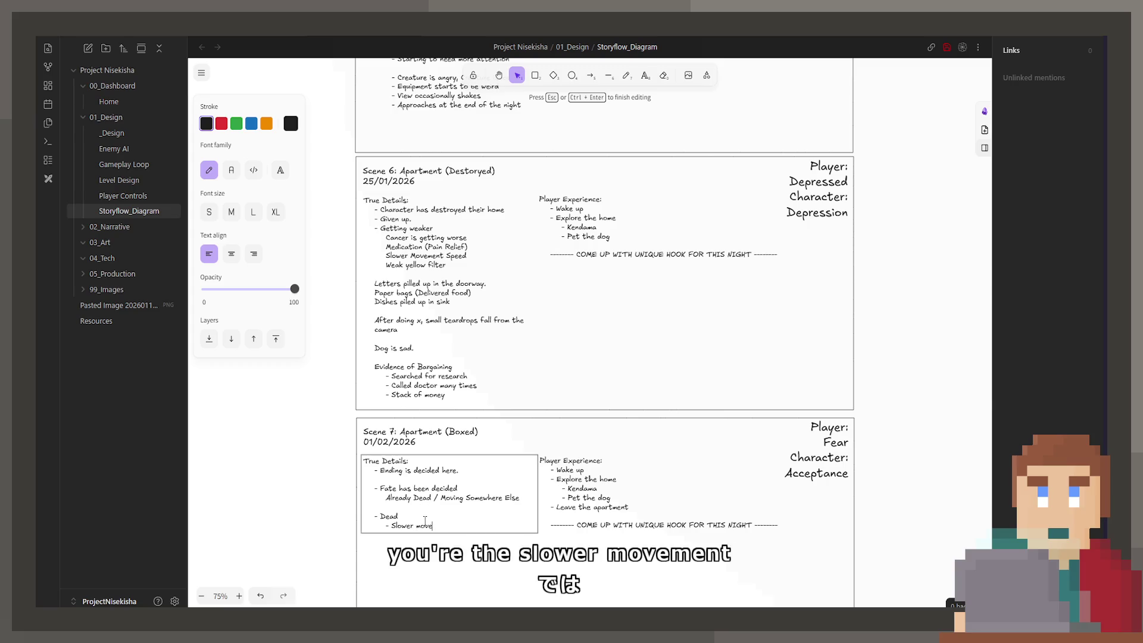
type("d")
key("Return")
type("- ")
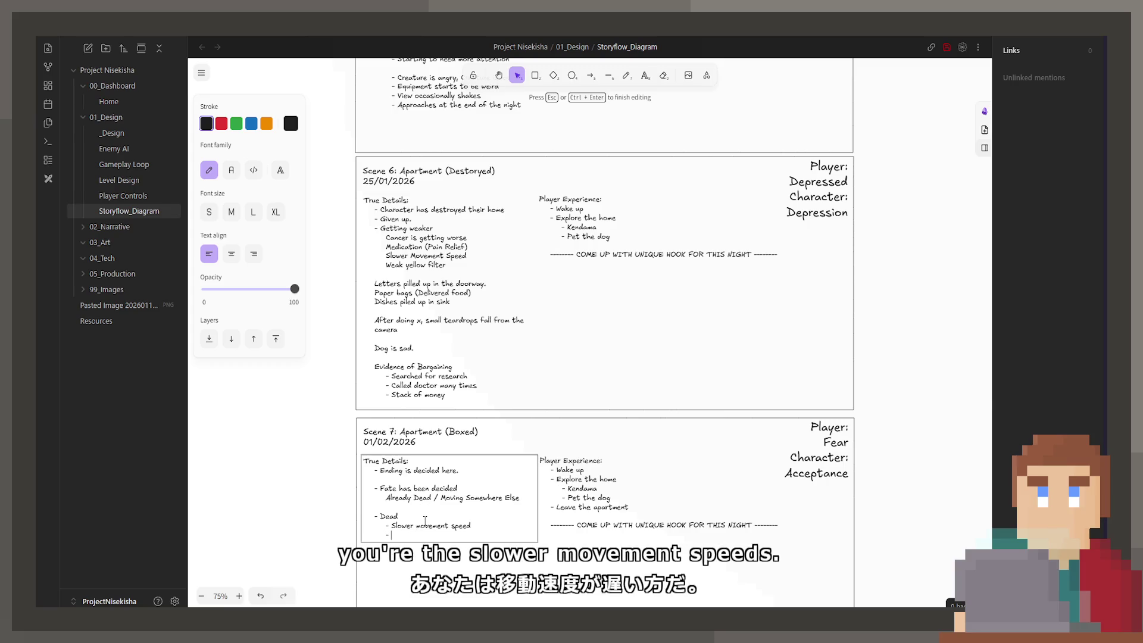
type("Slight Vignette")
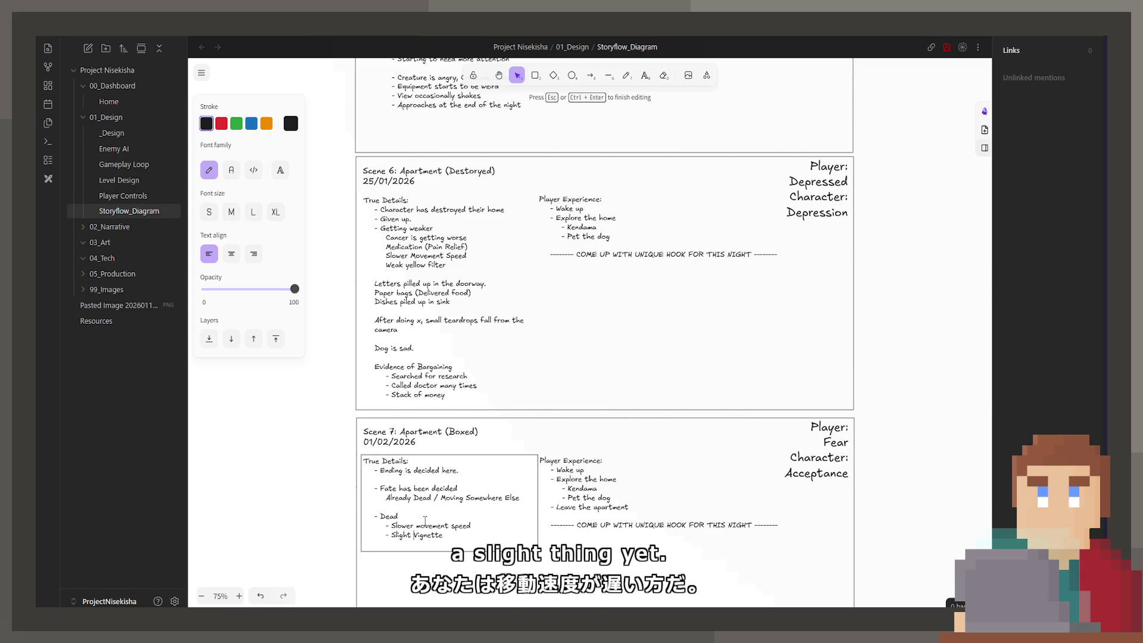
key("Delete")
type("v")
Add an Alive heading below Dead with an empty bullet beneath it
key("Return")
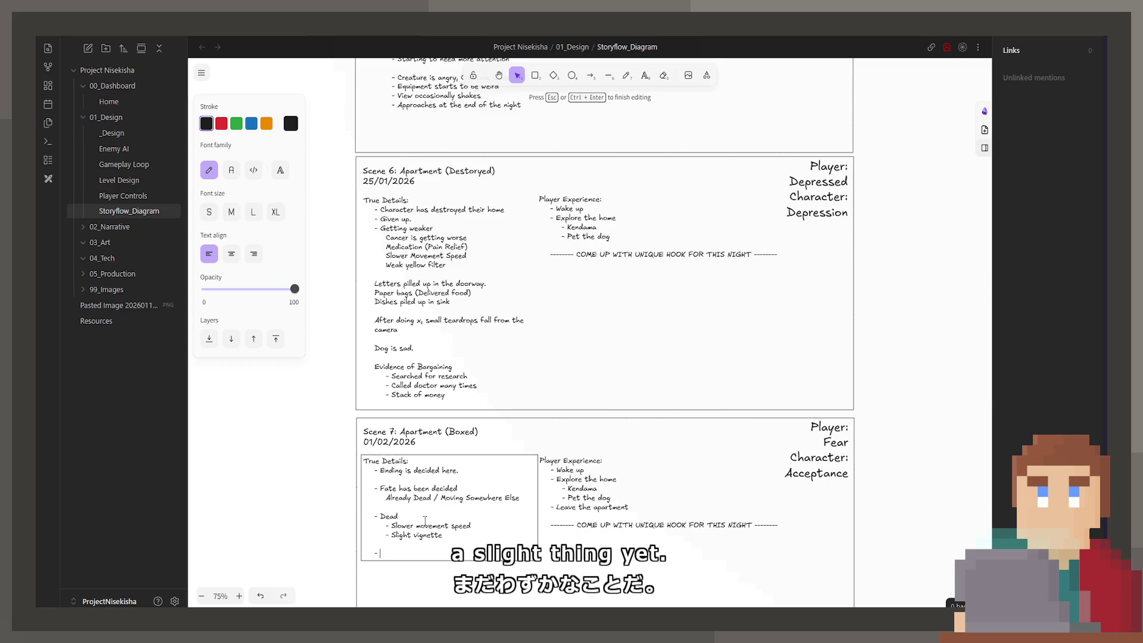
type("Alive")
key("Return")
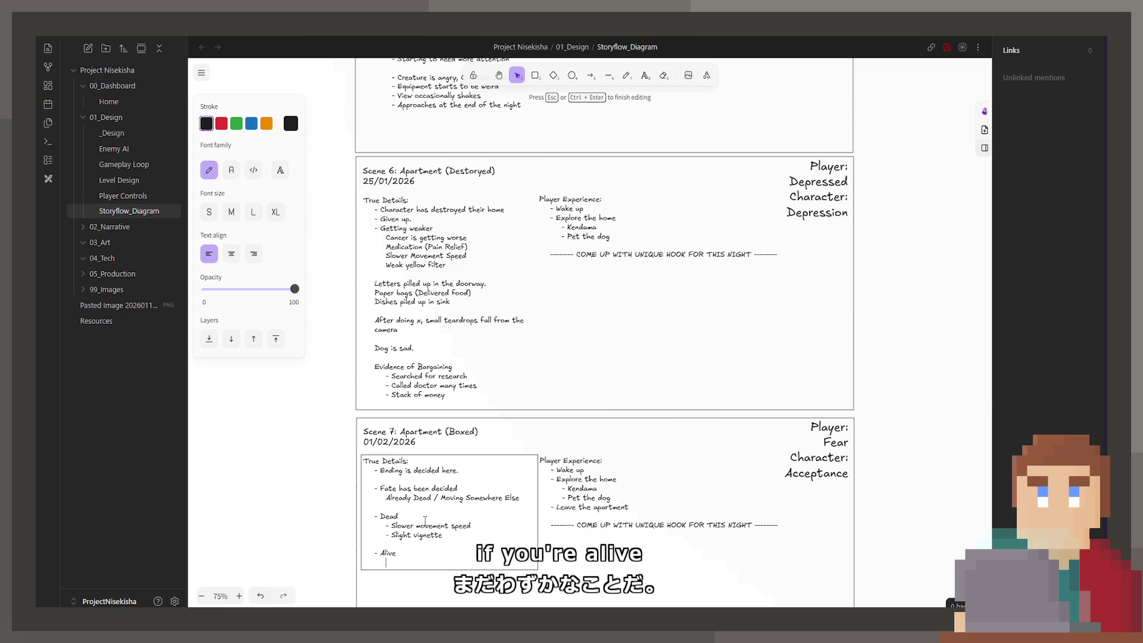
type("- Norm")
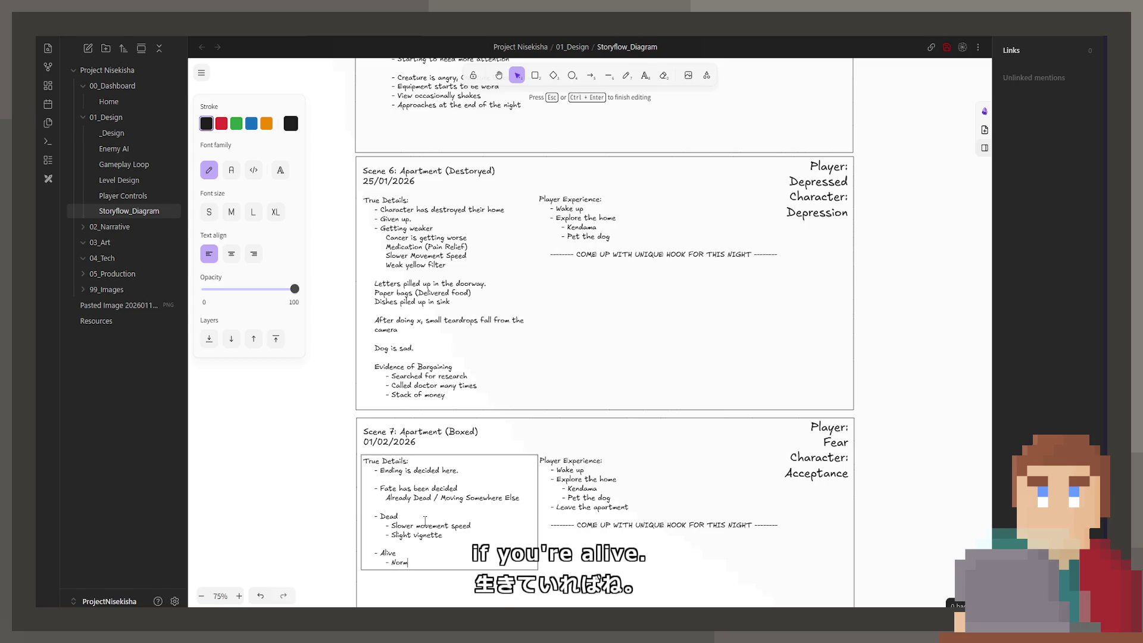
key("BackSpace")
key("BackSpace")
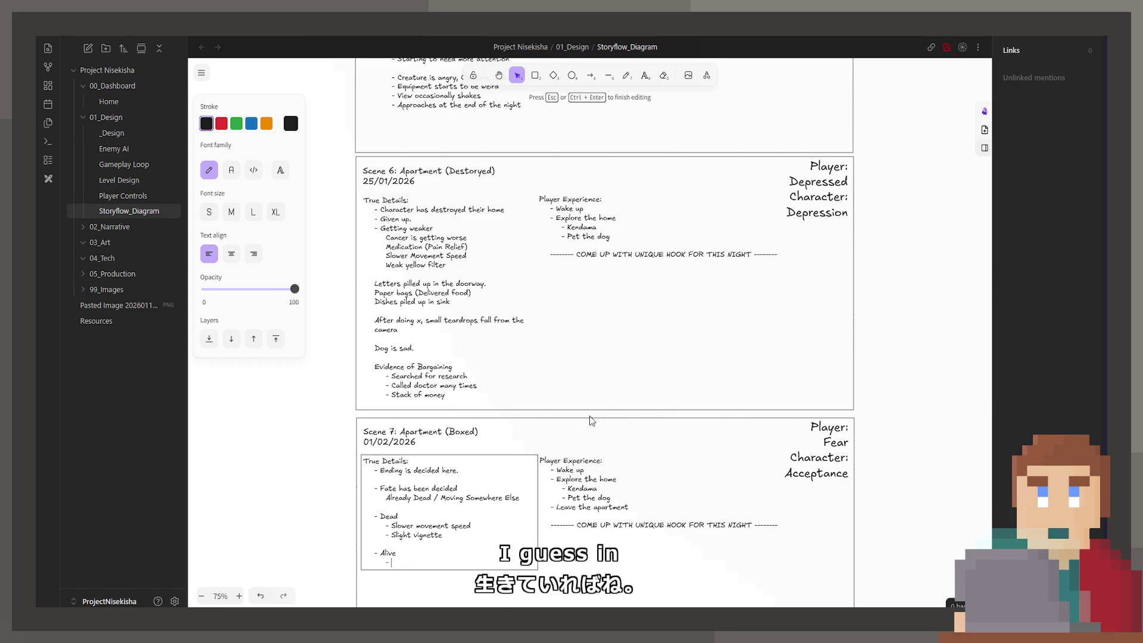
Change Dead's bullet to 'Normal movement speed' and move 'Slight vignette' under Alive
mouse_move(471, 526)
left_mouse_down()
mouse_move(387, 529)
mouse_move(407, 566)
left_mouse_up()
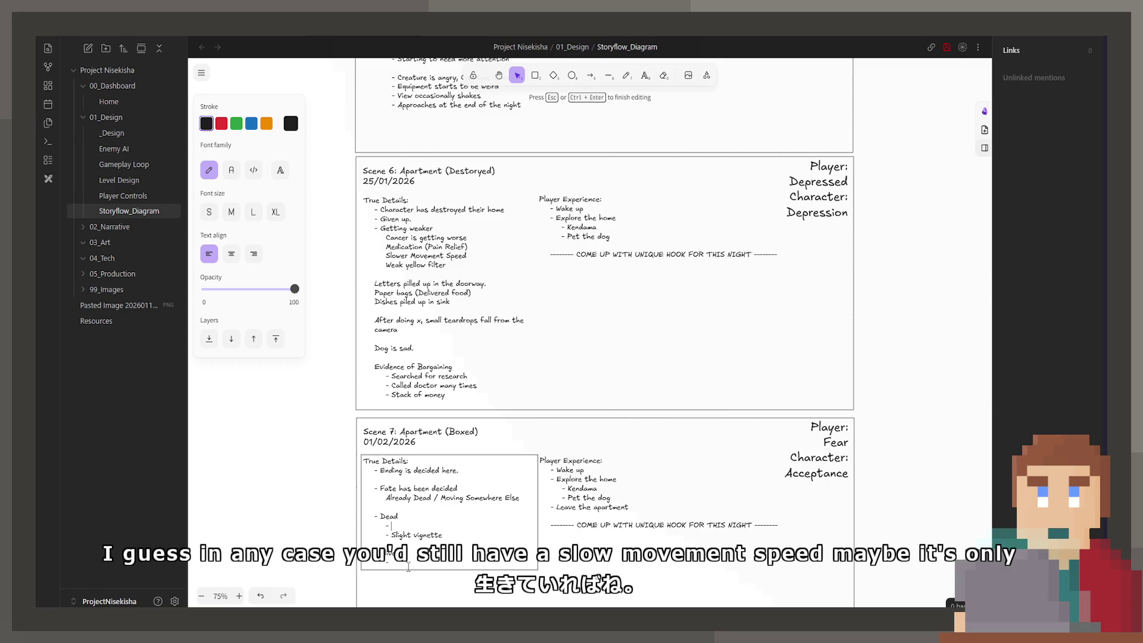
left_click(427, 528)
type("mal movement spe")
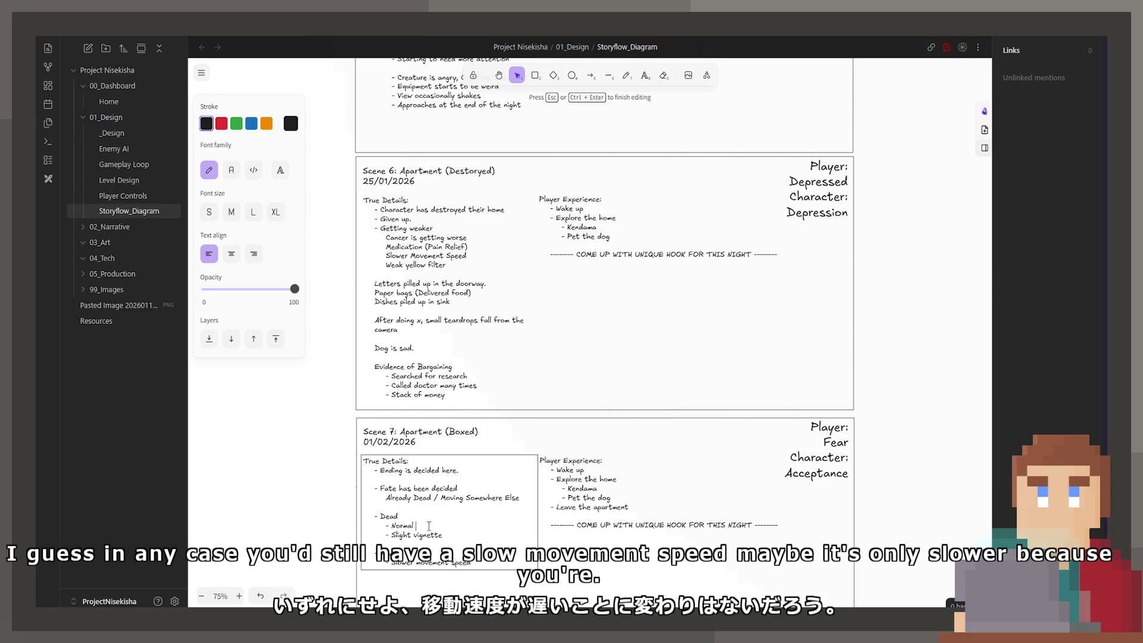
type("ed")
key("Down")
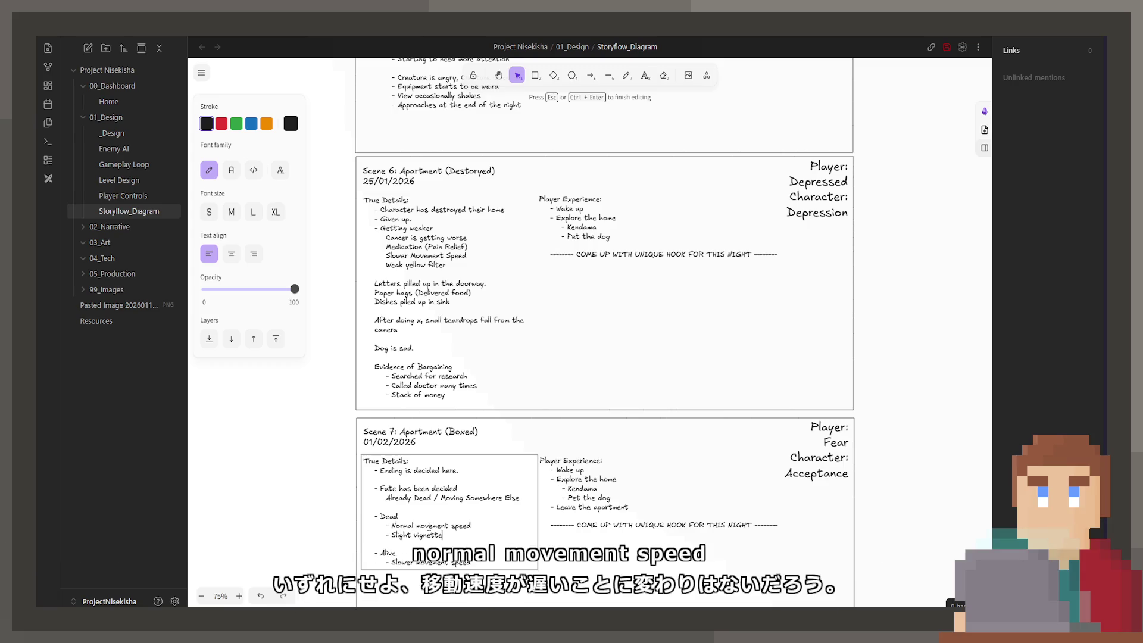
key("shift+Left")
key("shift+Left")
key("shift+Left")
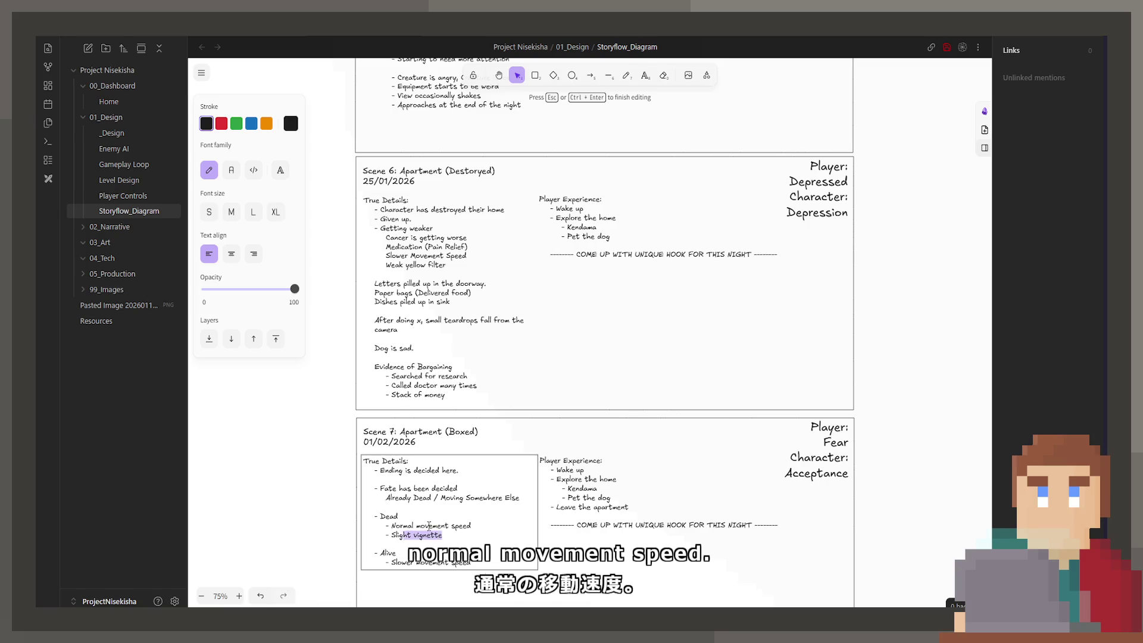
key("BackSpace")
key("ctrl+End")
key("Return")
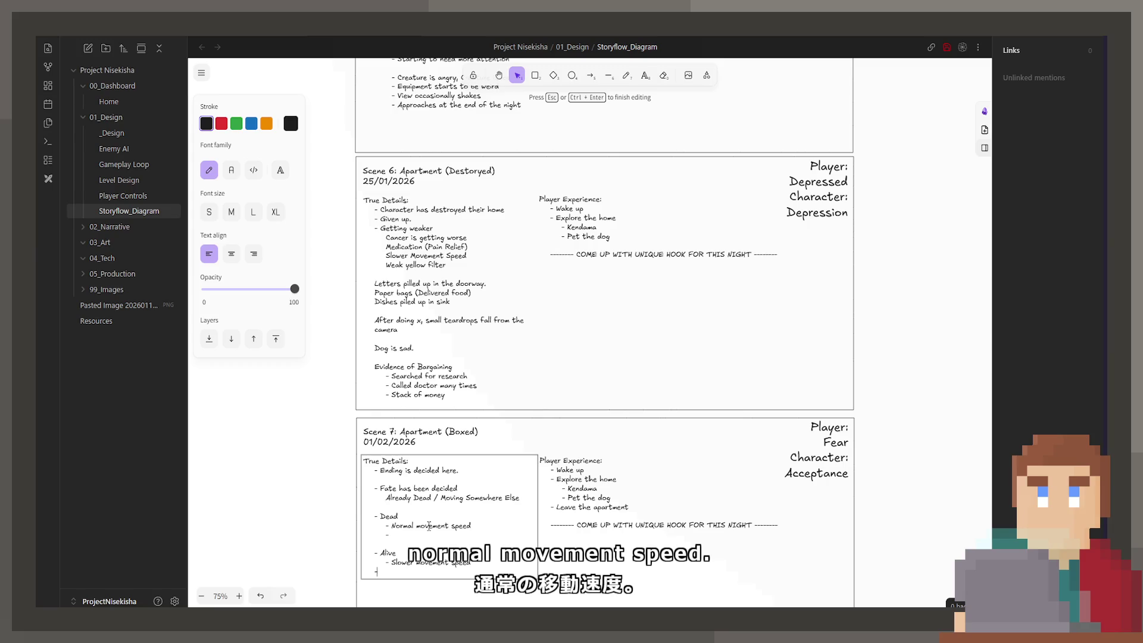
type("- Slight vignette")
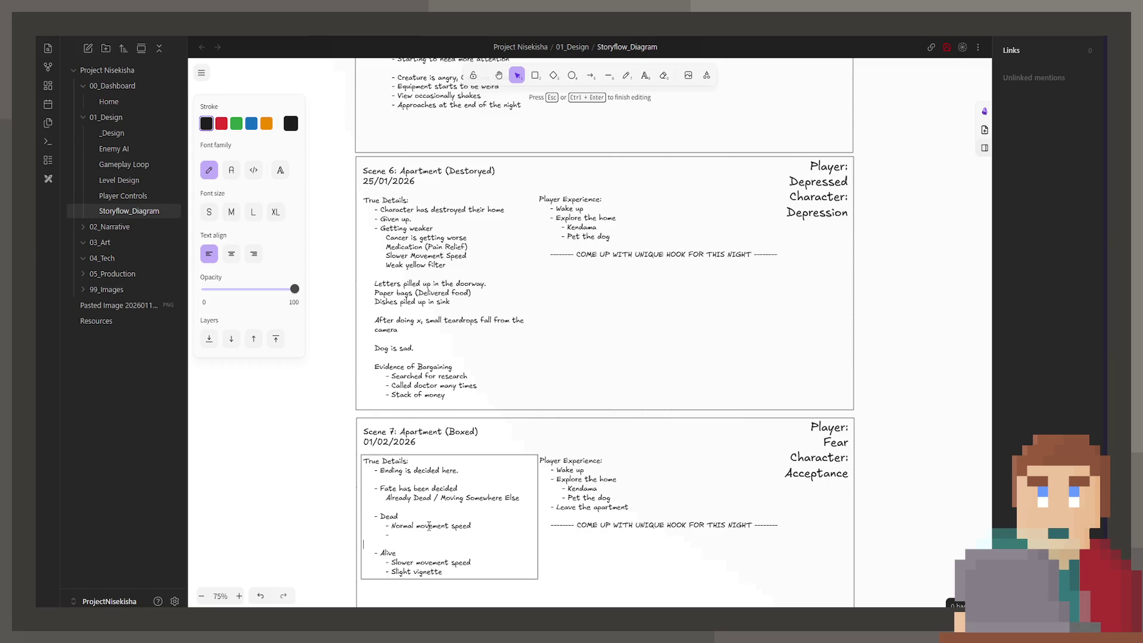
key("Up")
key("End")
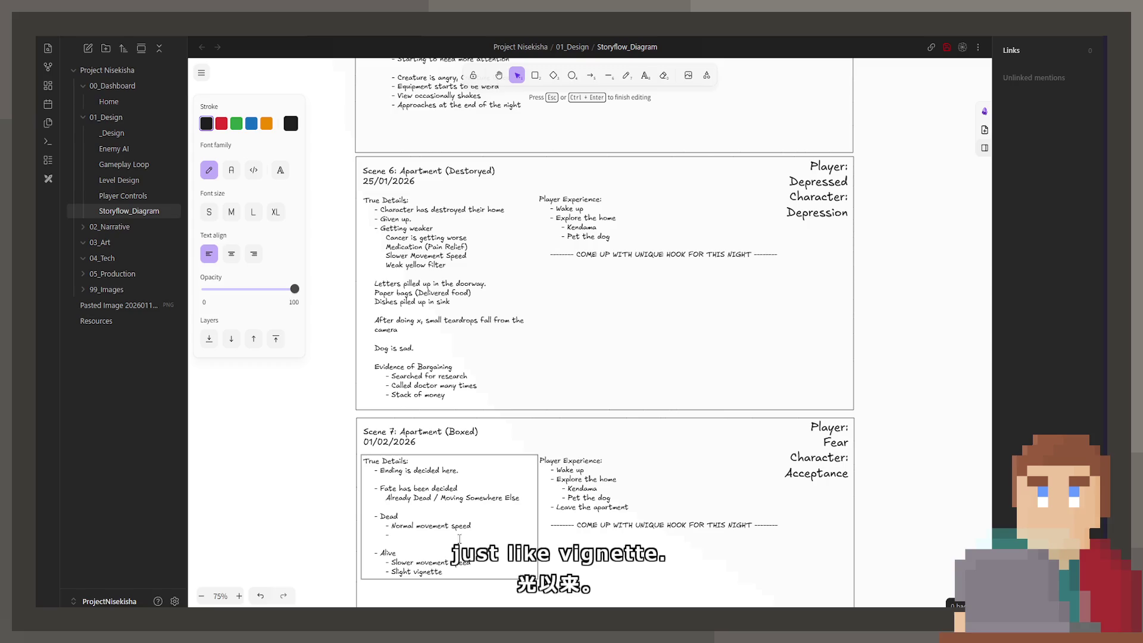
key("Escape")
Label the Dead branch '(Afterlife)' and add a 'Dog is missing' bullet under it
scroll(459, 538, "down", 3)
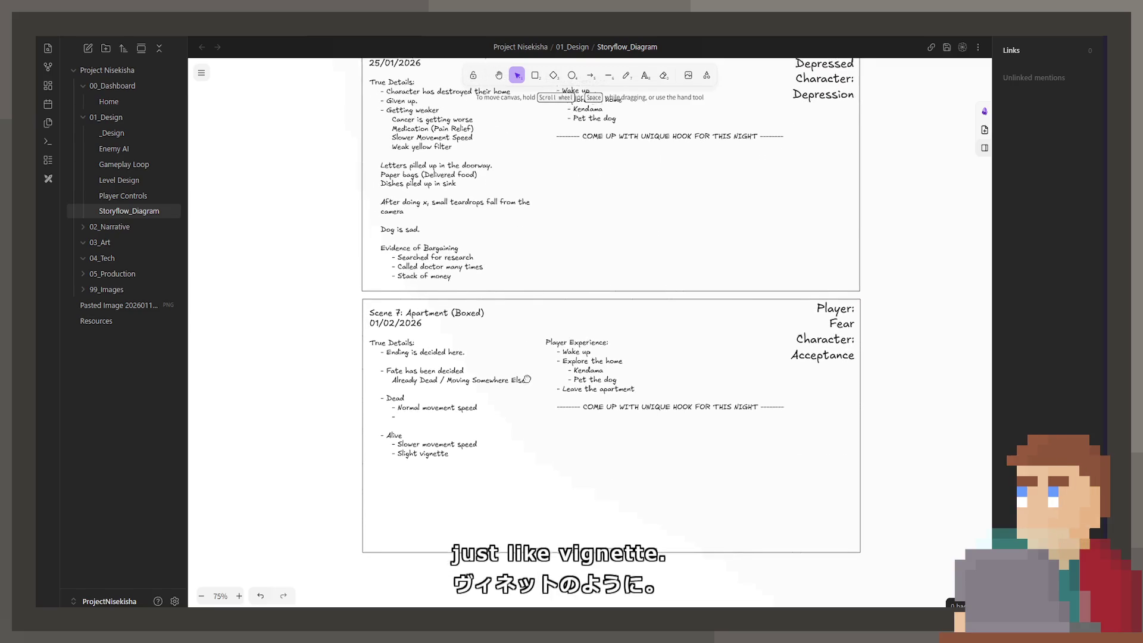
scroll(526, 379, "down", 1)
double_click(442, 364)
left_click(442, 366)
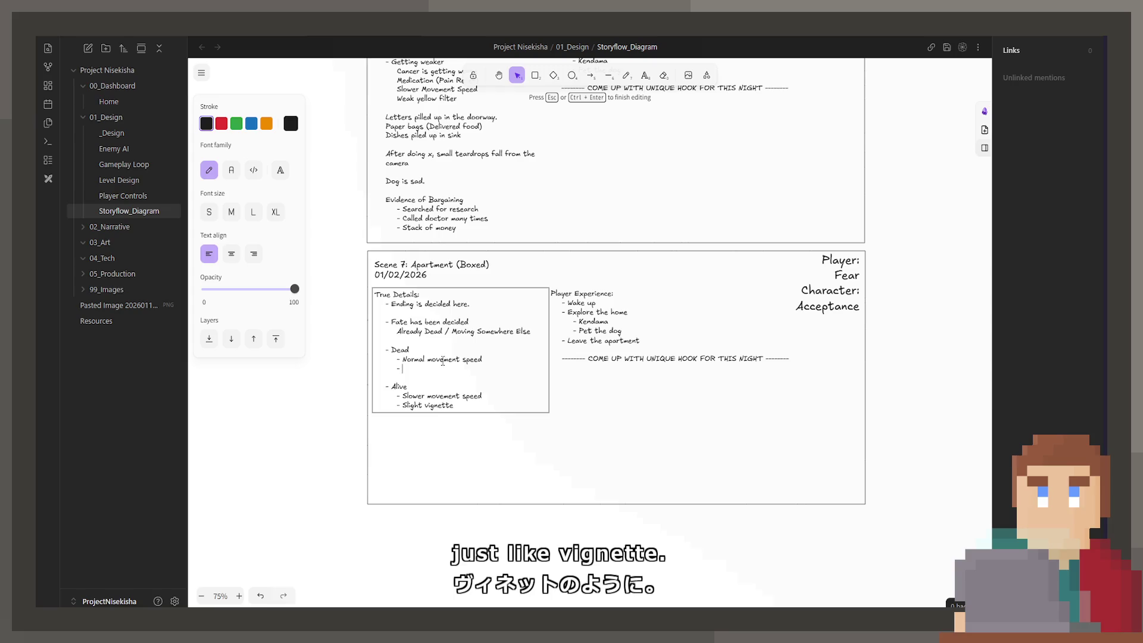
left_click(444, 351)
type("(A")
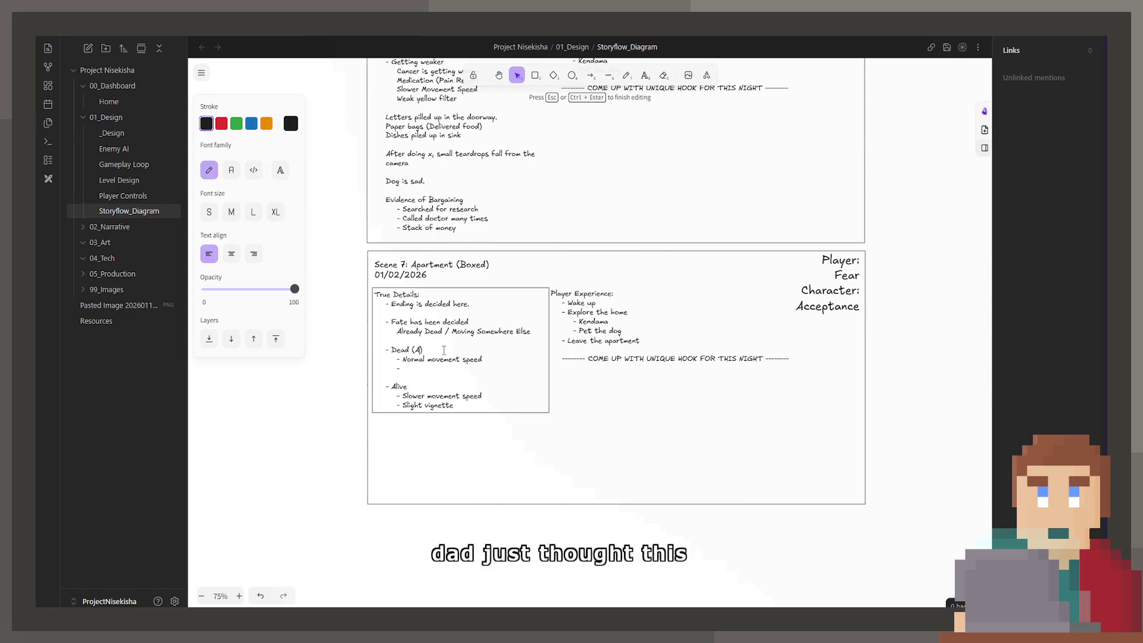
type("Afterlife")
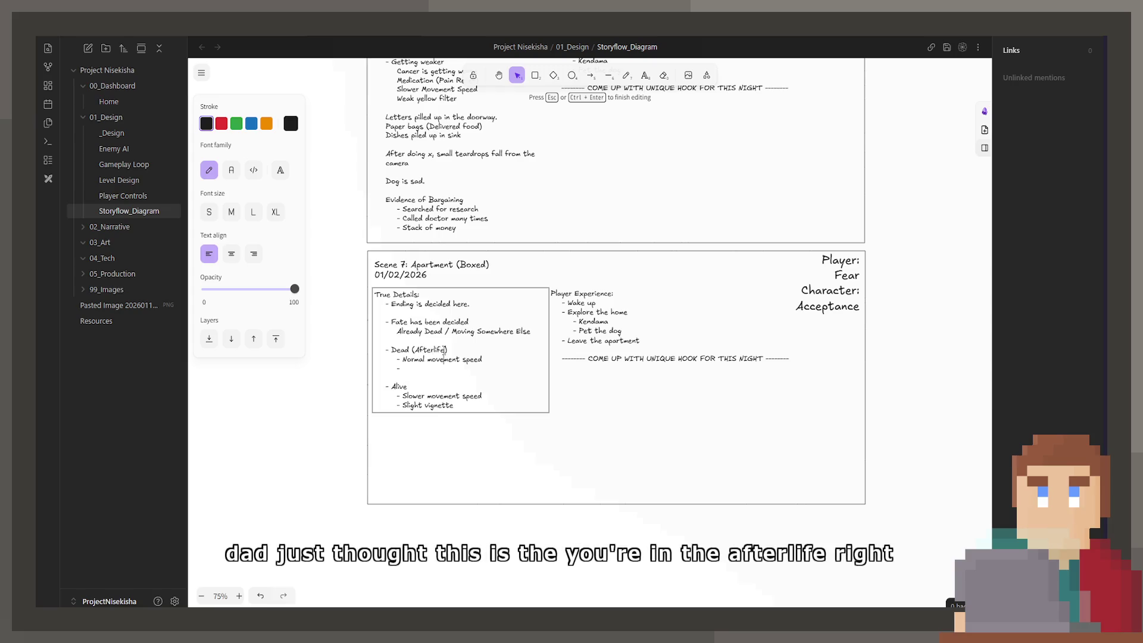
key("Down")
key("Down")
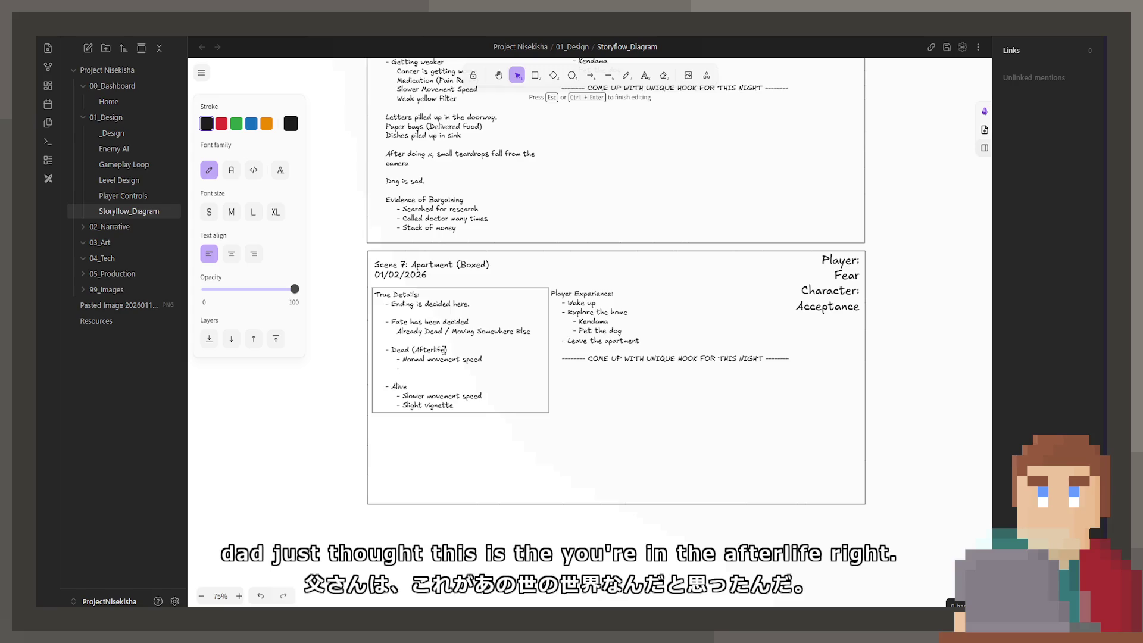
type("g is missing")
Add 'Dog is sleeping' under Alive and append '(Bed)' to 'Dog is missing'
key("Down")
key("Down")
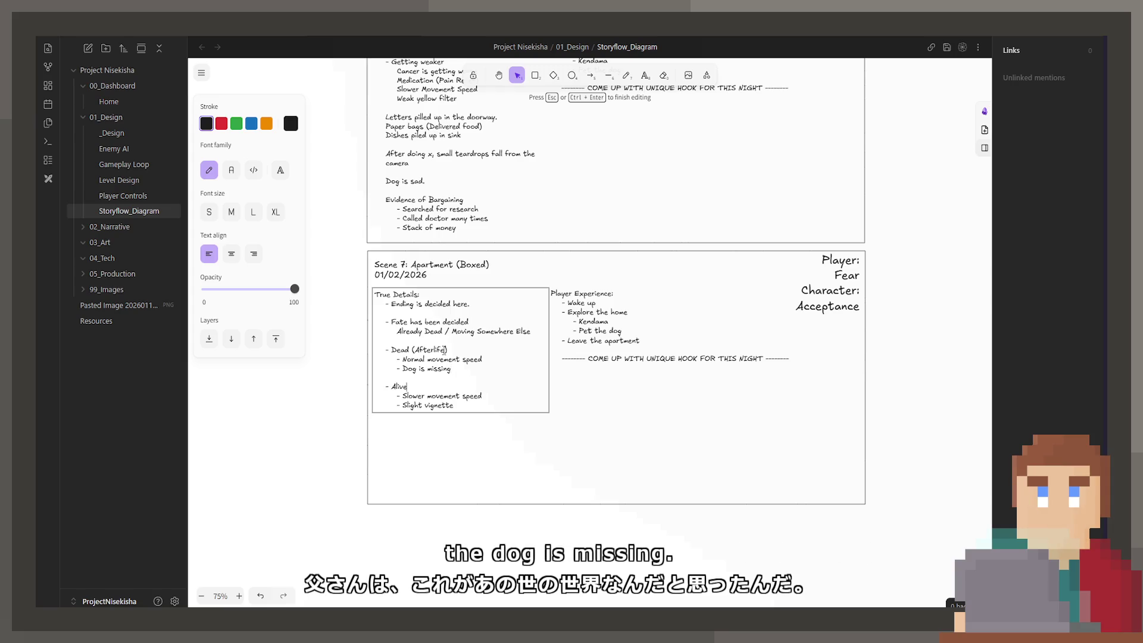
key("Return")
type("- ")
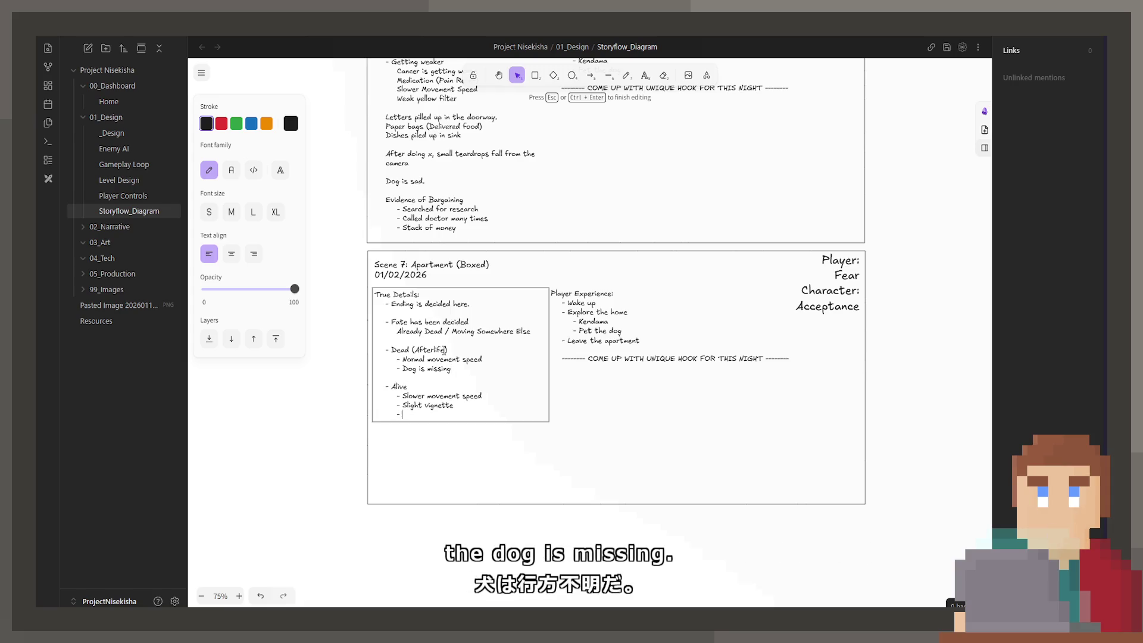
type("Dog is sle")
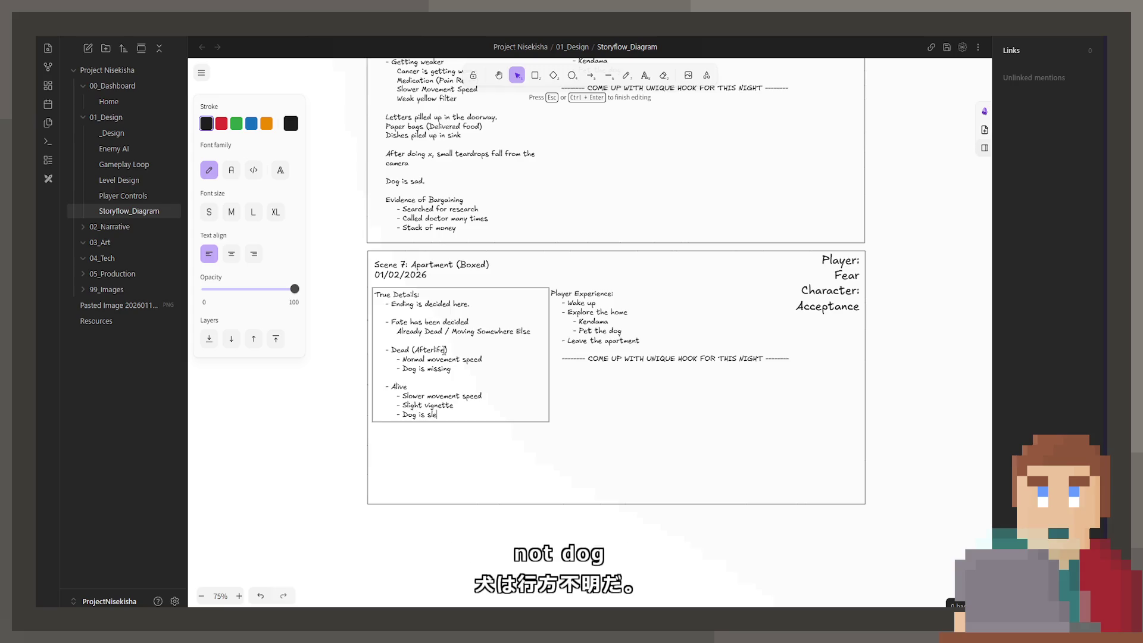
key("BackSpace")
key("BackSpace")
key("BackSpace")
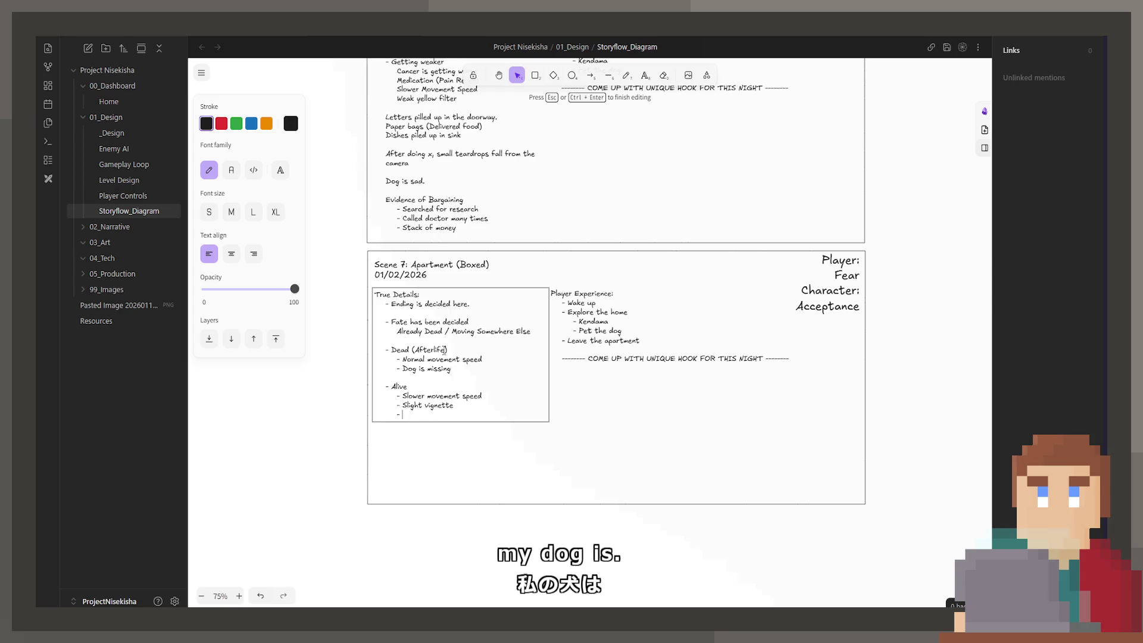
type("Dog is sleepin")
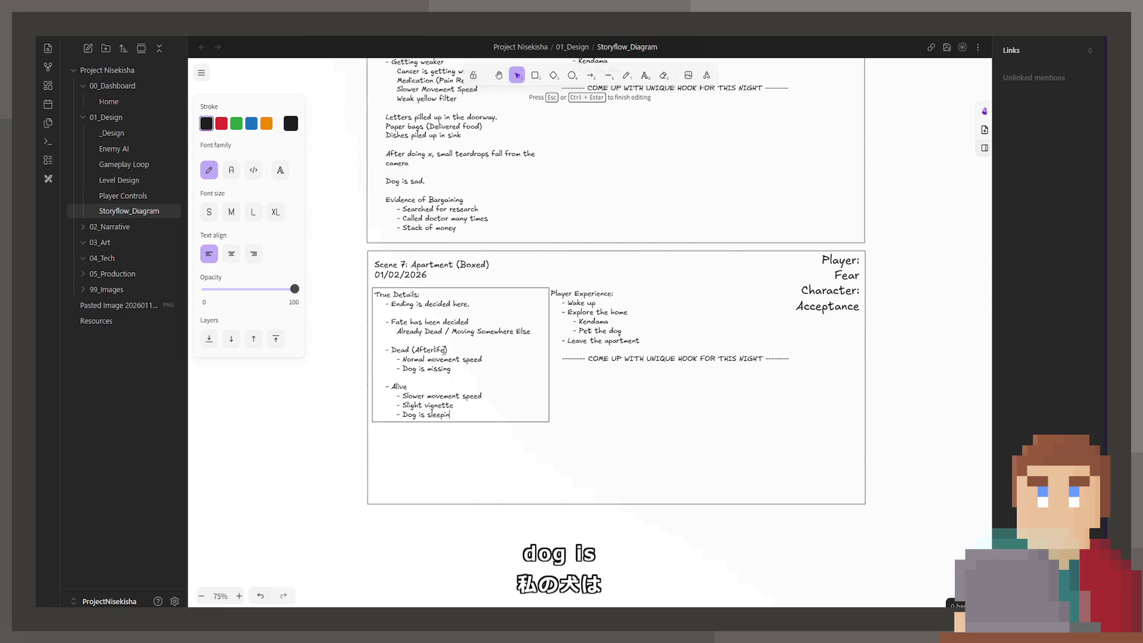
type("g")
key("Up")
key("Up")
key("Up")
type("(")
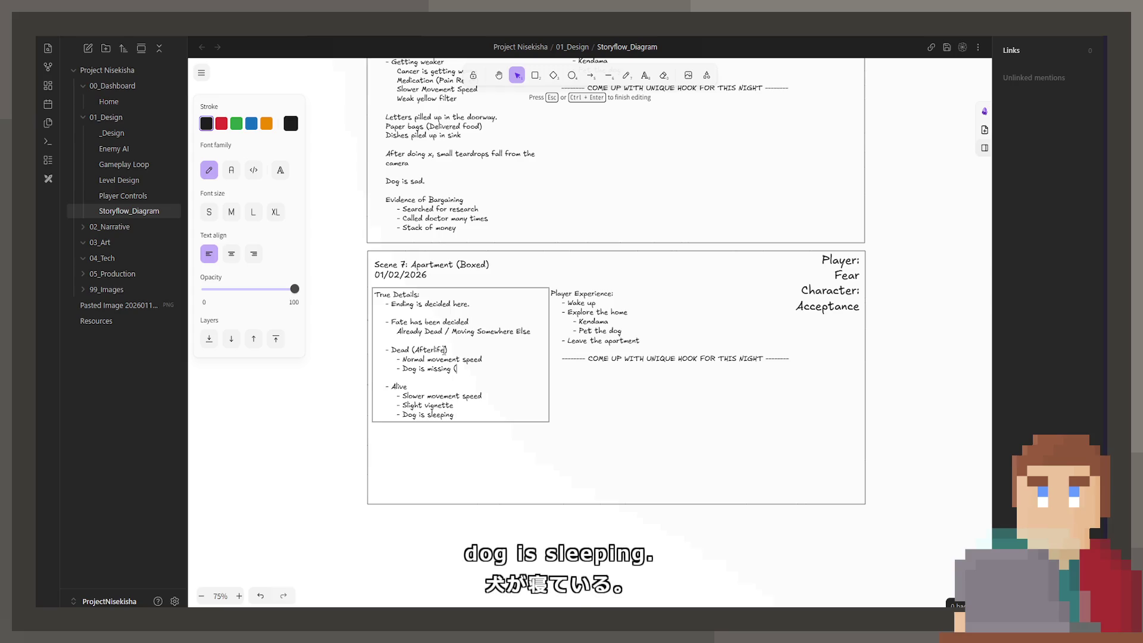
type("Bed)")
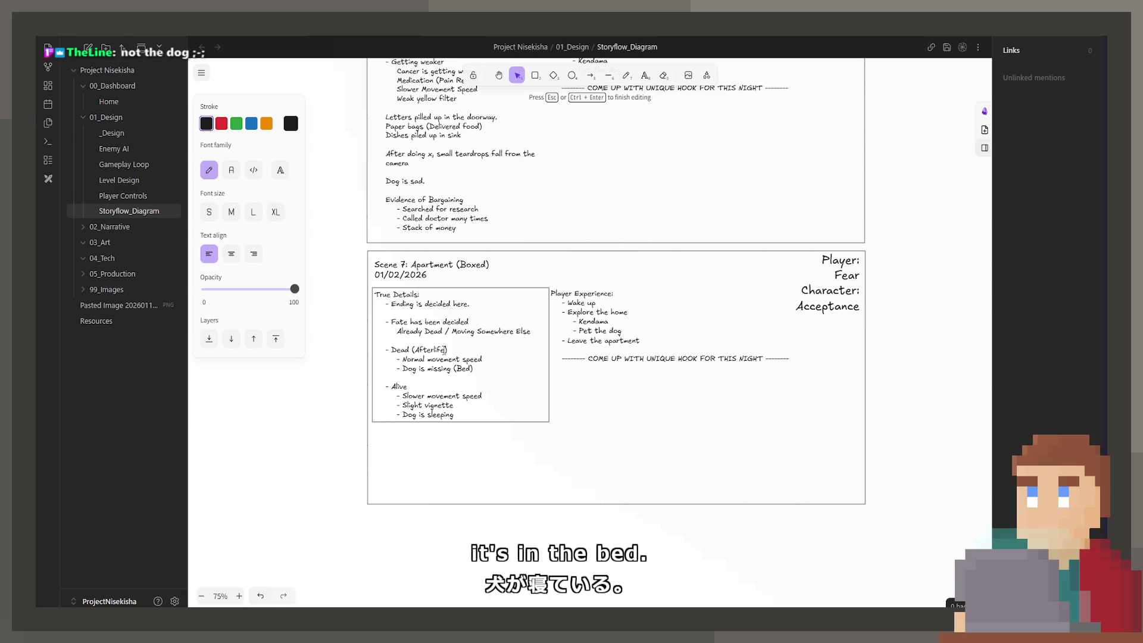
key("Down")
key("Down")
key("Down")
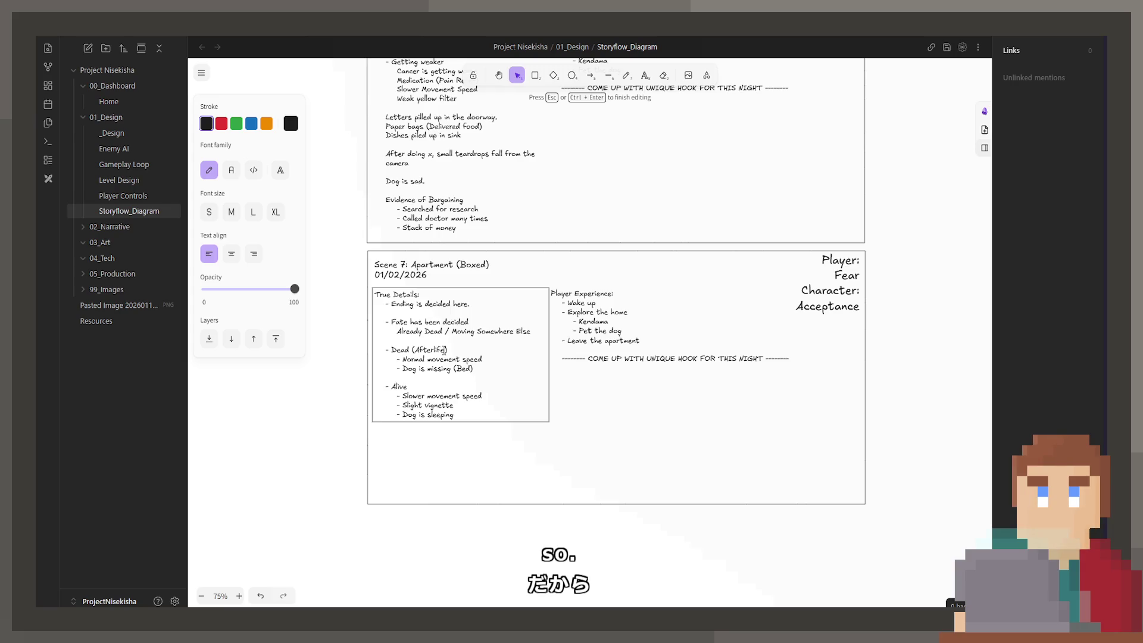
Add a '- Bright' entry under Wake up in Scene 7's Player Experience
key("Up")
key("Up")
key("Up")
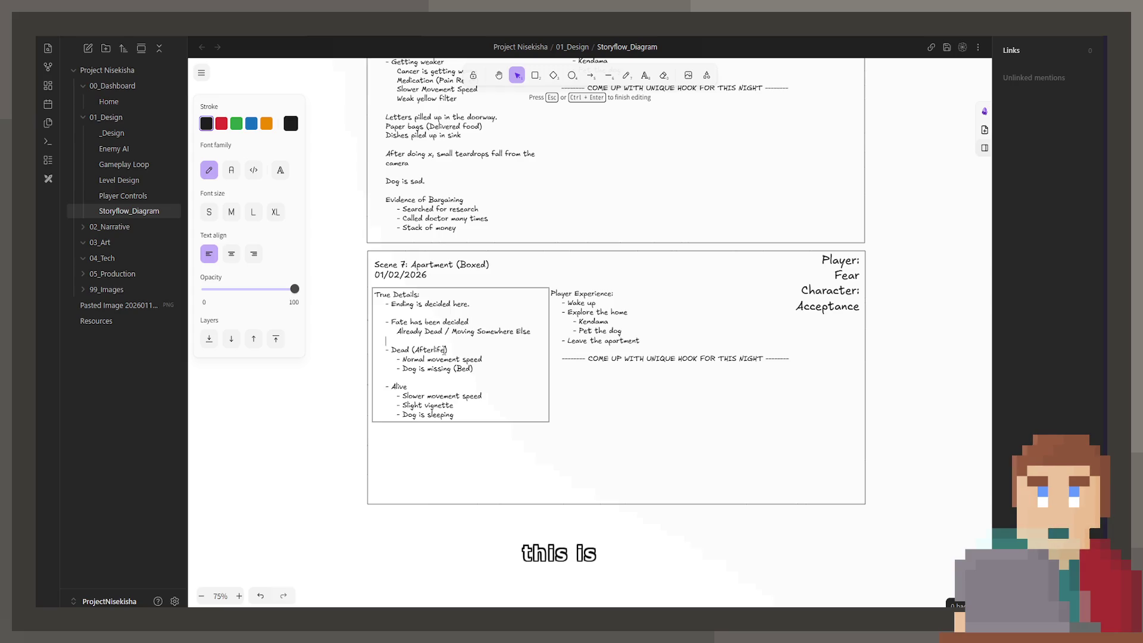
double_click(676, 326)
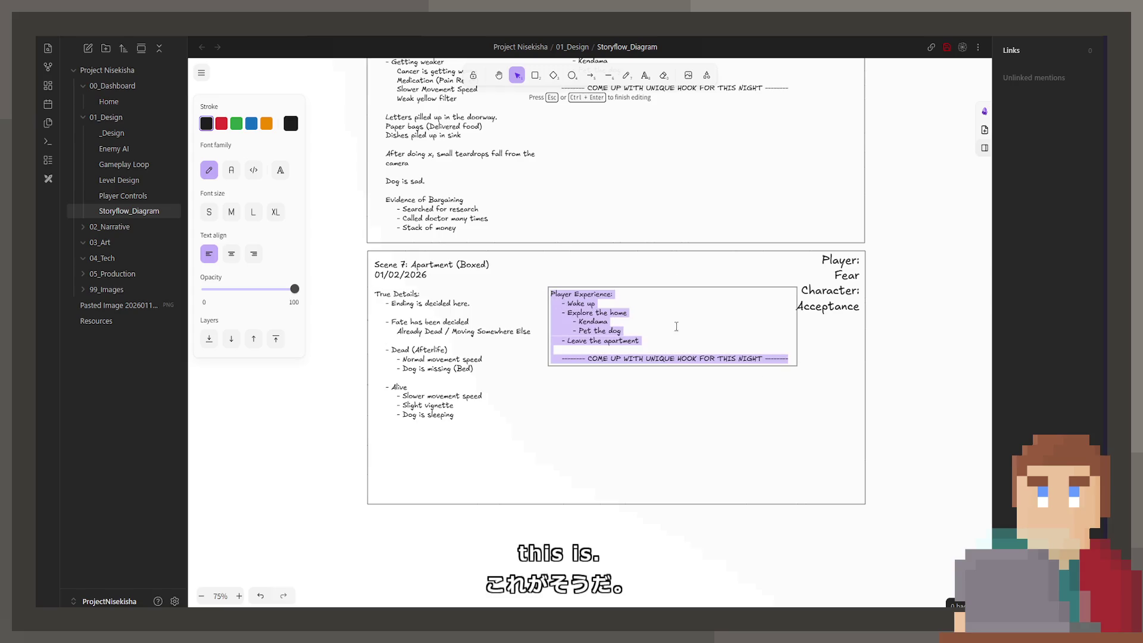
left_click(646, 307)
key("Return")
key("Return")
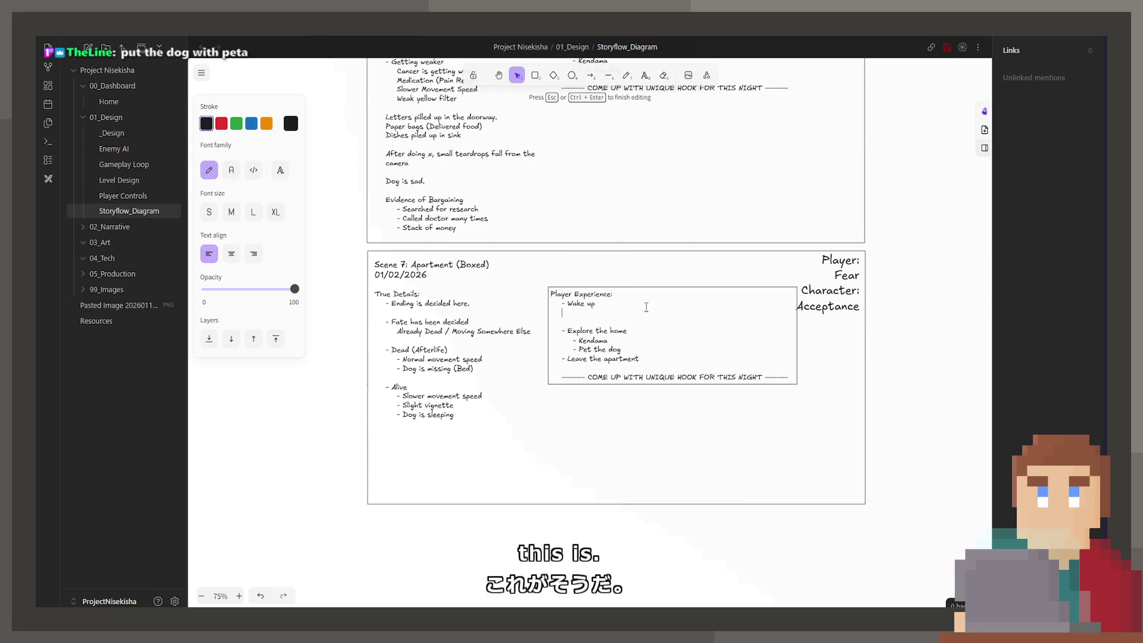
type("0")
key("BackSpace")
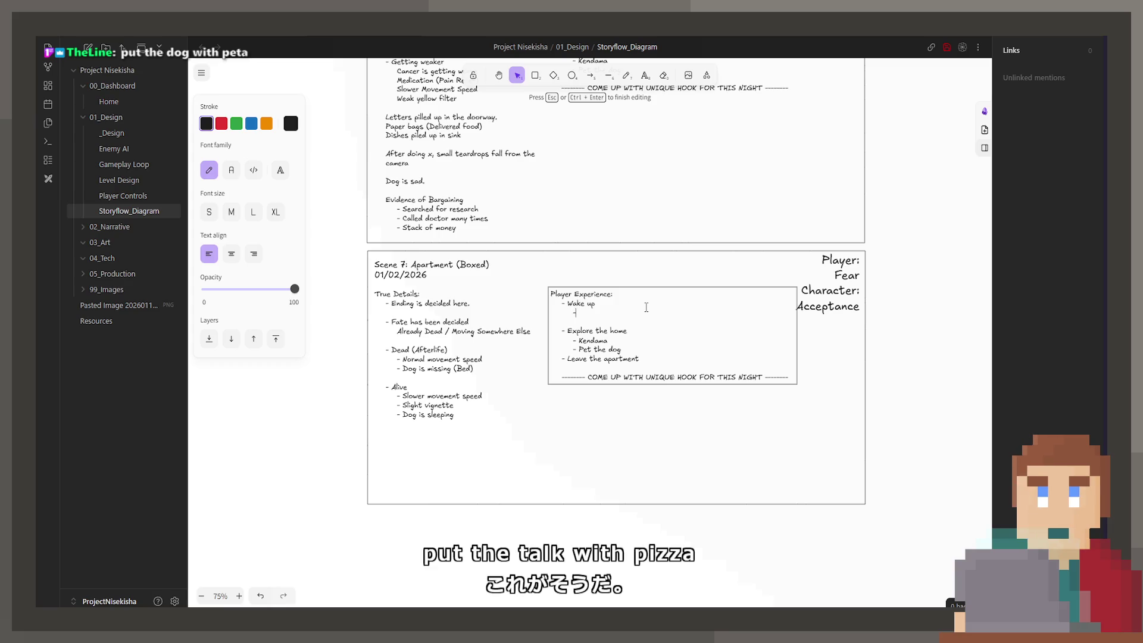
type("-")
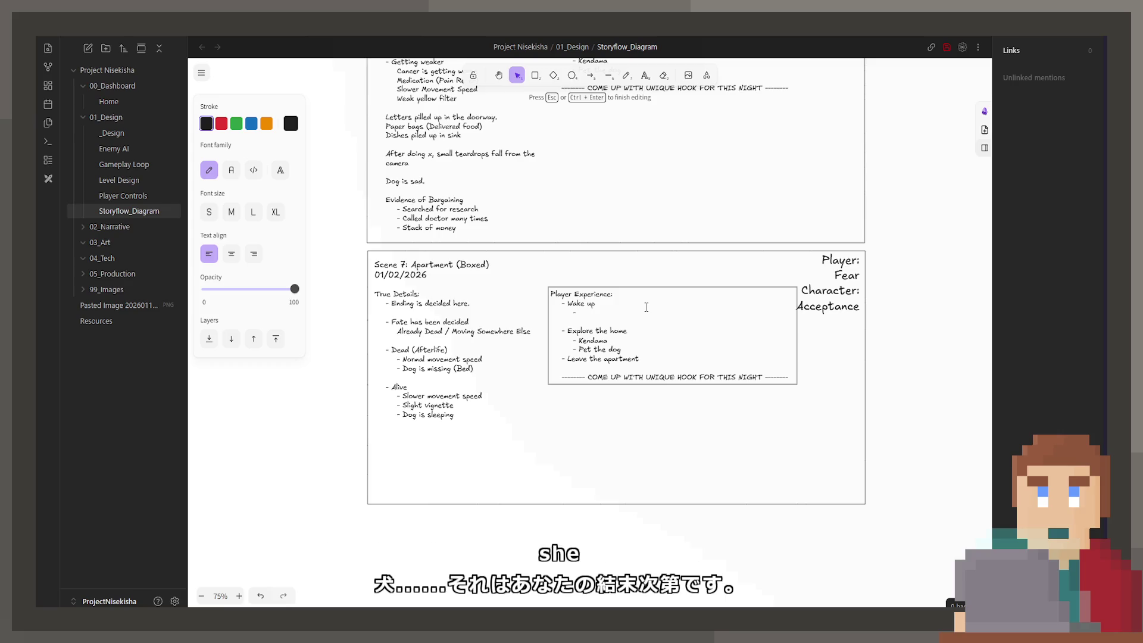
type("Bright")
key("Return")
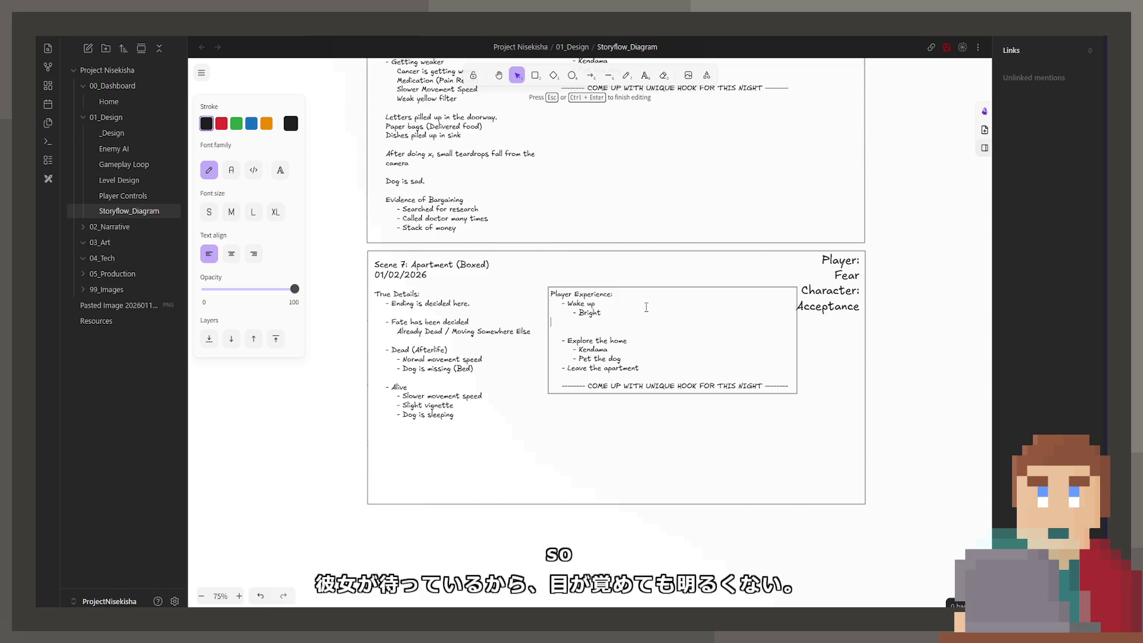
key("BackSpace")
Extend the entry to read 'Bright (Morning / Afterlife)'
type("(Morn")
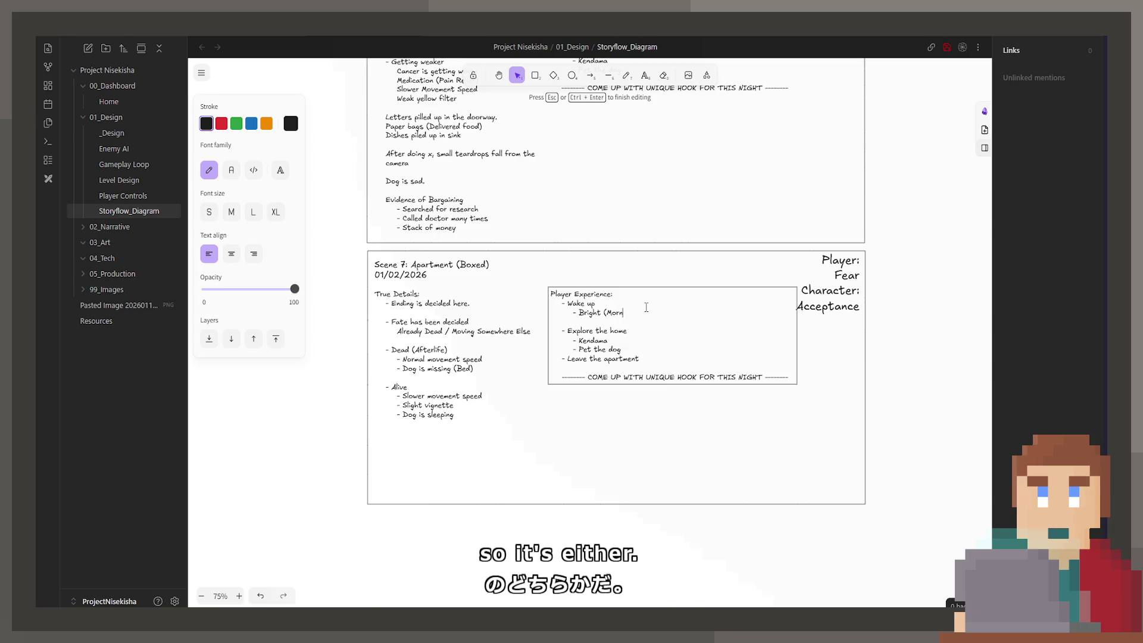
type("ing / Hea")
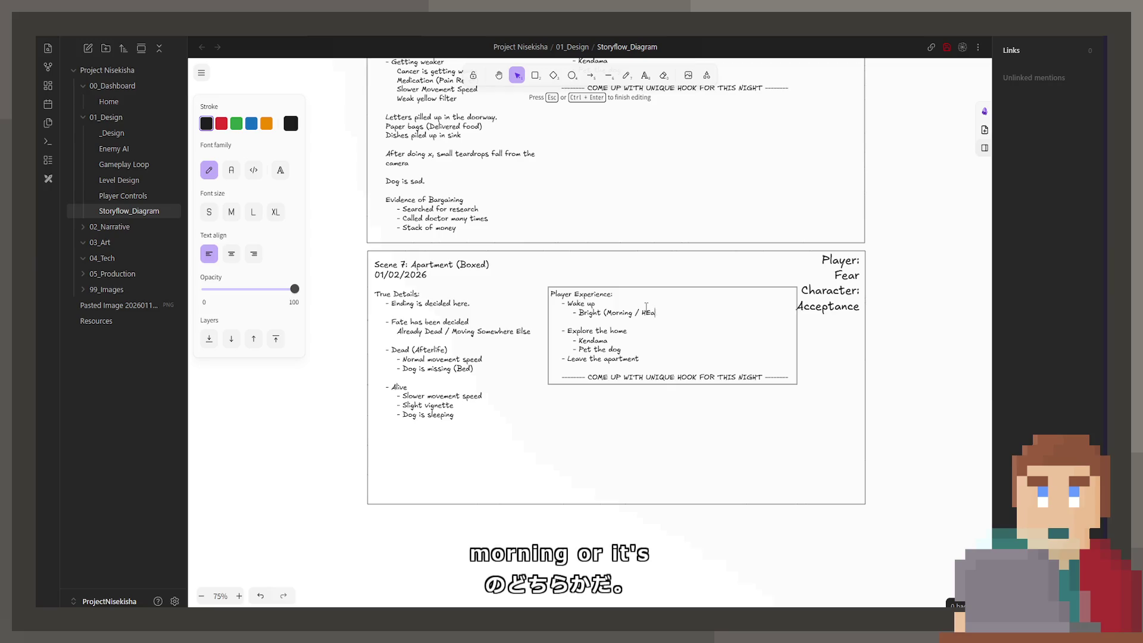
key("BackSpace")
key("BackSpace")
key("BackSpace")
type("Afterlie")
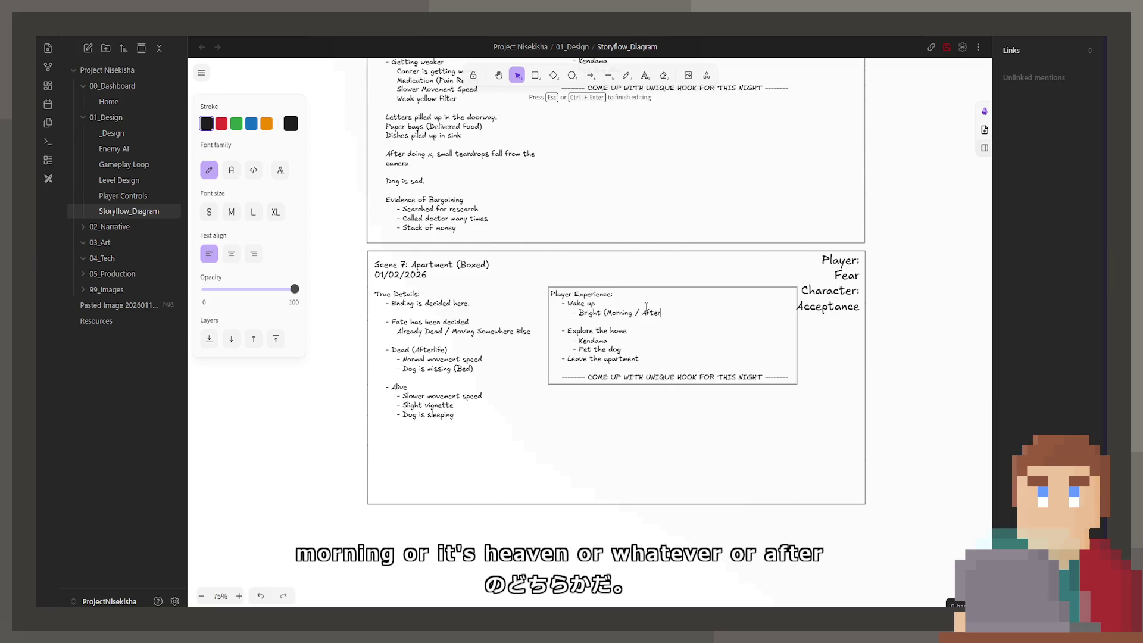
key("BackSpace")
type("fe)")
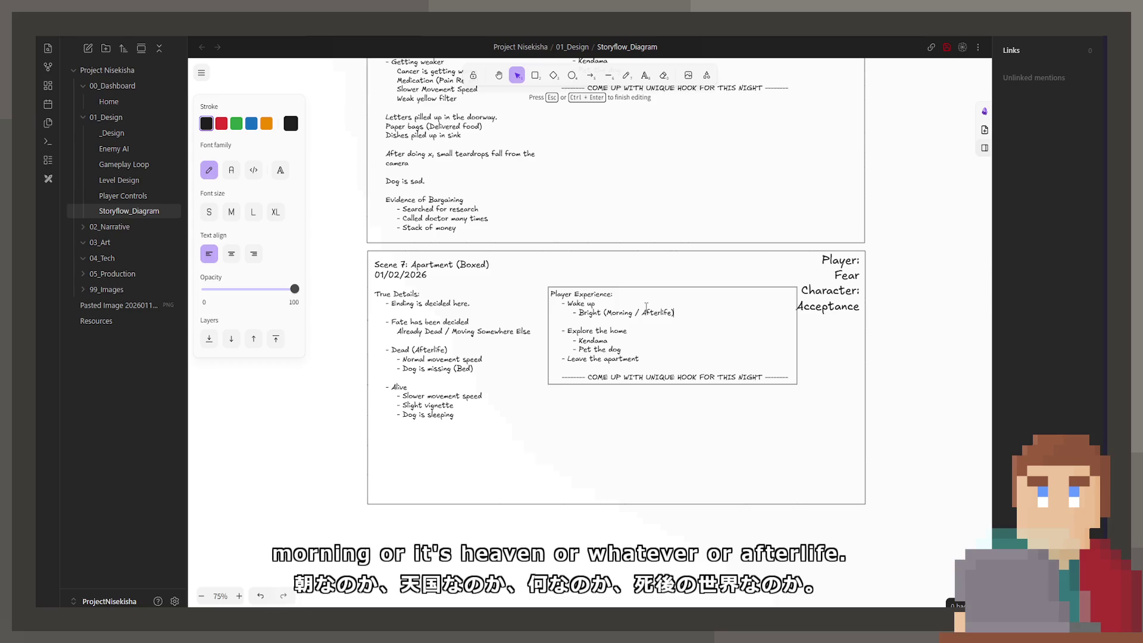
Remove the 'Explore boxes' line and the leftover empty line below Bright
key("Return")
type("- ")
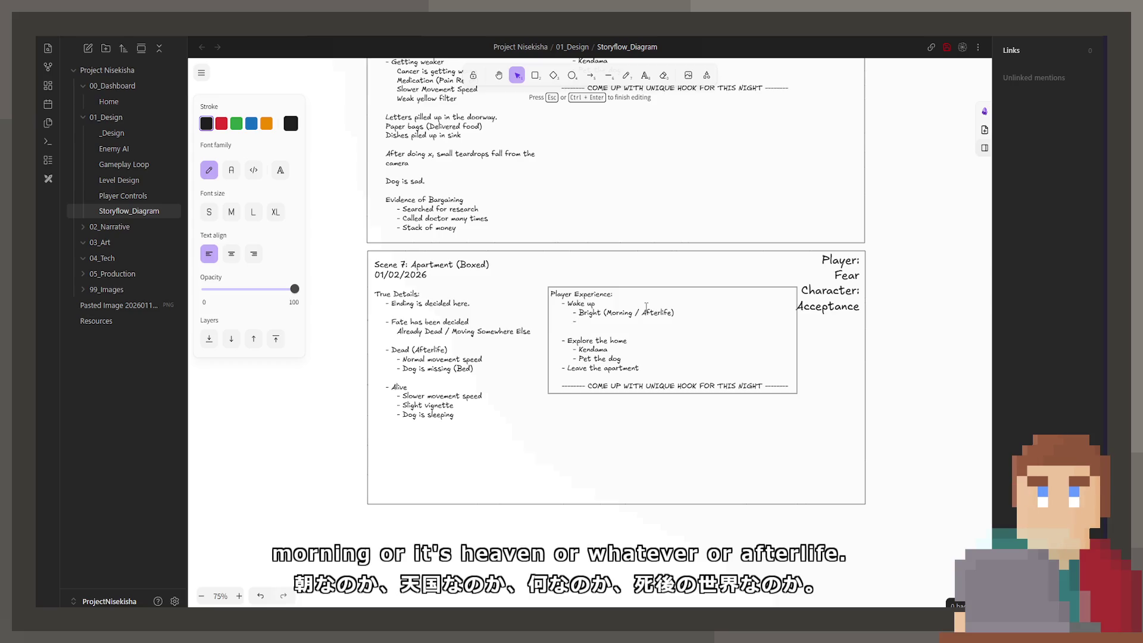
type("E")
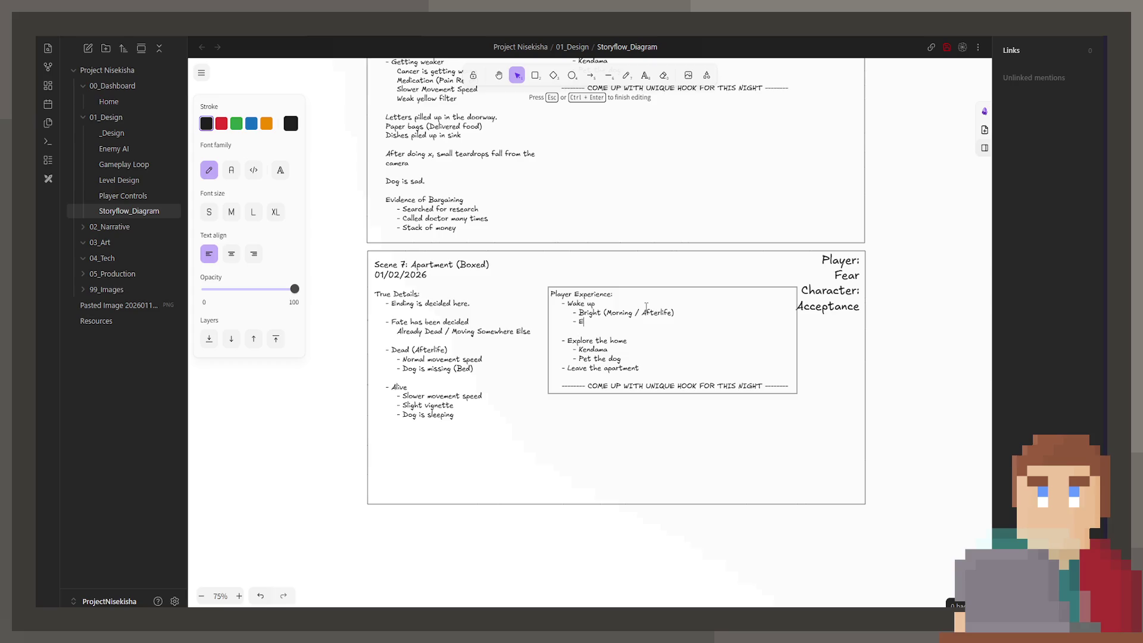
type("xplore boxes")
key("Delete")
key("Down")
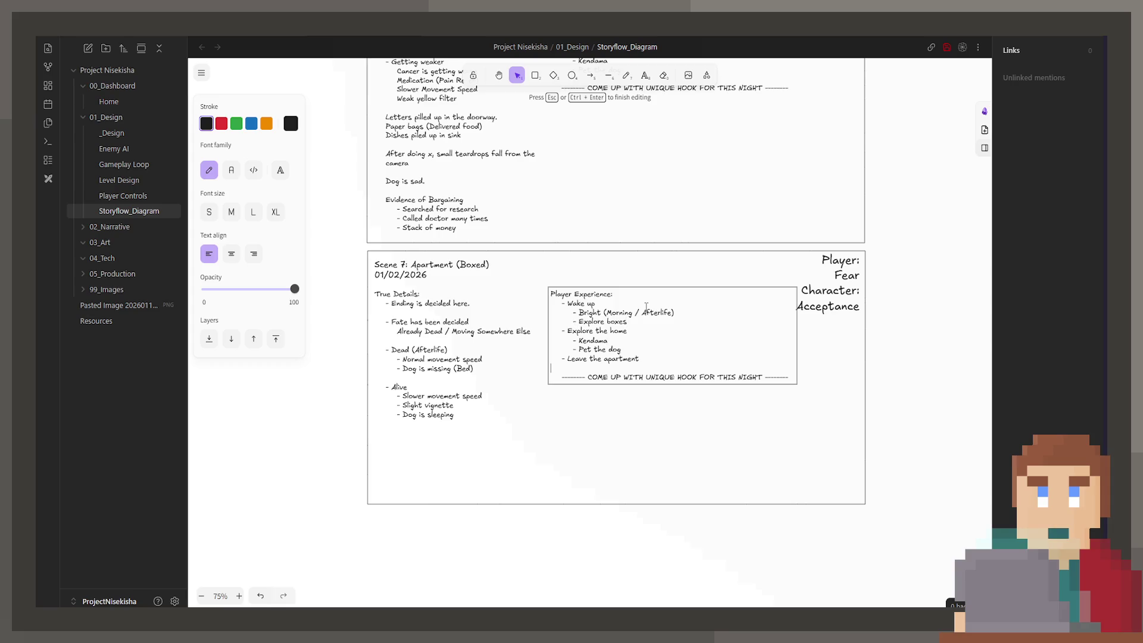
key("Up")
key("Up")
key("Up")
key("BackSpace")
key("BackSpace")
key("BackSpace")
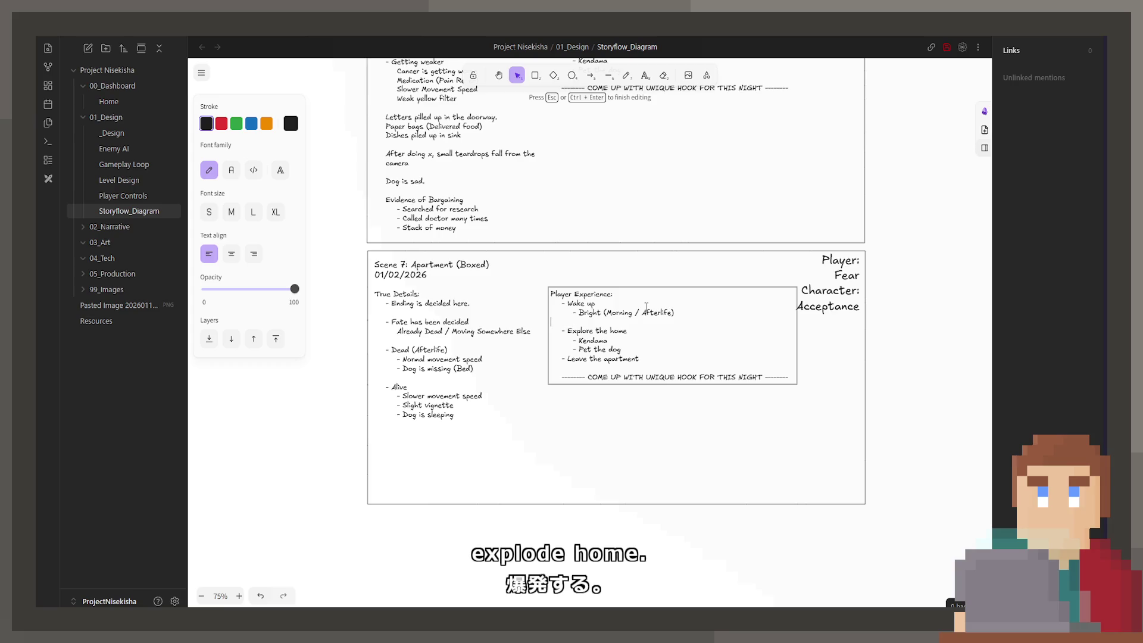
key("BackSpace")
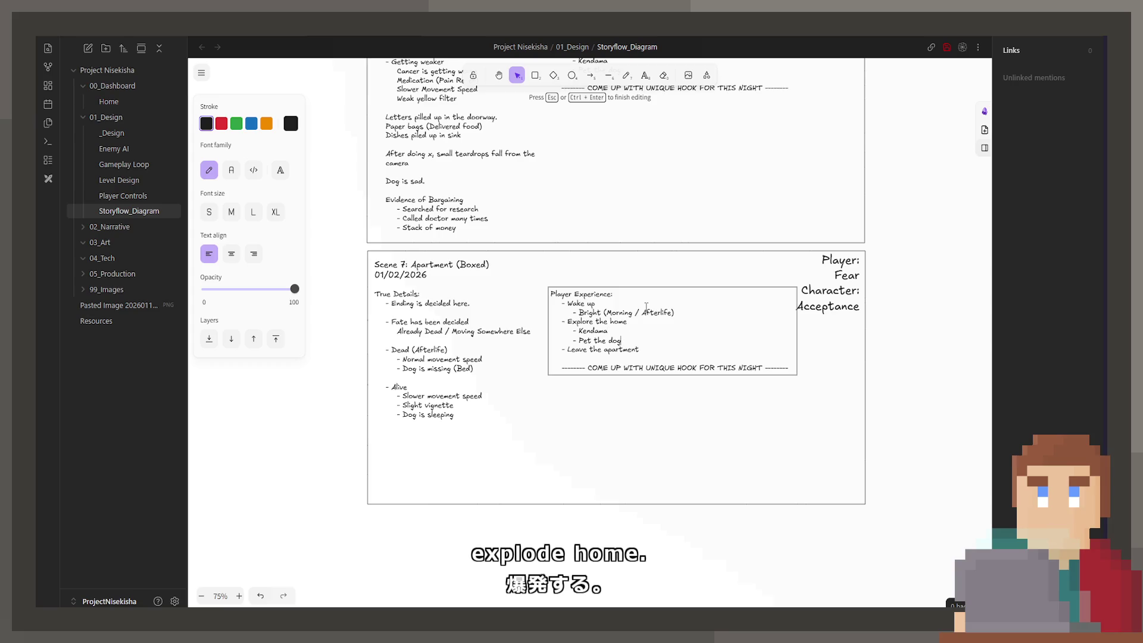
scroll(617, 333, "up", 8)
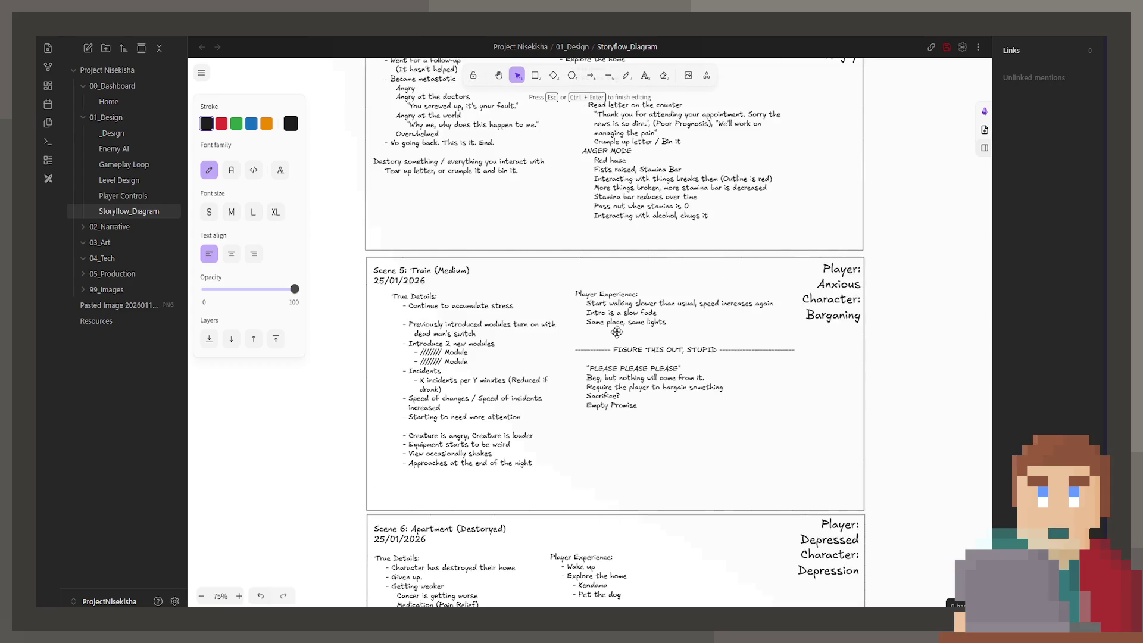
Insert an indented blank line above ANGER MODE in Scene 4's Player Experience
scroll(617, 332, "up", 4)
key("ctrl+a")
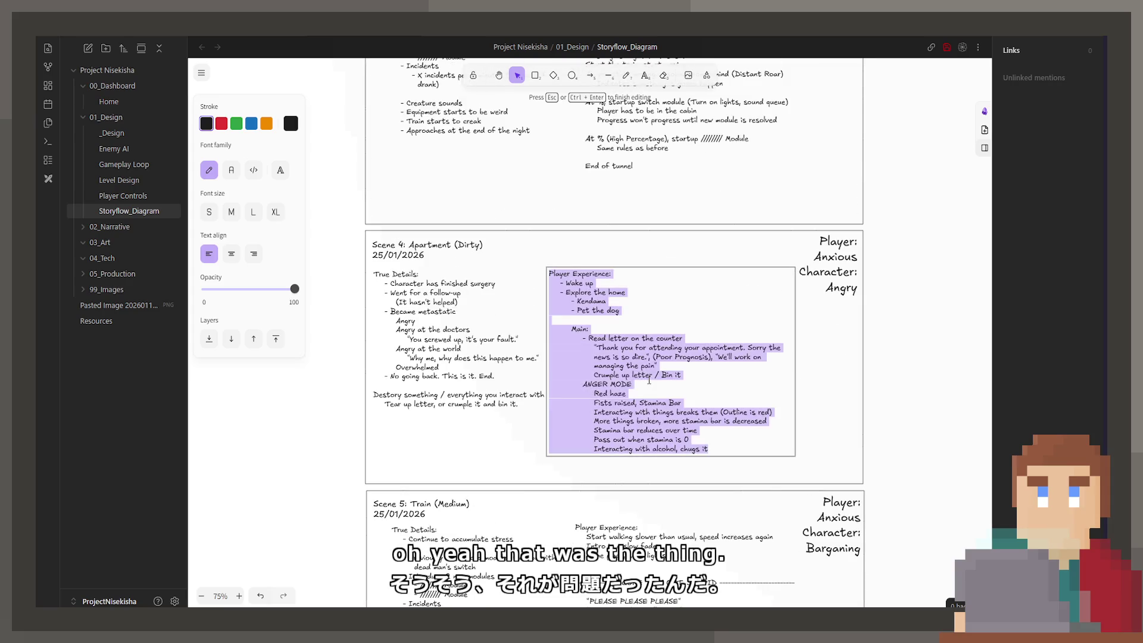
left_click_drag(632, 384, 612, 394)
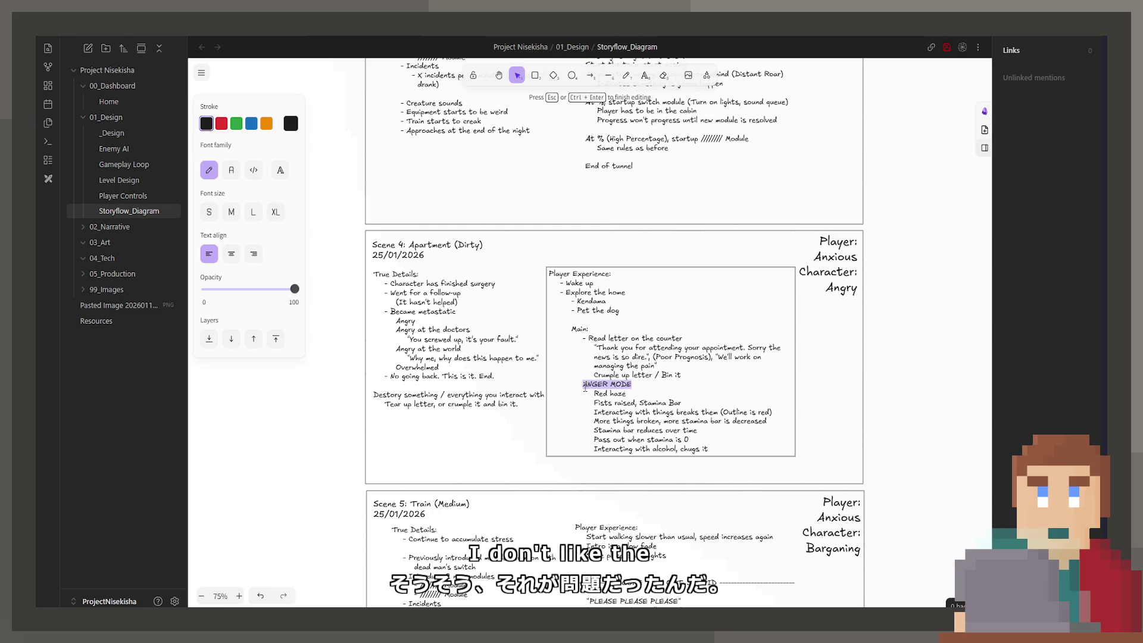
left_click(693, 377)
key("Return")
key("Return")
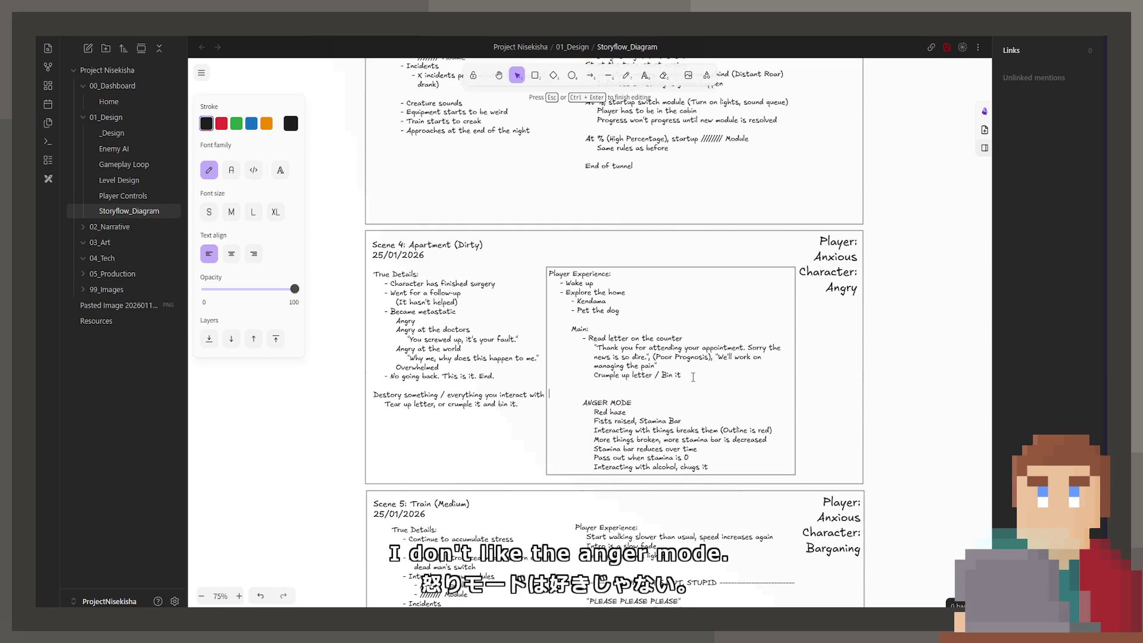
key("Tab")
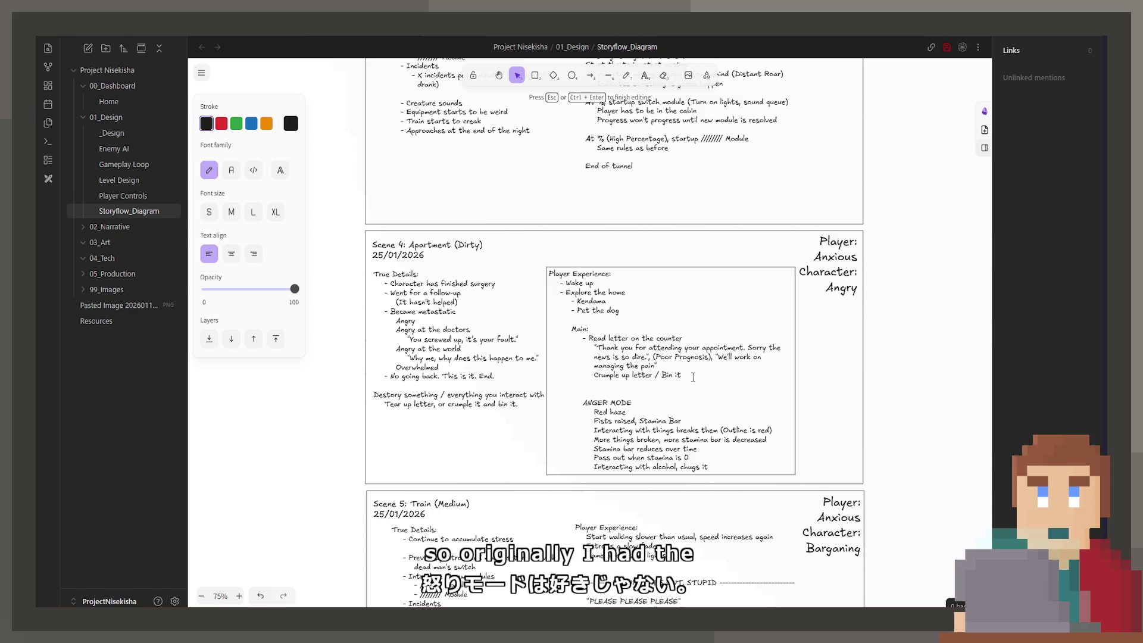
Paste Scene 5's 'FIGURE THIS OUT, STUPID' dashed divider above ANGER MODE in Scene 4
double_click(747, 583)
left_click_drag(795, 582, 575, 582)
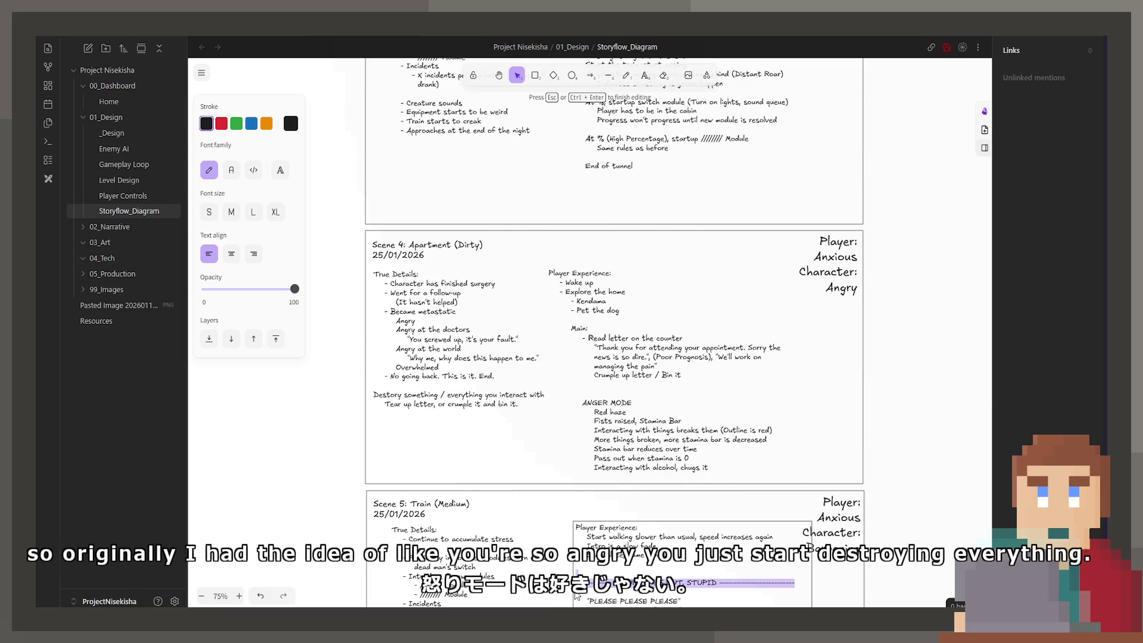
double_click(619, 398)
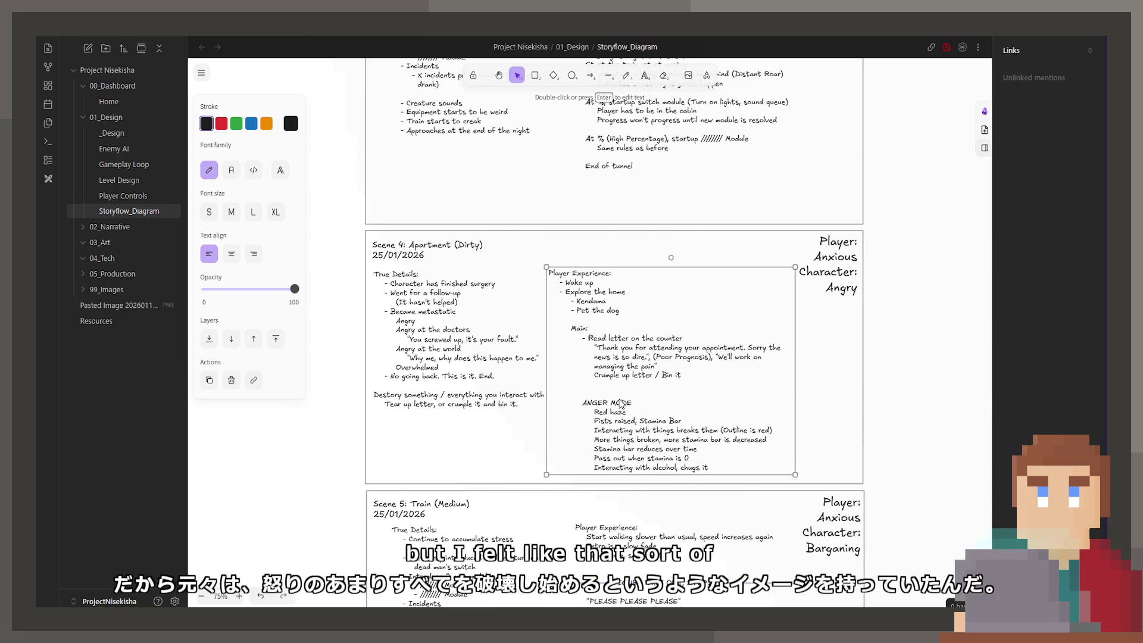
mouse_move(569, 391)
left_mouse_down()
mouse_move(550, 356)
mouse_move(552, 393)
left_mouse_up()
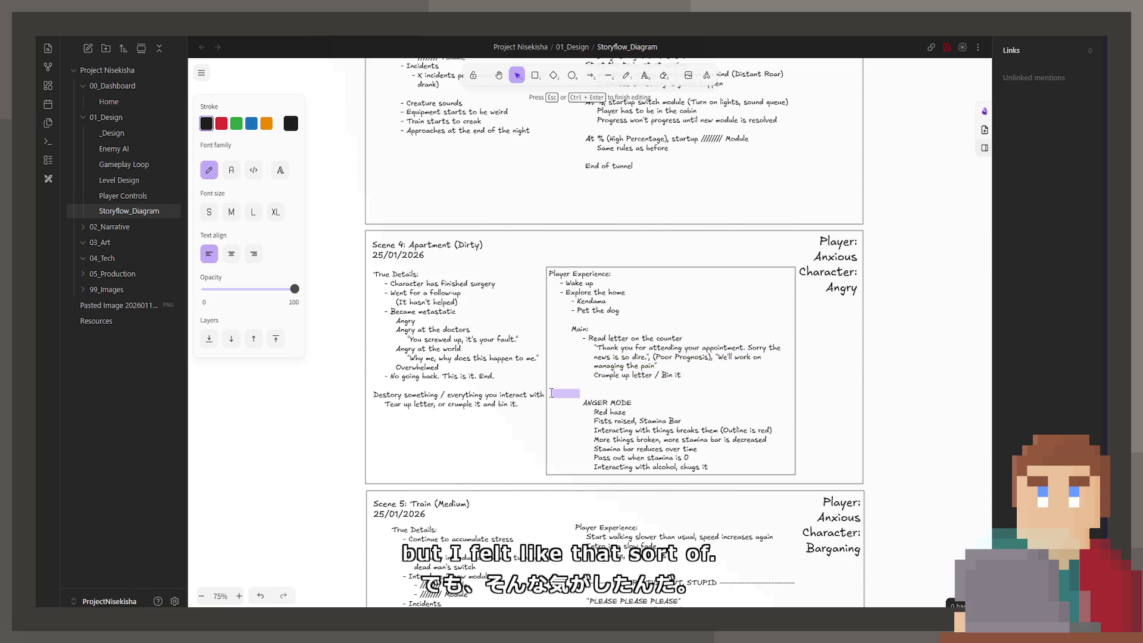
key("ctrl+v")
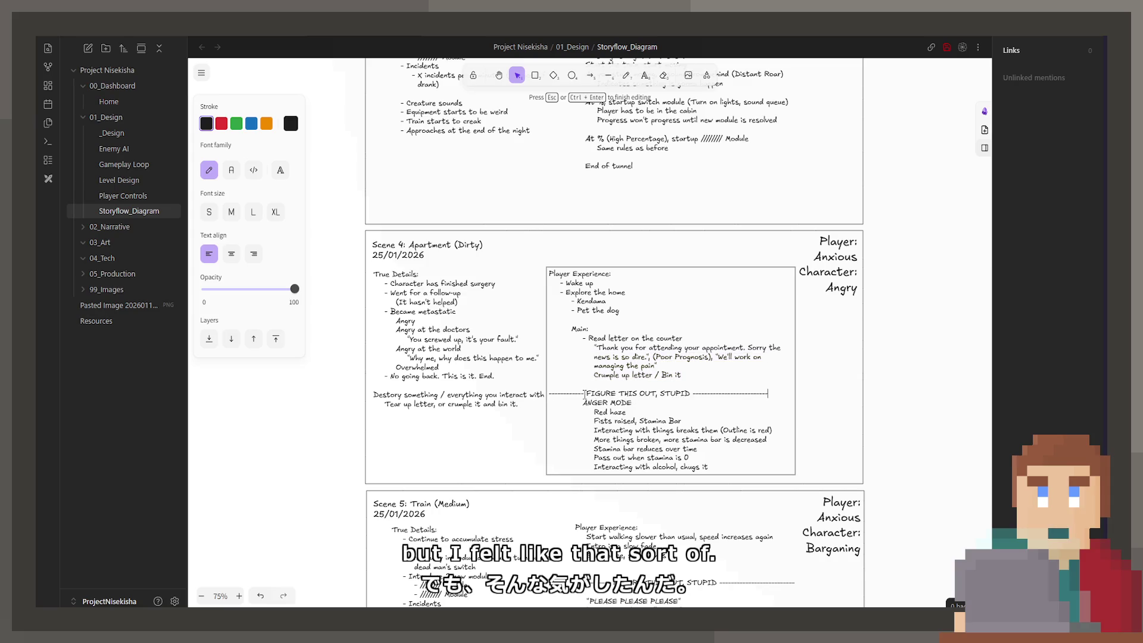
Relabel the divider 'FIX THIS SECTION' with leading dashes and nudge the box right
left_click_drag(587, 394, 688, 397)
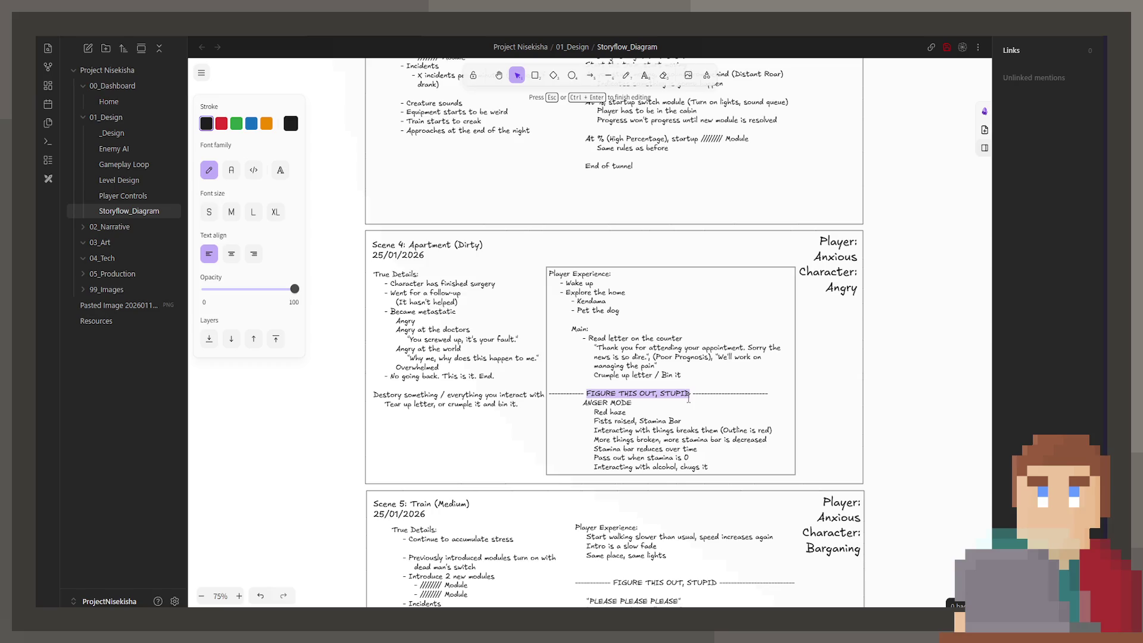
type("FIX THIS SECTI")
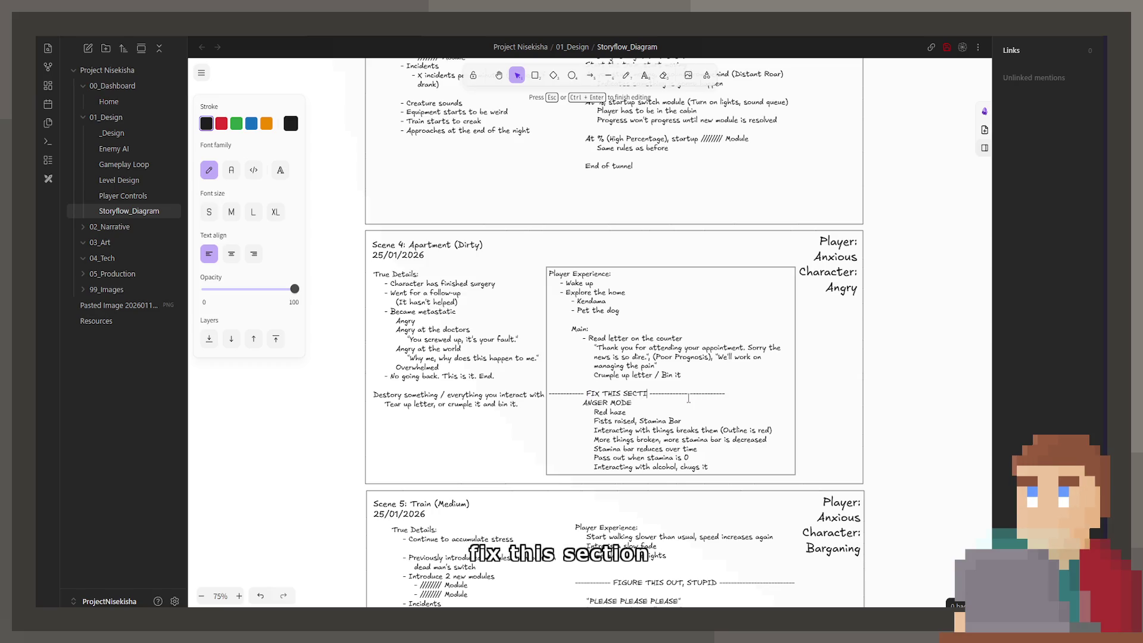
key("ctrl+Left")
key("ctrl+Left")
key("ctrl+Left")
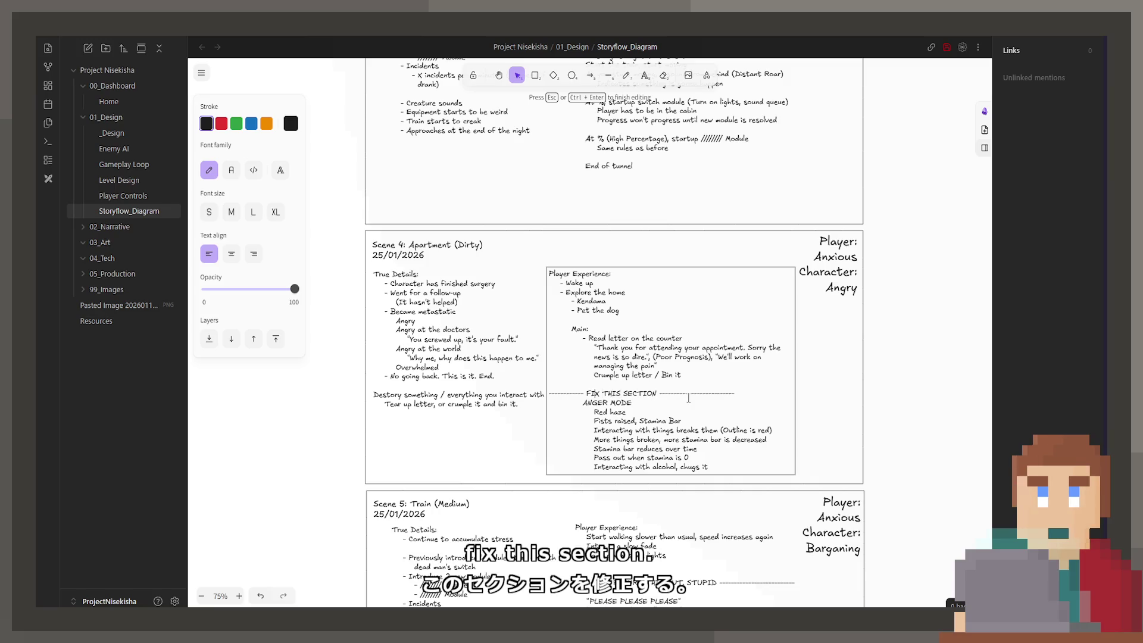
type("-------------")
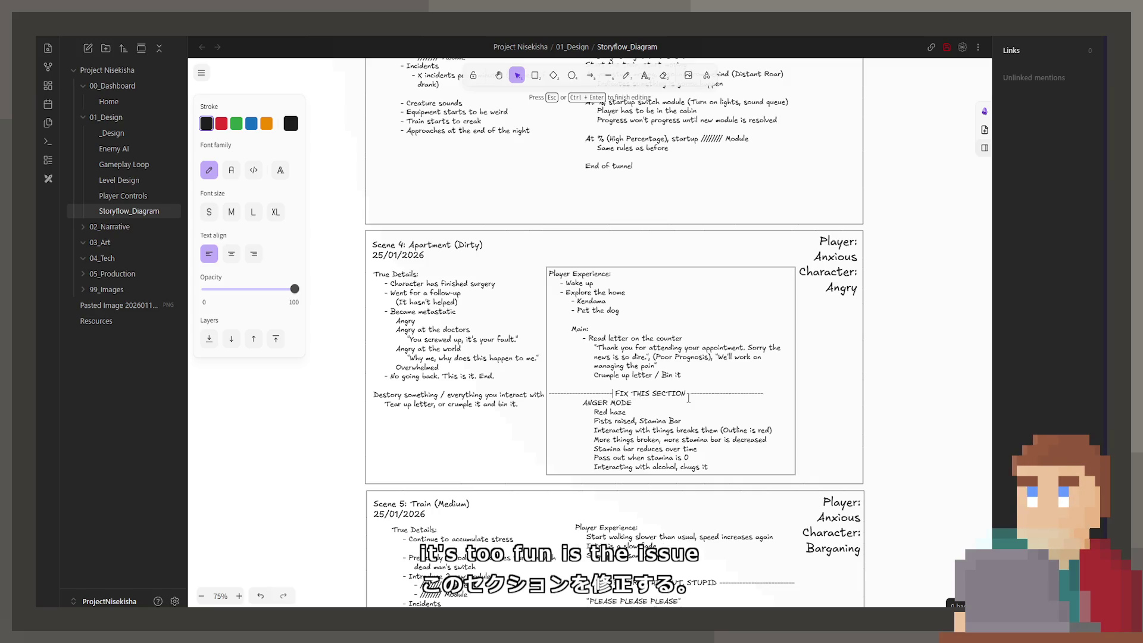
type("----")
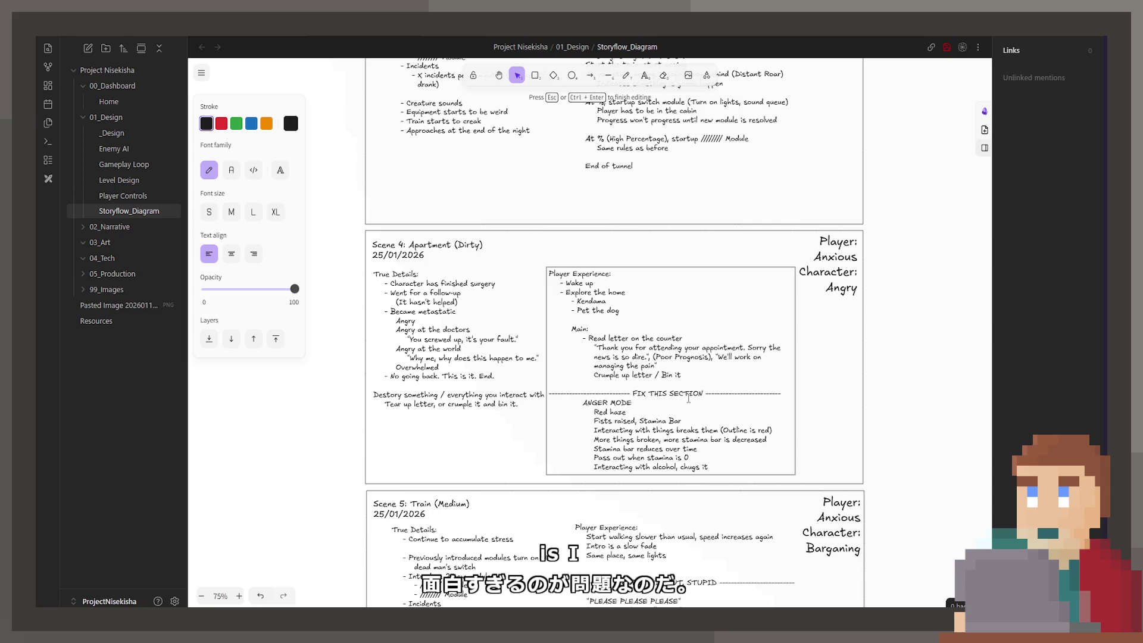
key("Escape")
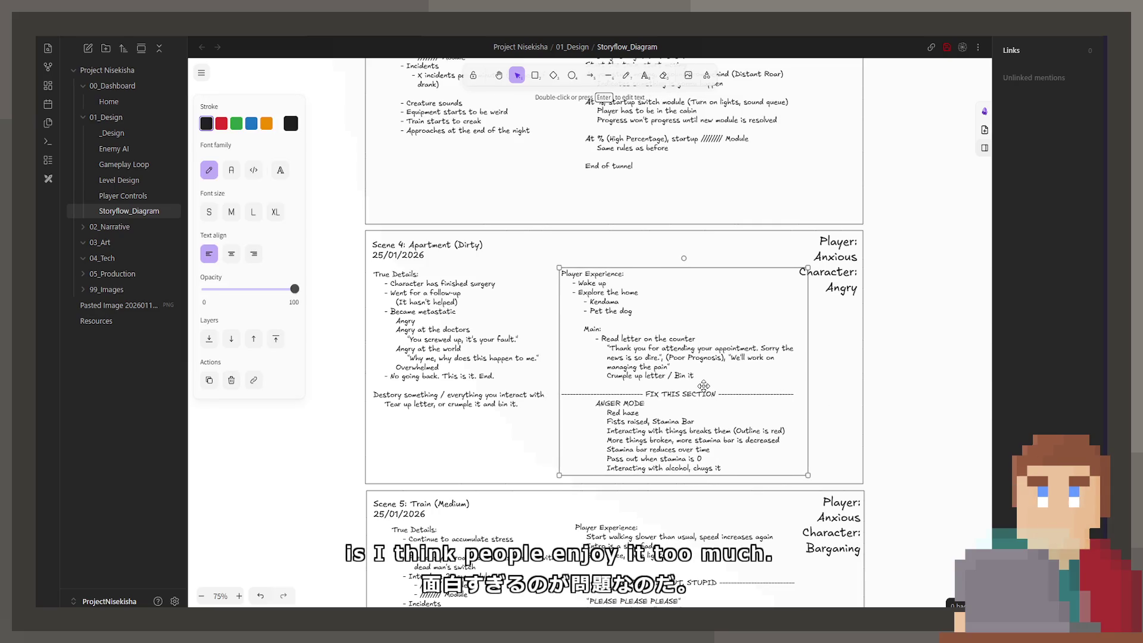
left_click_drag(703, 385, 705, 383)
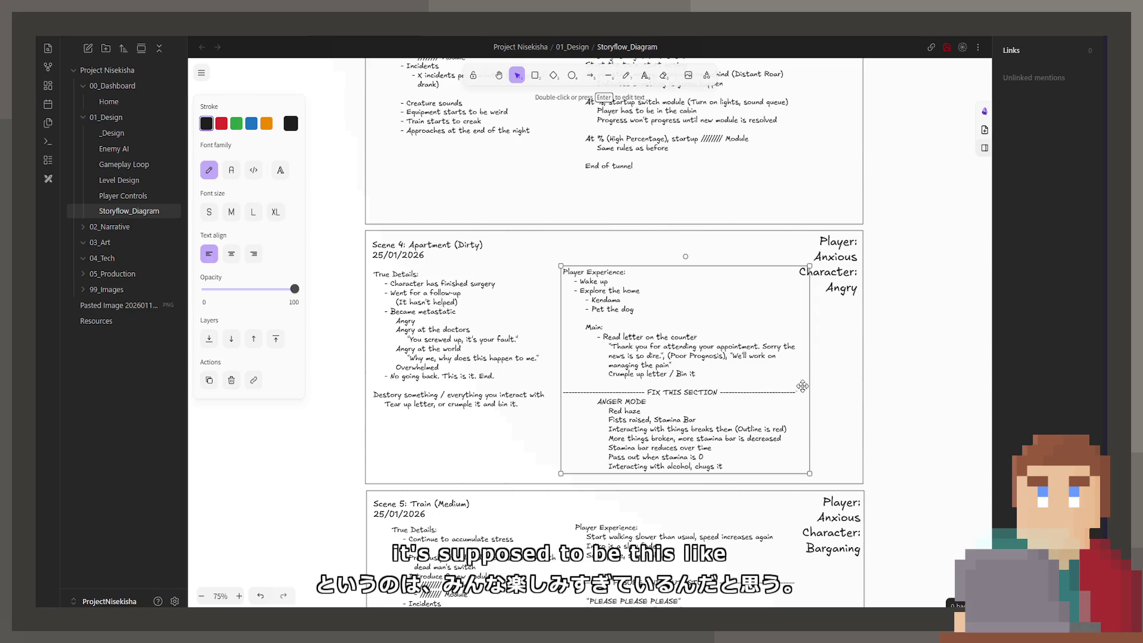
left_click(831, 397)
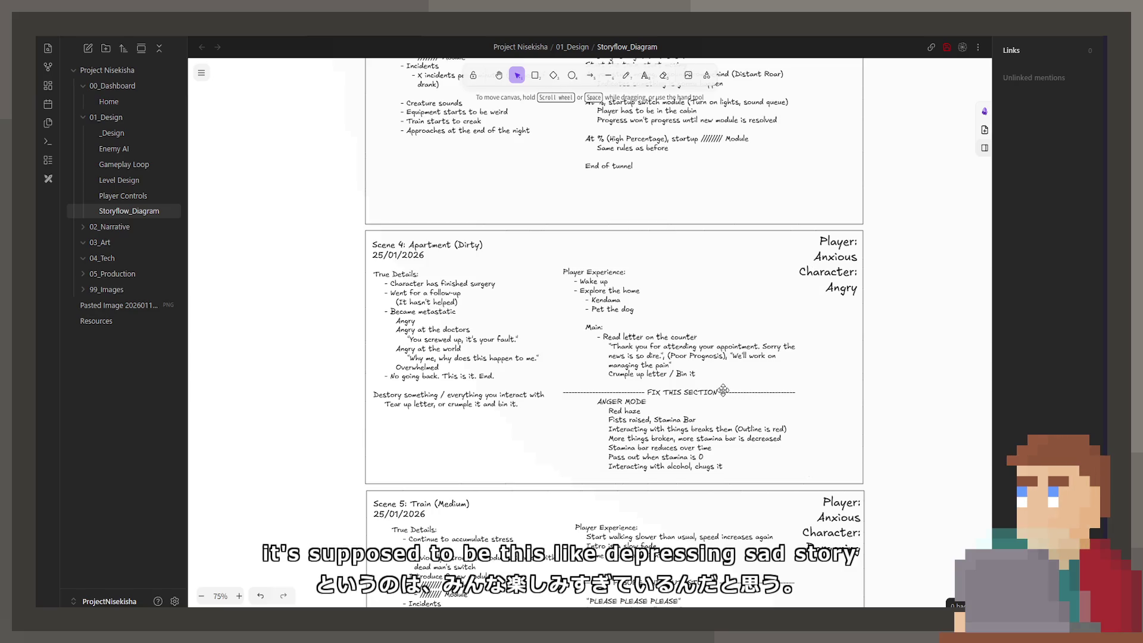
Duplicate the whole Scene 7 card below the original
scroll(709, 387, "down", 3)
scroll(723, 280, "down", 10)
left_click(489, 403)
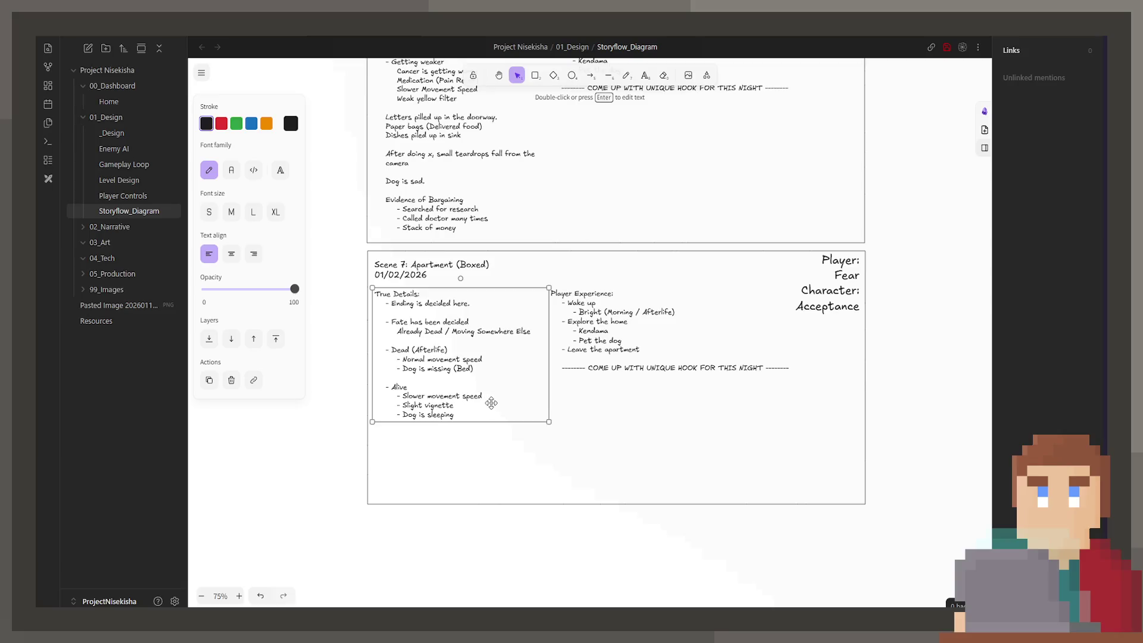
left_click(650, 382)
mouse_move(353, 256)
left_mouse_down()
mouse_move(785, 462)
mouse_move(957, 565)
left_mouse_up()
mouse_move(538, 423)
left_mouse_down()
mouse_move(571, 381)
mouse_move(685, 334)
mouse_move(583, 495)
mouse_move(575, 490)
left_mouse_up()
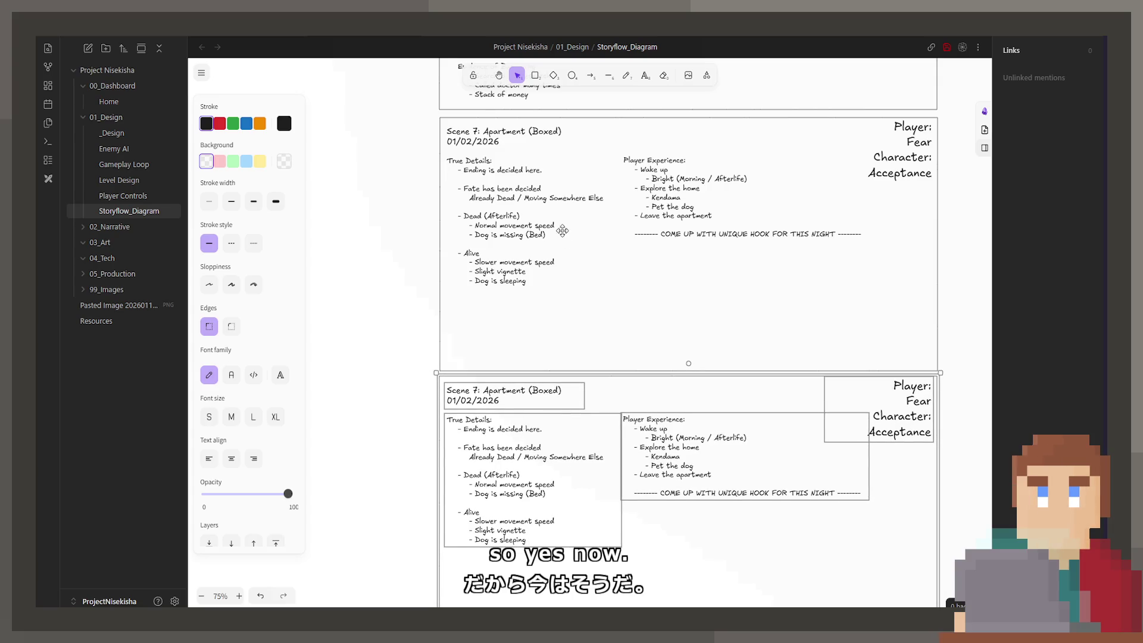
Select Scene 5's True Details text, then the duplicate Scene 7 card's True Details
scroll(563, 238, "up", 5)
left_click(523, 273)
scroll(524, 274, "up", 4)
left_click(497, 347)
key("Return")
scroll(499, 383, "down", 8)
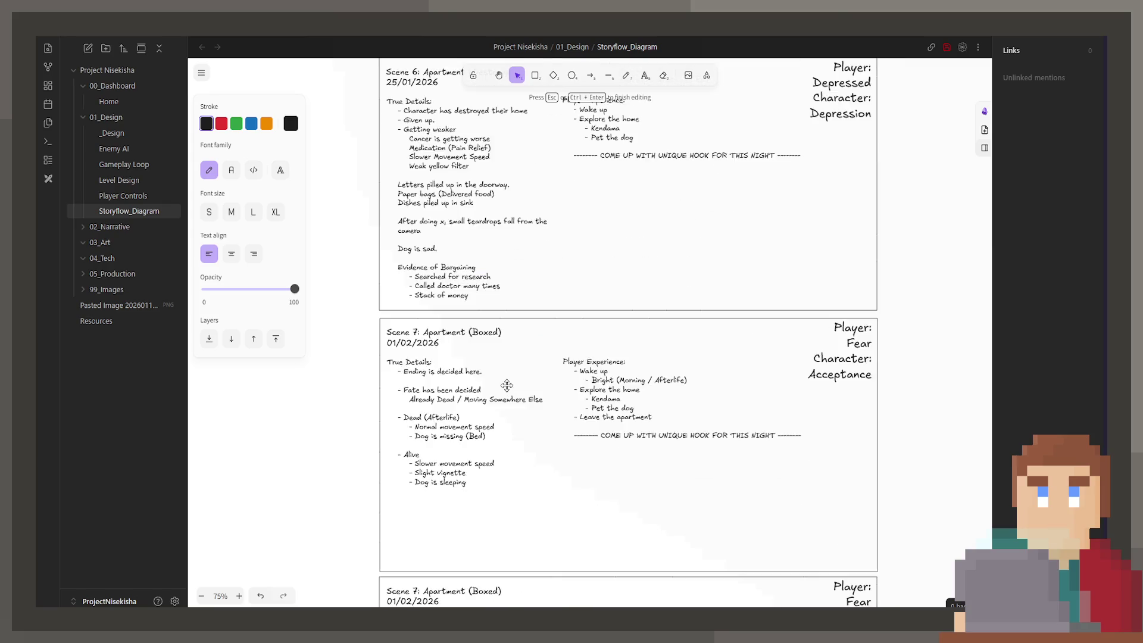
left_click(475, 301)
Paste Scene 5's list and retype its first lines as 'Monster has appeared' and 'All modules start on'
key("Return")
key("ctrl+v")
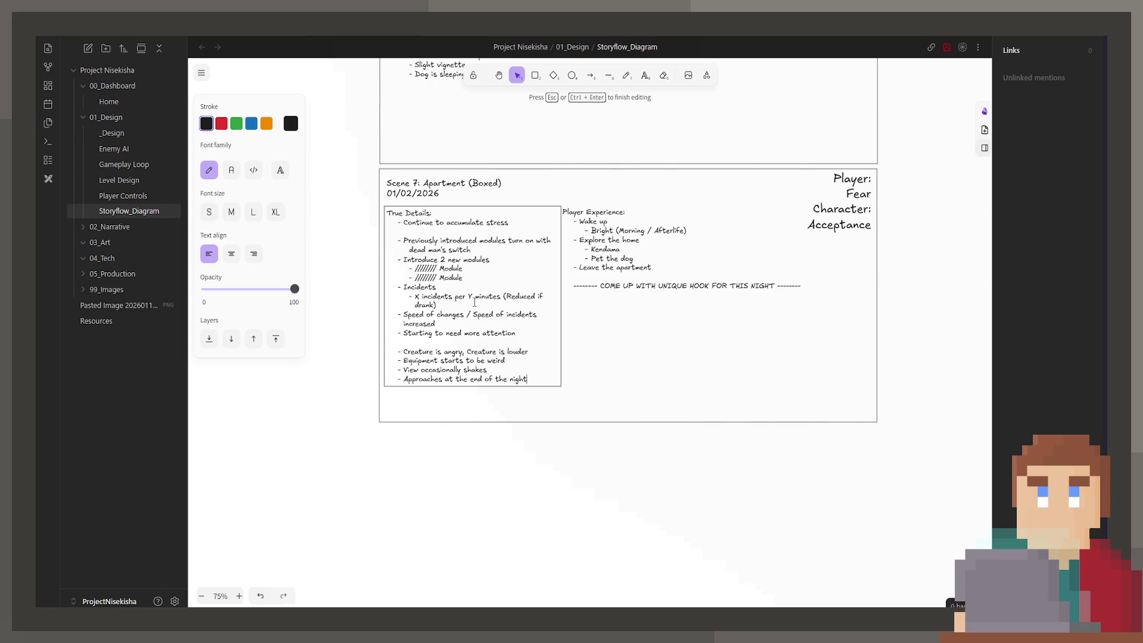
left_click_drag(522, 222, 408, 224)
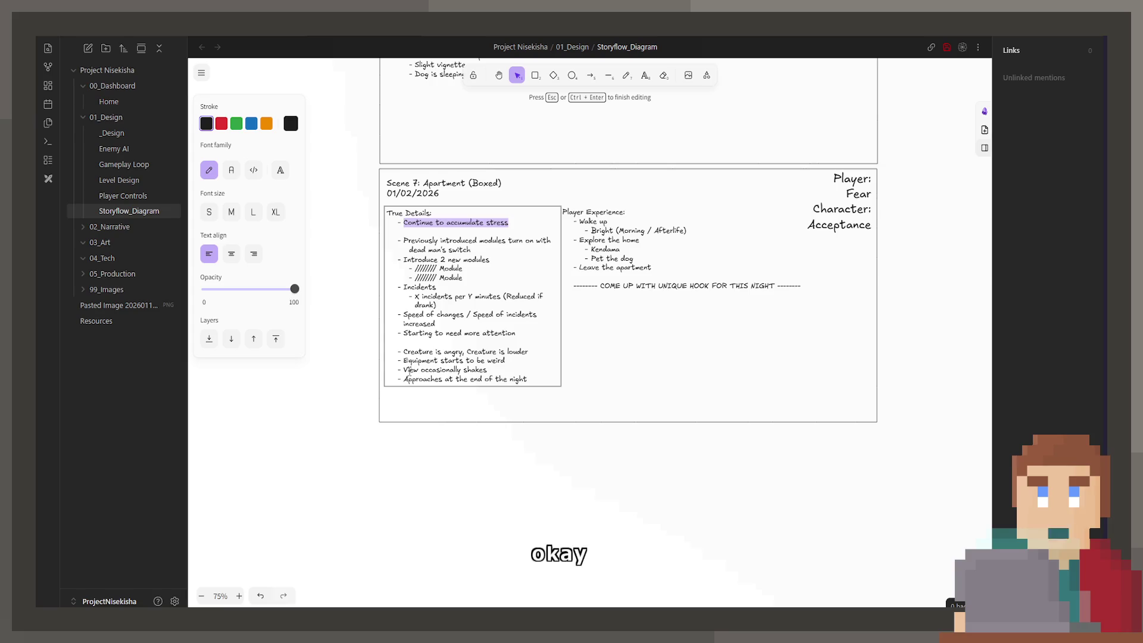
type("Monster has appeared")
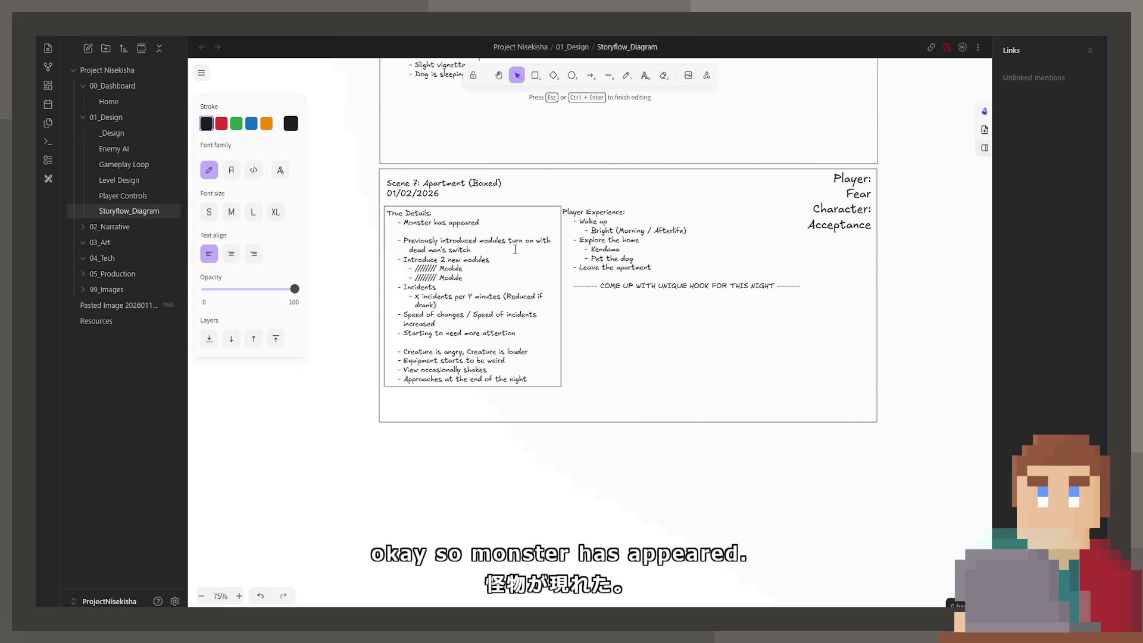
mouse_move(515, 248)
left_mouse_down()
mouse_move(396, 250)
mouse_move(403, 243)
left_mouse_up()
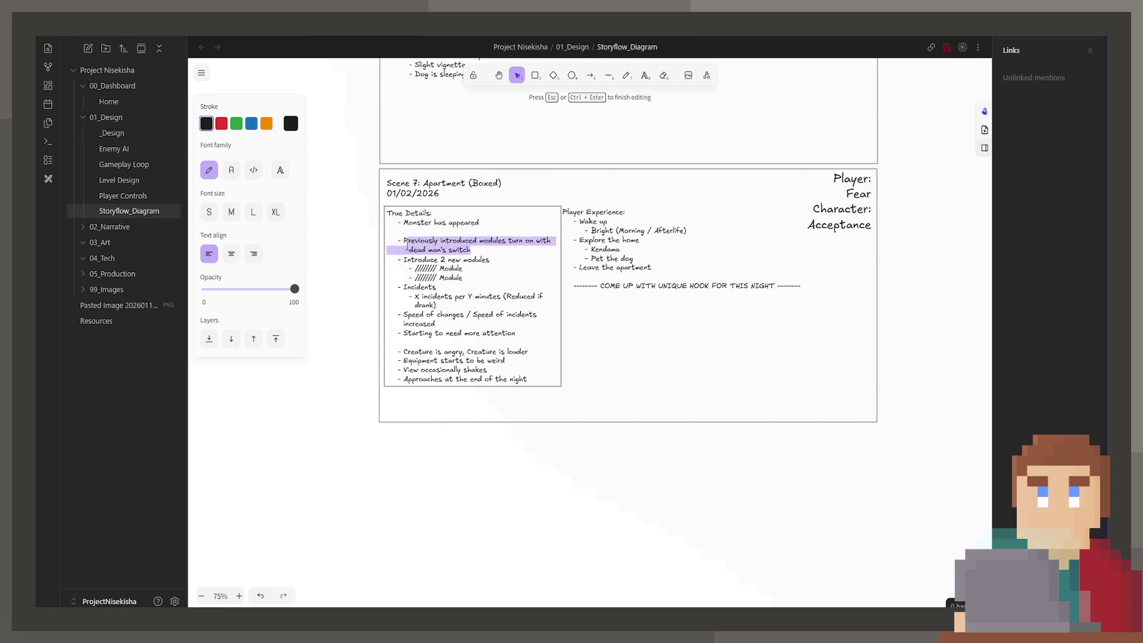
key("BackSpace")
type("All modules start o")
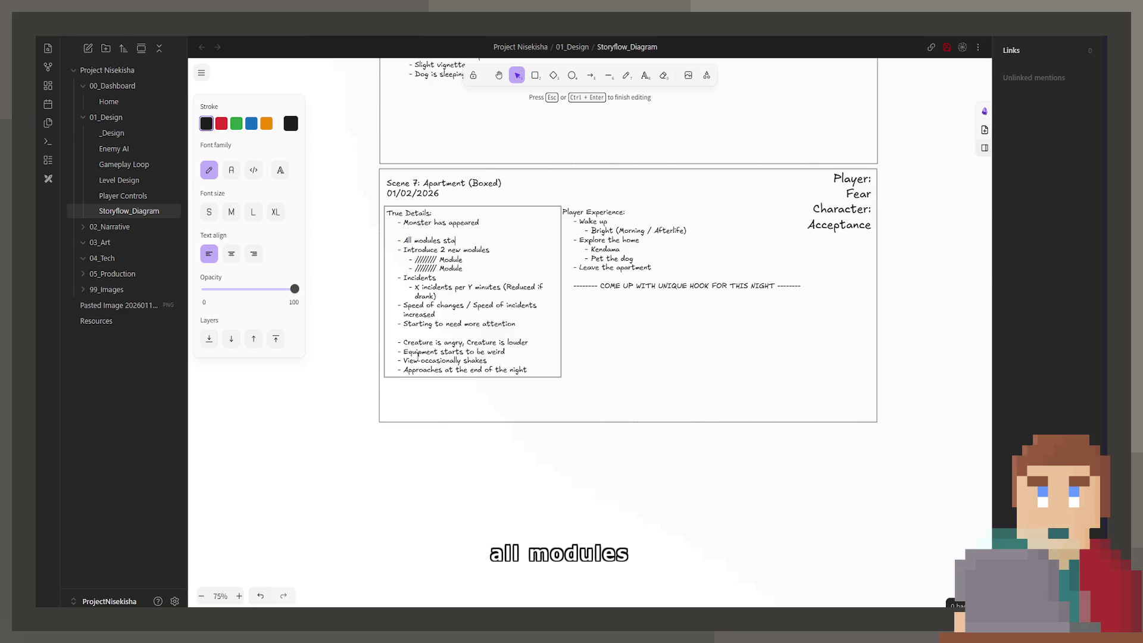
type("n")
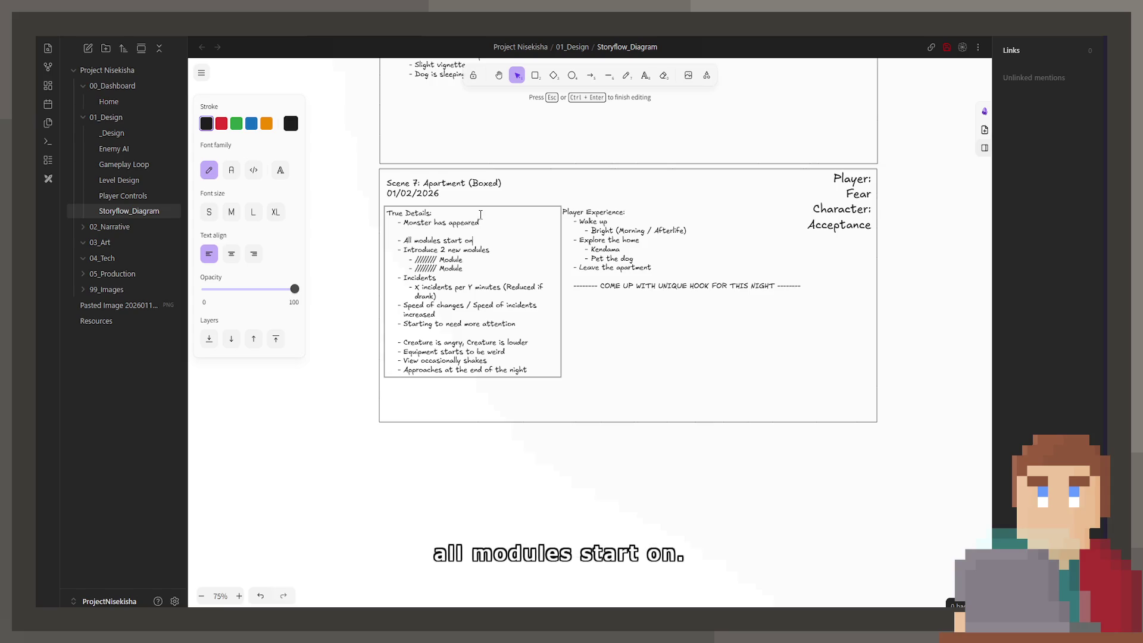
Delete the 'Introduce 2 new modules' lines and change 'Starting to need more attention' to 'Hard to keep up'
left_click(467, 274)
mouse_move(467, 274)
left_mouse_down()
mouse_move(417, 255)
mouse_move(338, 257)
left_mouse_up()
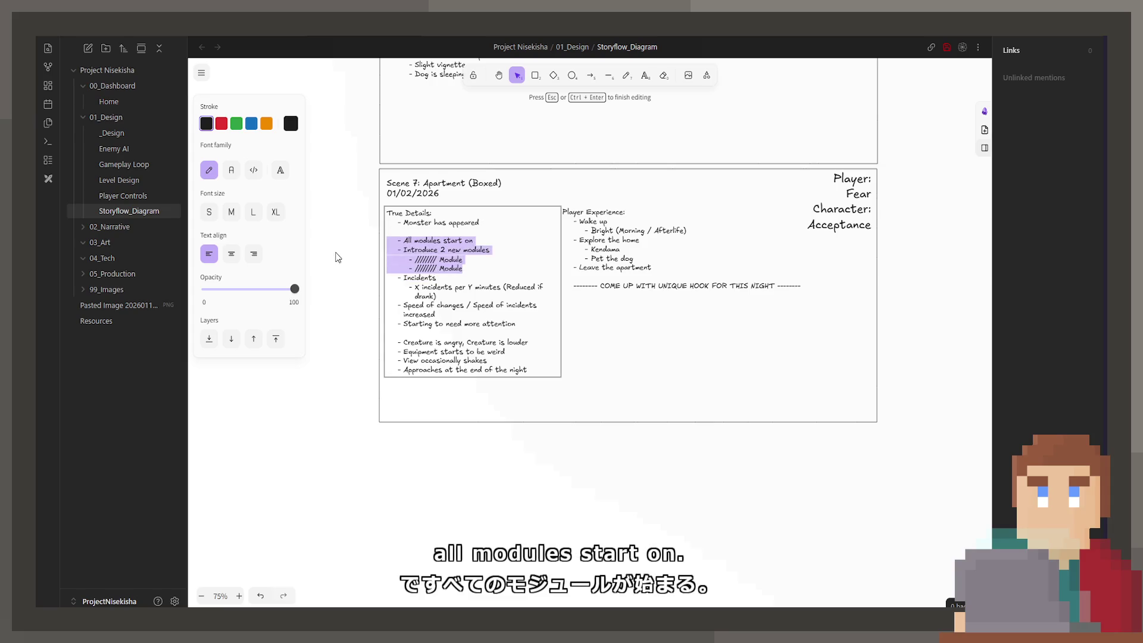
key("BackSpace")
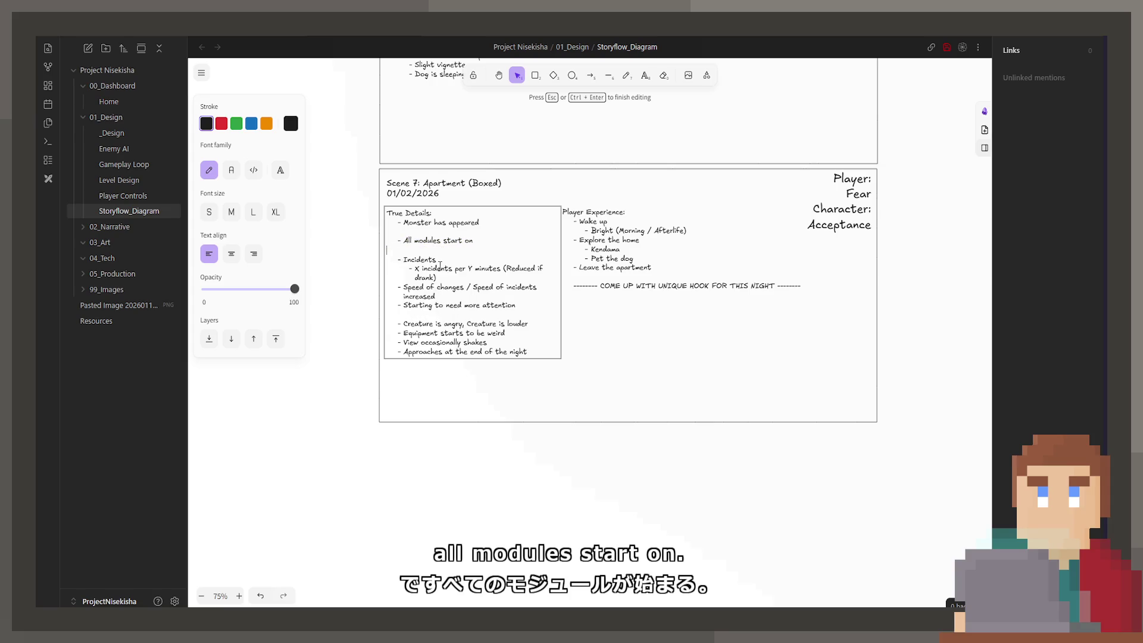
key("BackSpace")
key("End")
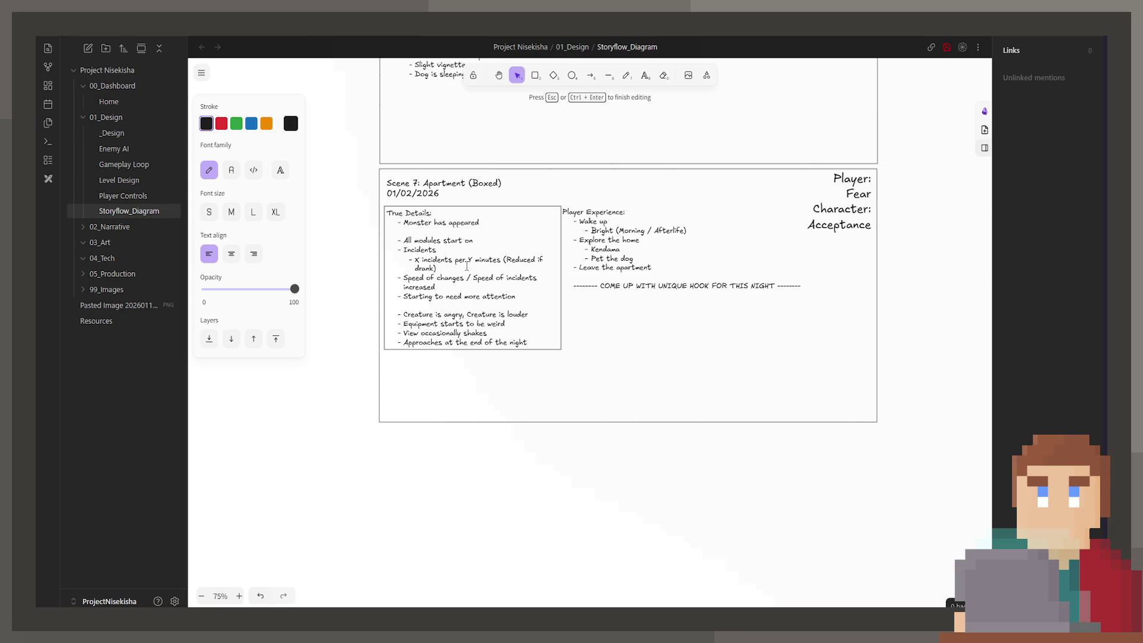
left_click_drag(516, 297, 405, 301)
type("Hard to ")
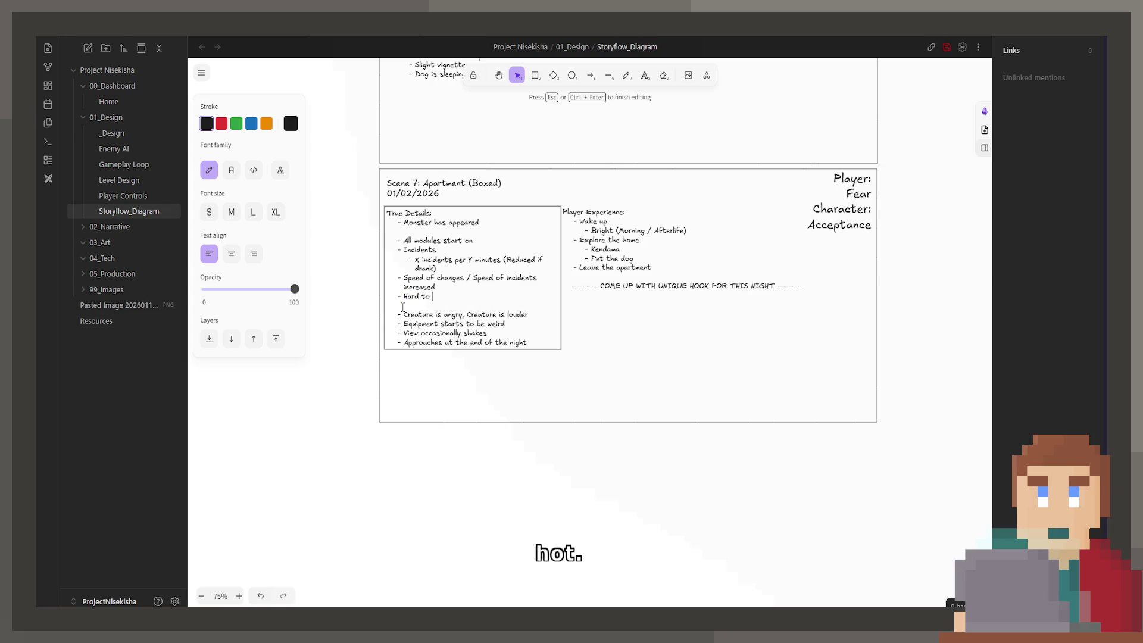
type("keep up")
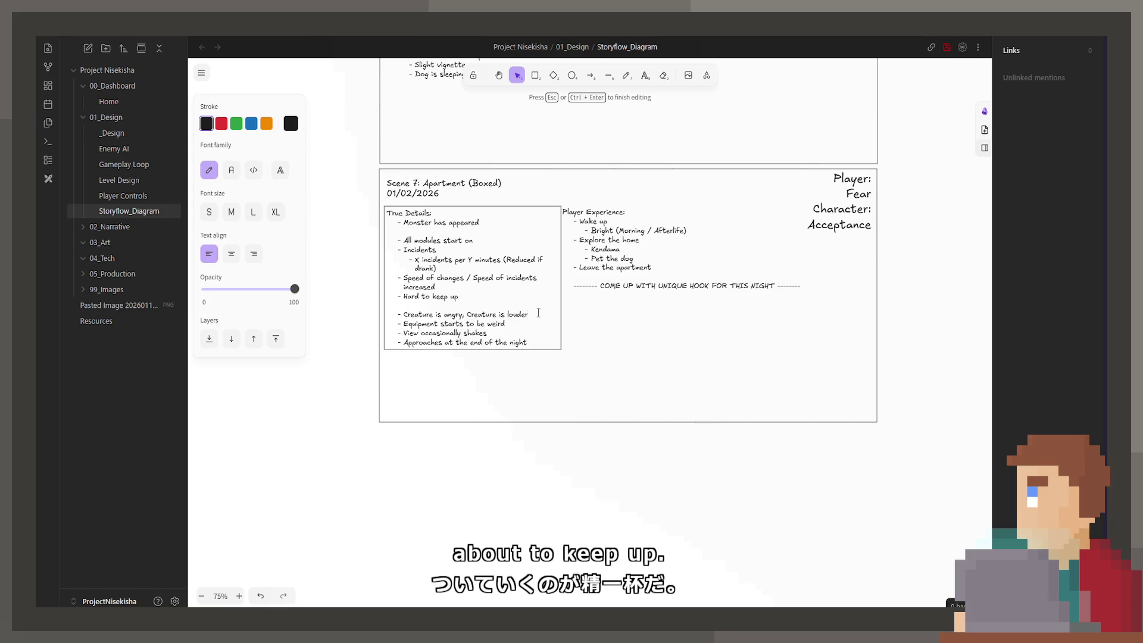
Make the creature line 'visible, loud, screaming' and add 'Equipment is weird (Modifiers)'
left_click_drag(528, 315, 449, 318)
type("visi")
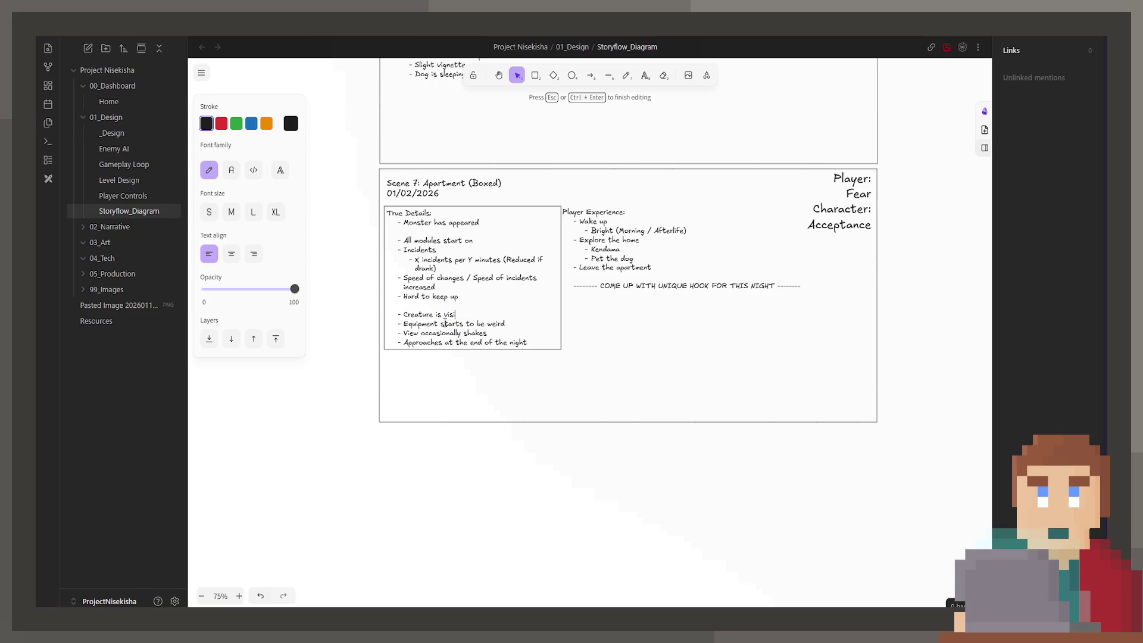
type("ble, loud")
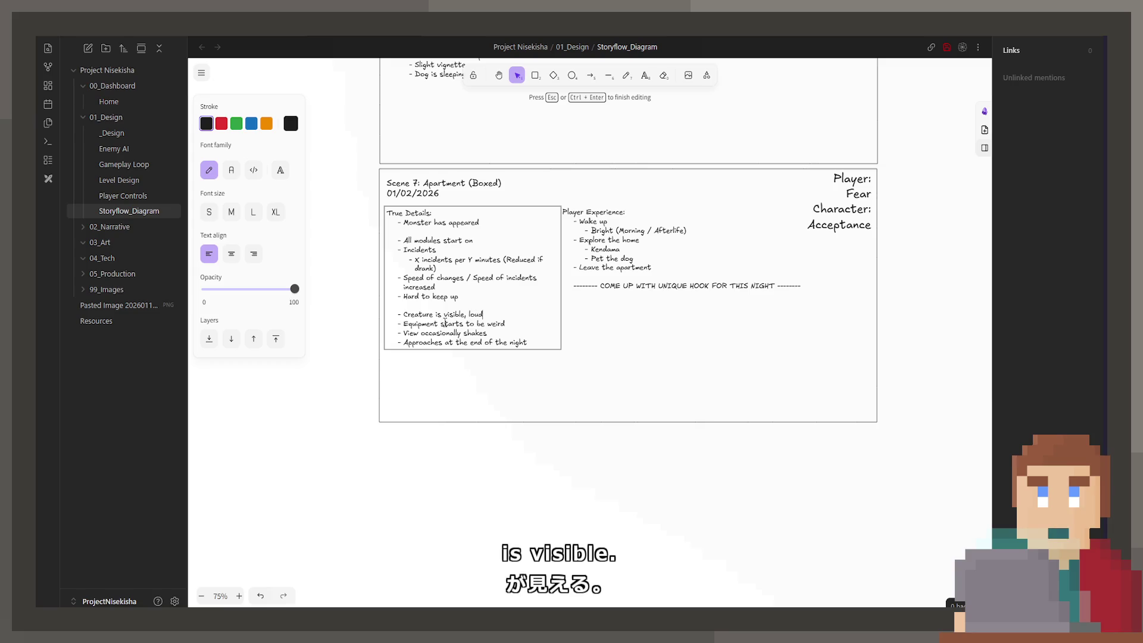
type(", screaming")
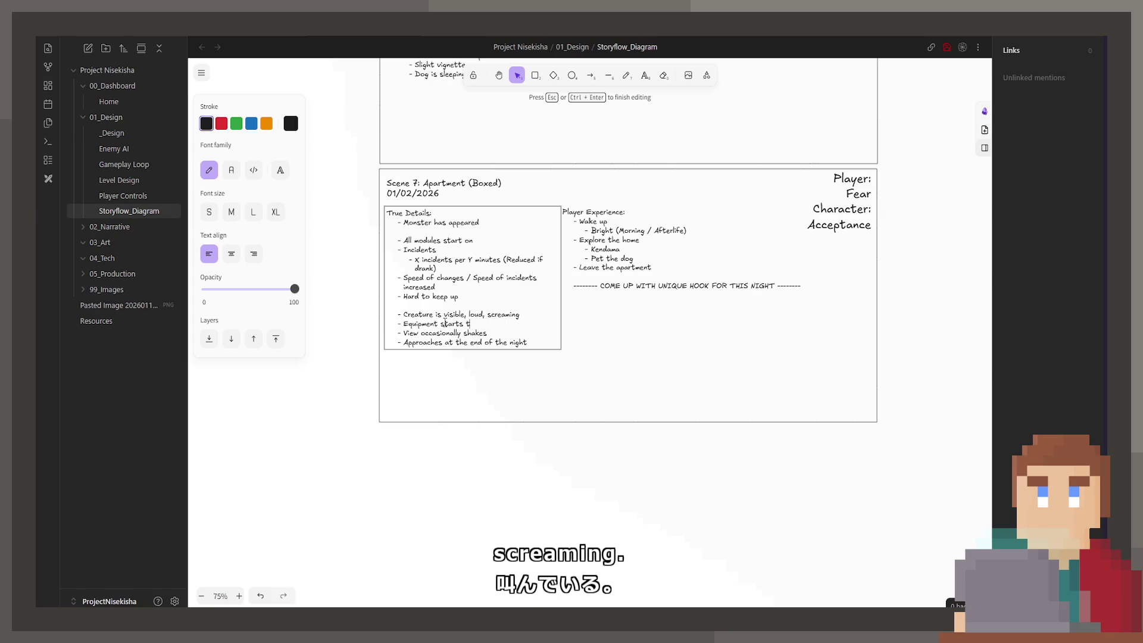
type("   - Equipment is weird *M")
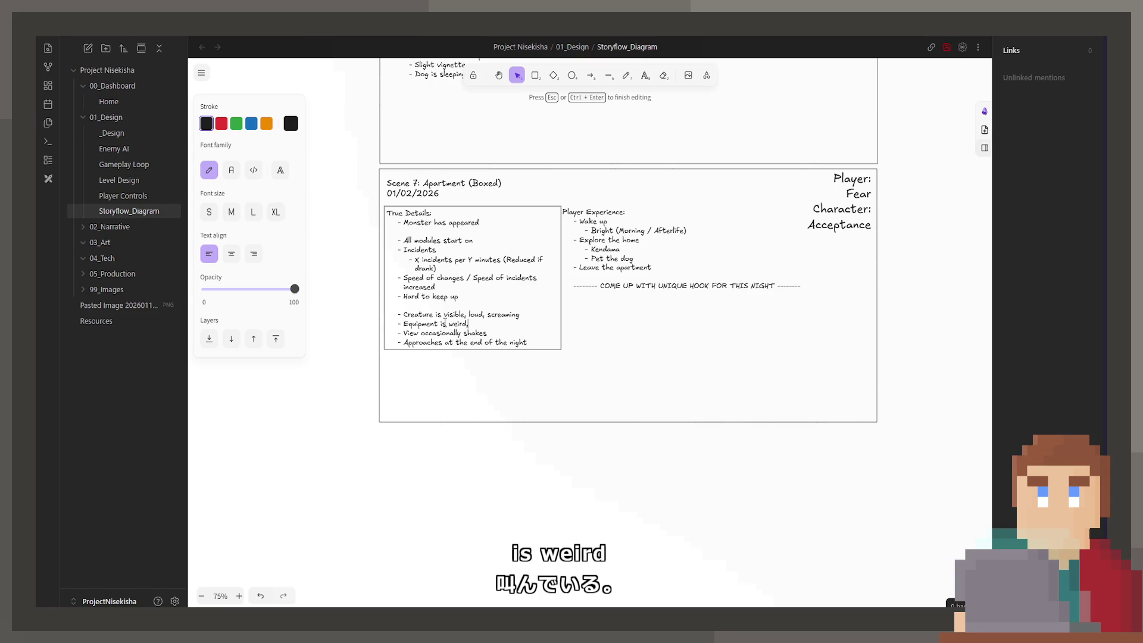
key("BackSpace")
key("BackSpace")
type("(Modi")
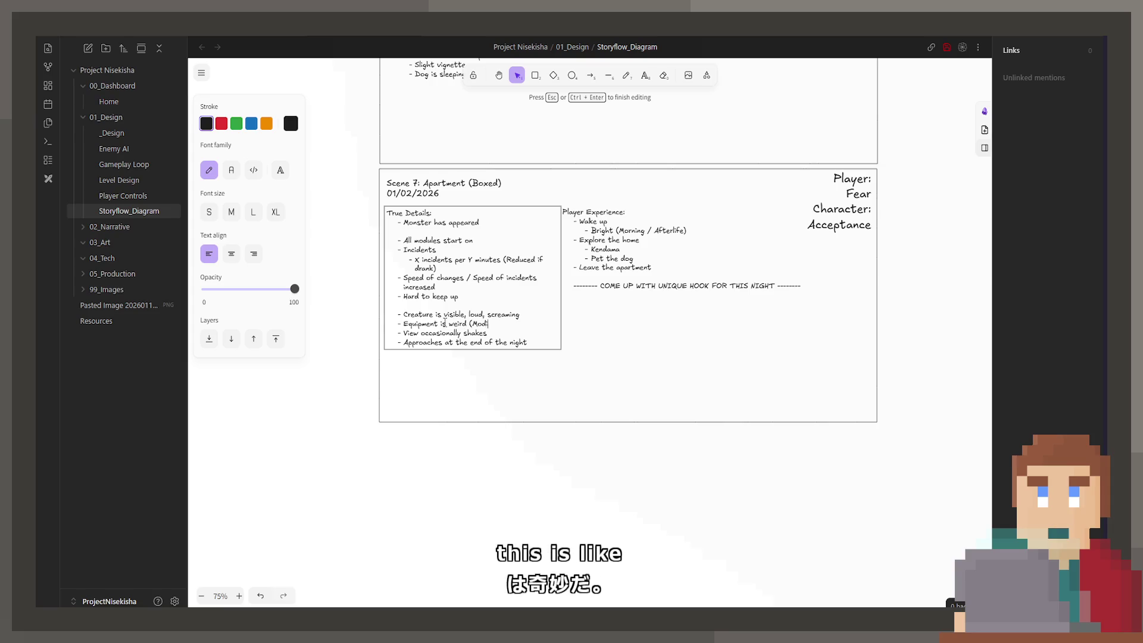
type("fiers)")
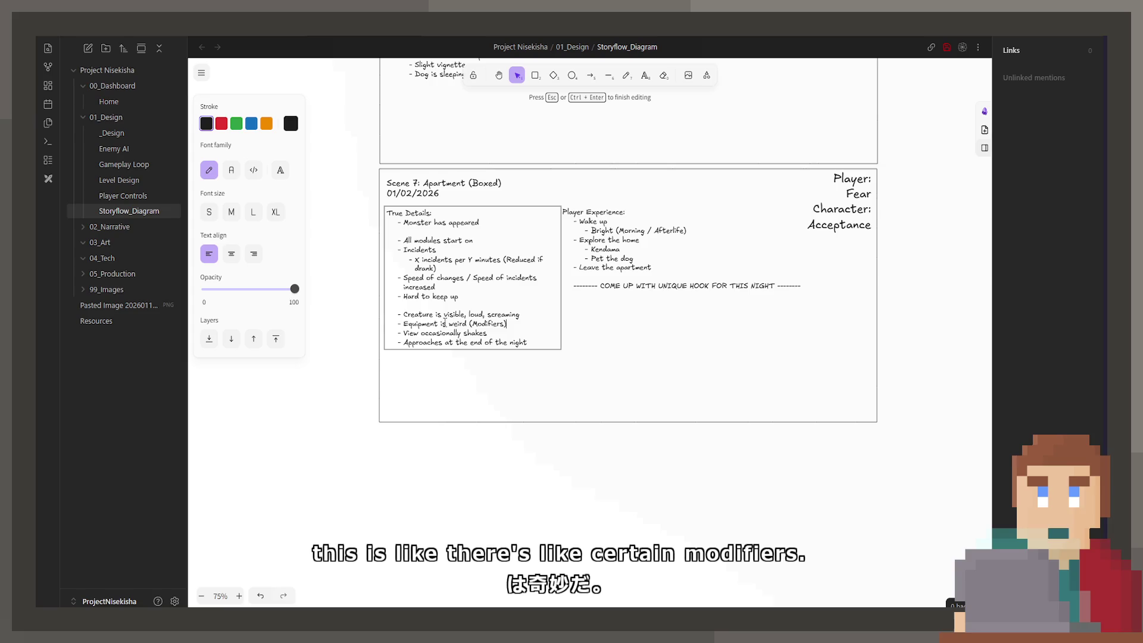
Change shaking to 'most constant shaking' and Approaches to 'soon after the night starts'
key("Down")
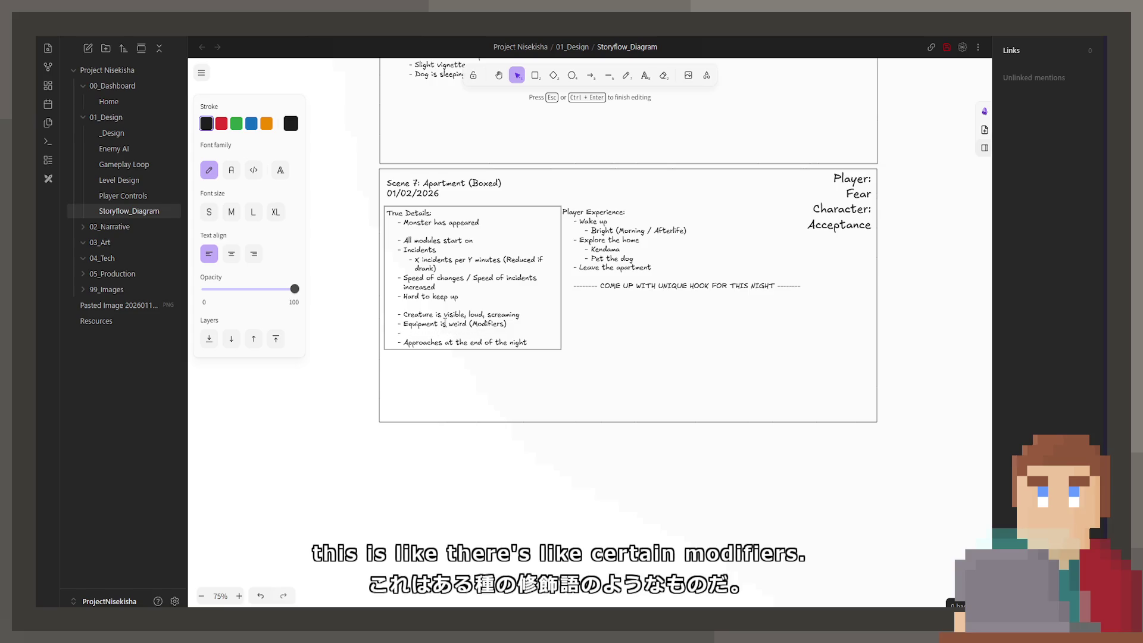
type("most cons")
type("tant shaking")
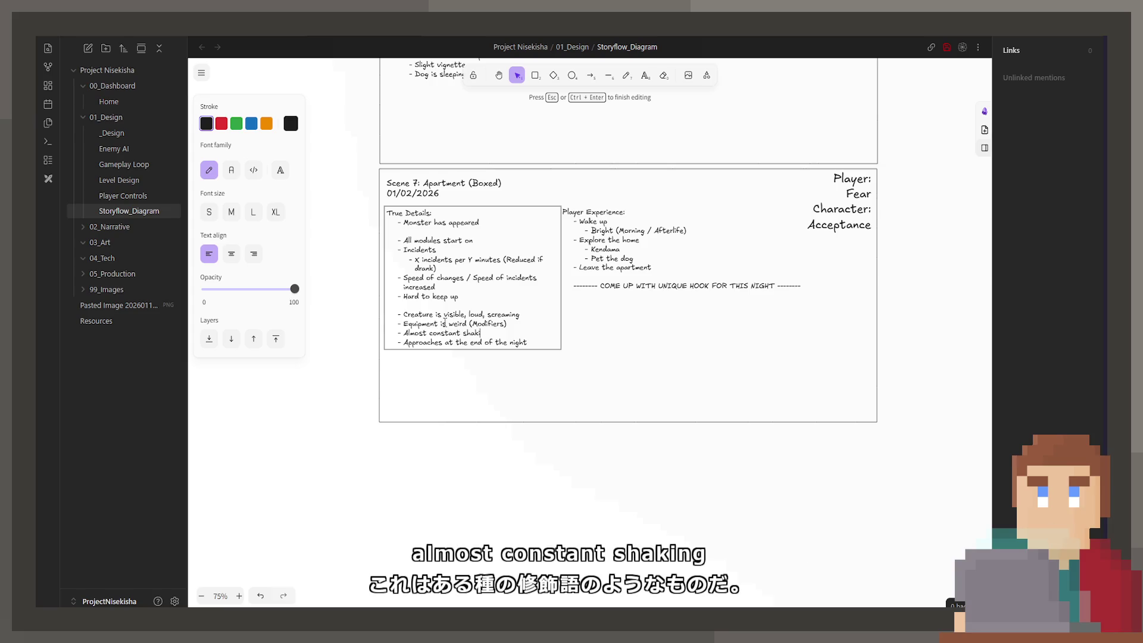
key("Down")
key("End")
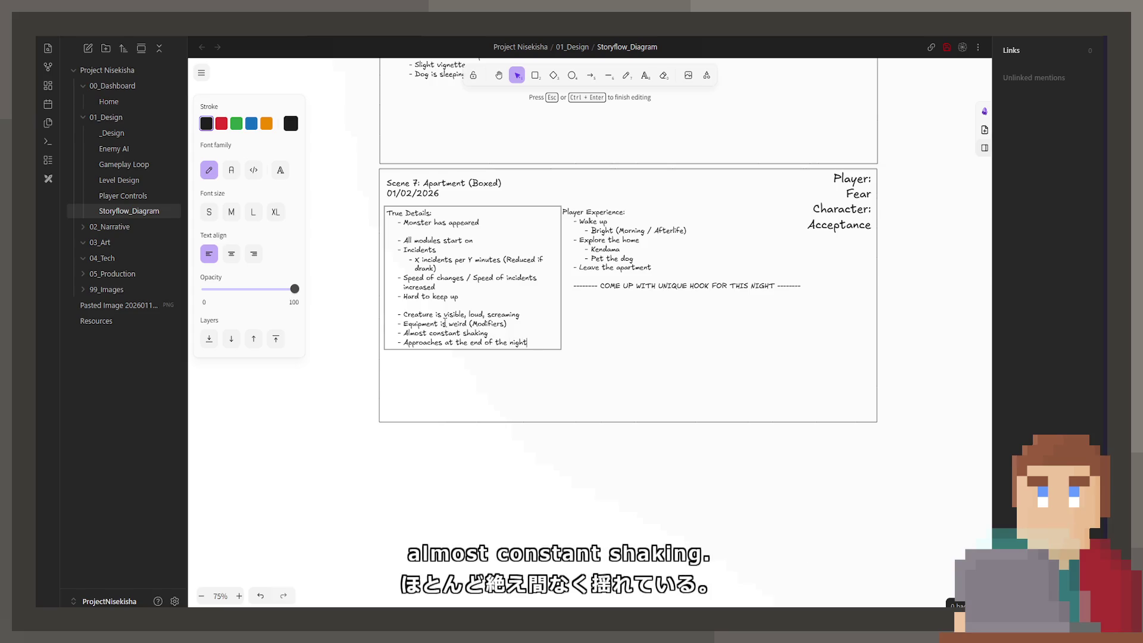
key("BackSpace")
type("soon after the")
type(" night starts")
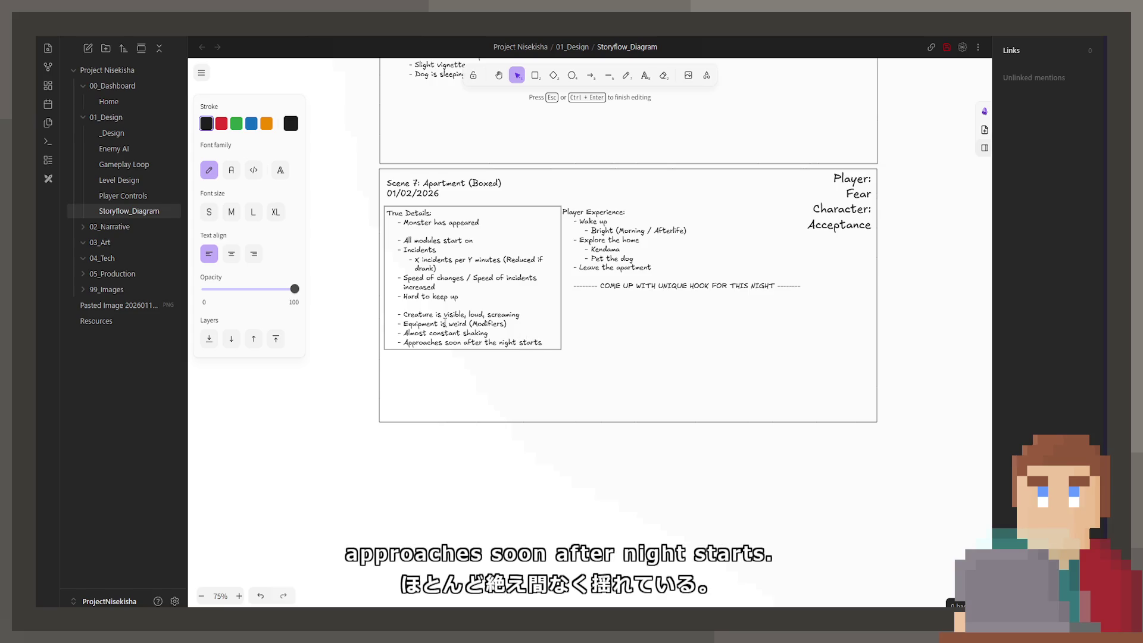
scroll(599, 298, "up", 5)
scroll(606, 420, "up", 10)
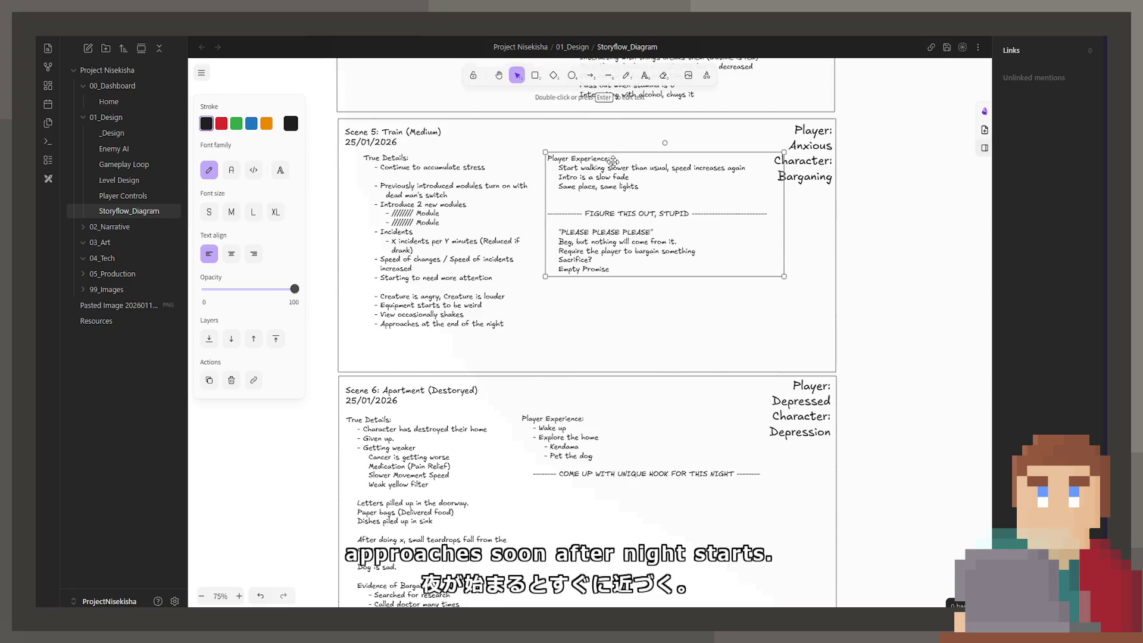
scroll(614, 191, "up", 5)
scroll(617, 235, "up", 2)
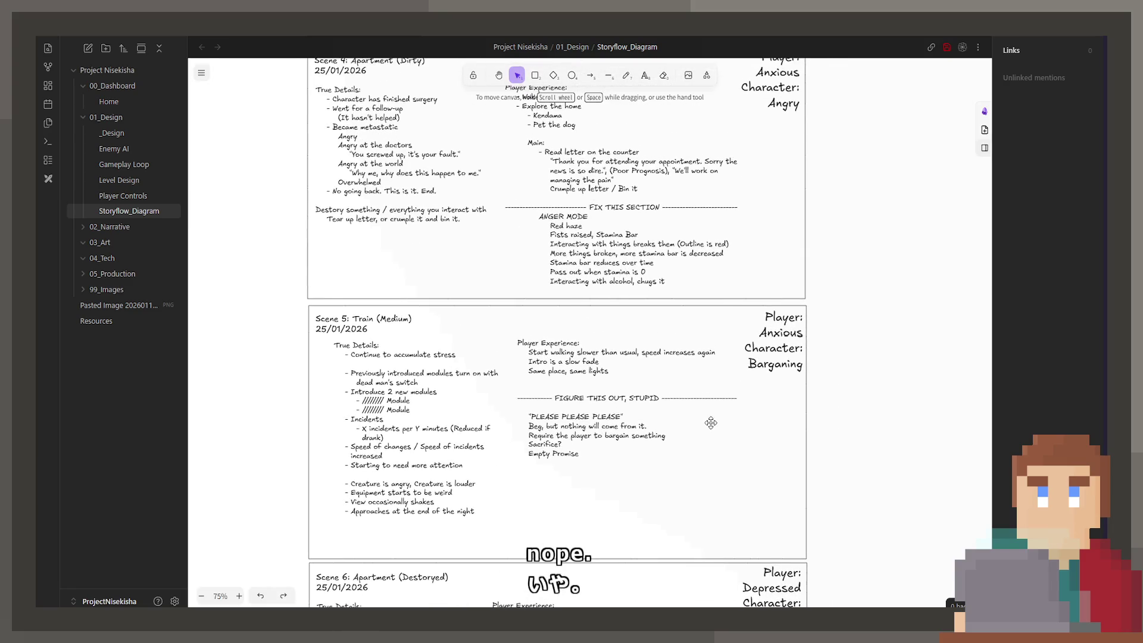
Paste the Scene 5 Player Experience notes into the second Scene 7 Player Experience box
scroll(633, 331, "down", 1)
double_click(668, 350)
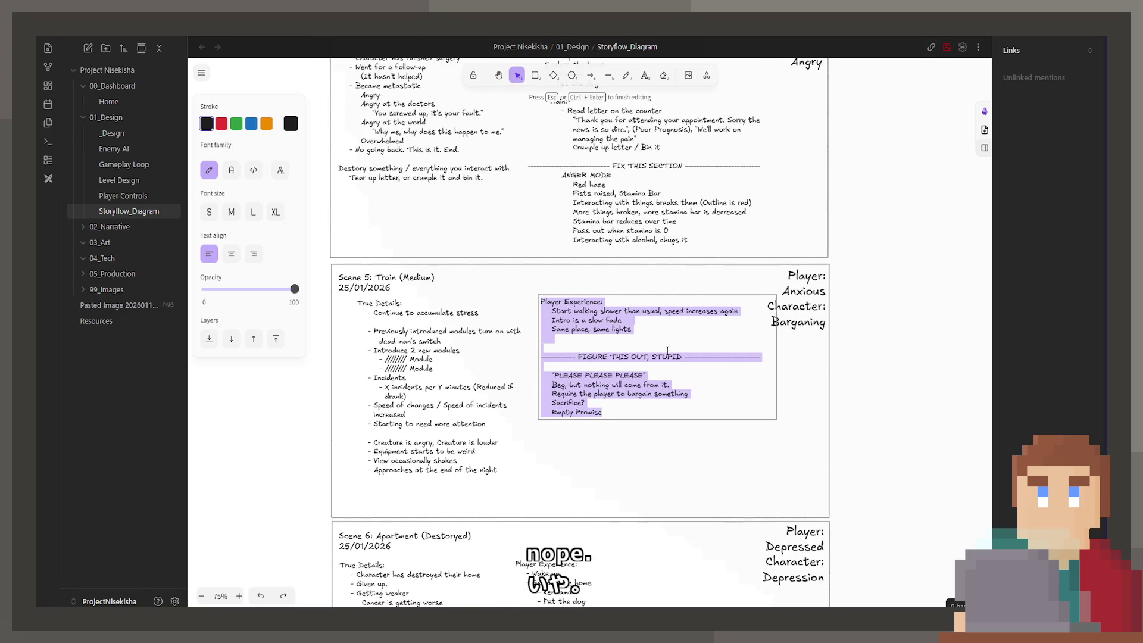
left_click(658, 460)
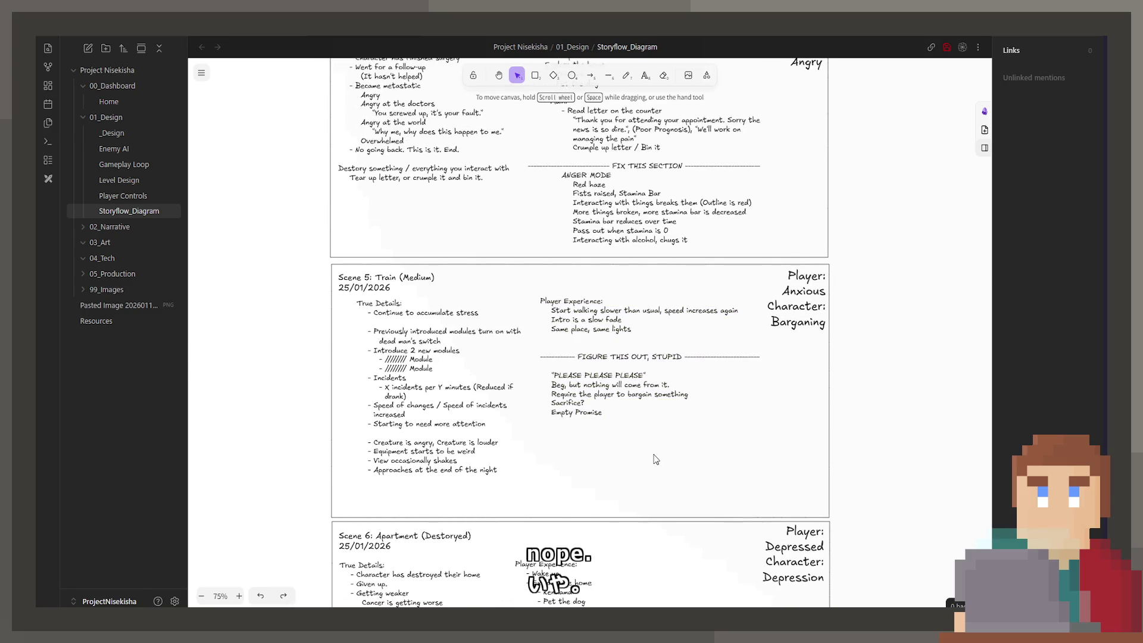
mouse_move(656, 459)
left_mouse_down()
mouse_move(649, 512)
mouse_move(599, 203)
left_mouse_up()
scroll(615, 387, "down", 7)
double_click(634, 353)
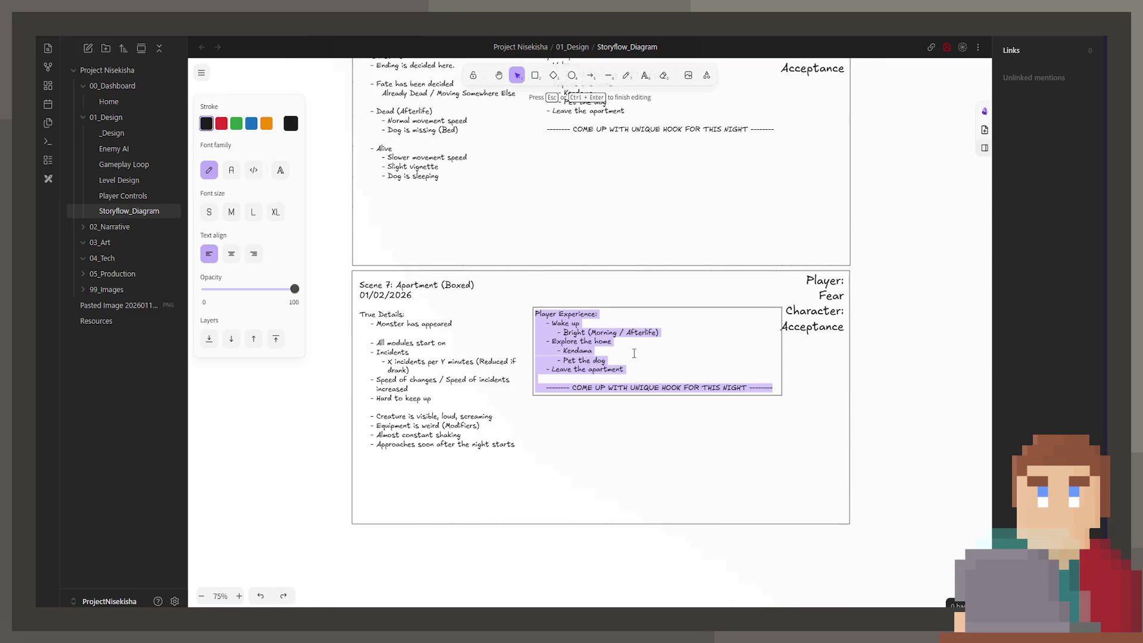
key("ctrl+v")
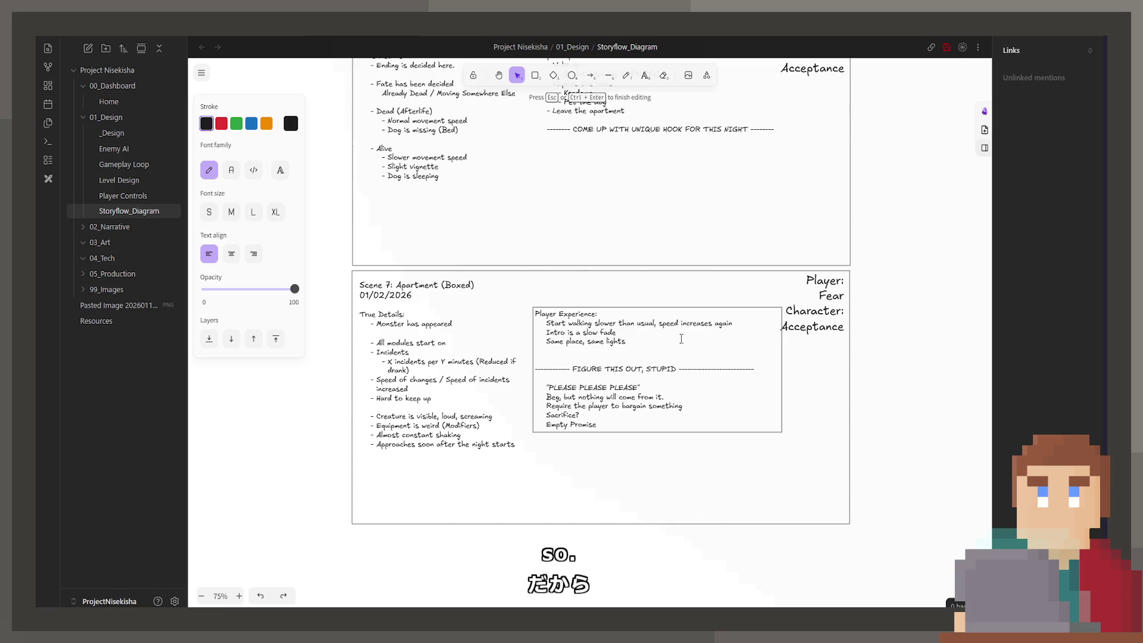
Change 'a slow fade' to 'sudden again' and delete the slow-walking line
triple_click(690, 338)
left_click(658, 334)
left_click_drag(641, 330, 577, 333)
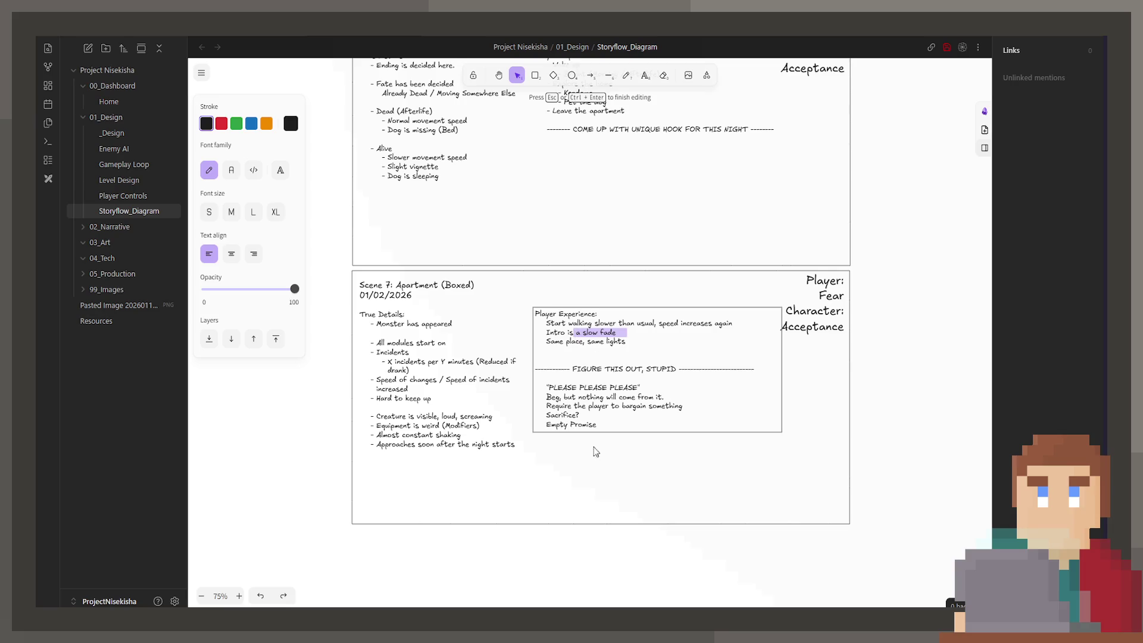
type("sudden again")
left_click(756, 320)
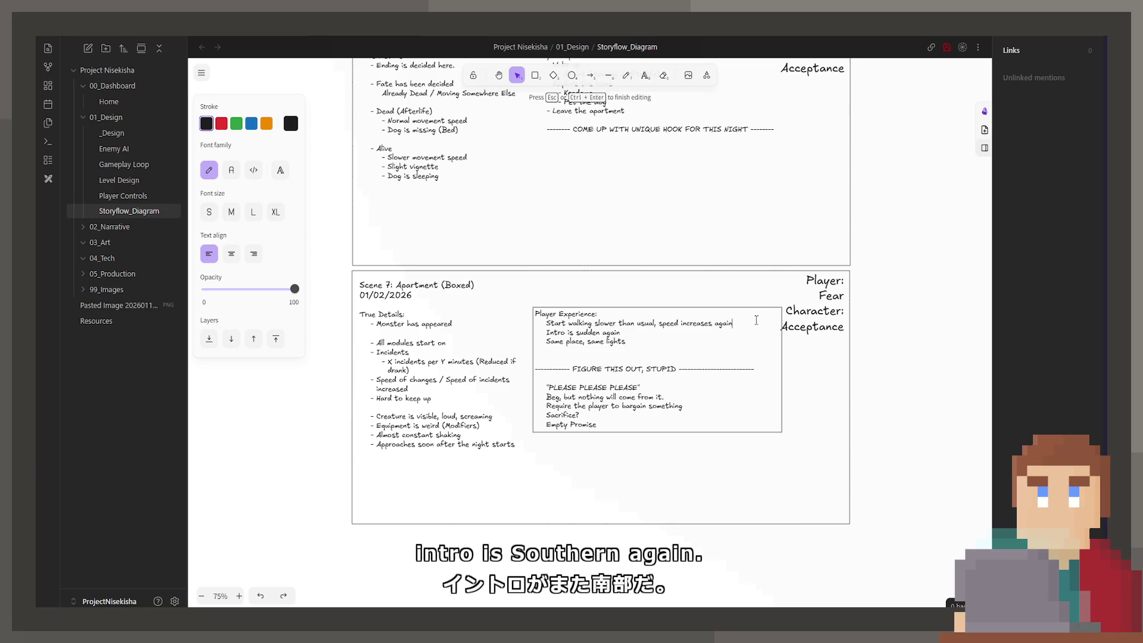
key("shift+Up")
key("BackSpace")
Replace the FIGURE THIS OUT through Empty Promise block with '"Time to lock in", bro'
left_click(638, 338)
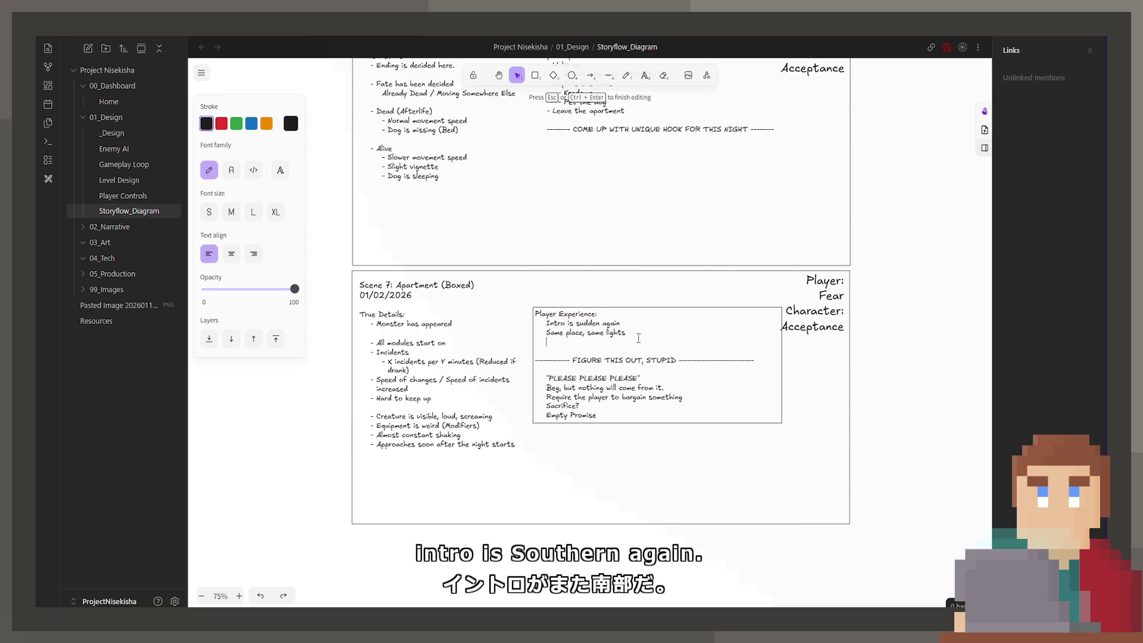
left_click(649, 413, "shift")
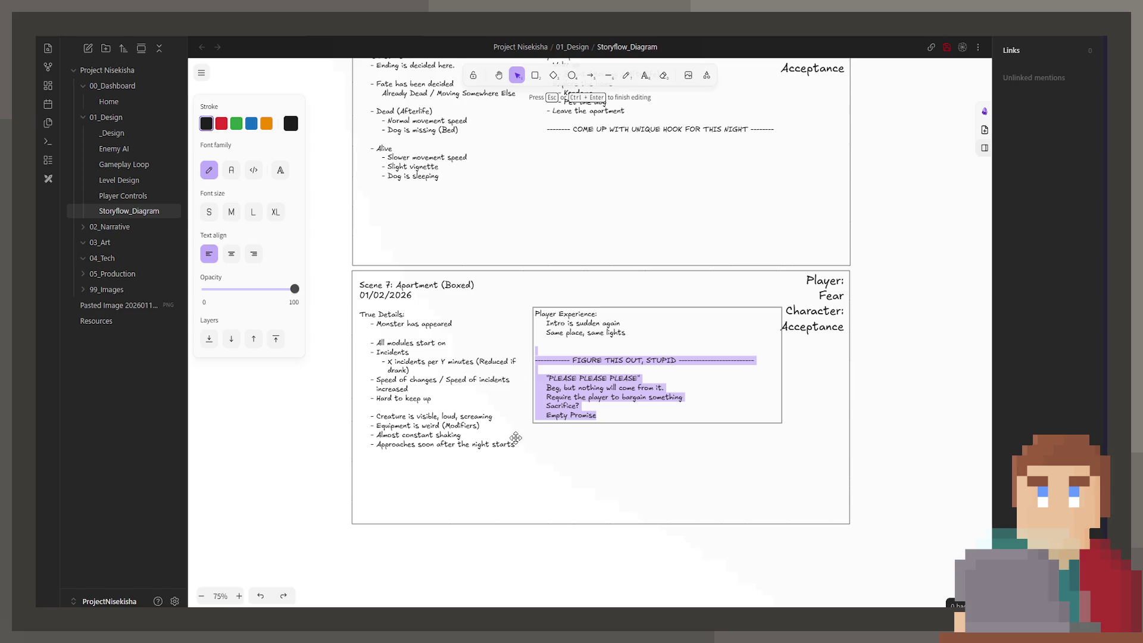
key("BackSpace")
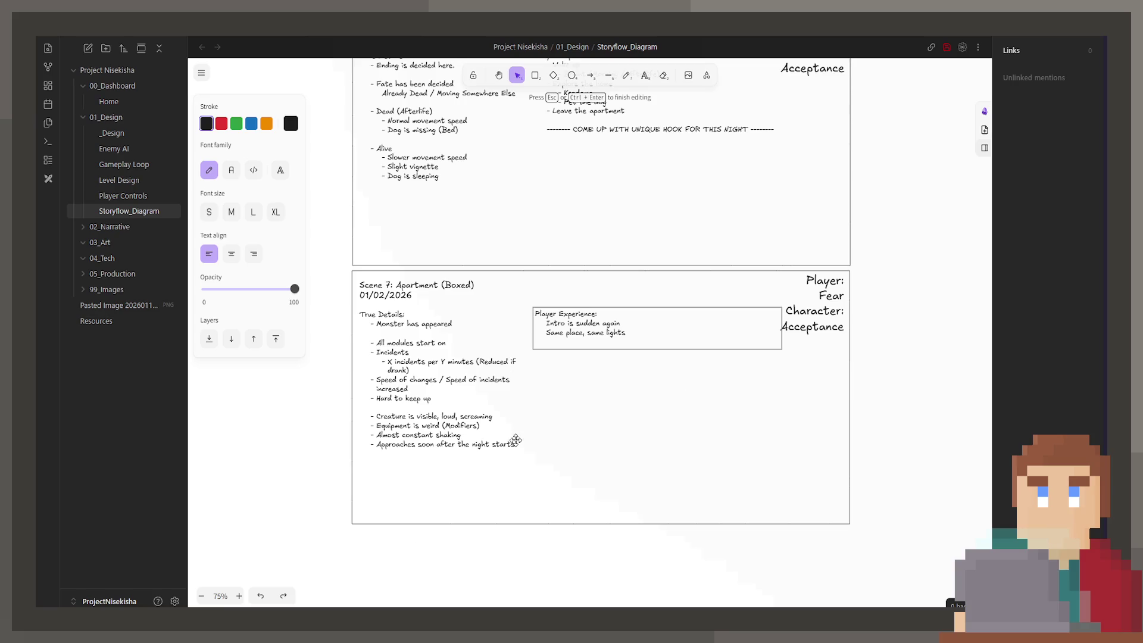
type("\"")
type("Time to")
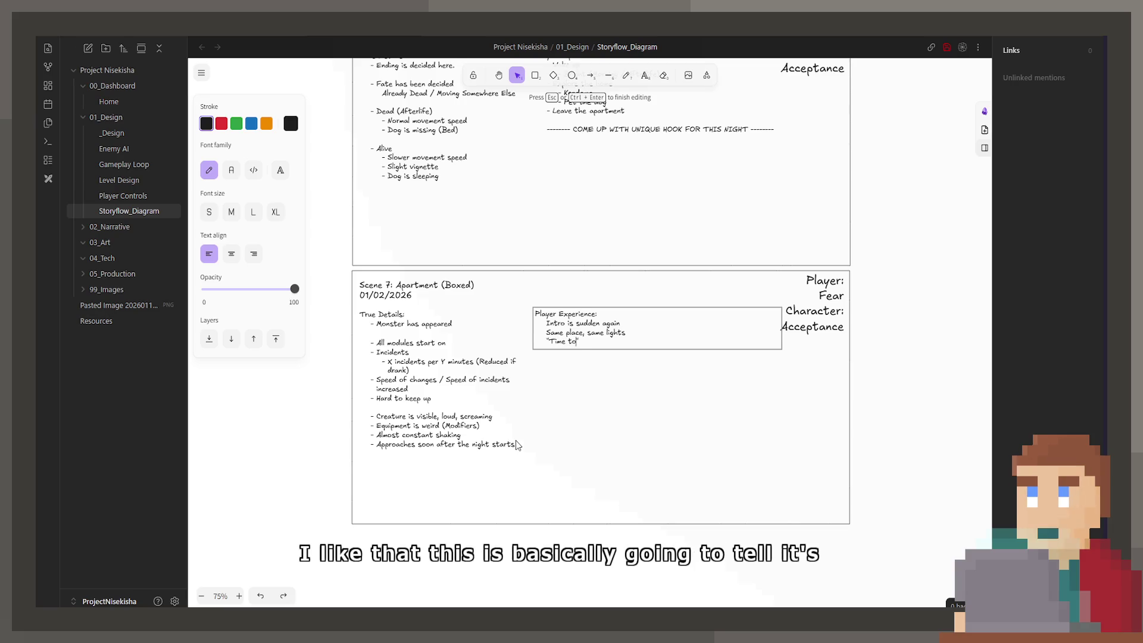
type(" lock in\", bro")
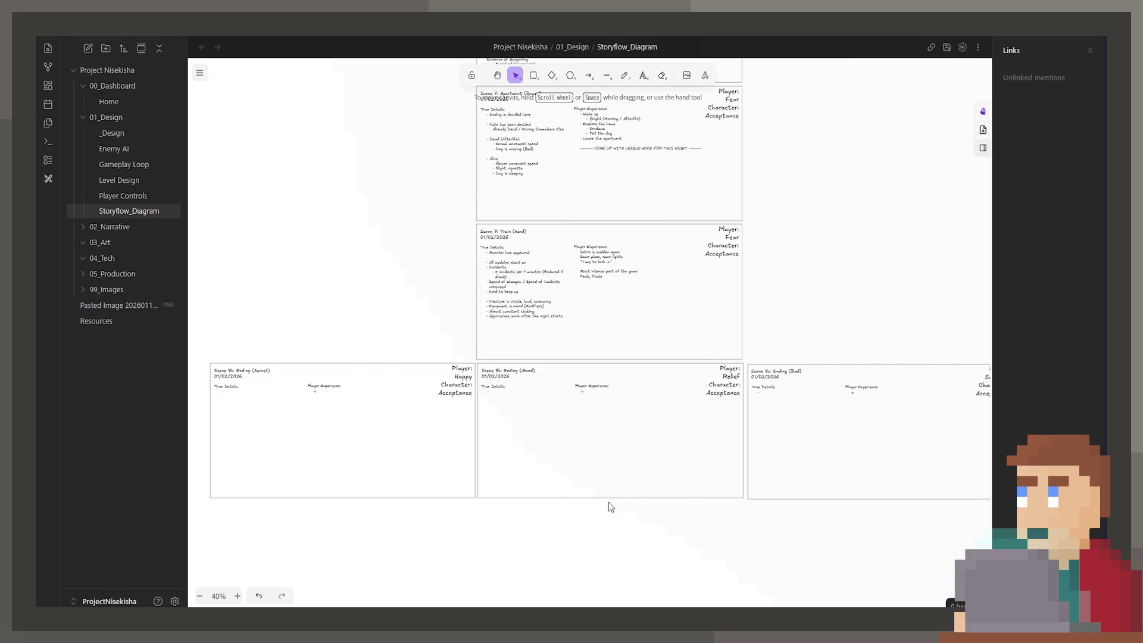
Zoom and pan the canvas until the Scene 8c: Ending (Bad) card fills the view
scroll(601, 440, "up", 1)
mouse_move(510, 383)
left_mouse_down()
mouse_move(625, 401)
mouse_move(470, 350)
mouse_move(563, 342)
left_mouse_up()
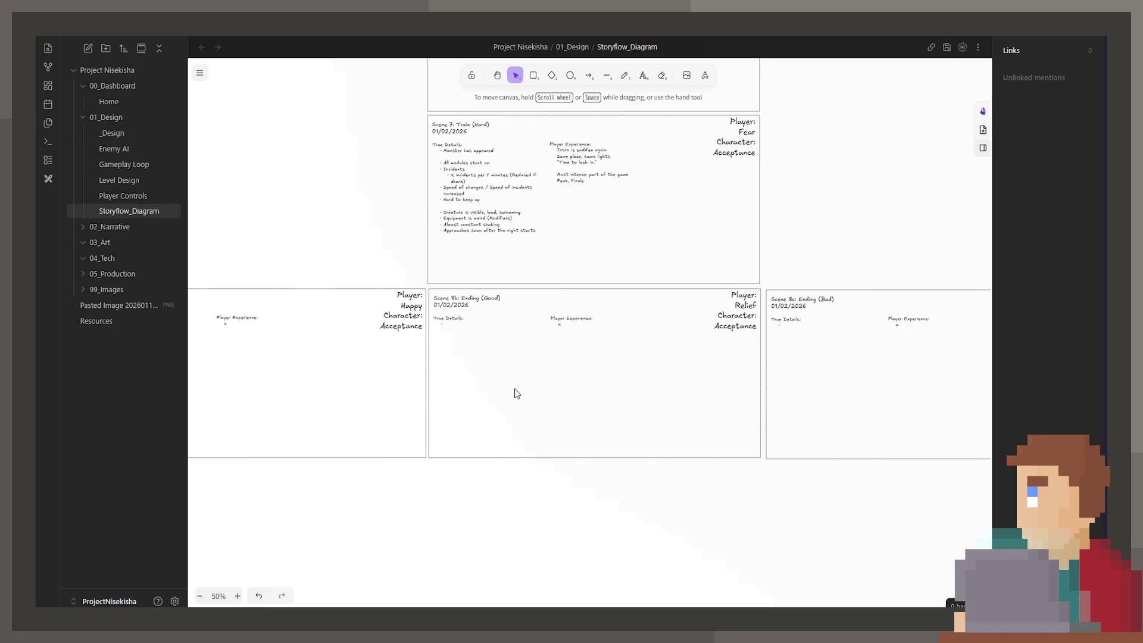
scroll(517, 393, "up", 2)
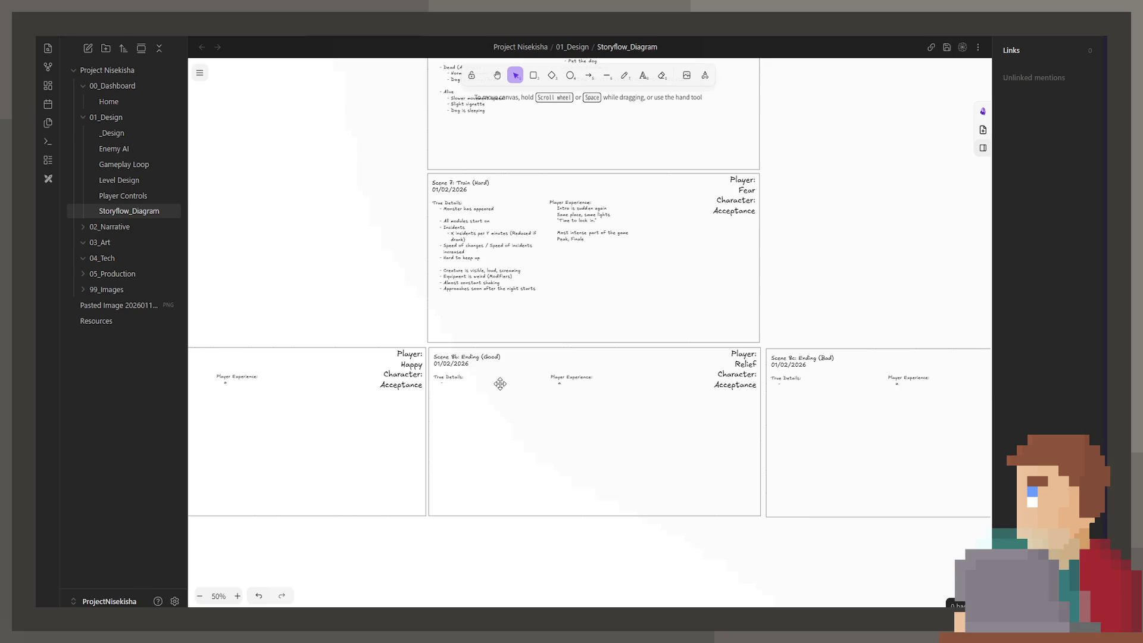
scroll(551, 426, "up", 5)
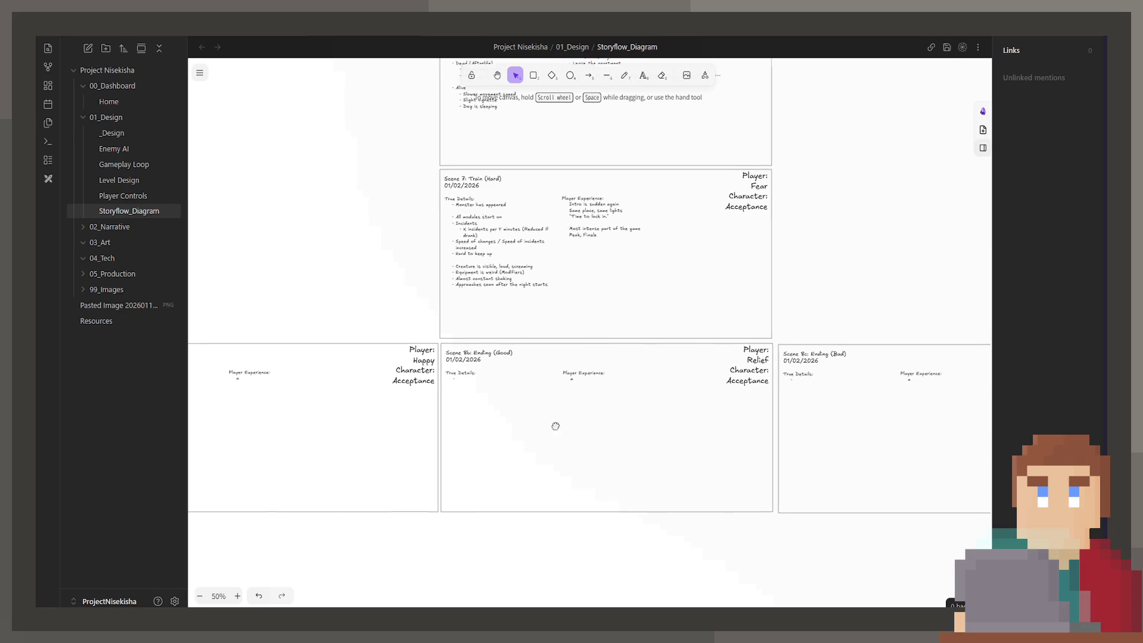
scroll(625, 349, "right", 5)
scroll(433, 334, "right", 5)
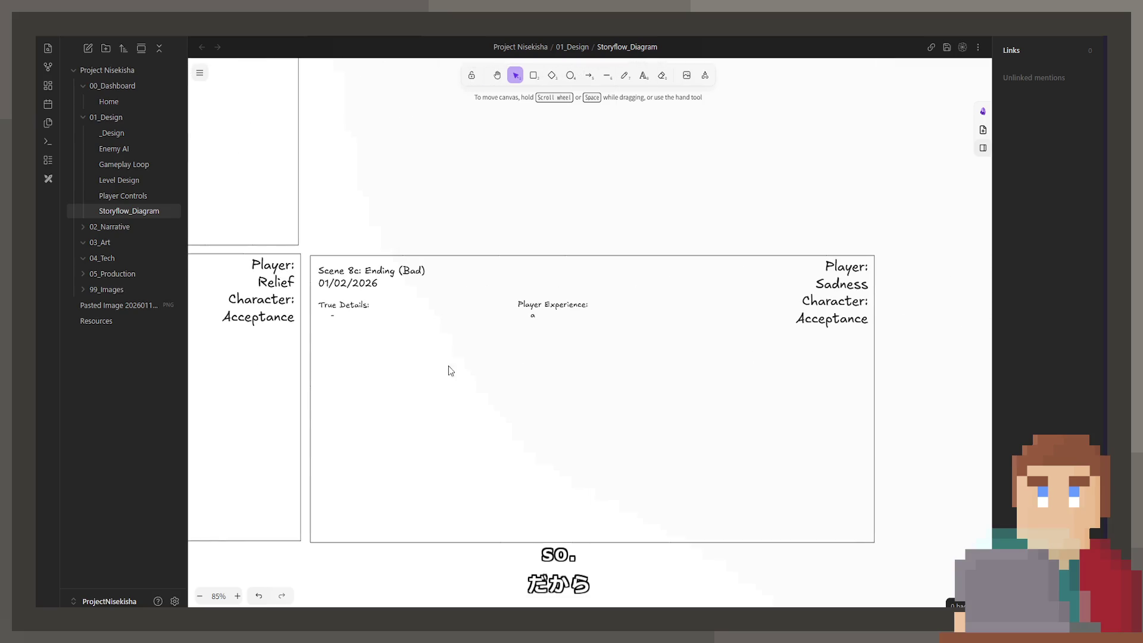
Write the first Scene 8c True Details bullet as 'Died during the night'
double_click(363, 313)
type("Died the night before")
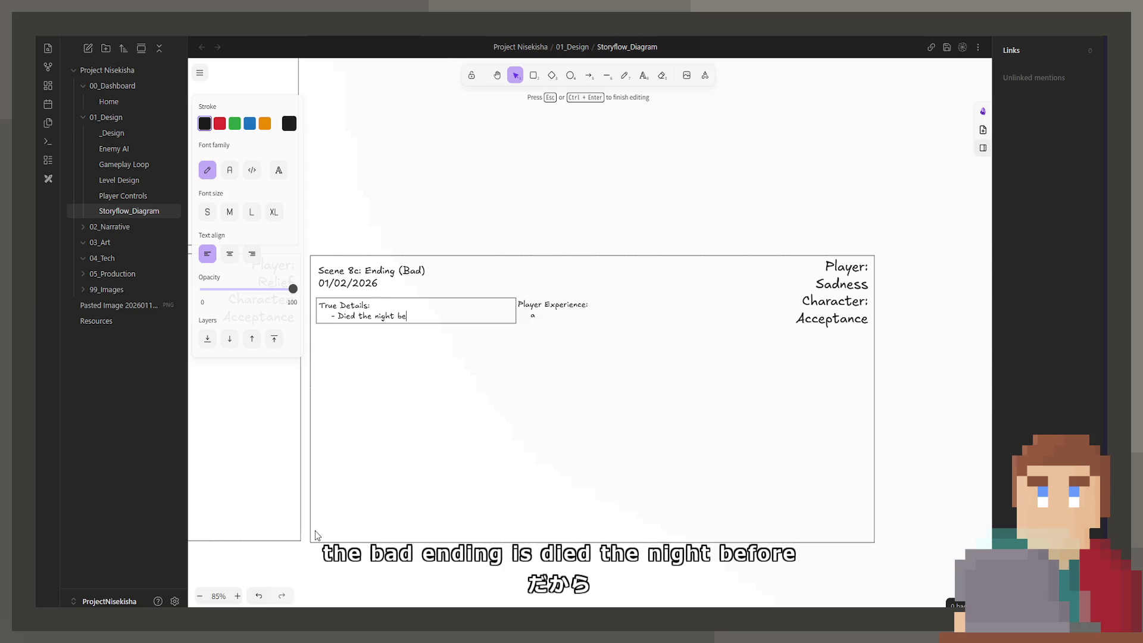
key("Return")
type("-")
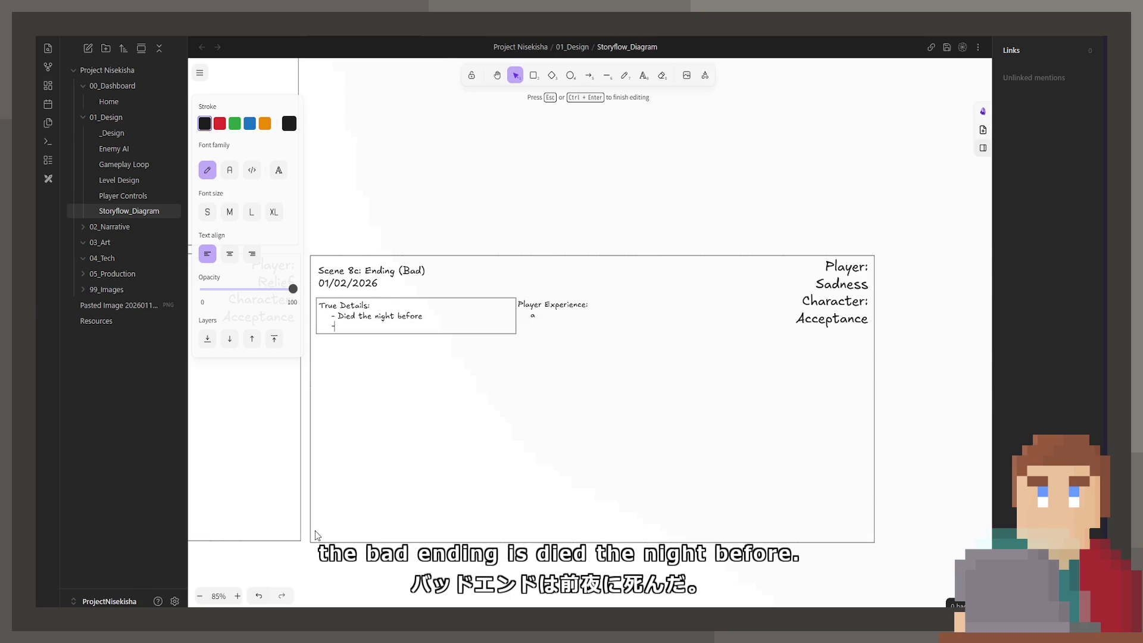
key("Up")
key("Right")
key("Right")
key("Right")
type("during")
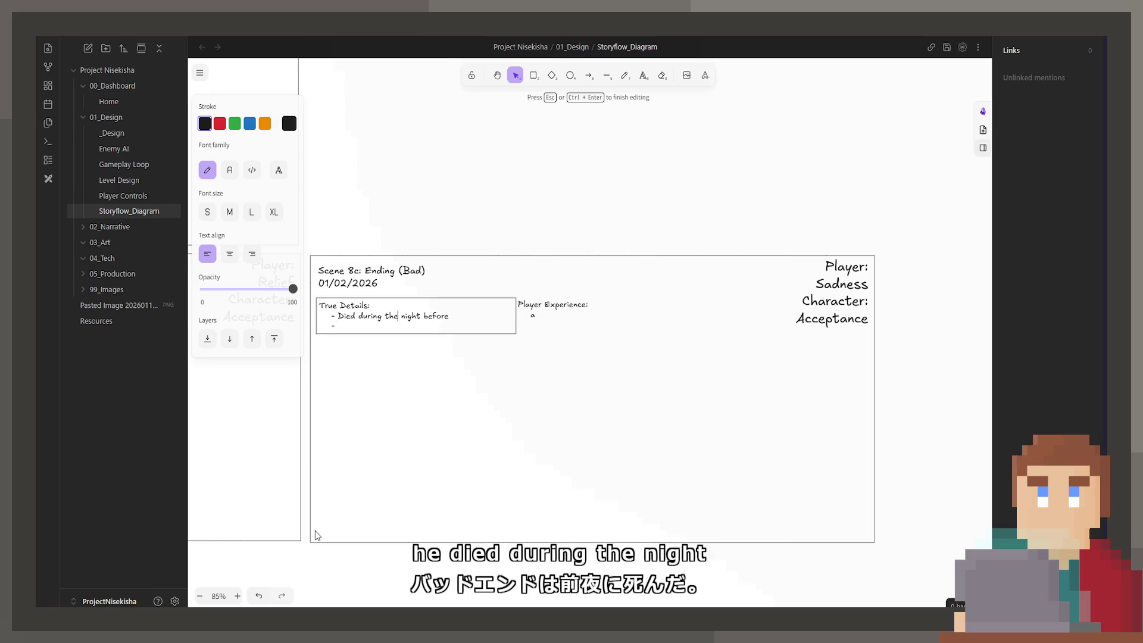
key("ctrl+Right")
key("ctrl+Right")
key("Delete")
key("Delete")
key("Delete")
key("Delete")
key("Delete")
key("Delete")
key("Down")
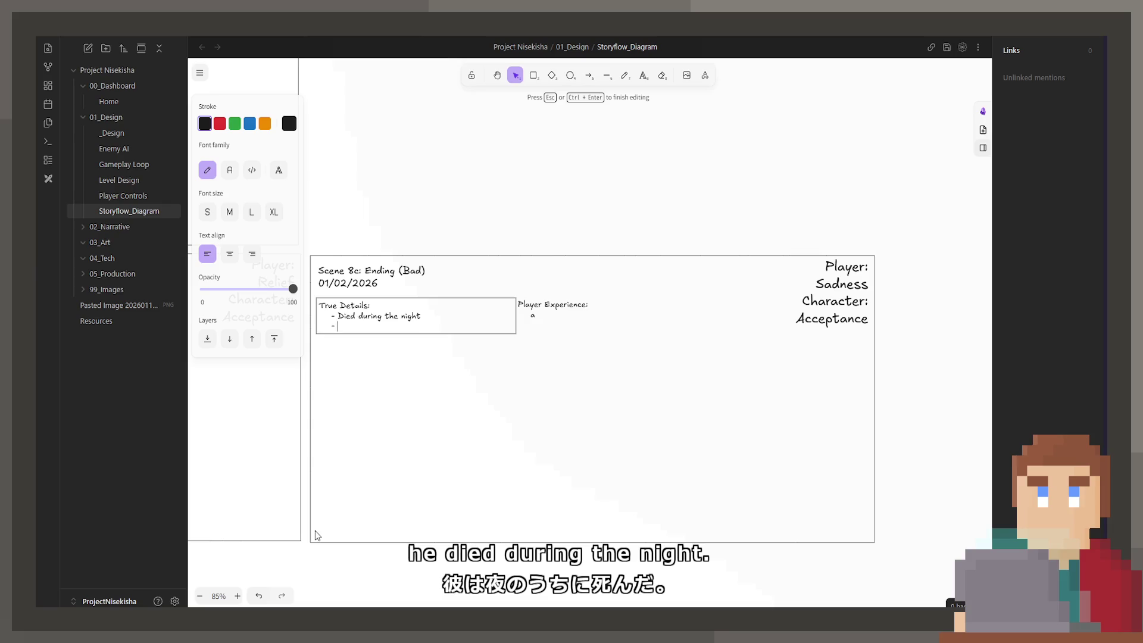
Add the bullets 'Body is taken from your home' and 'Dog is _____'
type("Body is taken from ")
type("your home")
key("Return")
type("-")
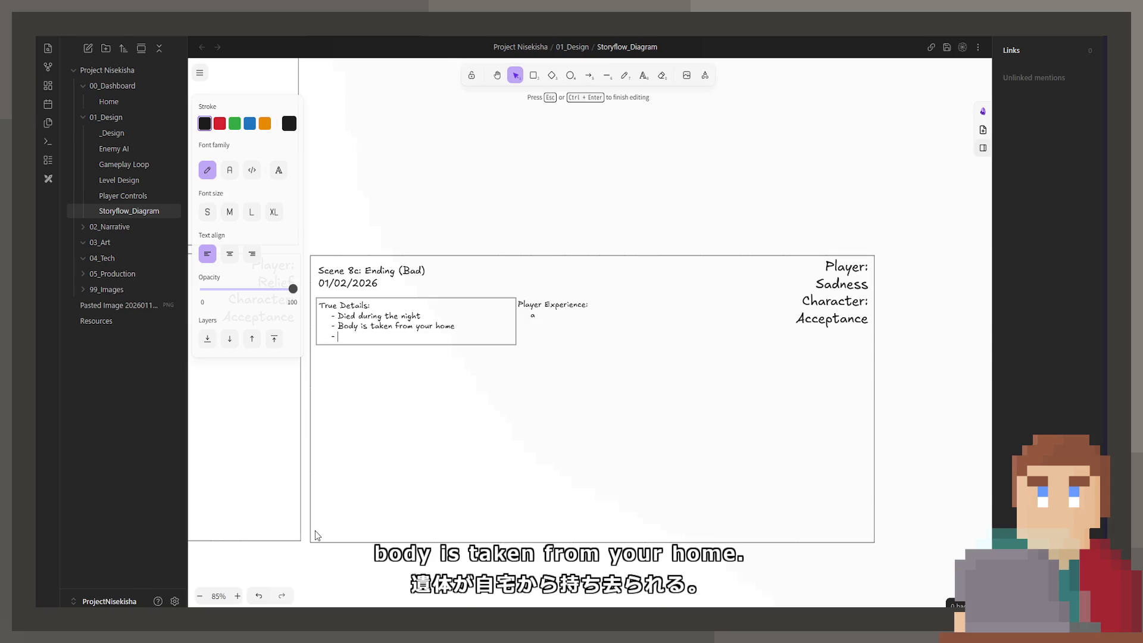
type("DOG")
key("BackSpace")
key("BackSpace")
type("og is")
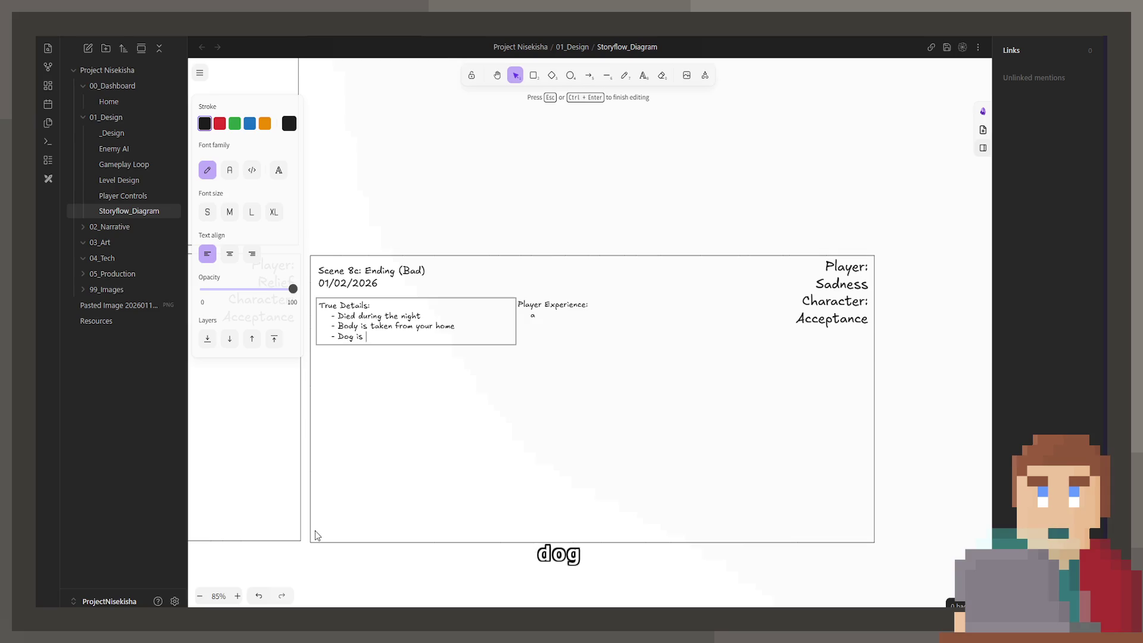
type("_____")
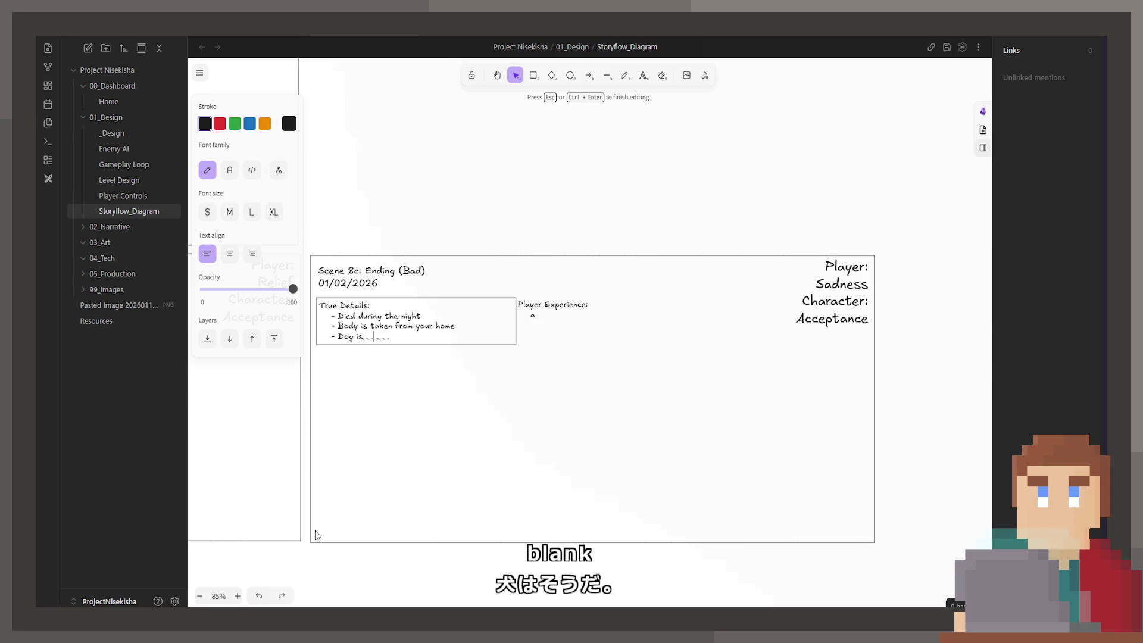
key("End")
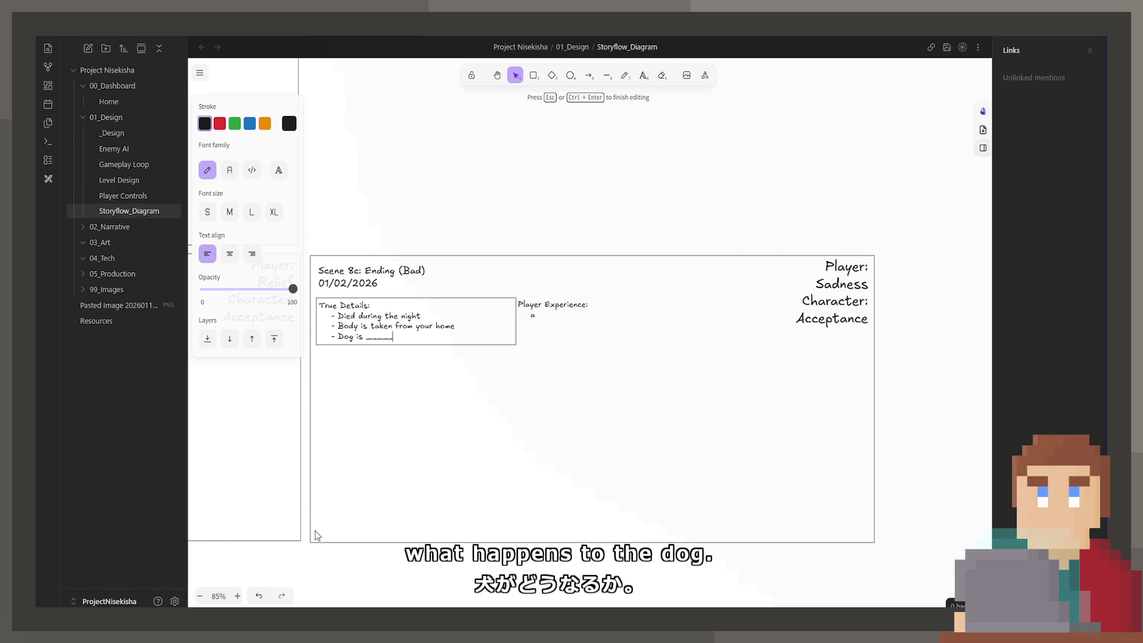
mouse_move(427, 478)
left_mouse_down()
mouse_move(581, 448)
mouse_move(1017, 406)
left_mouse_up()
Type Scene 8b's True Details: new apartment, friends / family, dog sleeping next to you
left_click(582, 449)
left_click(384, 209)
left_click(373, 272)
double_click(375, 256)
left_click(375, 256)
type("Move into a new apartment")
key("Return")
type("- Surrounded by fr")
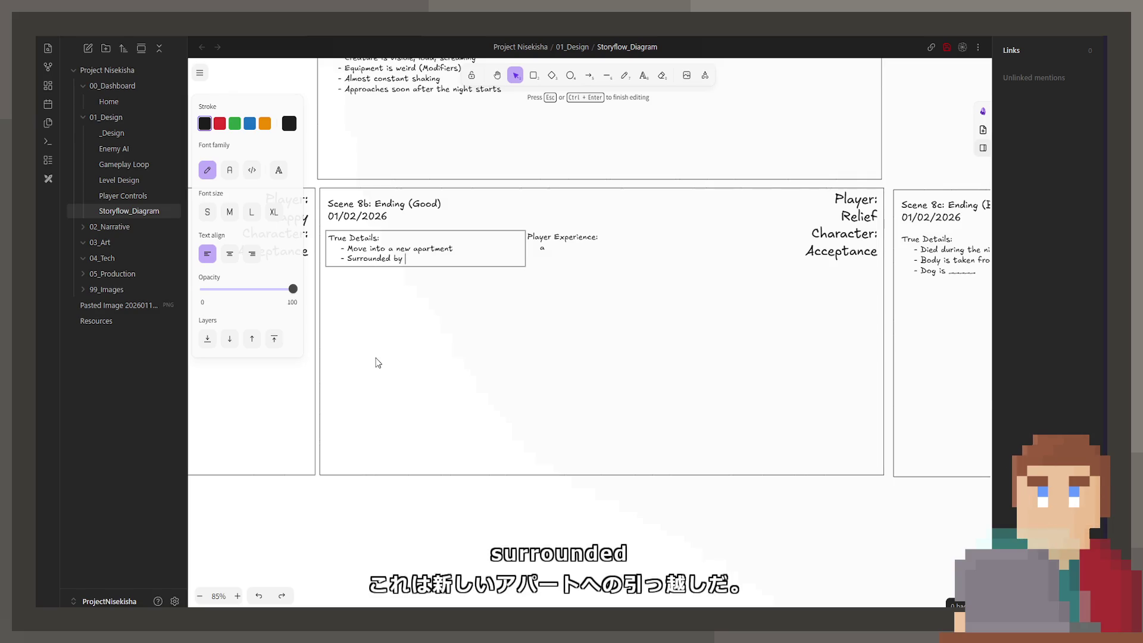
type("iends / family")
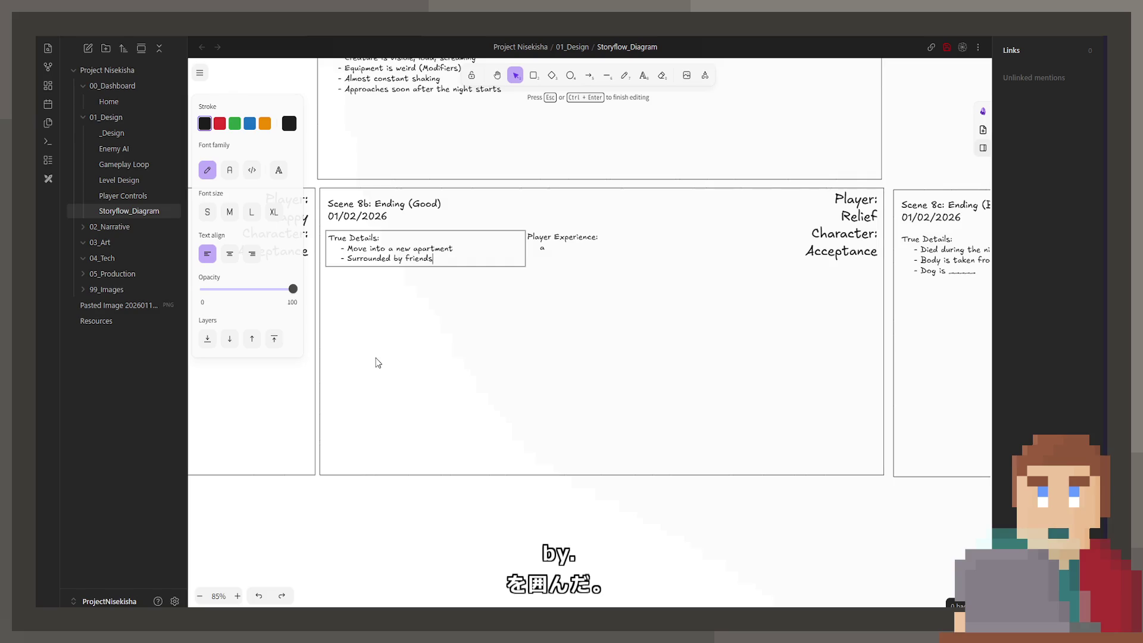
key("Return")
type("- Dog i")
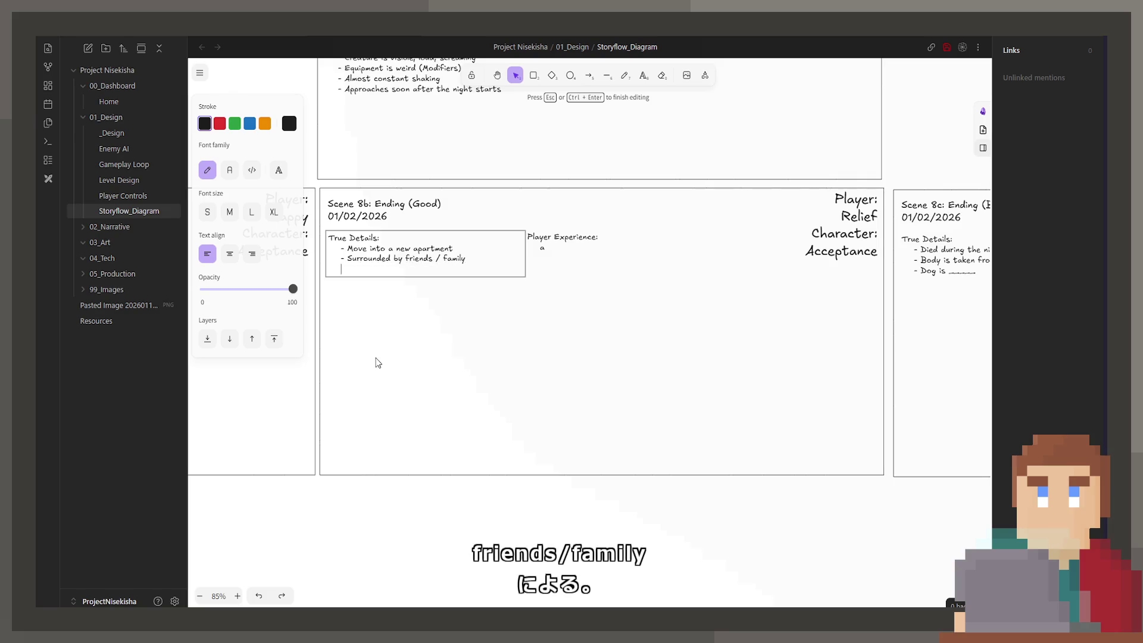
type("s ")
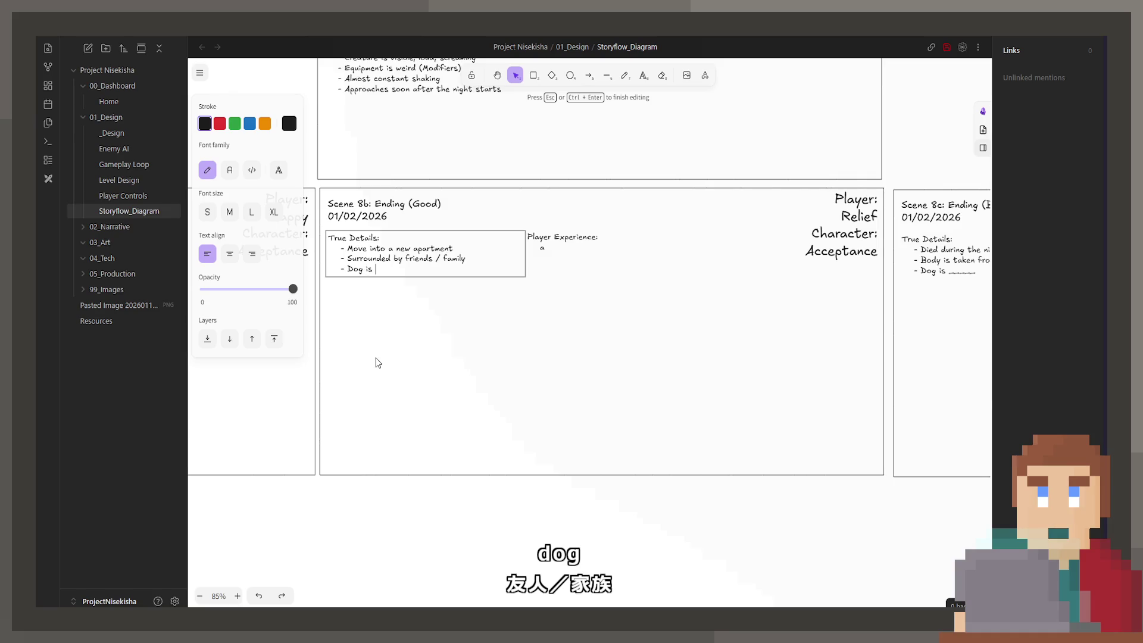
type("with you")
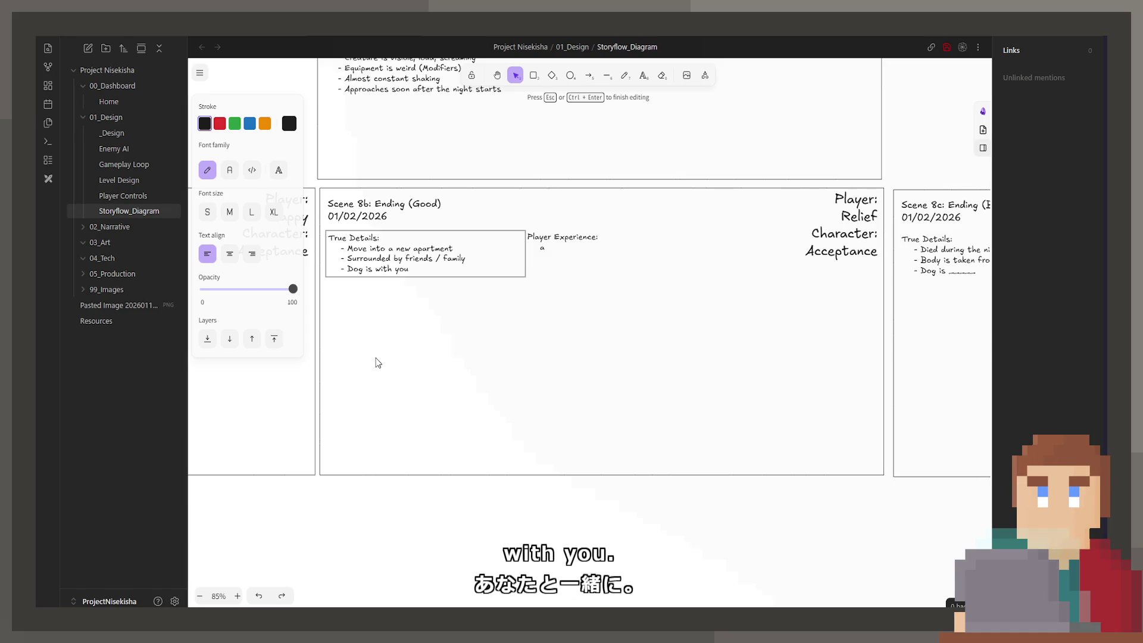
type(" (Sleeping next to you)")
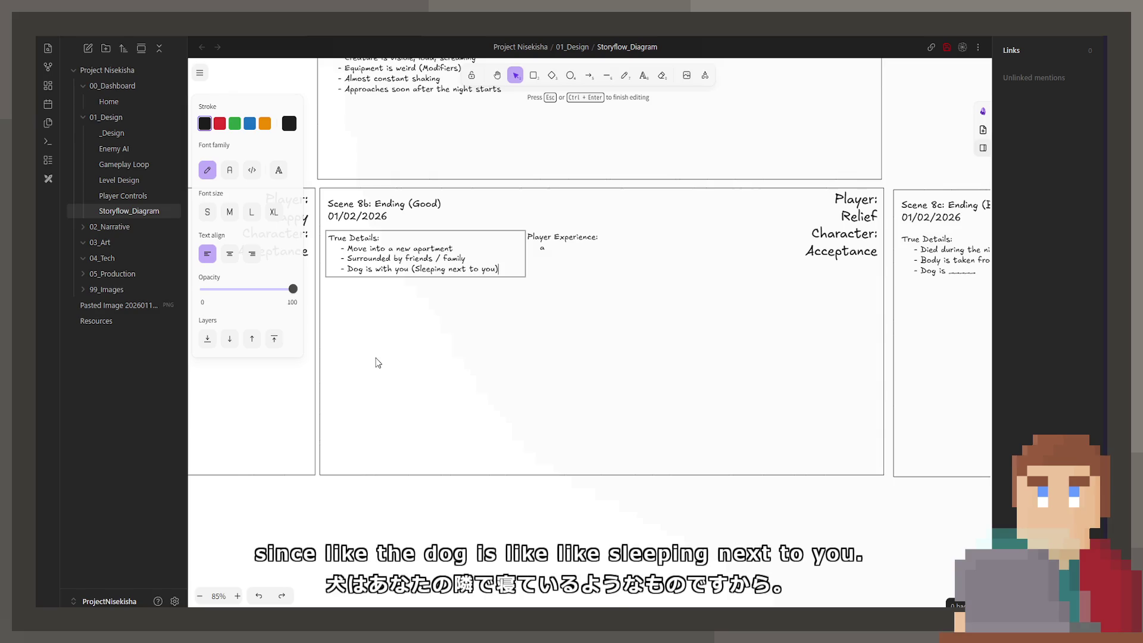
scroll(512, 357, "left", 7)
scroll(423, 301, "left", 3)
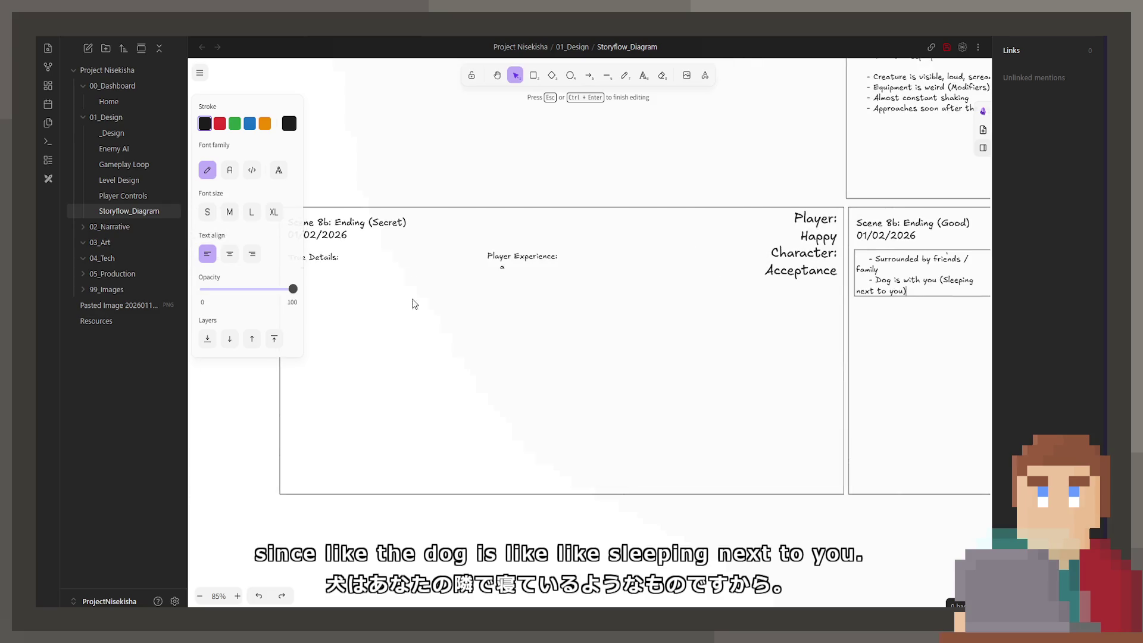
double_click(423, 271)
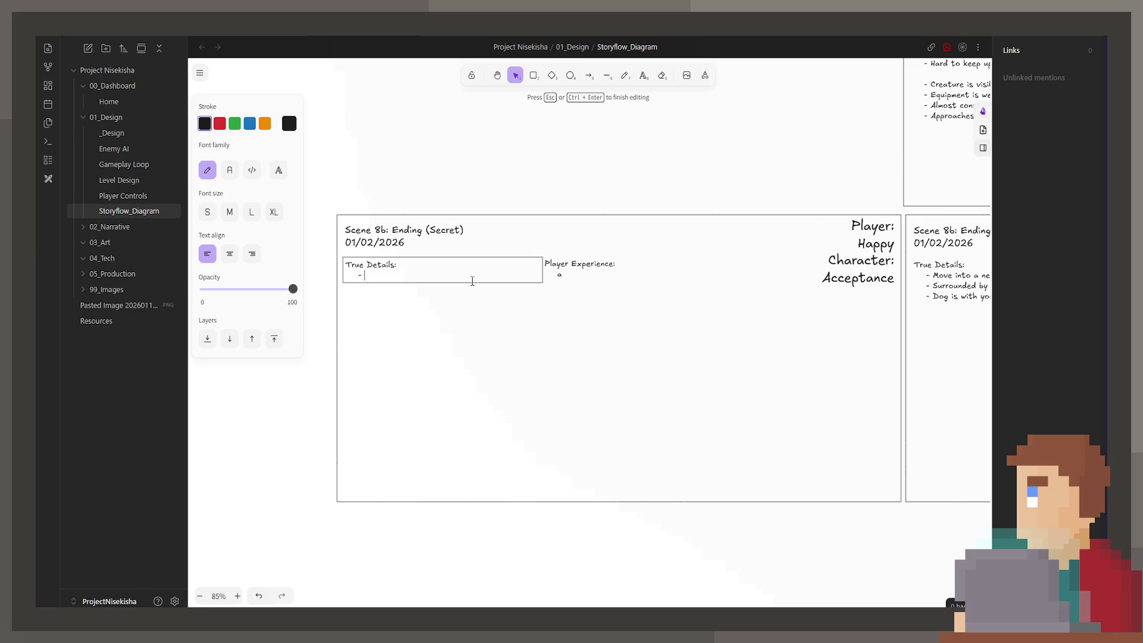
left_click(669, 477)
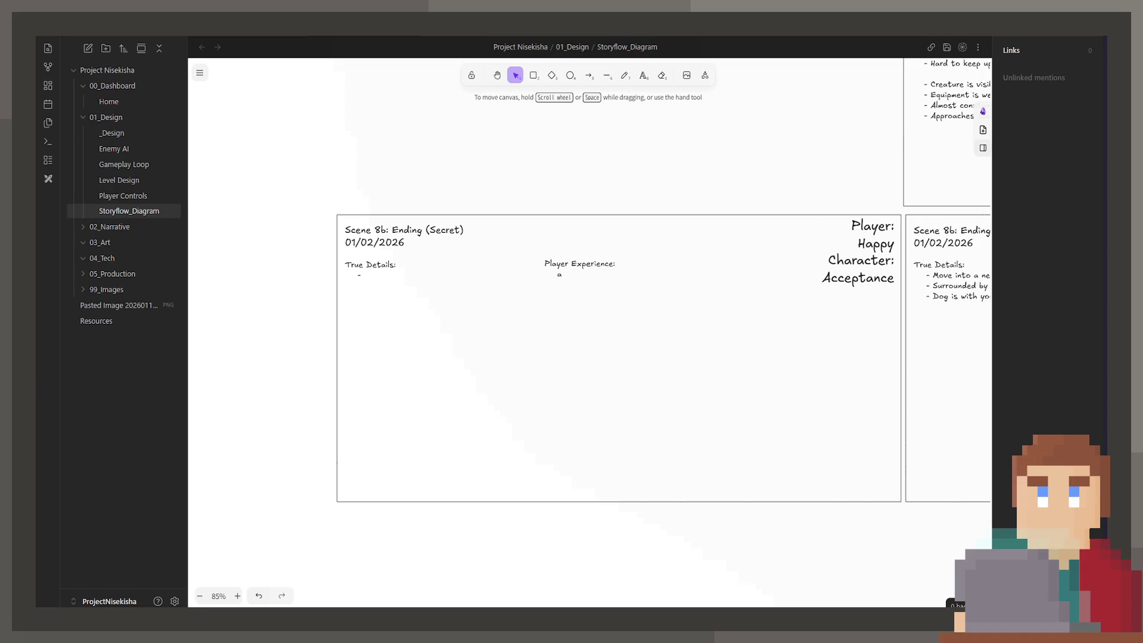
Scroll the canvas to review the Scene 8b Ending (Good) card's True Details
scroll(683, 349, "right", 8)
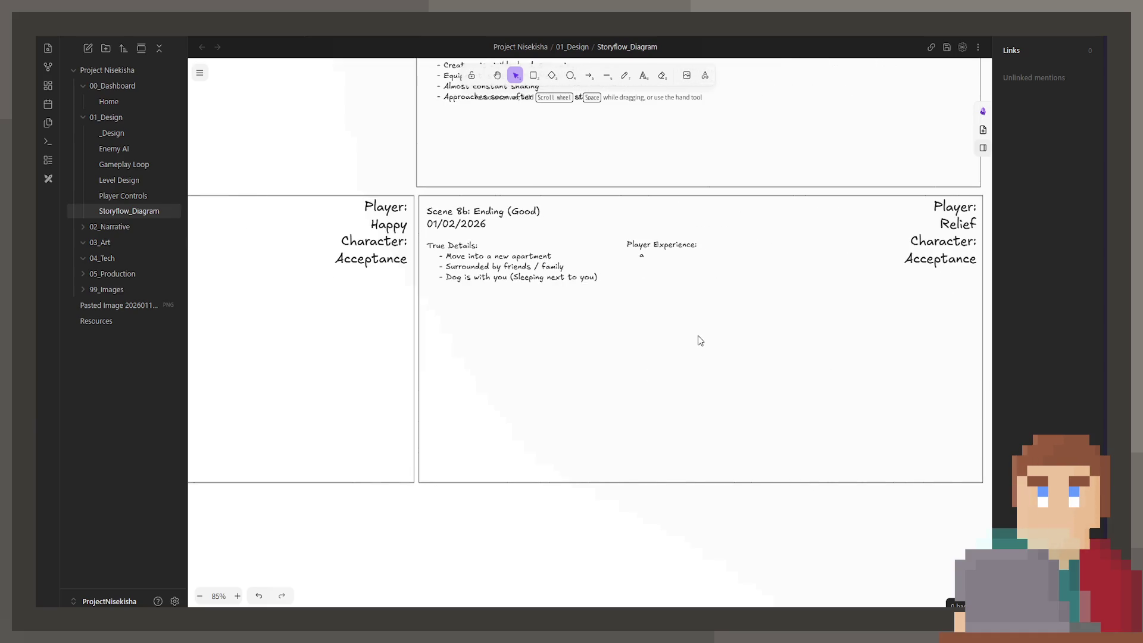
scroll(662, 298, "right", 2)
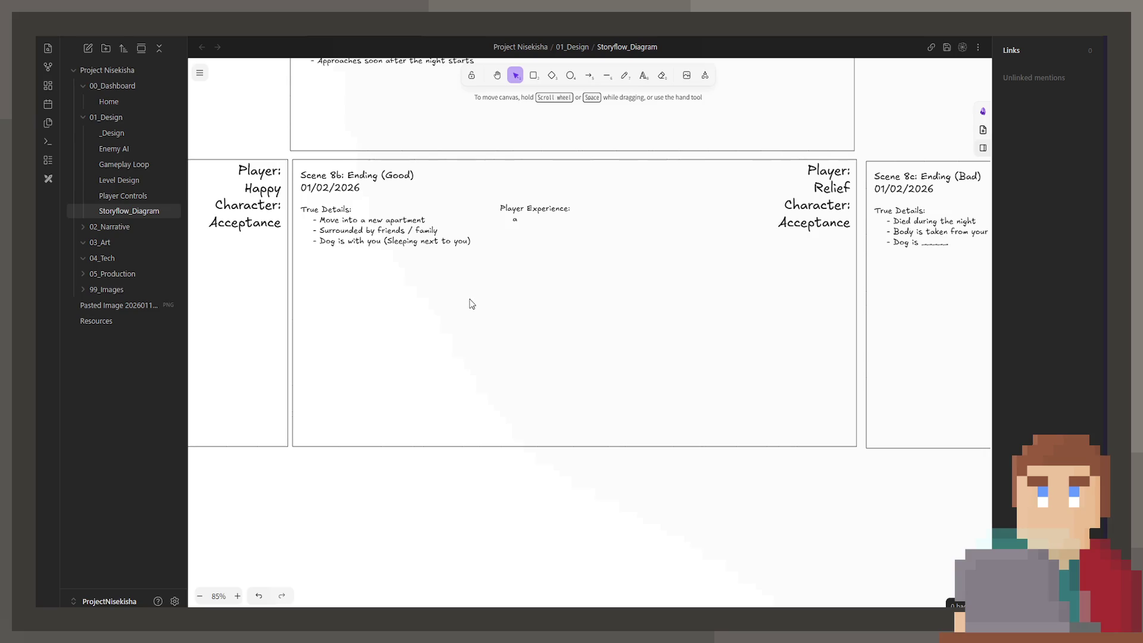
scroll(472, 304, "up", 1)
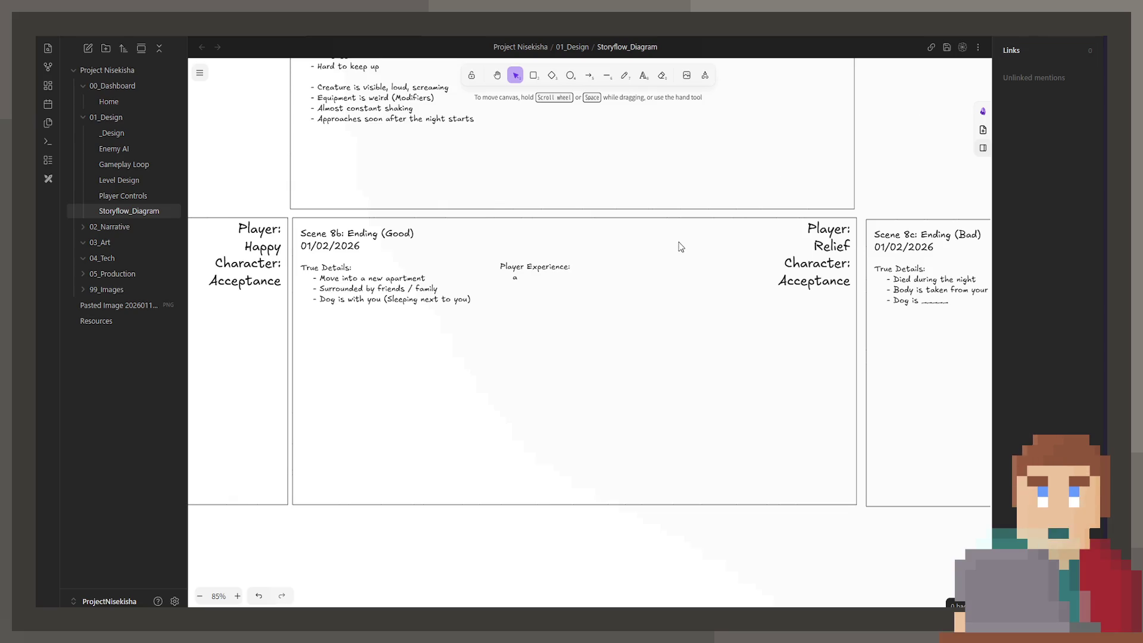
Delete the dog-sleeping-next-to-you line from the Good ending's True Details
mouse_move(454, 299)
left_mouse_down()
mouse_move(530, 325)
mouse_move(349, 319)
left_mouse_up()
double_click(467, 301)
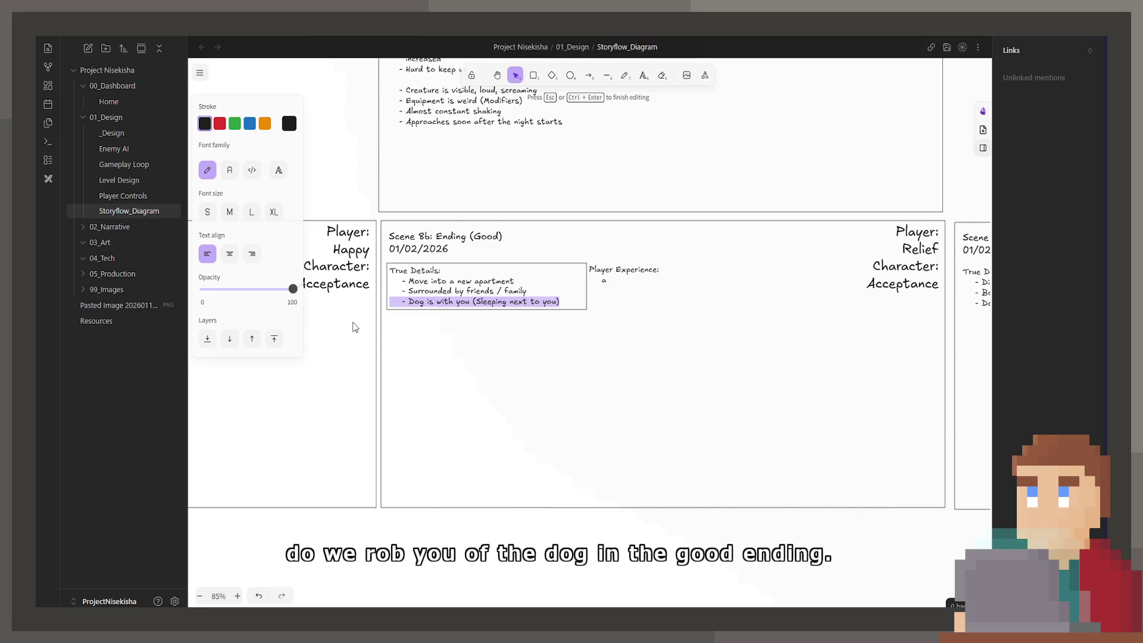
key("BackSpace")
Enter 'Hachiko Ending' as the Secret ending's True Details
left_click_drag(435, 396, 681, 413)
left_click_drag(365, 380, 542, 380)
left_click(334, 294)
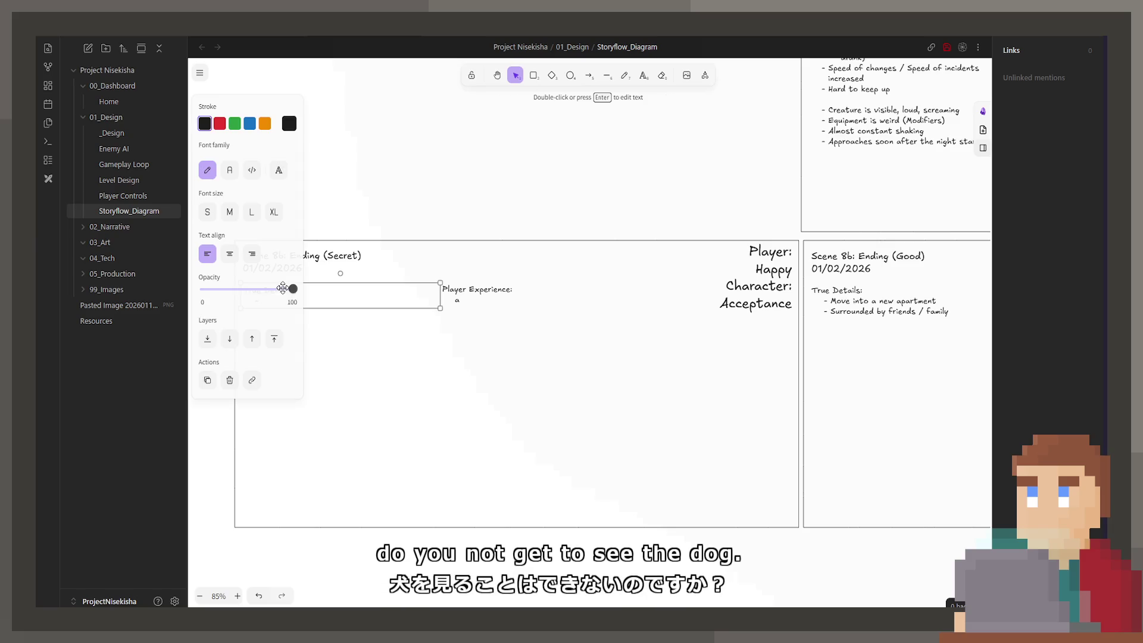
left_click_drag(351, 317, 513, 318)
double_click(499, 298)
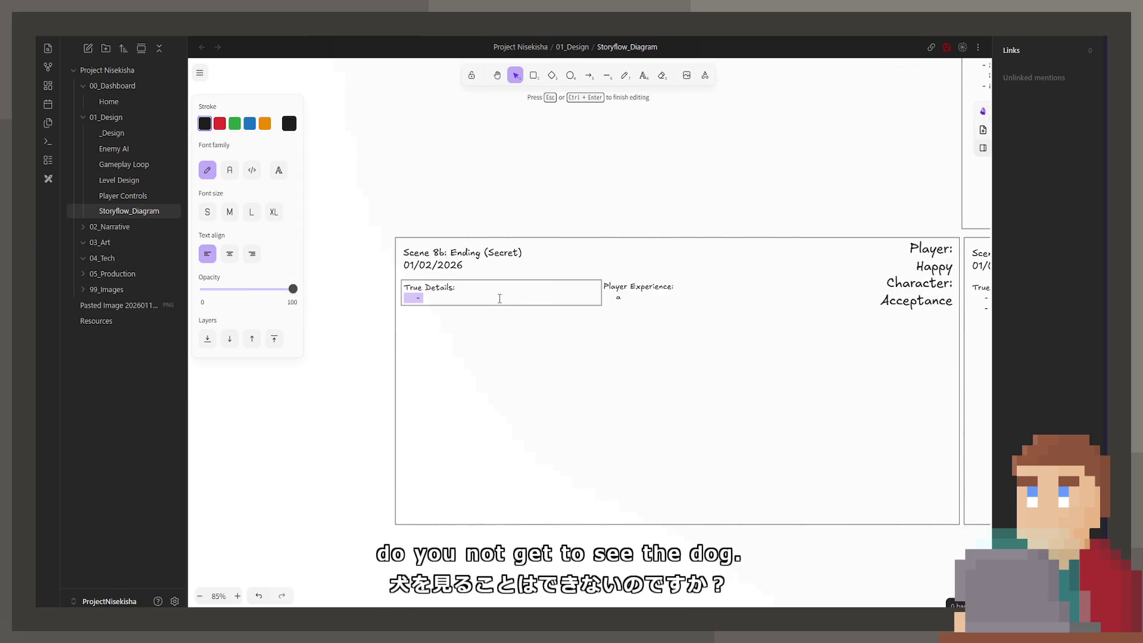
left_click(472, 298)
key("ctrl+v")
key("ctrl+z")
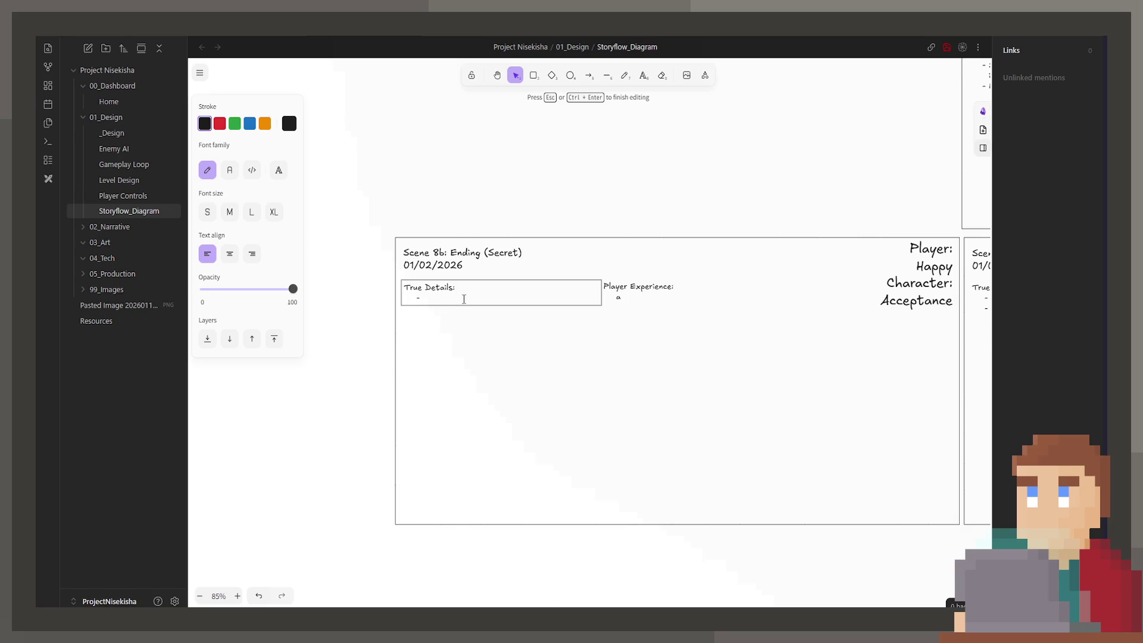
type("Hachiko Ending")
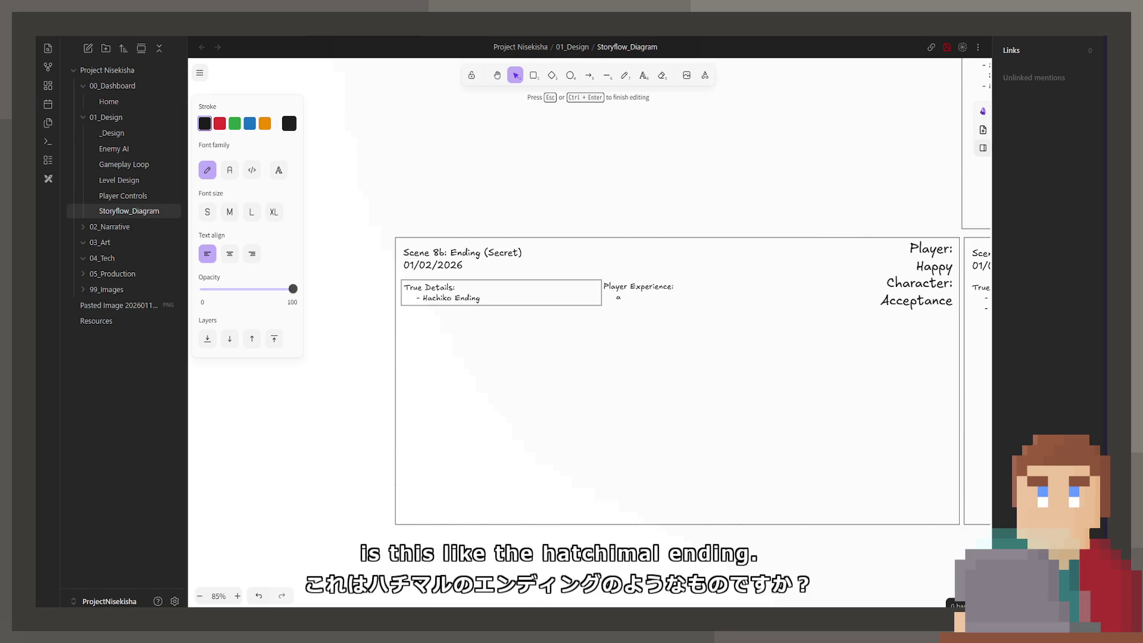
key("Escape")
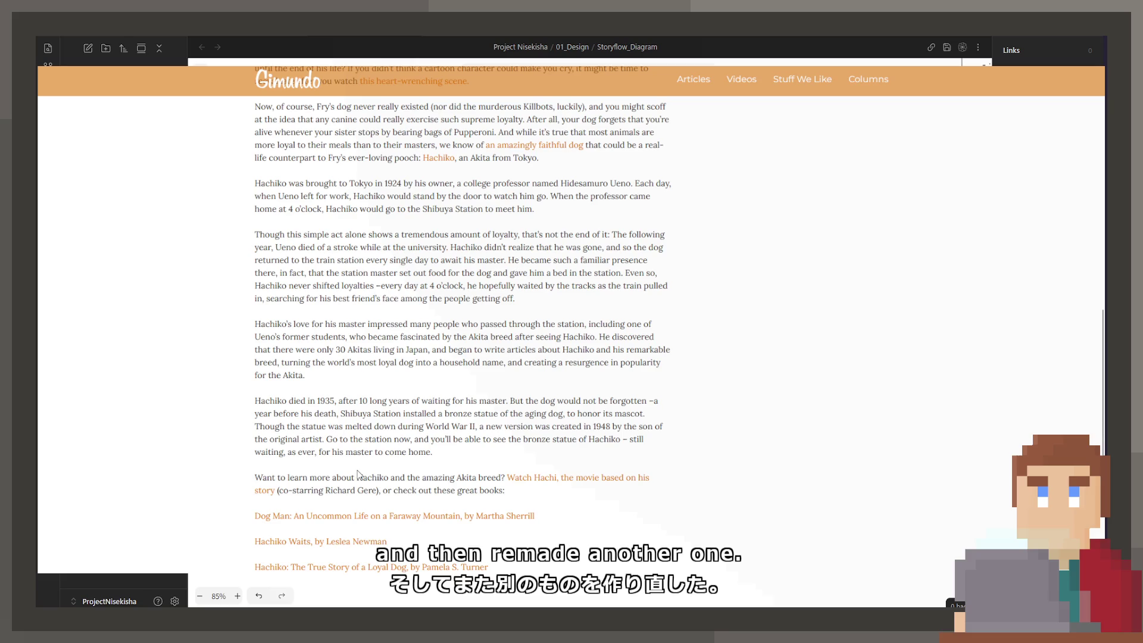
scroll(303, 478, "up", 10)
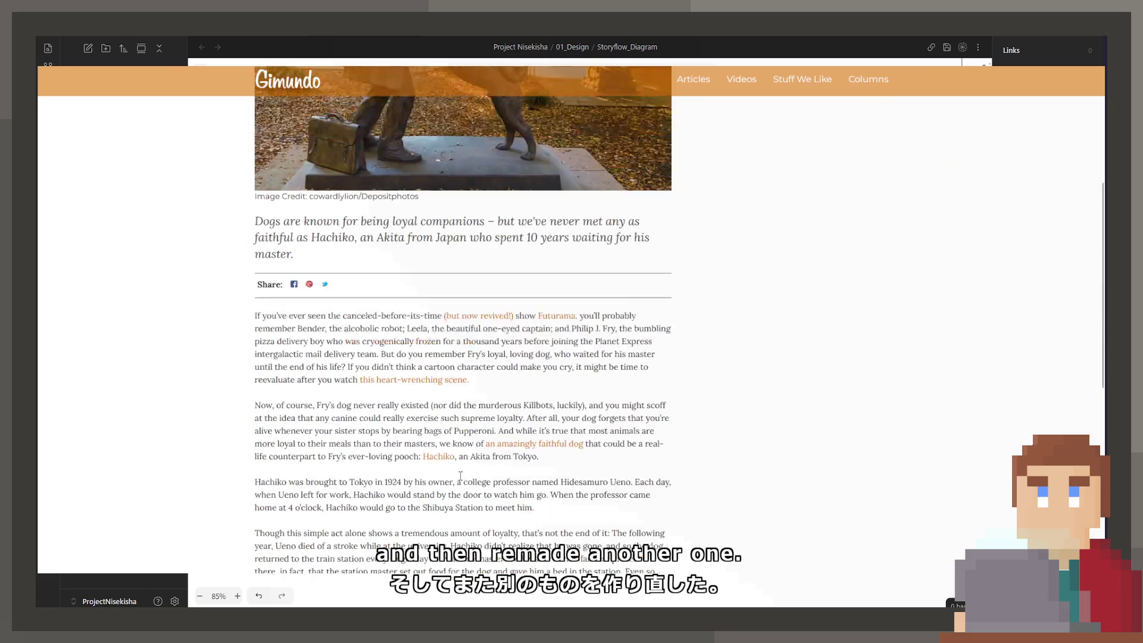
scroll(461, 481, "up", 1)
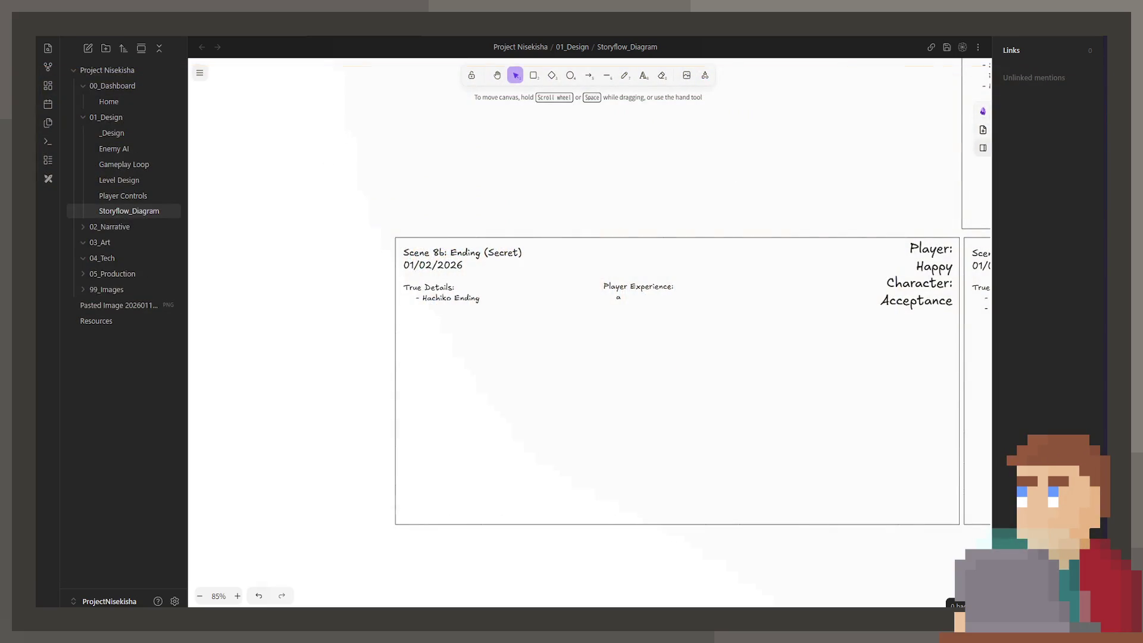
Add a '- Hint at the Secret Ending' line below friends / family in the Good ending
double_click(498, 299)
left_click(498, 300)
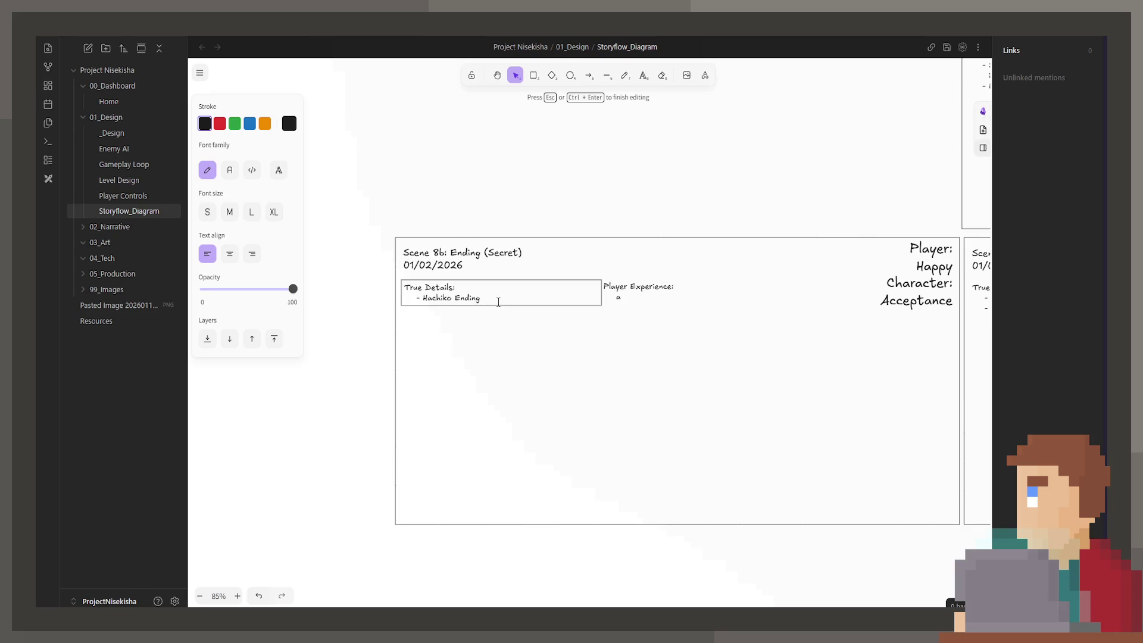
left_click_drag(829, 310, 518, 336)
left_click_drag(701, 326, 459, 327)
left_click(572, 304)
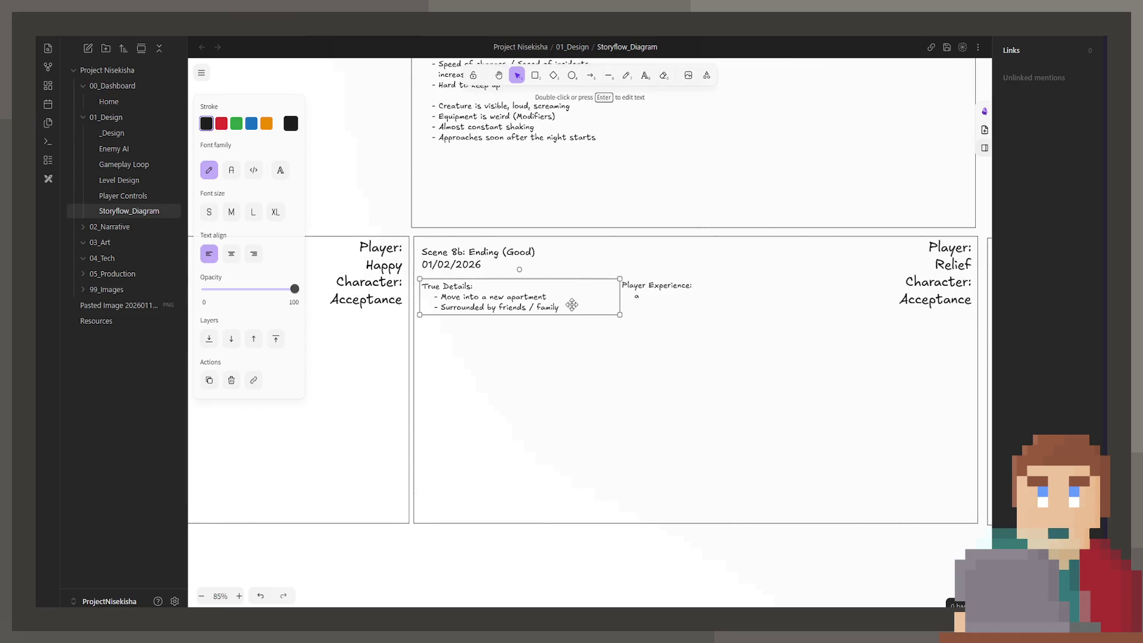
double_click(573, 305)
triple_click(574, 306)
left_click(574, 306)
key("Return")
type("- H")
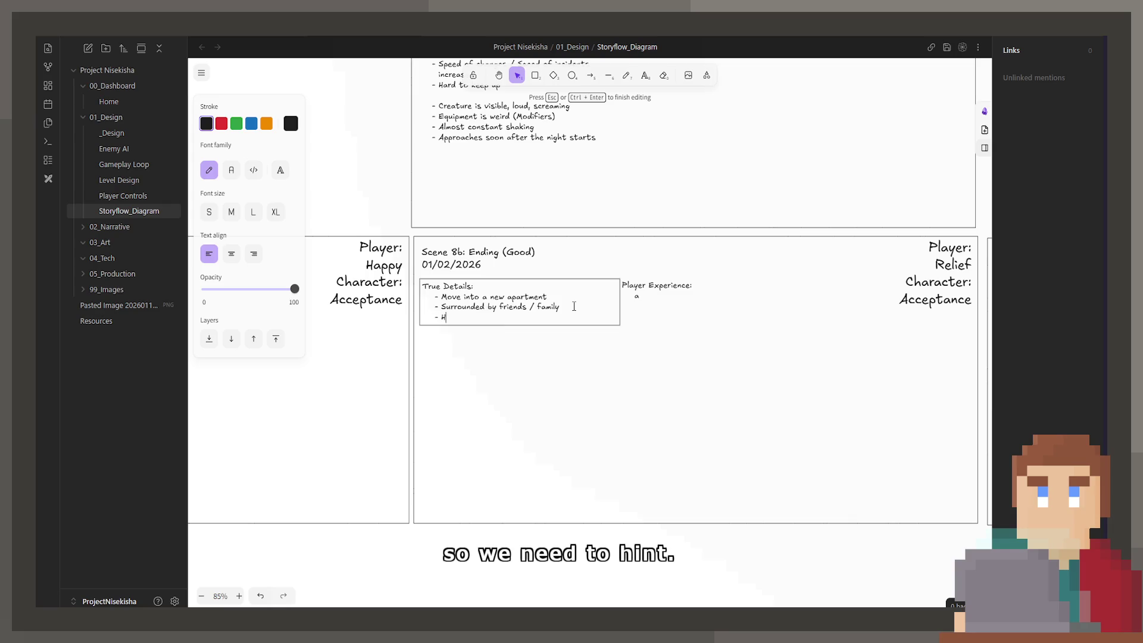
type("int at the S")
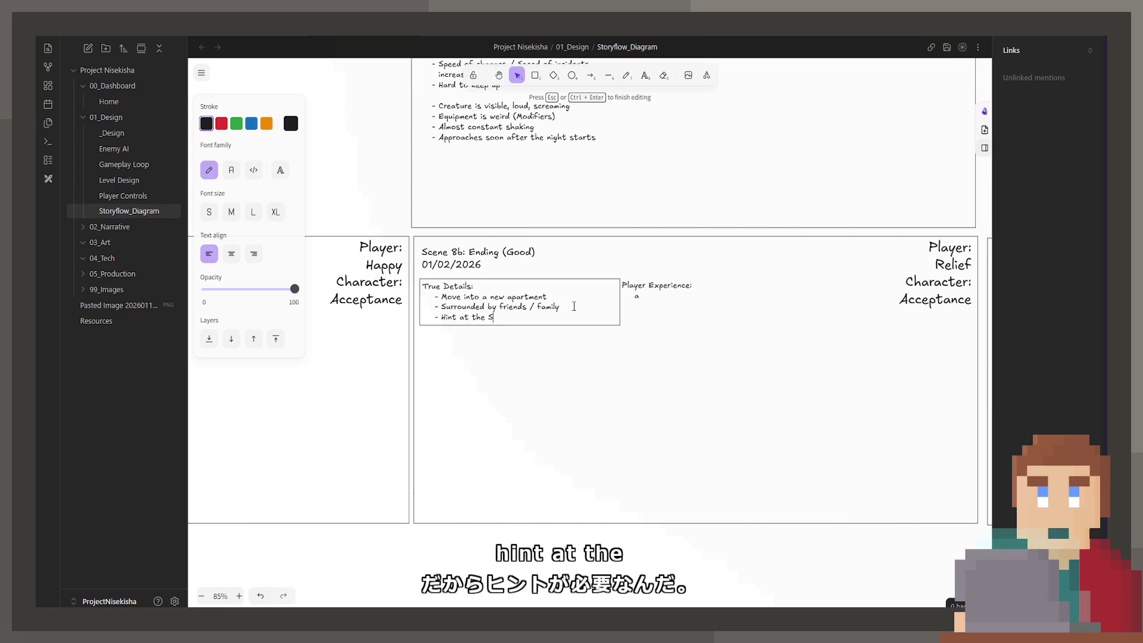
type("ecret Ending")
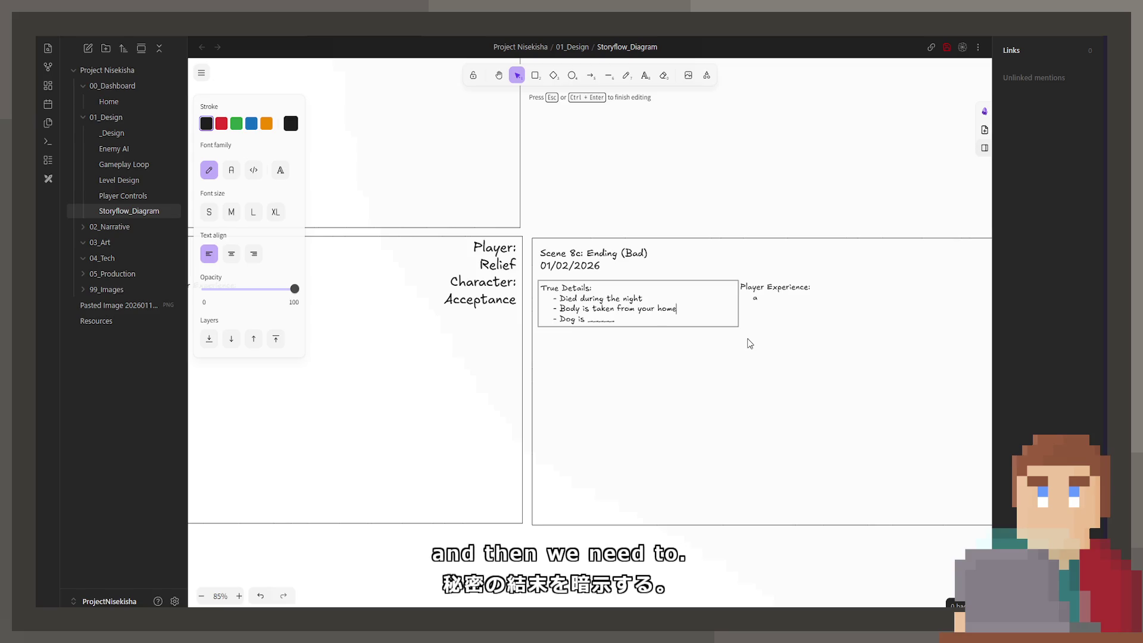
Insert the line '- Hint at the Good Ending (No Alcohol' above the dog line
key("Up")
key("End")
key("Return")
type("- Hint ")
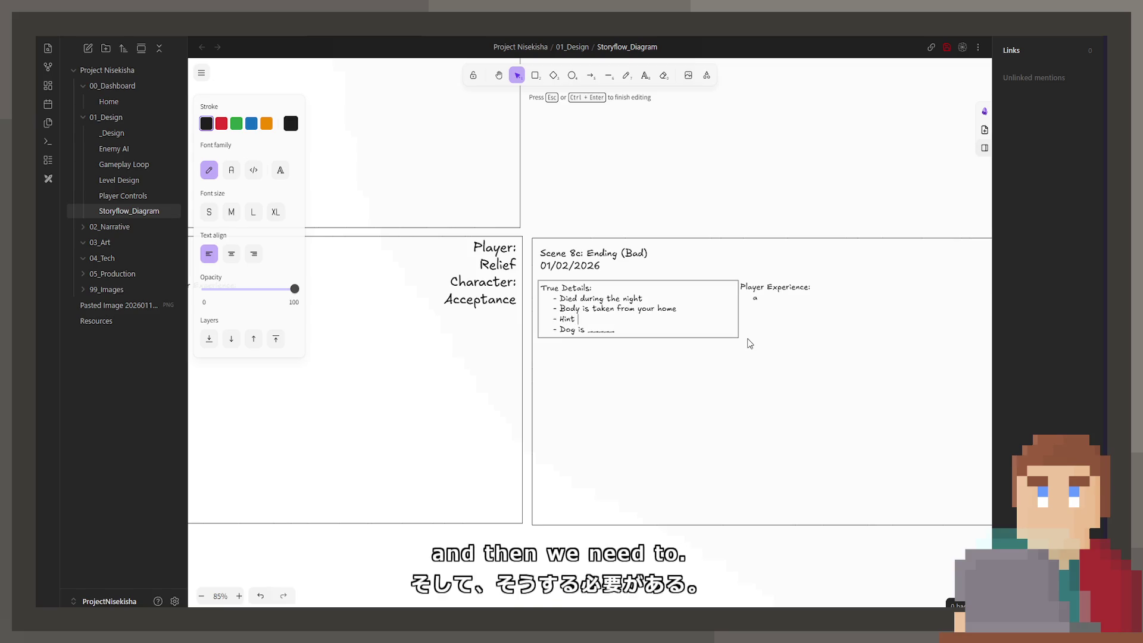
type("at the g")
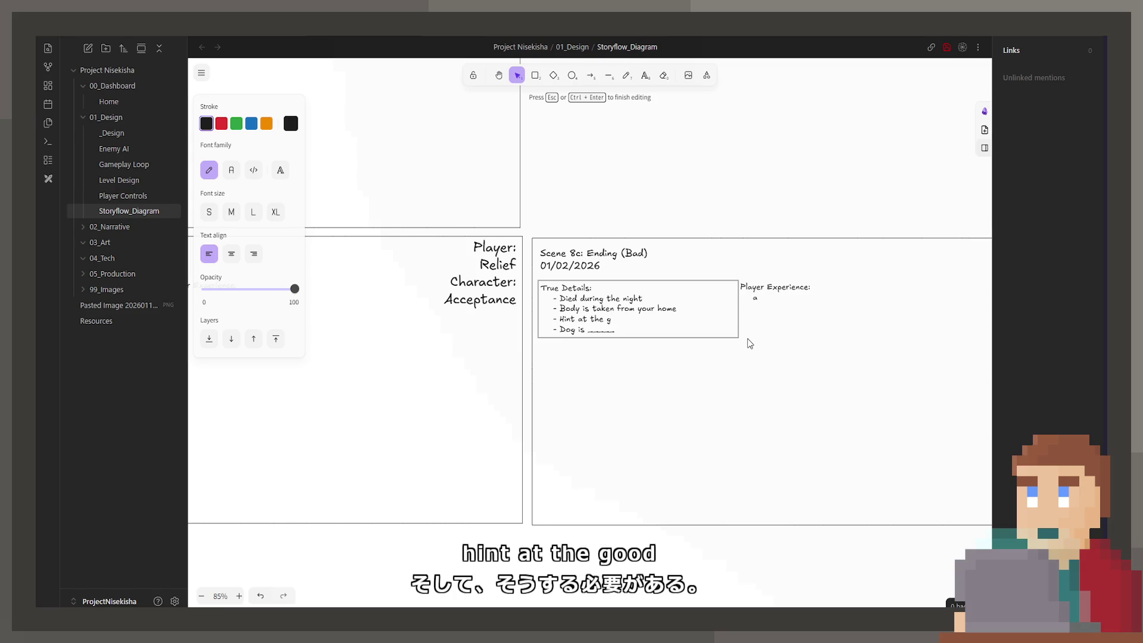
key("BackSpace")
type("Good Ending (No Alc")
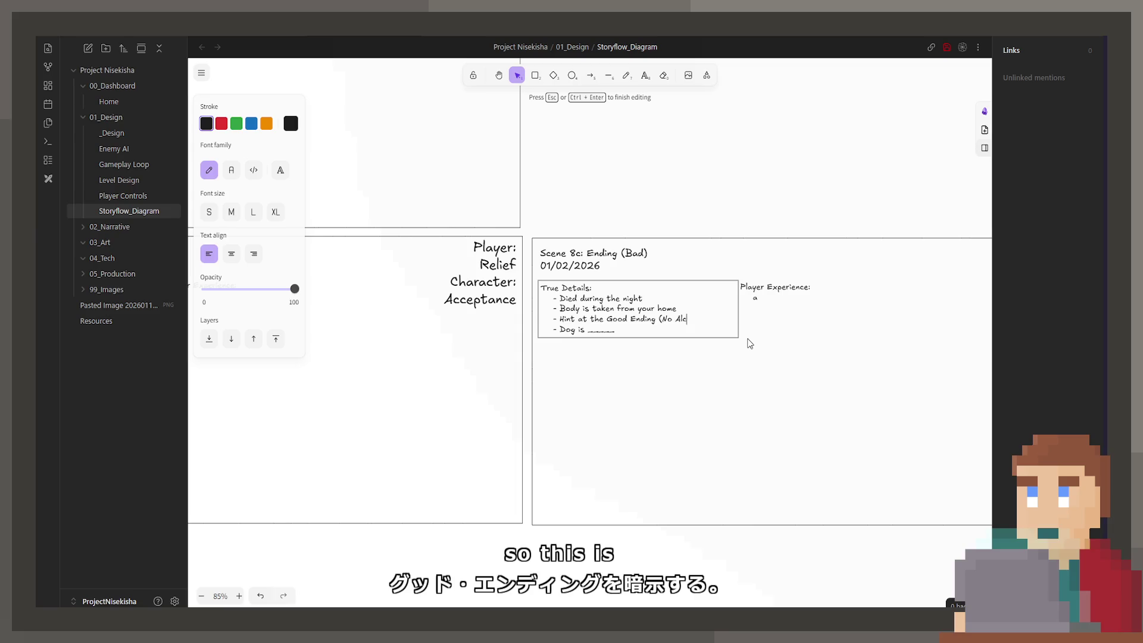
type("ohol")
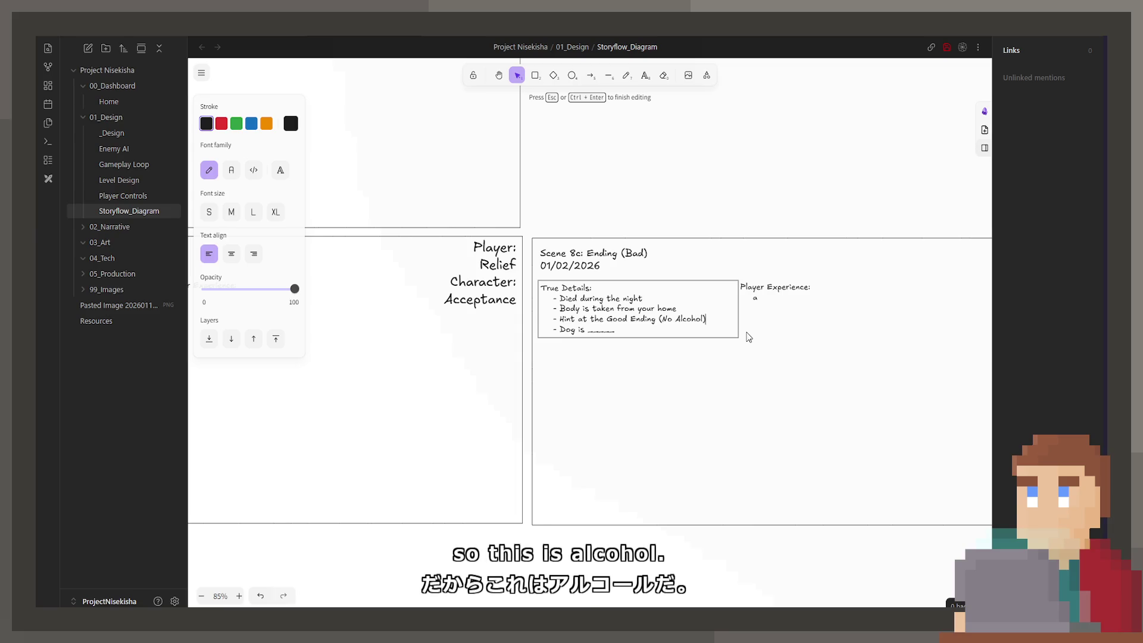
Complete the Secret Ending hint with '(Help the dog)'
scroll(750, 344, "left", 5)
double_click(605, 311)
type("(R")
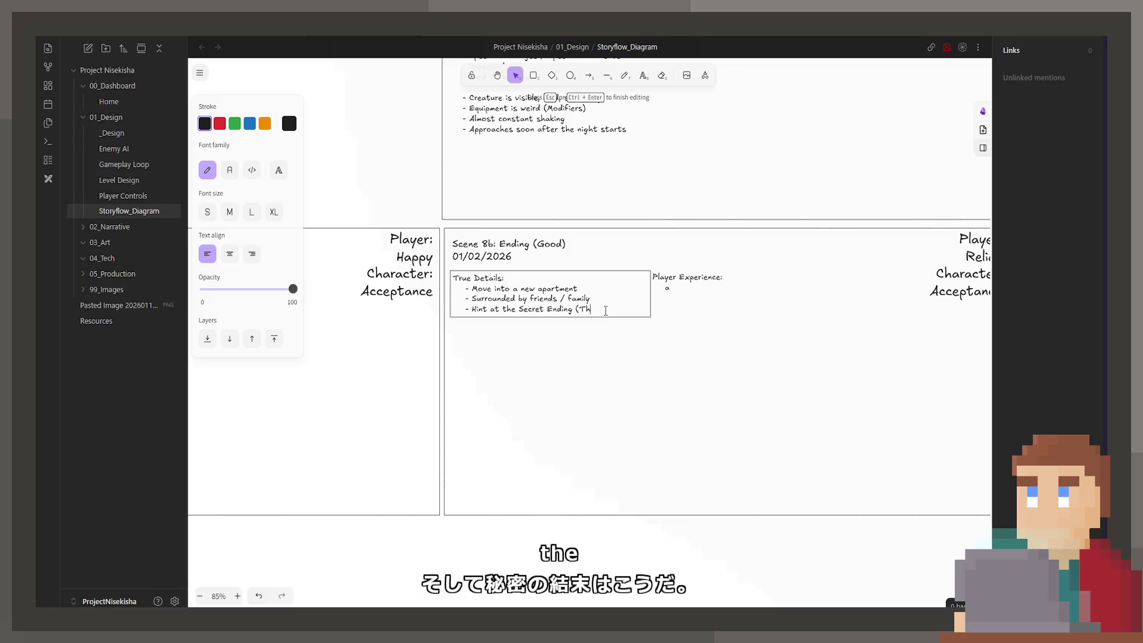
key("BackSpace")
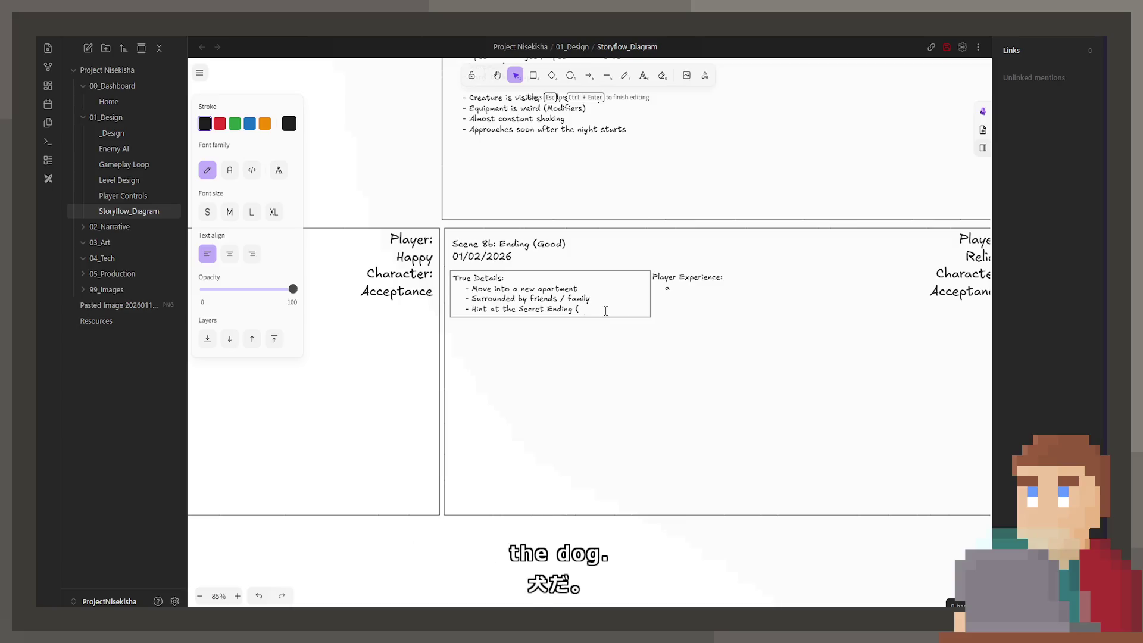
type("Help the dog)")
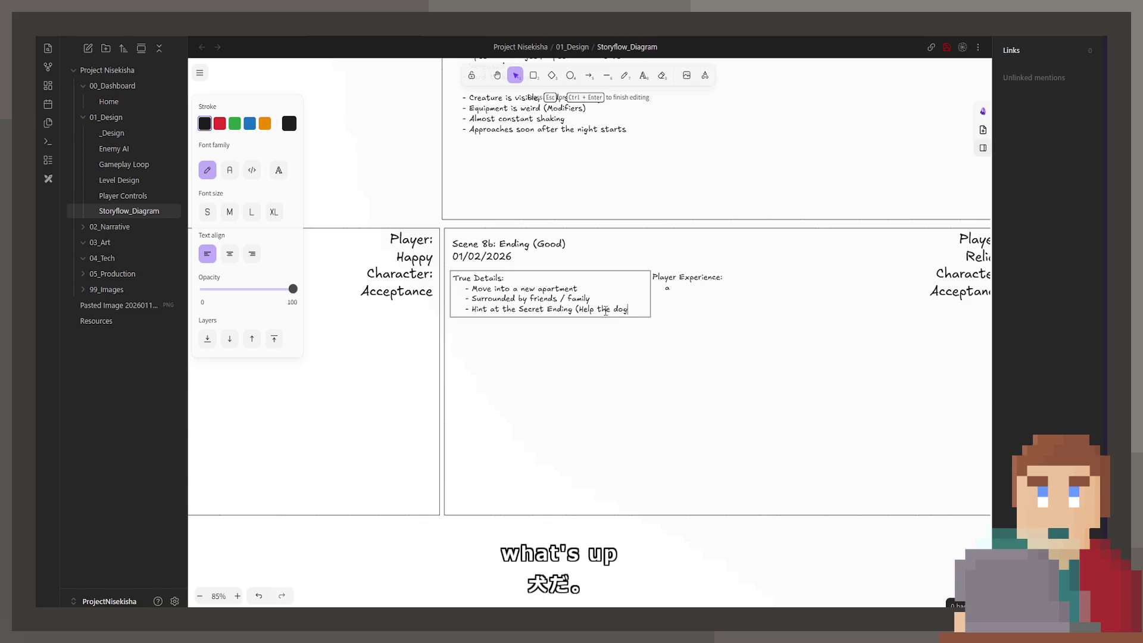
key("Escape")
Place the caret at the end of the Hachiko Ending text and pan around the ending cards
scroll(576, 238, "left", 10)
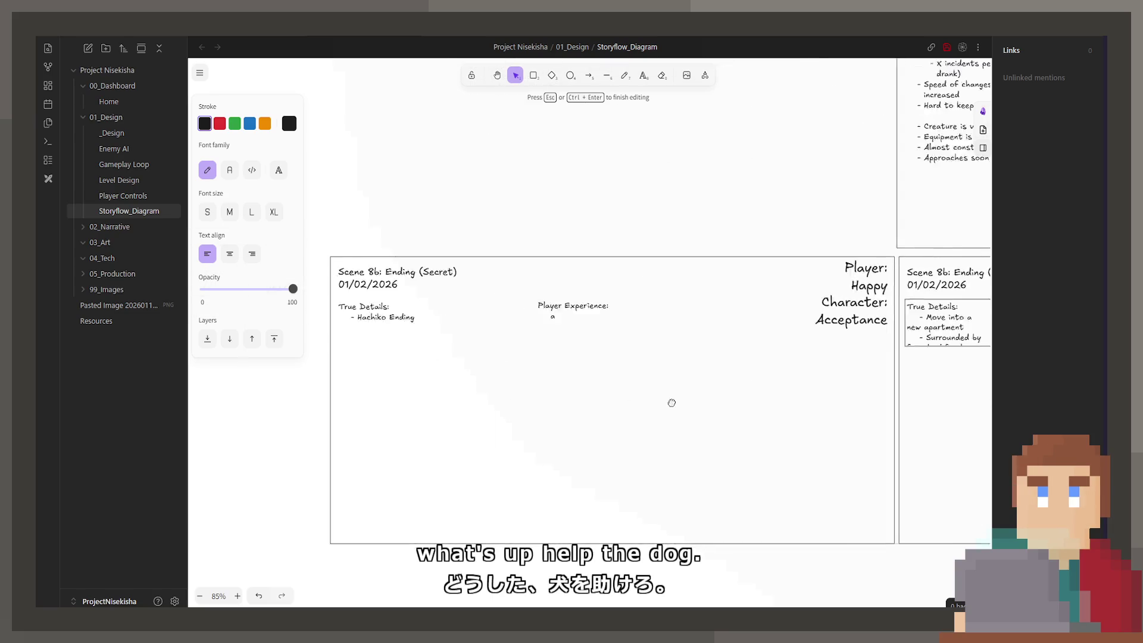
key("Escape")
double_click(482, 256)
key("End")
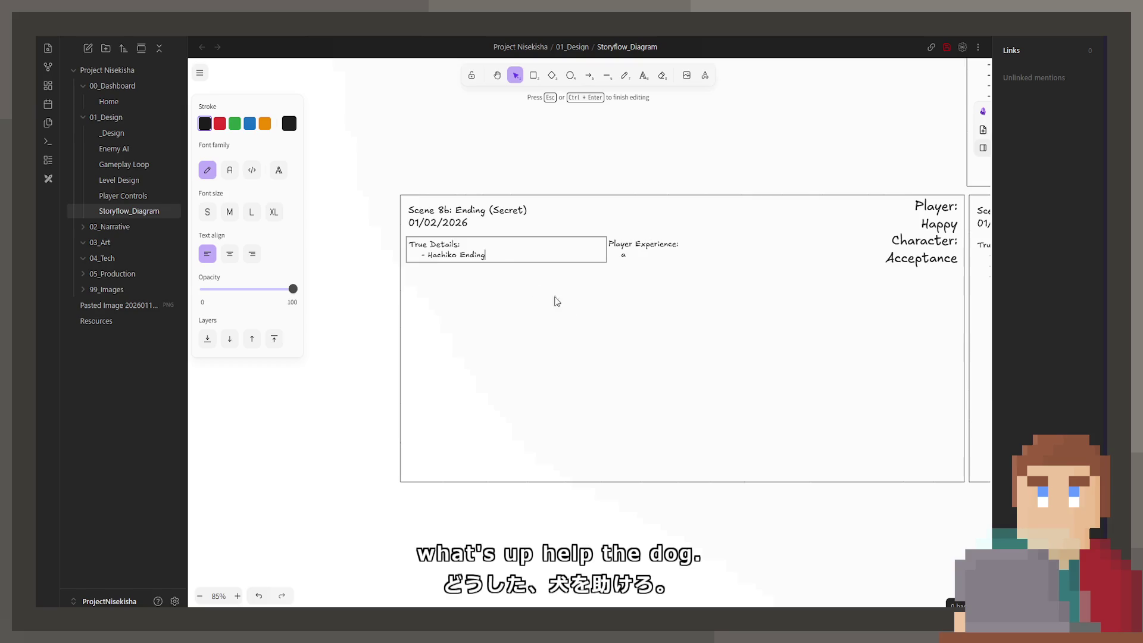
scroll(556, 303, "right", 3)
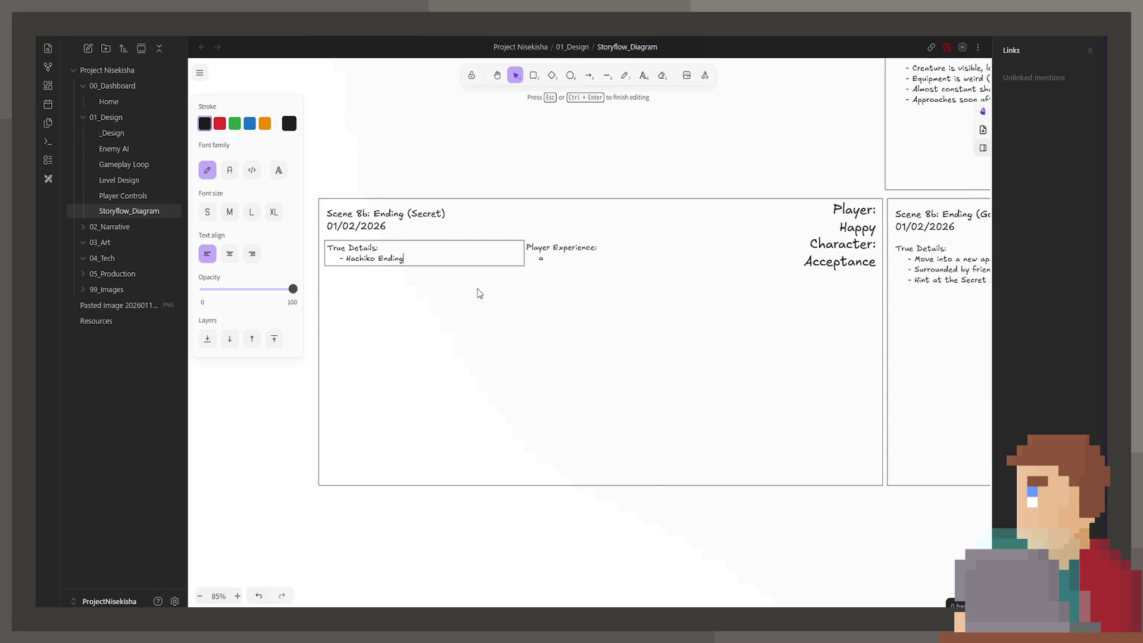
scroll(807, 306, "right", 10)
scroll(528, 355, "up", 2)
scroll(761, 438, "left", 10)
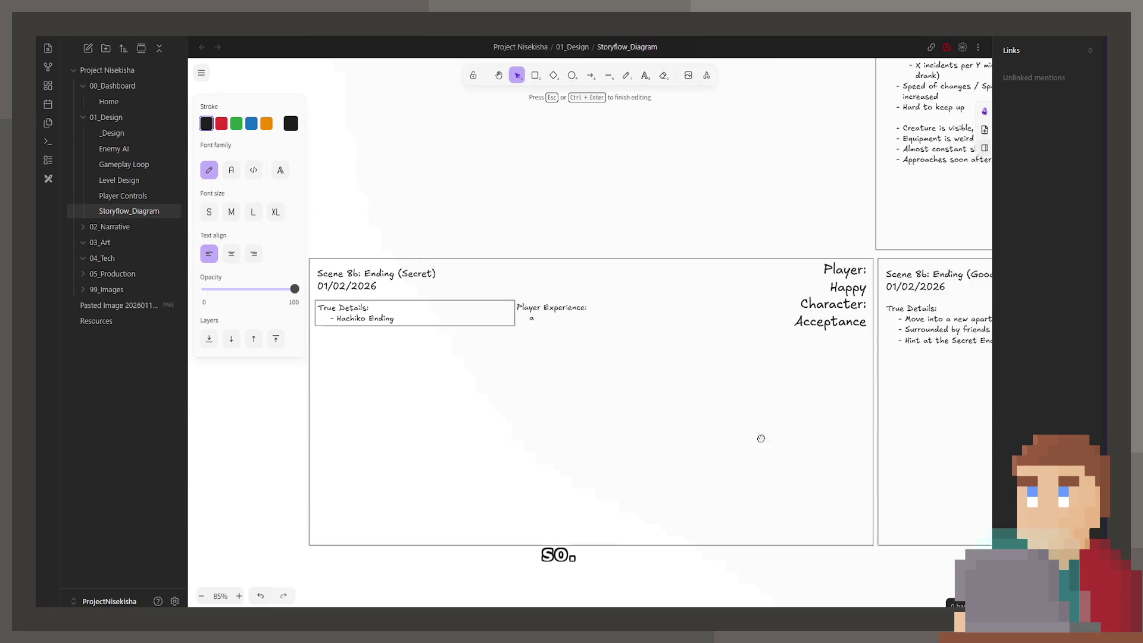
scroll(561, 334, "left", 4)
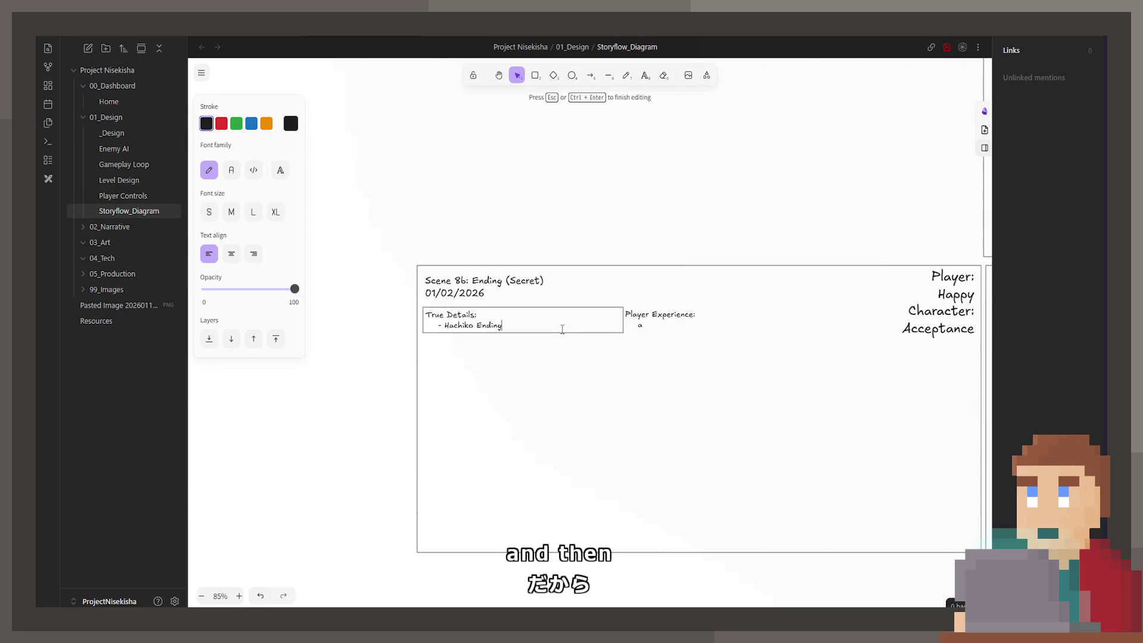
scroll(492, 352, "right", 15)
Add 'Hachiko-like scene' and 'Show the dog is unresolved' under the Secret Ending hint
double_click(695, 351)
left_click(744, 353)
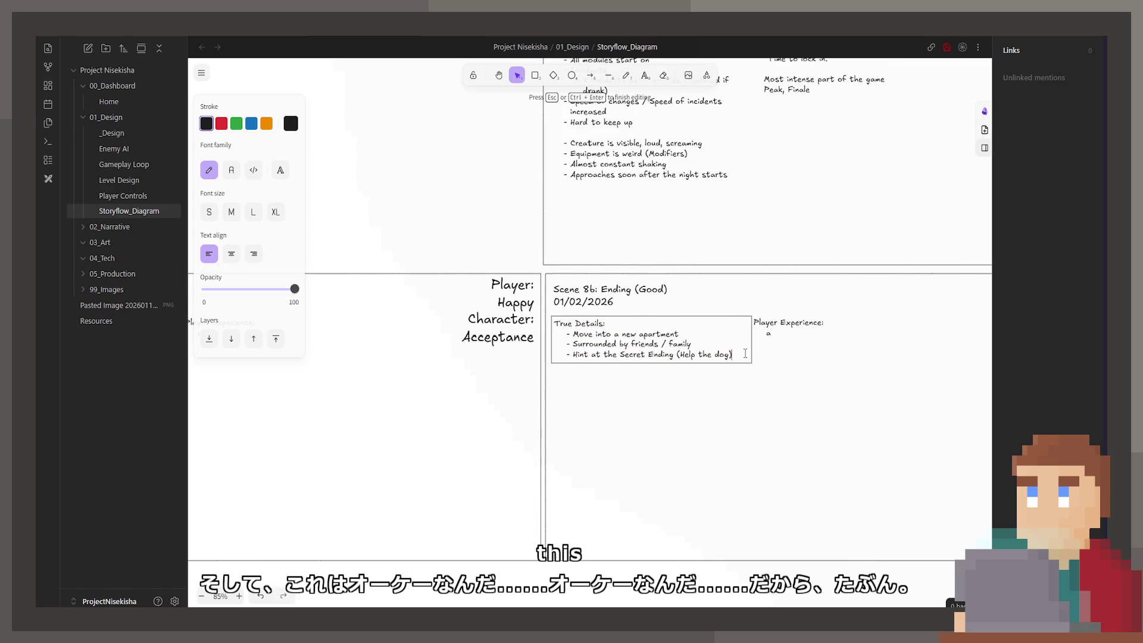
key("Return")
type("- Hac")
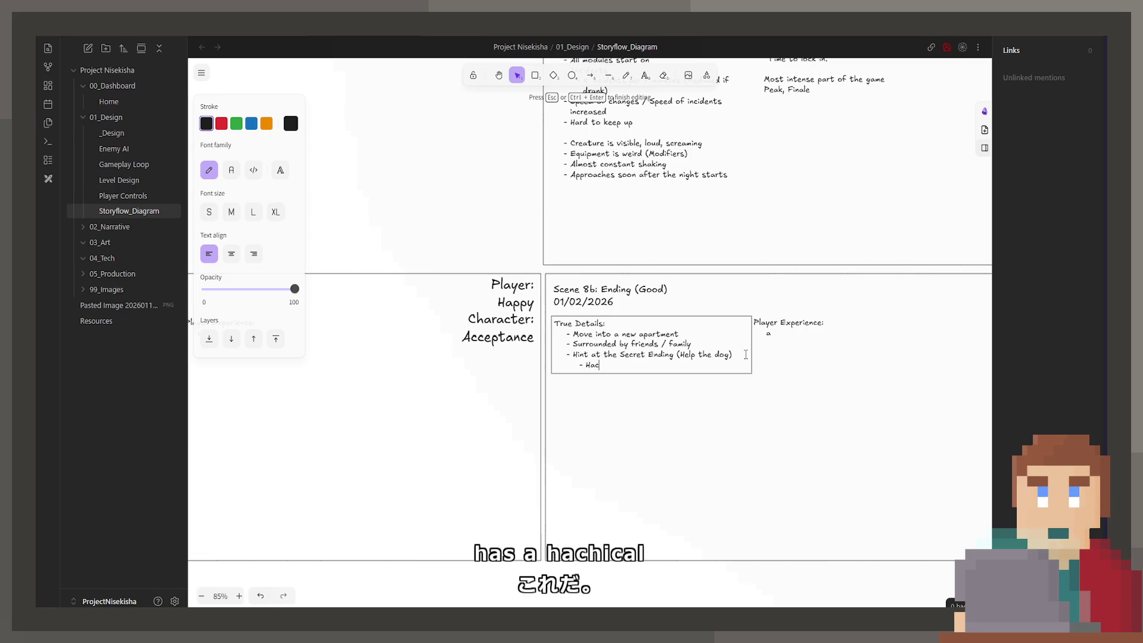
type("hiko-like scene")
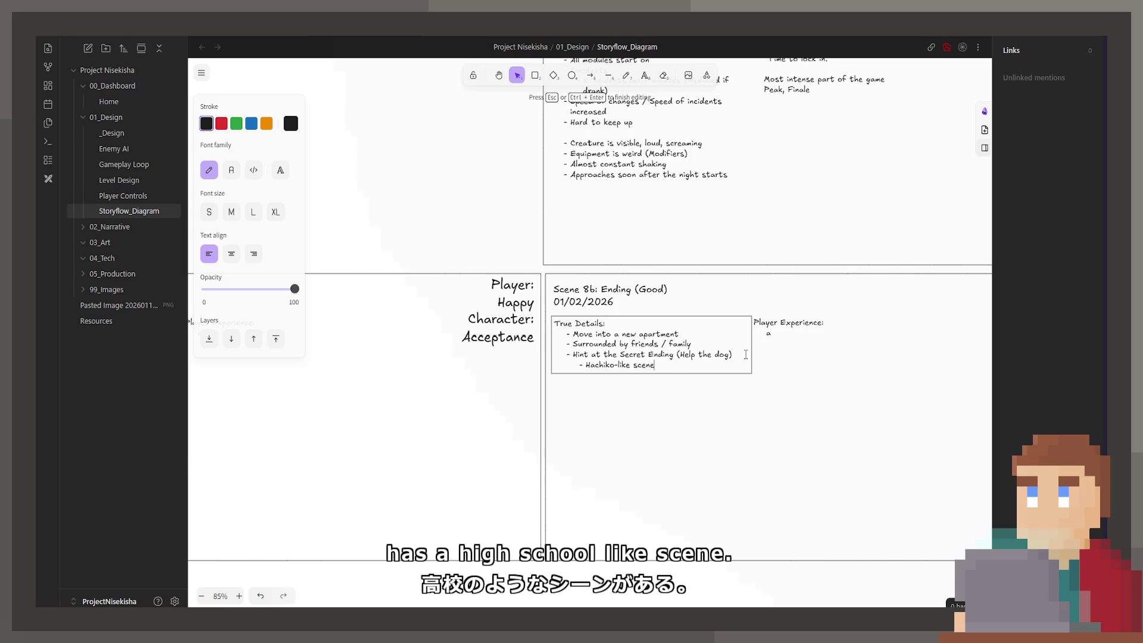
key("Return")
type("Show th")
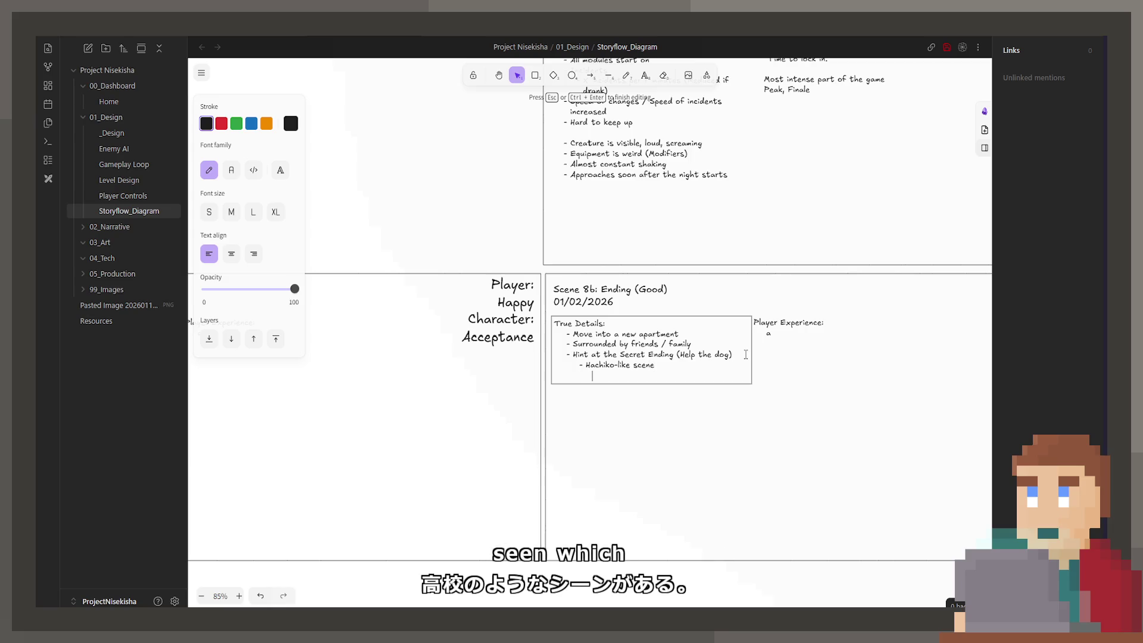
type("e dog ")
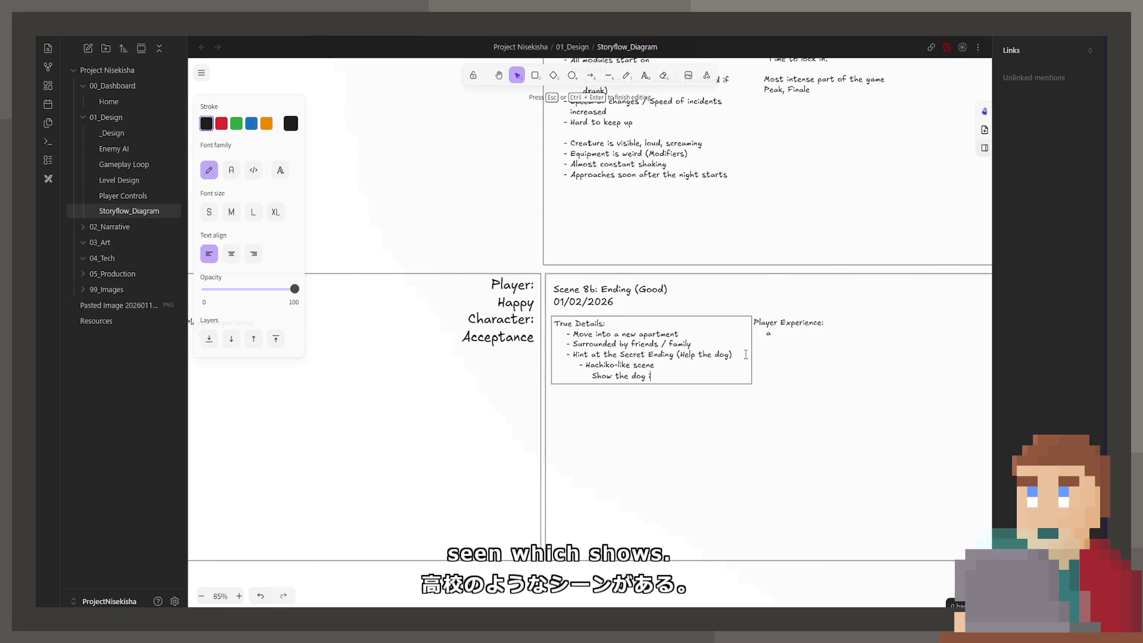
type("is unresolved")
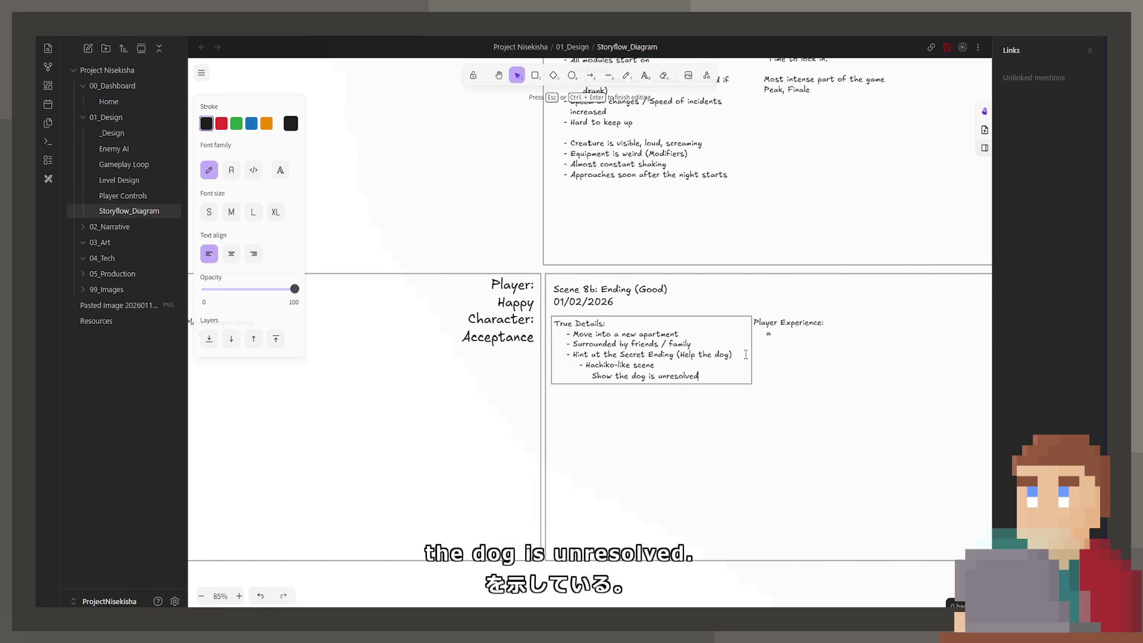
Delete the unfinished 'Dog is' line from Scene 8c's True Details
scroll(732, 369, "right", 8)
left_click(718, 392)
double_click(718, 392)
left_click(749, 386)
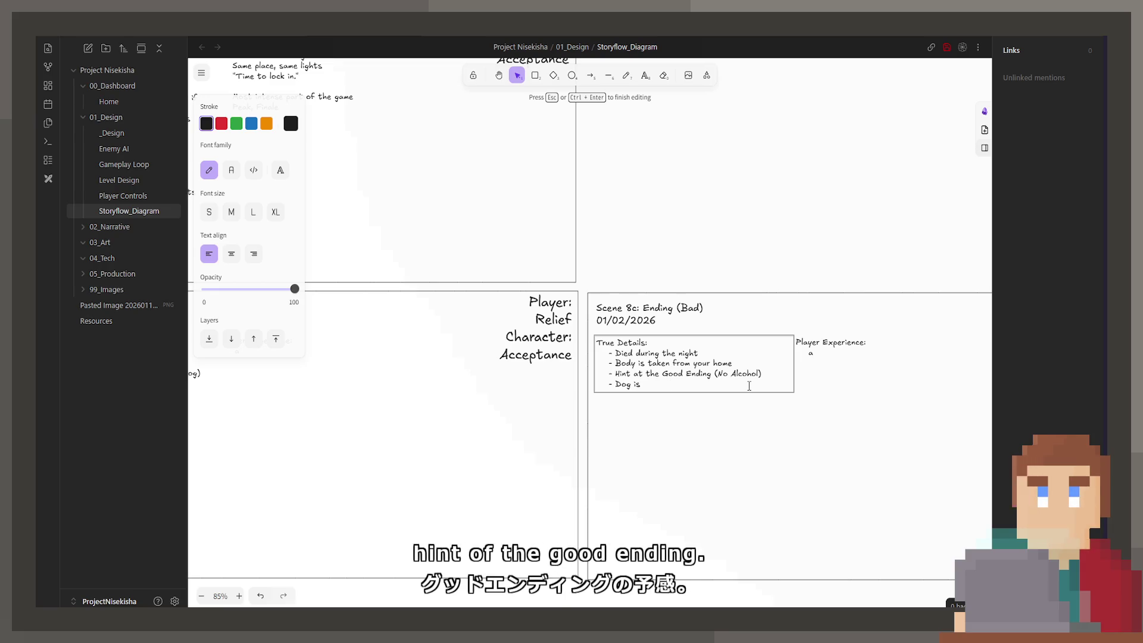
key("BackSpace")
key("BackSpace")
key("BackSpace")
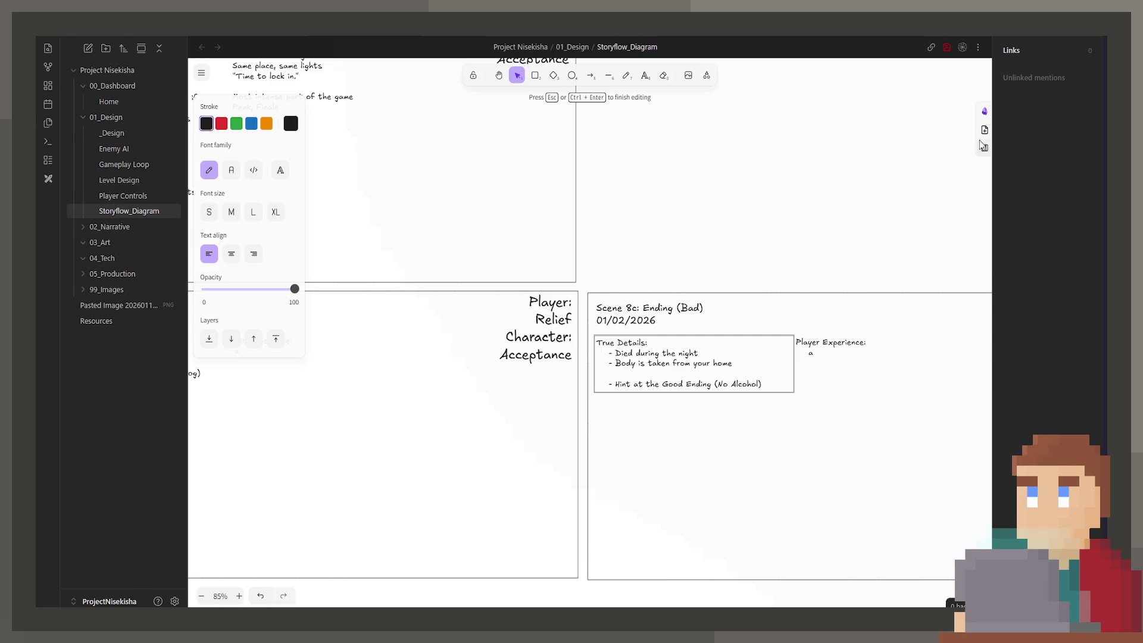
Insert a blank line after the Good ending's friends / family line before its hint
scroll(831, 531, "left", 6)
double_click(529, 427)
left_click(534, 409)
key("Return")
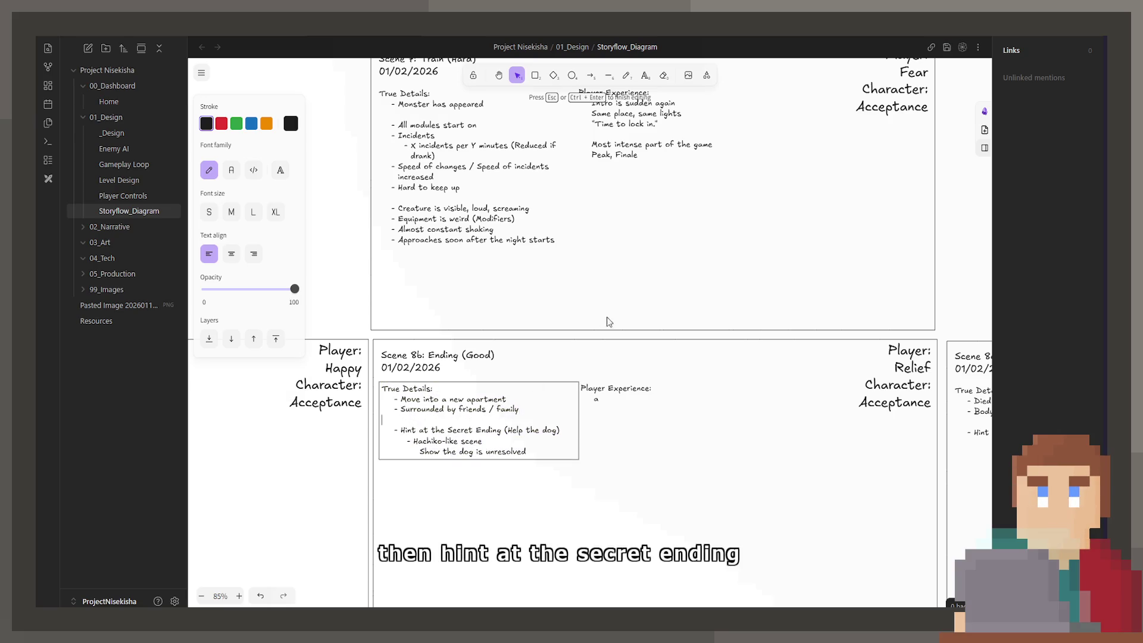
scroll(607, 319, "left", 10)
scroll(573, 353, "left", 2)
double_click(542, 319)
left_click(542, 320)
scroll(541, 319, "left", 5)
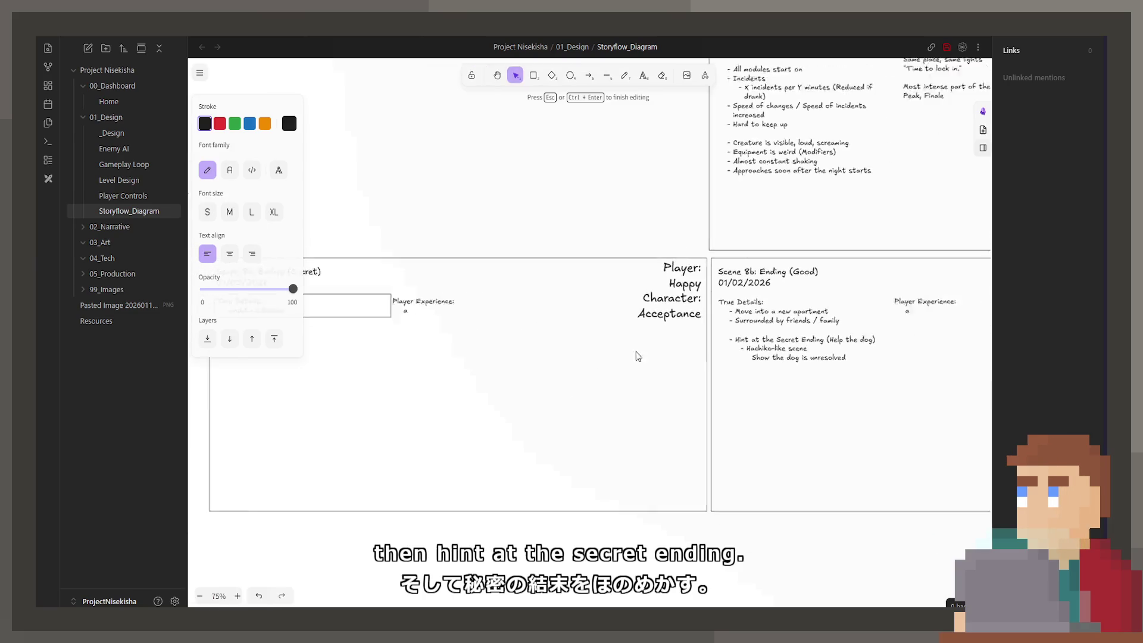
scroll(638, 355, "down", 4)
scroll(566, 319, "down", 1)
scroll(542, 321, "left", 10)
scroll(559, 331, "up", 15)
scroll(630, 285, "up", 10)
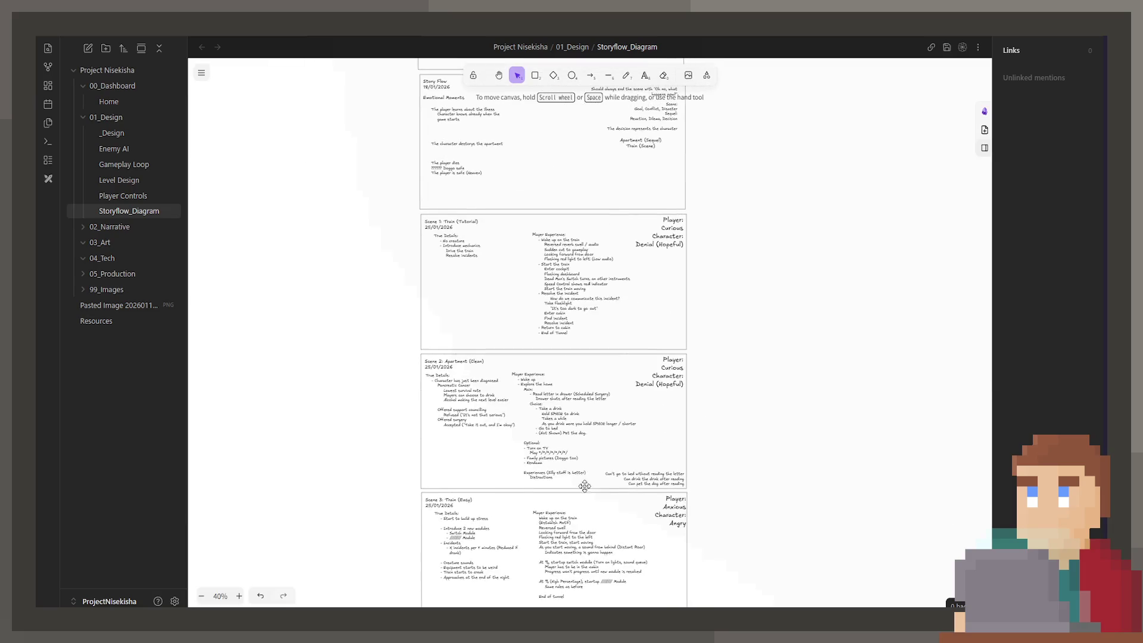
scroll(631, 374, "down", 20)
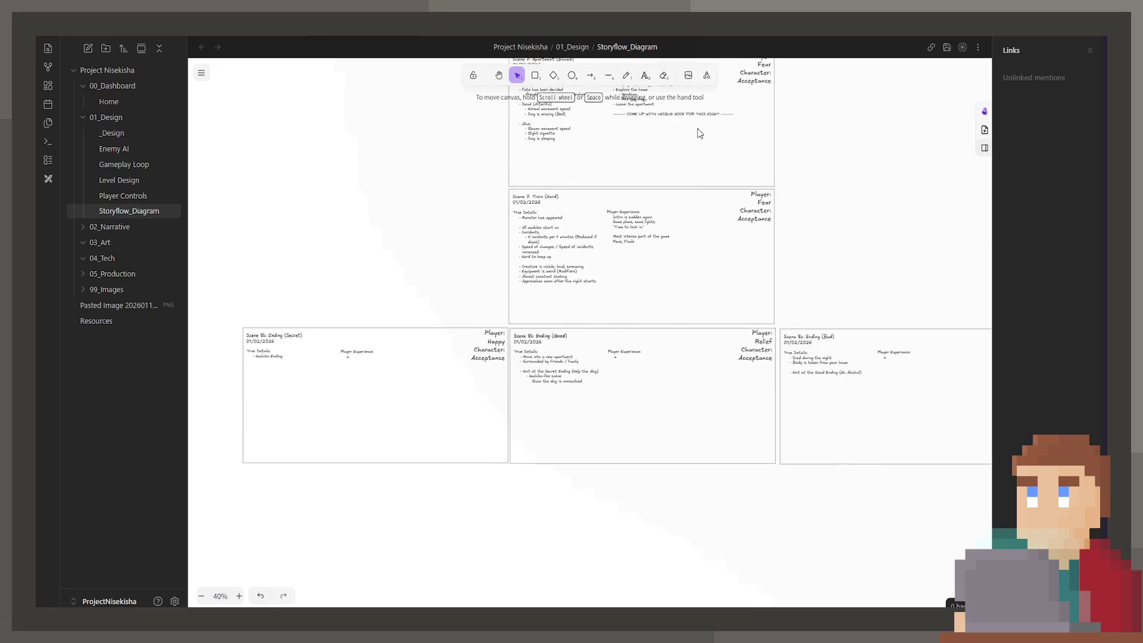
scroll(423, 279, "up", 5)
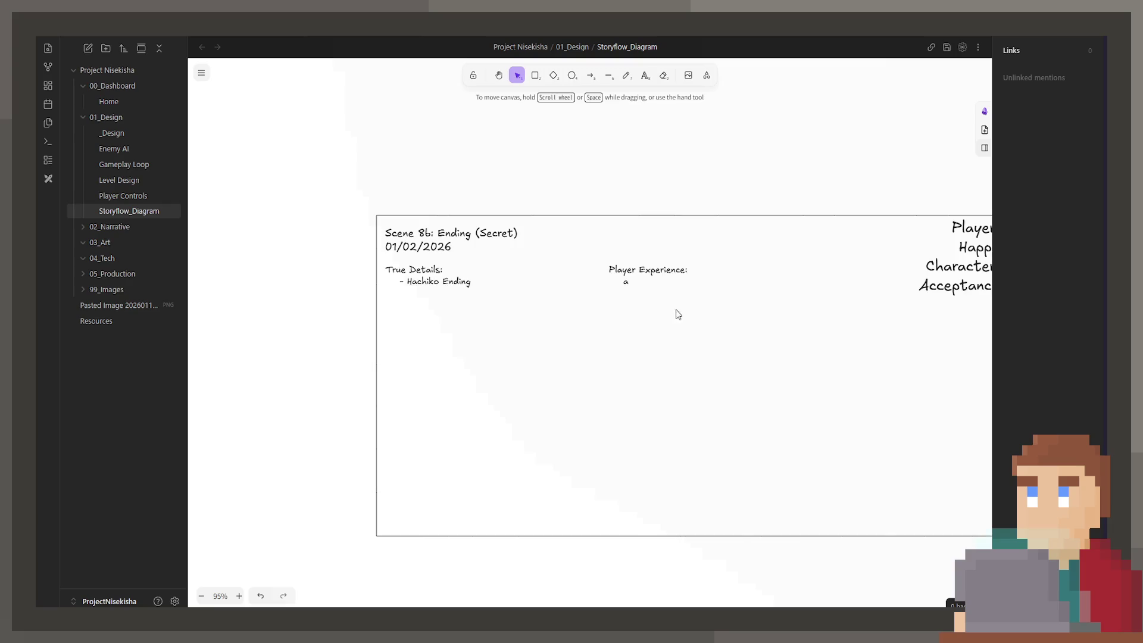
scroll(677, 314, "up", 1)
left_click(309, 280)
Insert a 'Requirements' heading line above True Details on the Secret ending card
double_click(309, 280)
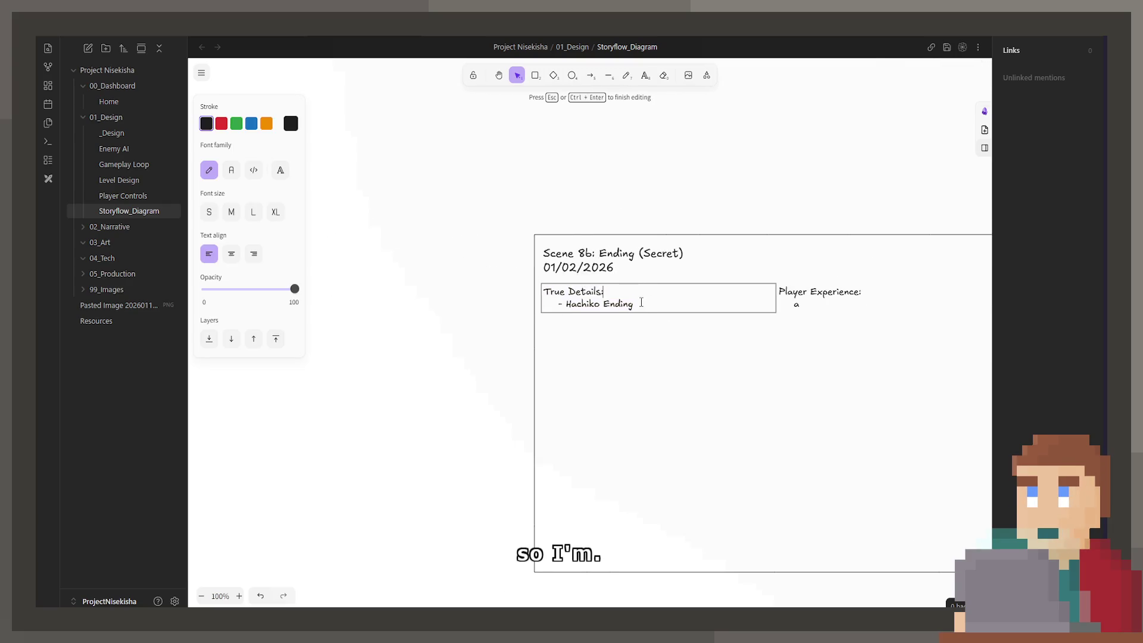
key("Return")
key("Return")
key("BackSpace")
key("BackSpace")
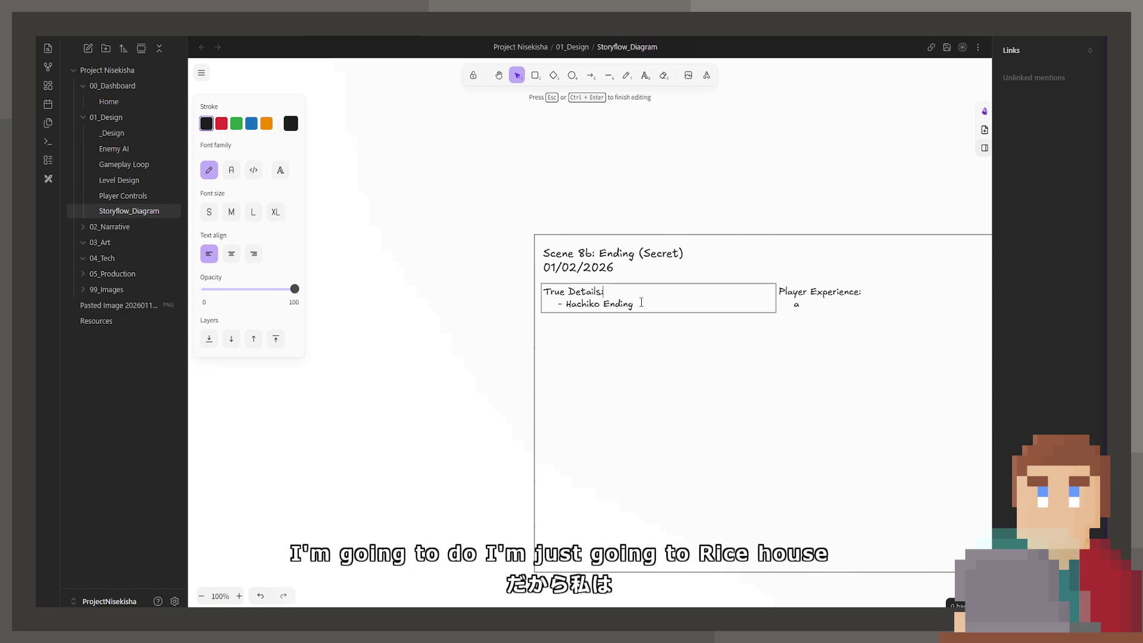
key("Home")
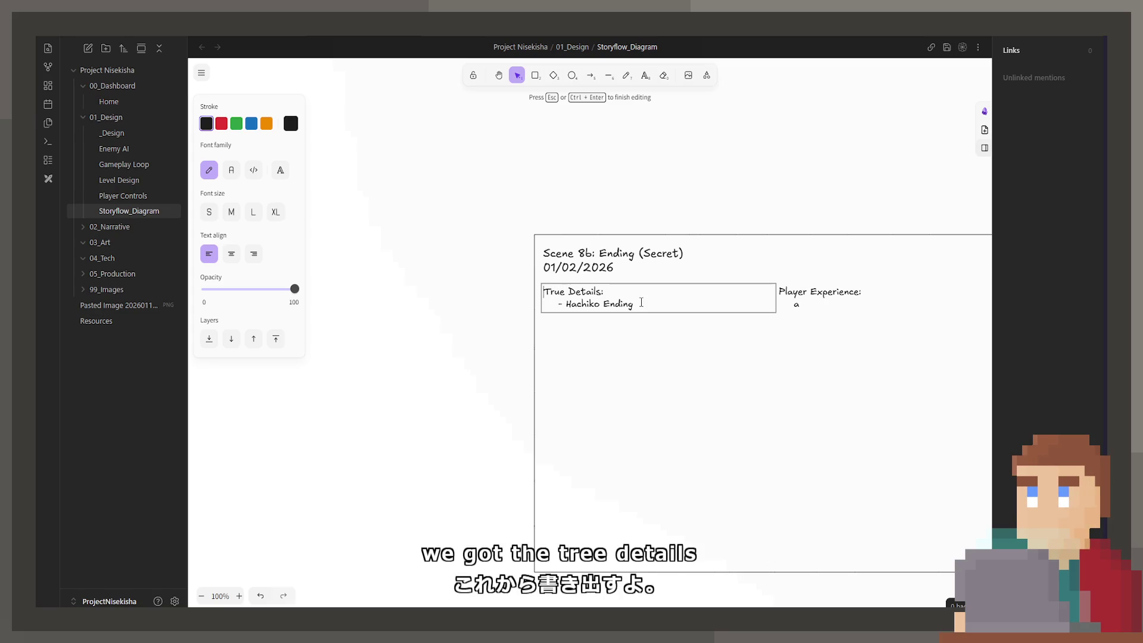
key("Return")
key("Return")
key("Up")
key("Up")
type("Requirements:")
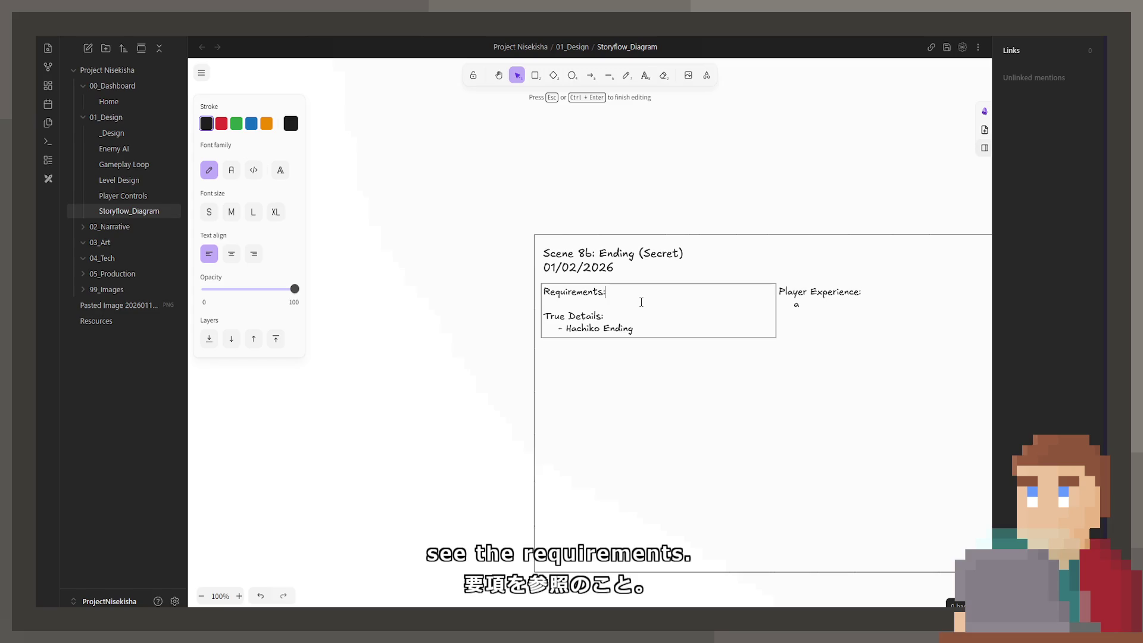
List three requirements: '- Pet the dog each day', '- Drink no alcohol', '- Find the hidden dogs'
key("Return")
type("-")
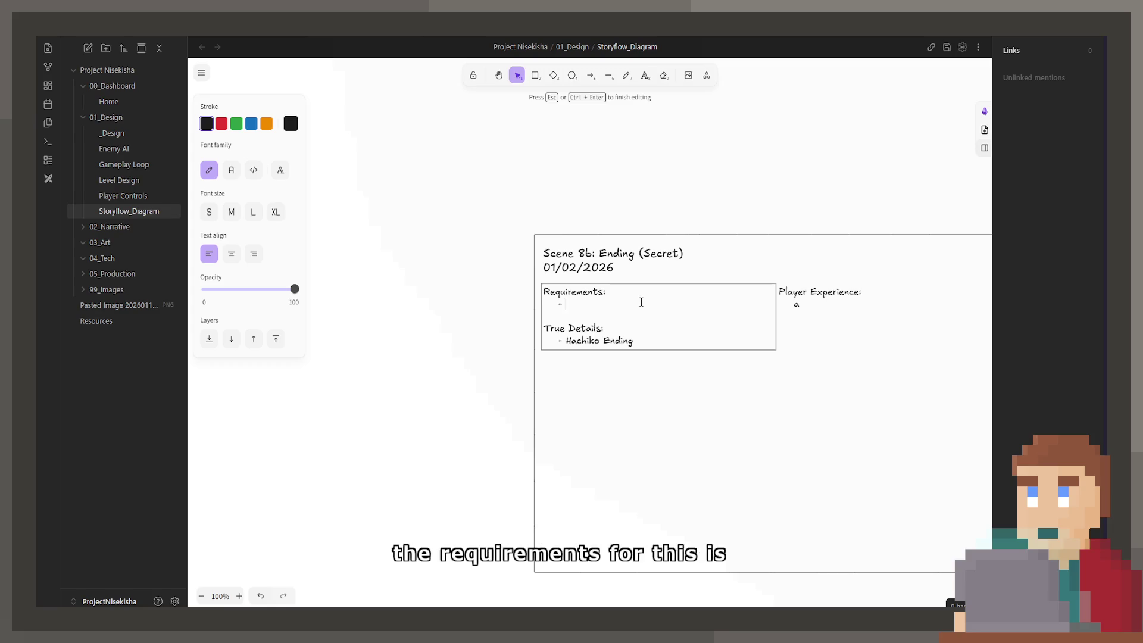
type("Pet the dog eac")
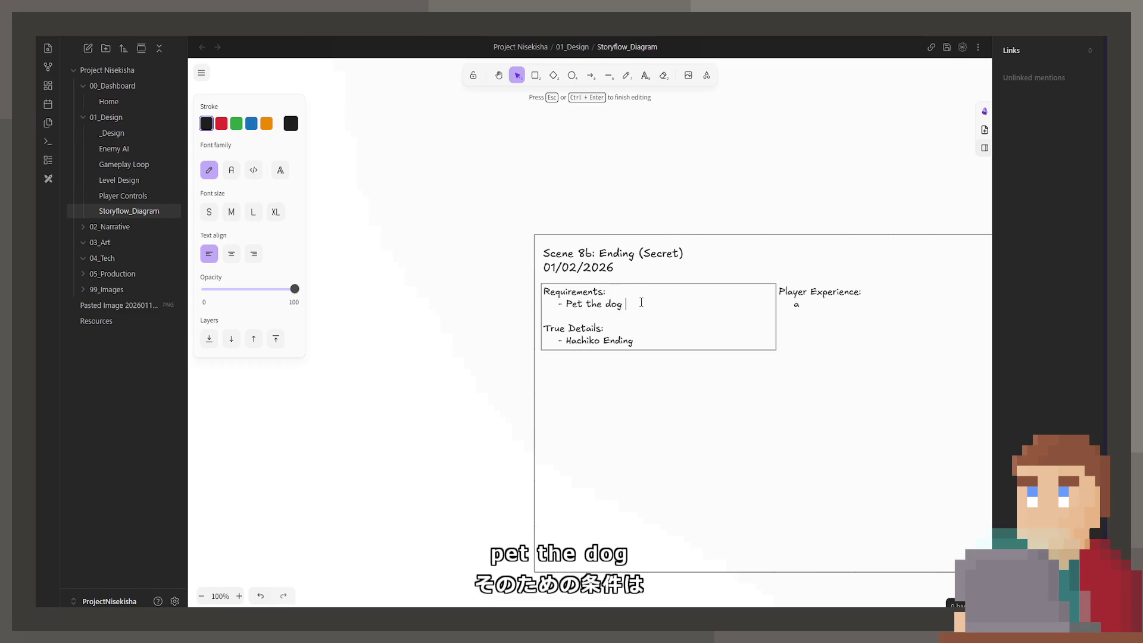
type("h day")
key("Return")
type("- ")
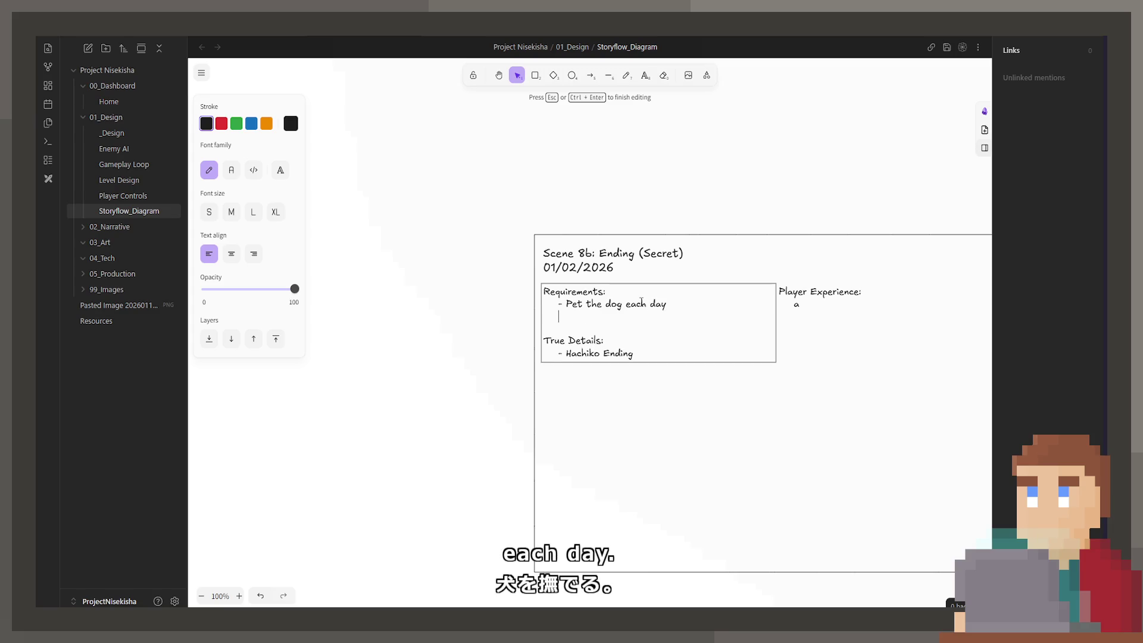
type("Drink no a")
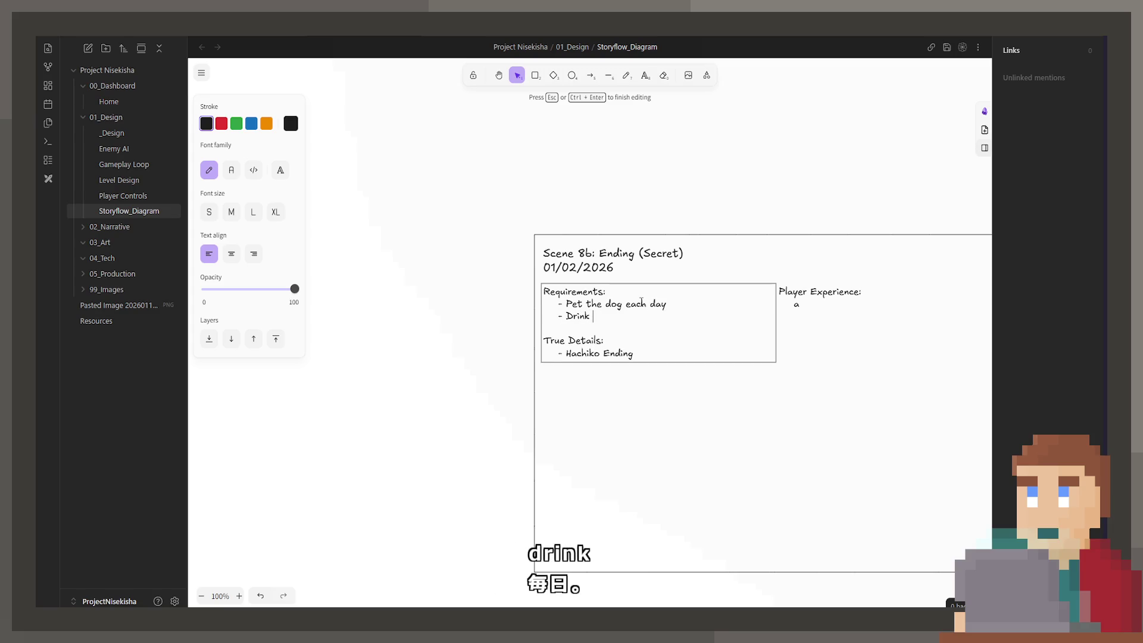
type("lcohol")
key("Return")
type("- F")
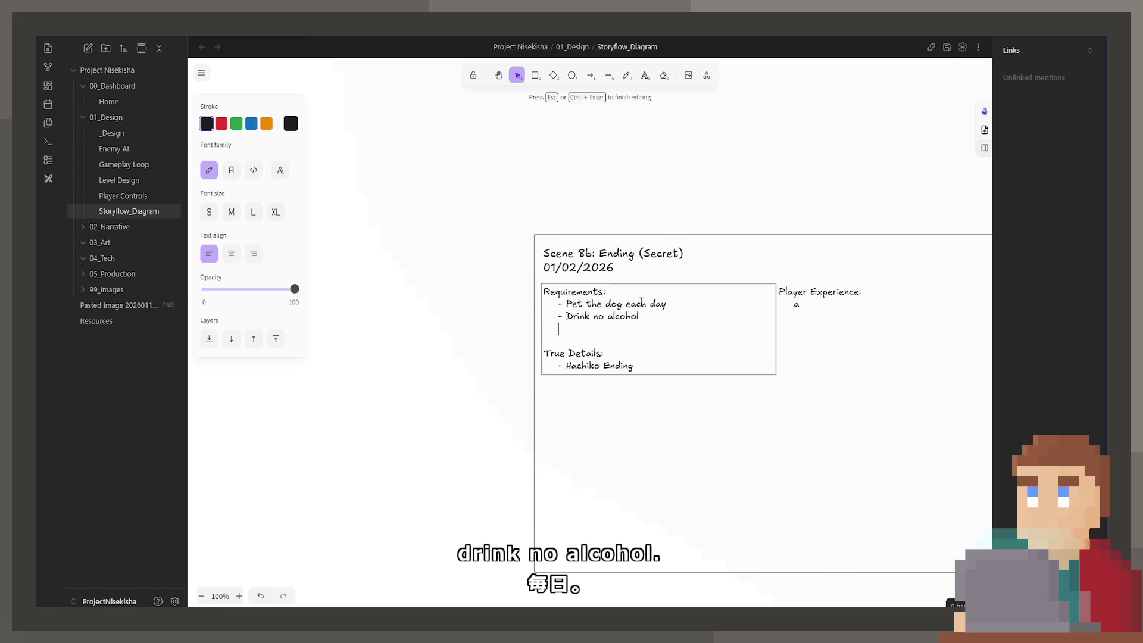
type("ind the ")
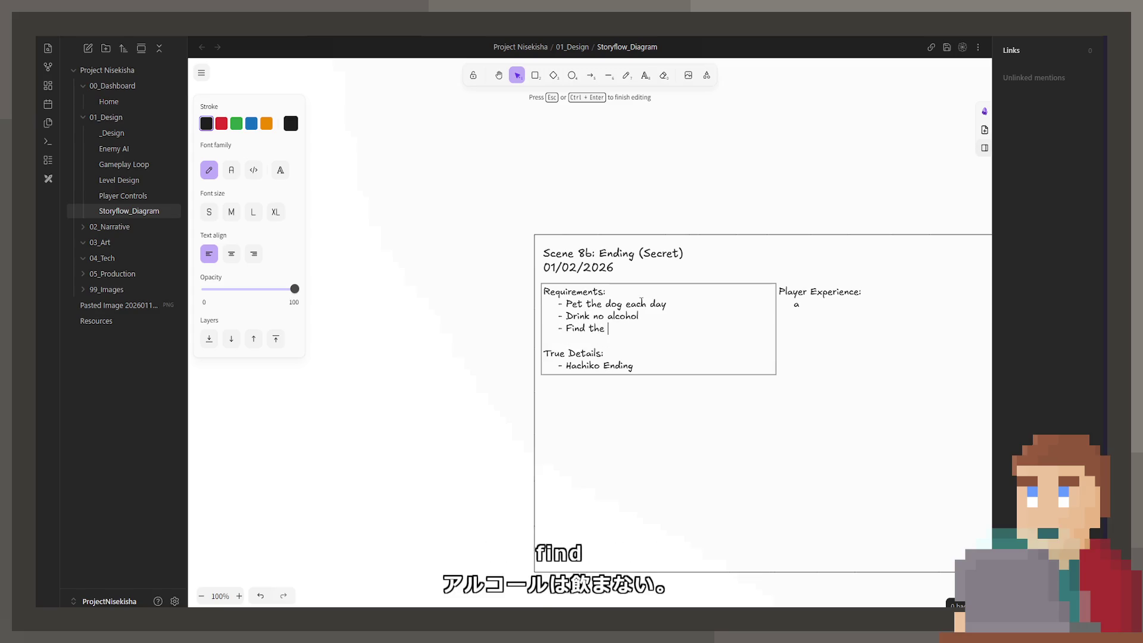
type("hidden dogs")
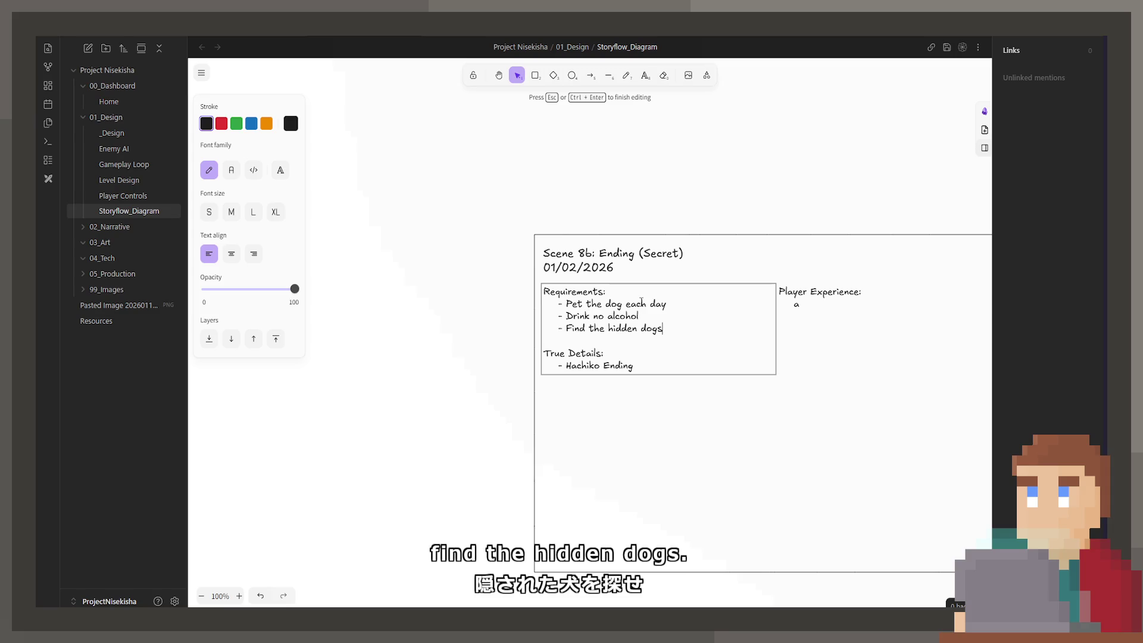
key("Escape")
Move over to the Good ending card and select its True Details text
scroll(569, 281, "up", 5)
scroll(458, 115, "down", 3)
scroll(667, 169, "down", 4)
scroll(667, 169, "right", 5)
scroll(534, 355, "up", 3)
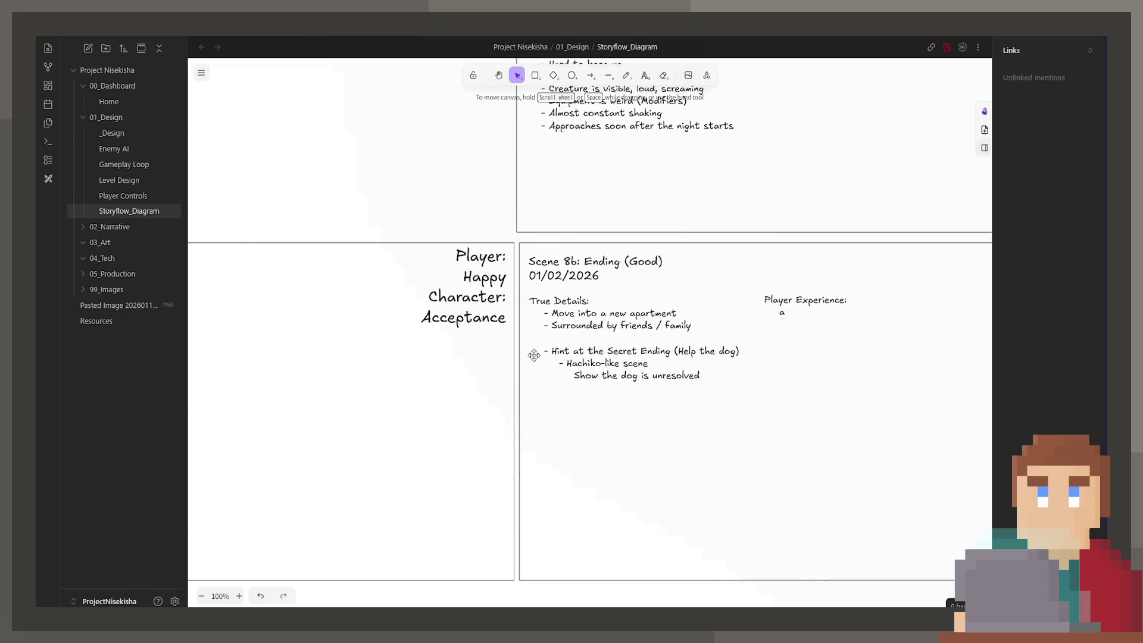
left_click(596, 303)
Add 'Requirements:' with an indented '- No alcohol' item above the Good ending's True Details
double_click(597, 303)
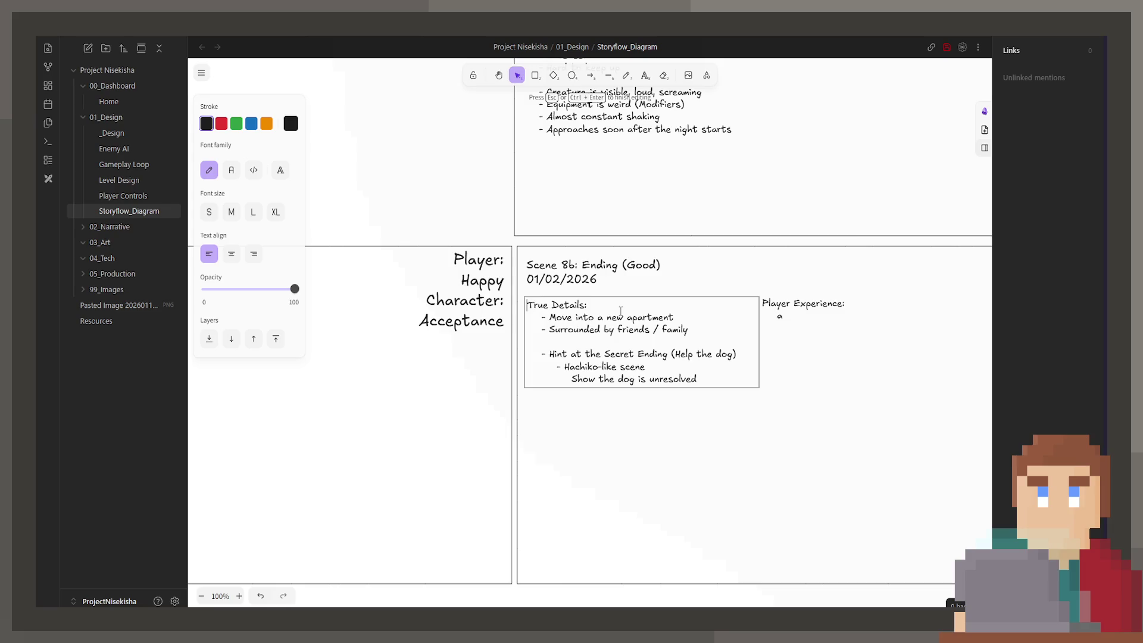
key("Return")
key("Return")
type("Requi")
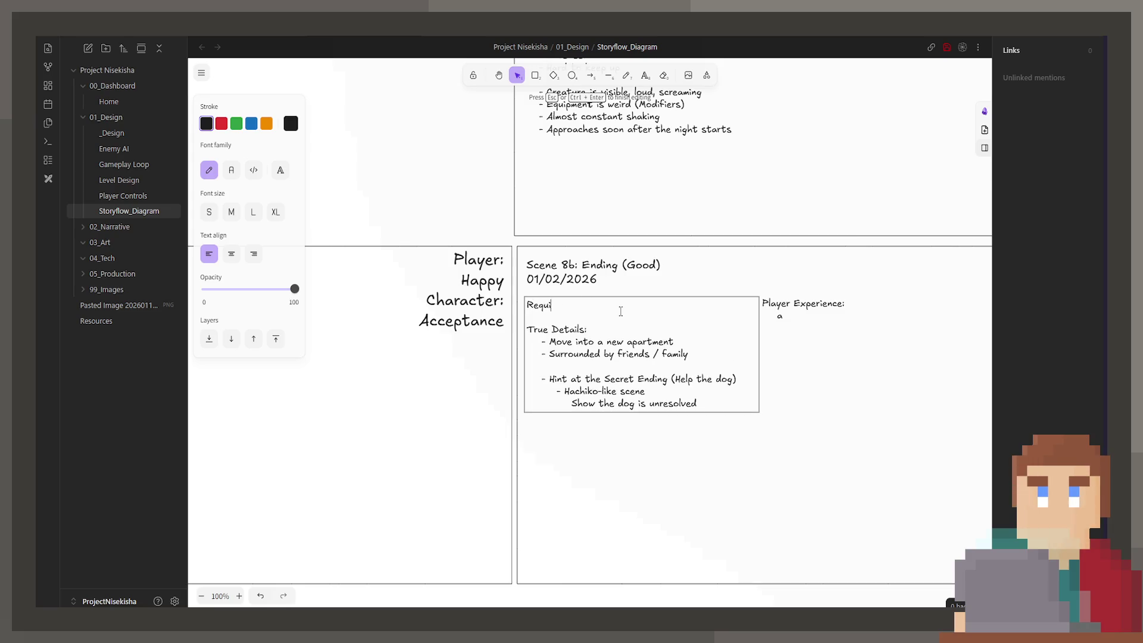
type("rements:")
key("Return")
key("Tab")
type("- N")
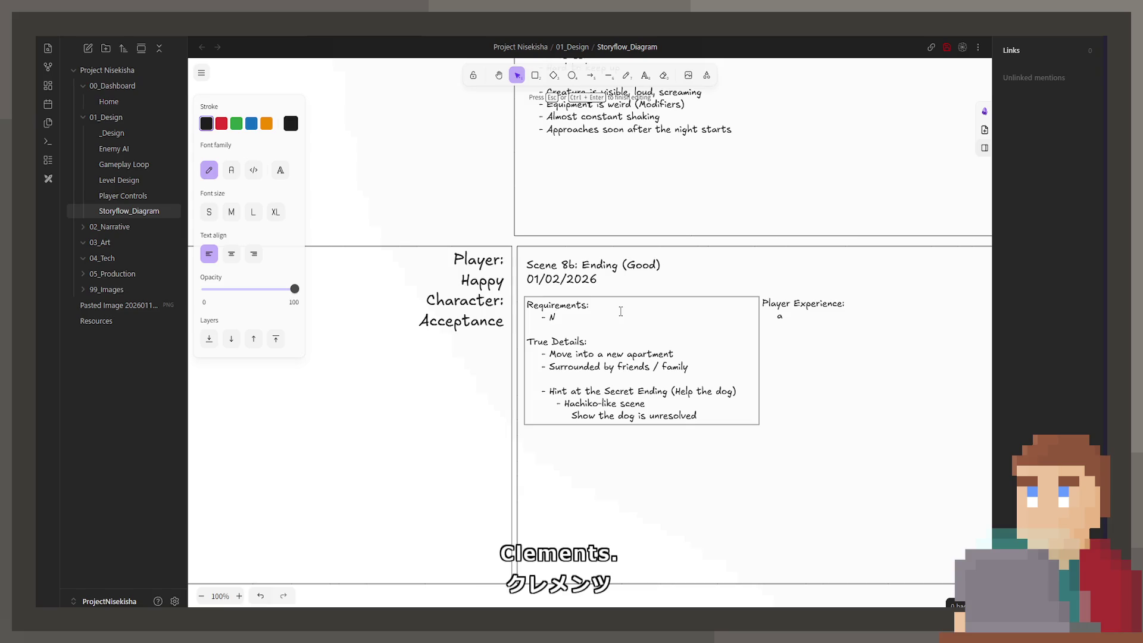
type("o alcohol")
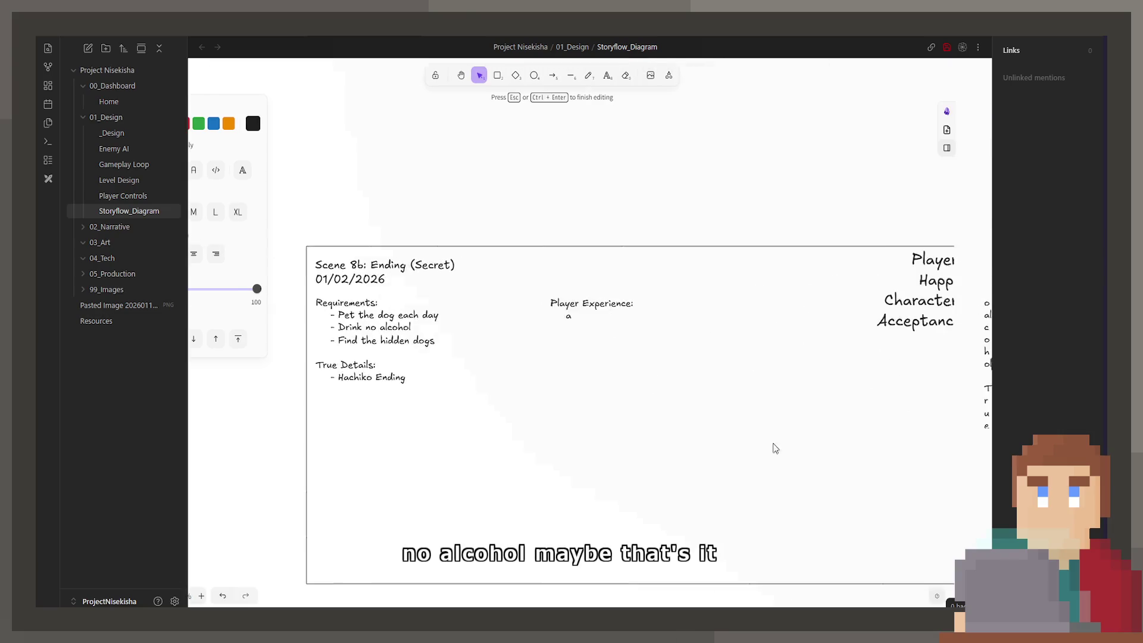
key("Escape")
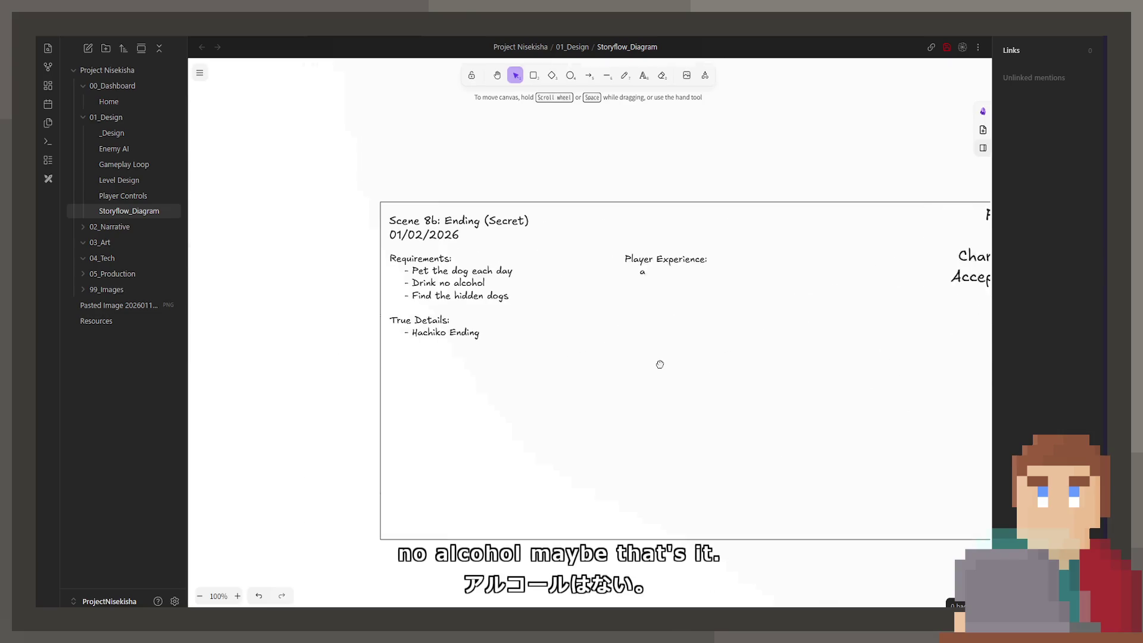
Reword the Good ending requirement to read 'Drink no alcohol'
double_click(656, 273)
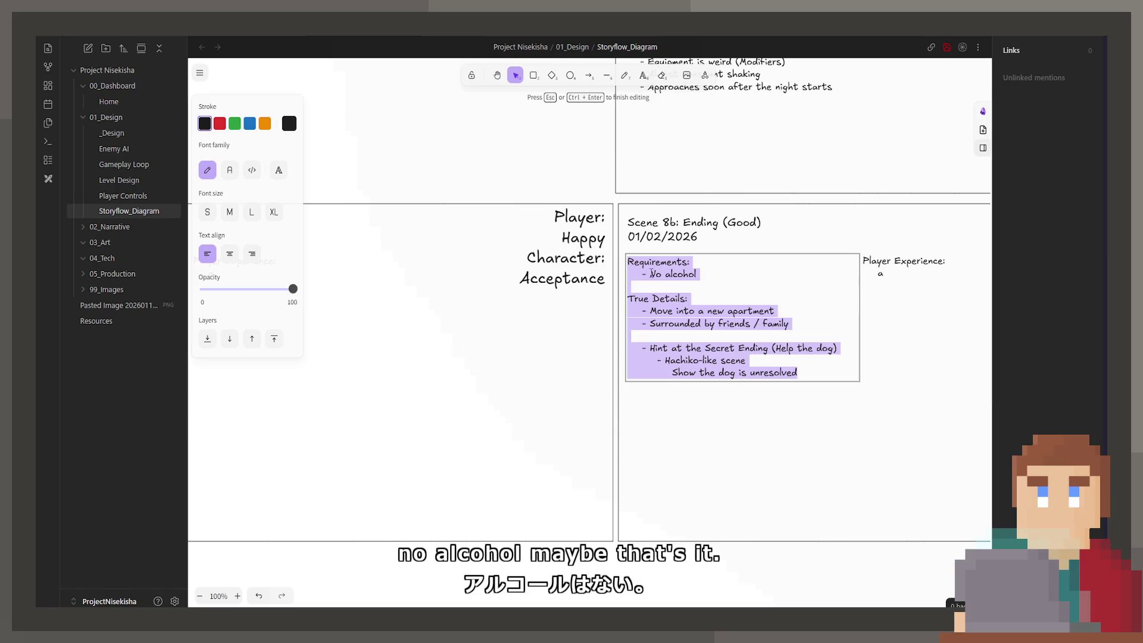
left_click(653, 274)
key("BackSpace")
type("Drink n")
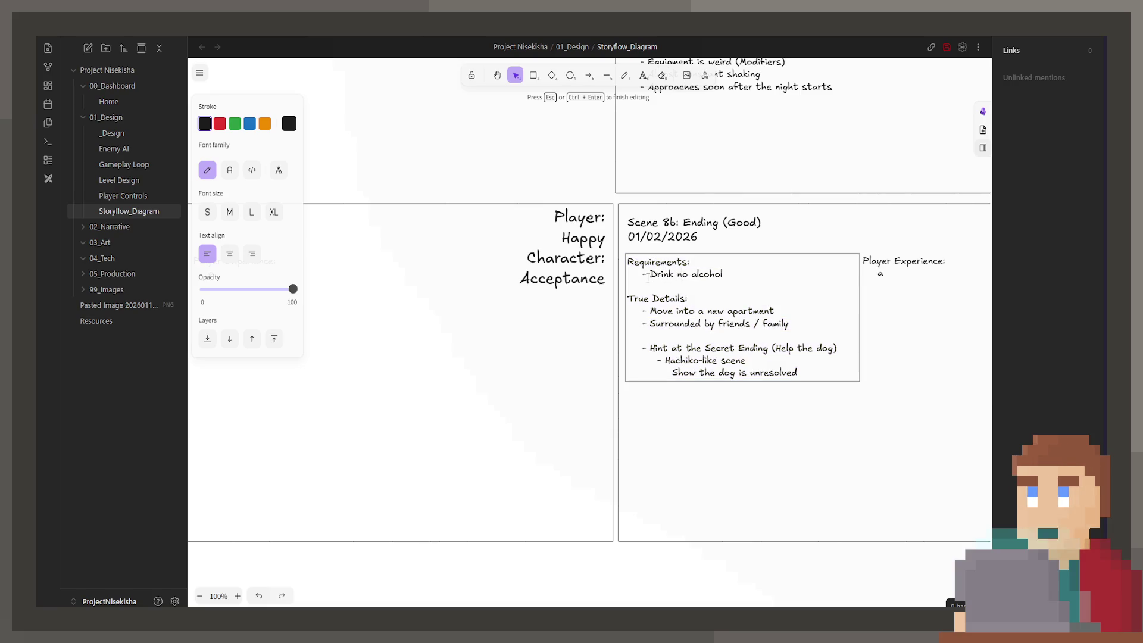
key("Escape")
scroll(647, 277, "right", 10)
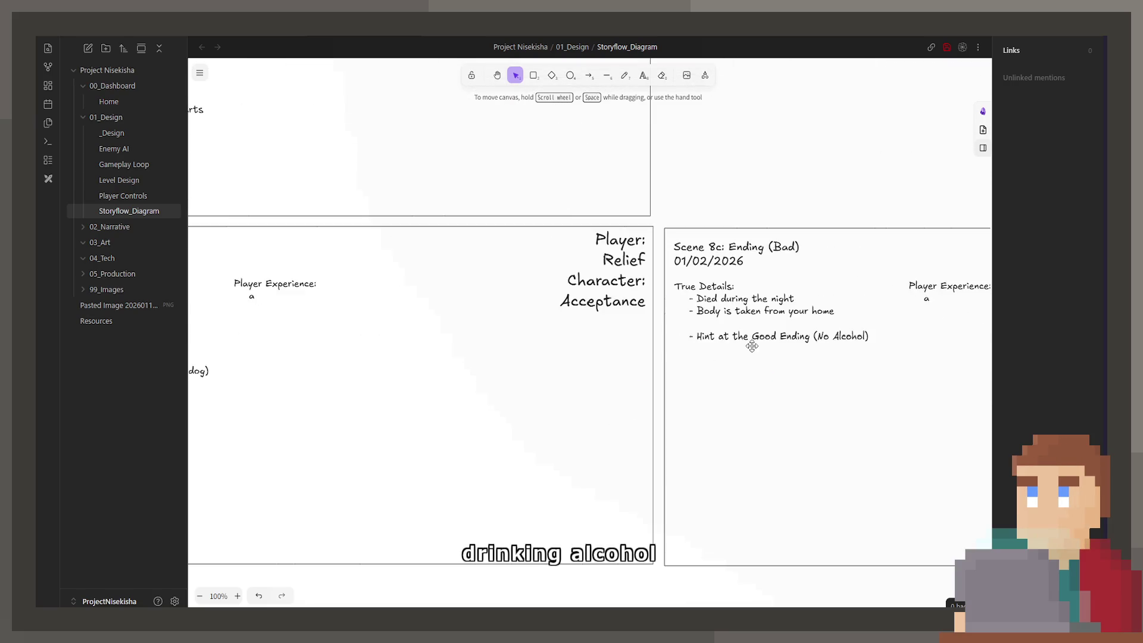
scroll(623, 318, "left", 10)
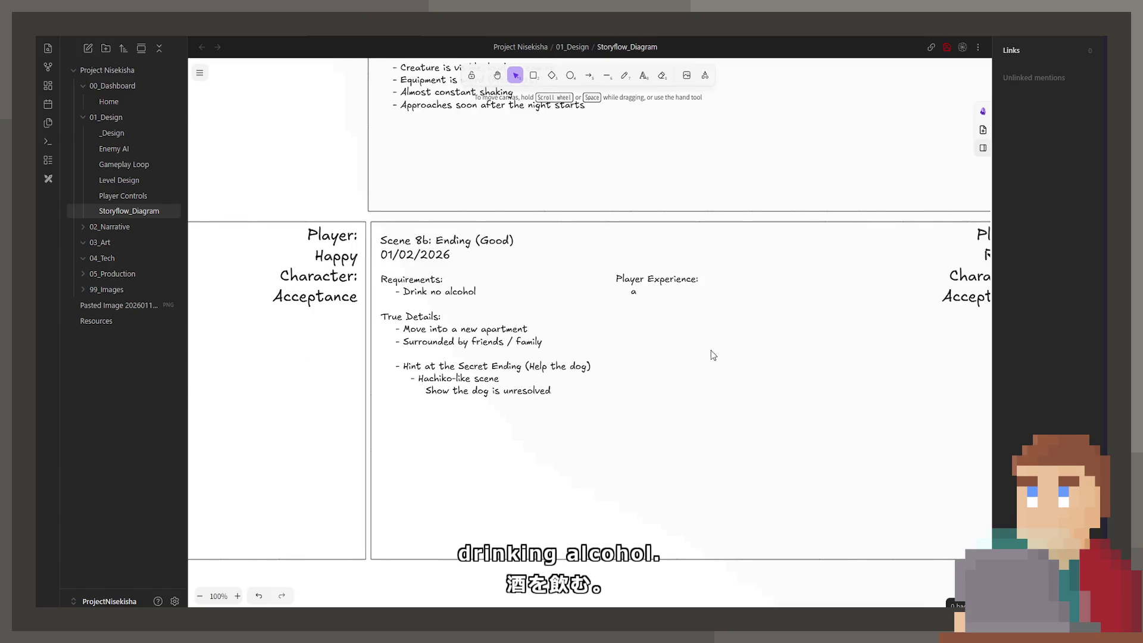
scroll(656, 346, "right", 10)
double_click(667, 278)
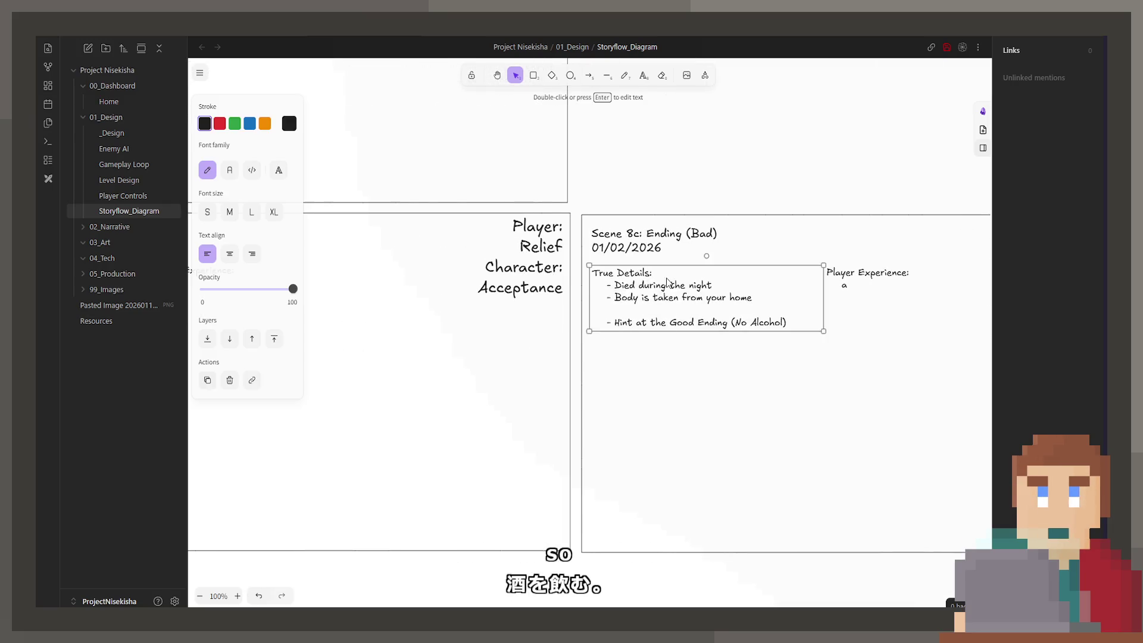
left_click(668, 278)
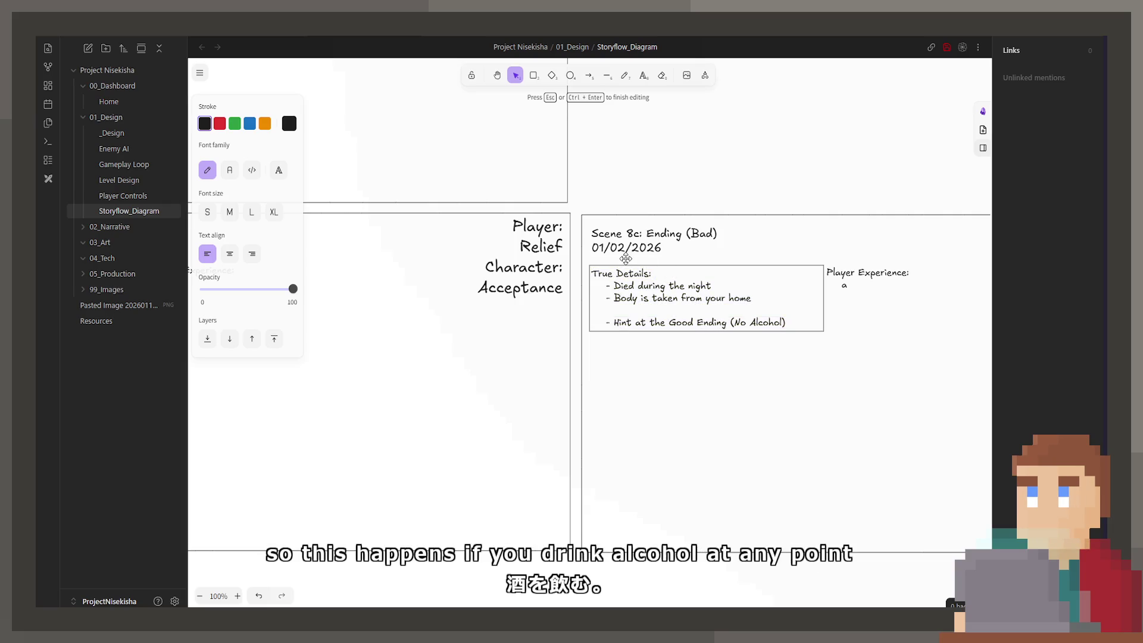
scroll(865, 309, "left", 10)
scroll(538, 360, "right", 10)
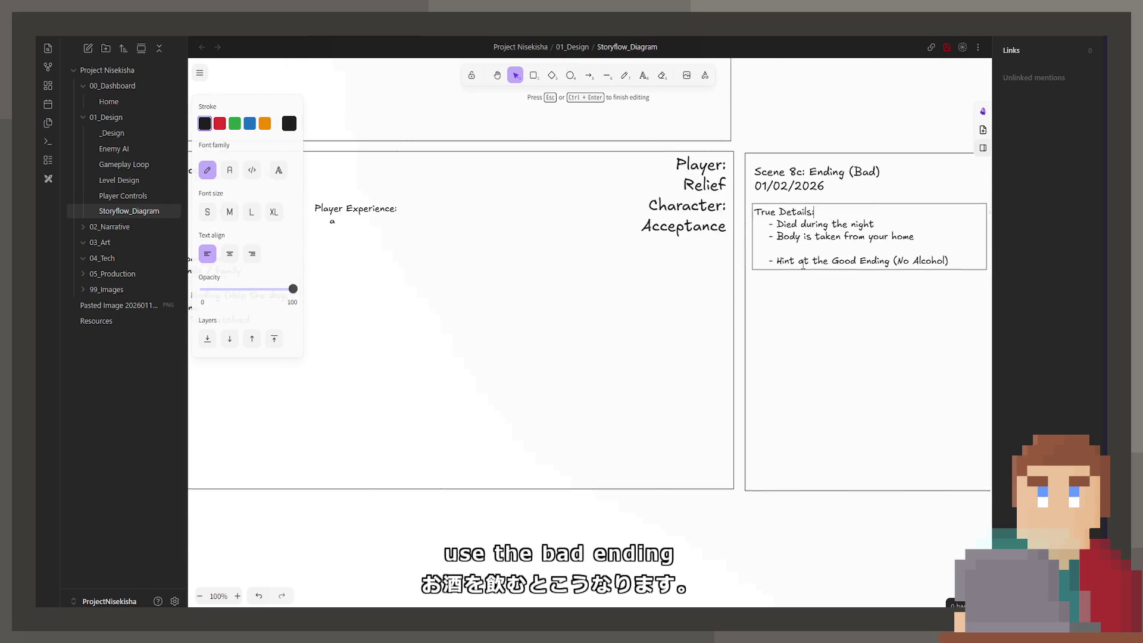
left_click(589, 341)
scroll(589, 341, "left", 15)
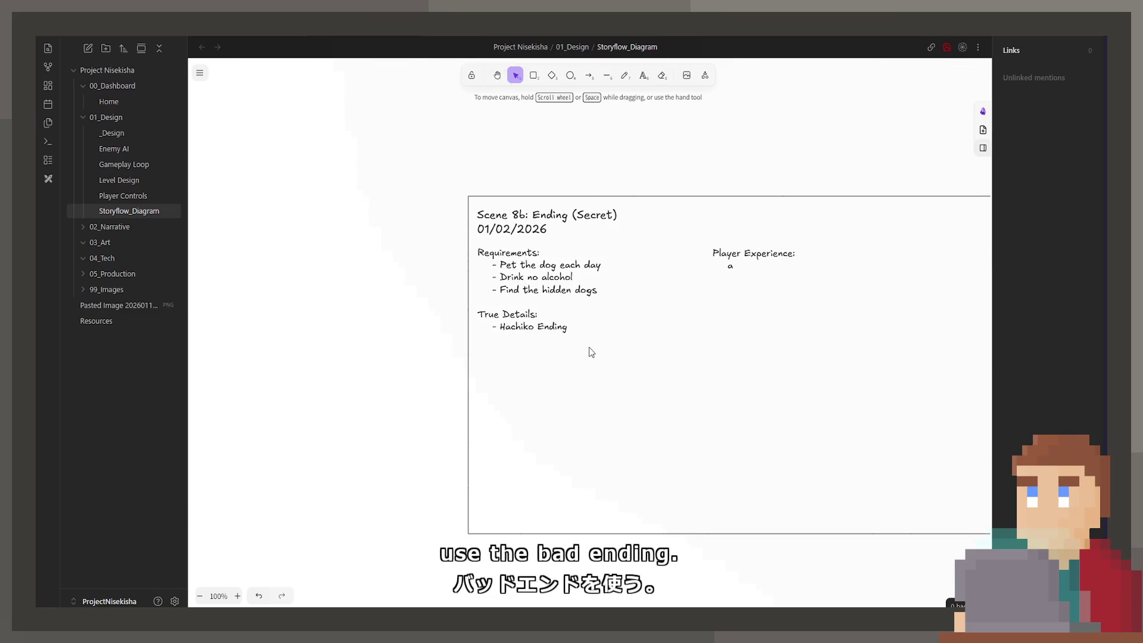
scroll(591, 352, "up", 1)
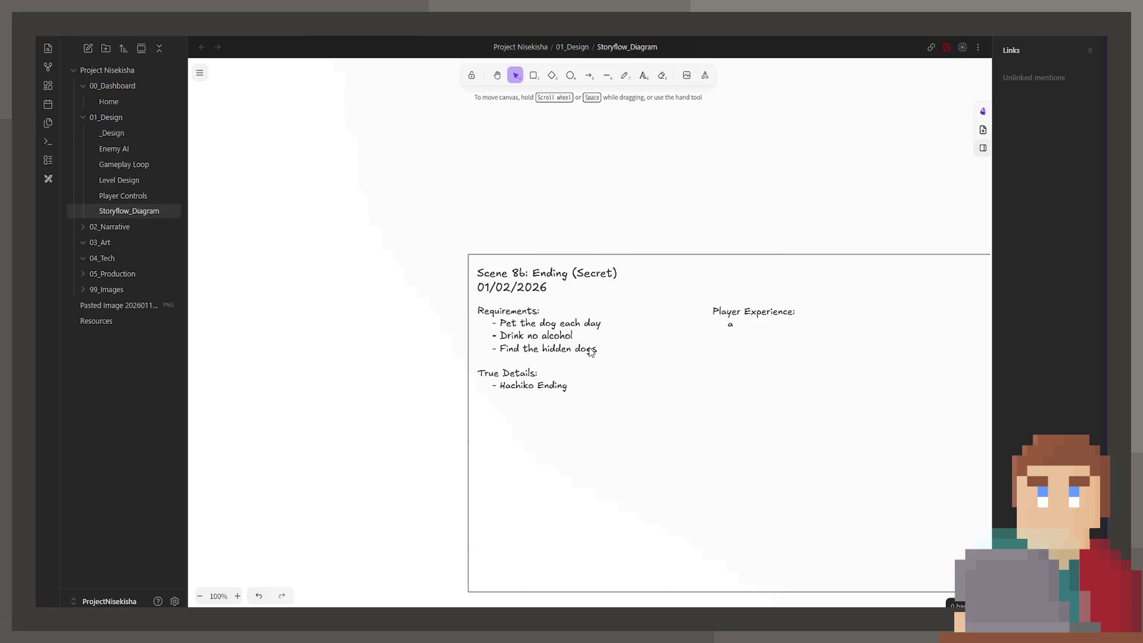
scroll(725, 396, "right", 10)
scroll(618, 434, "down", 1)
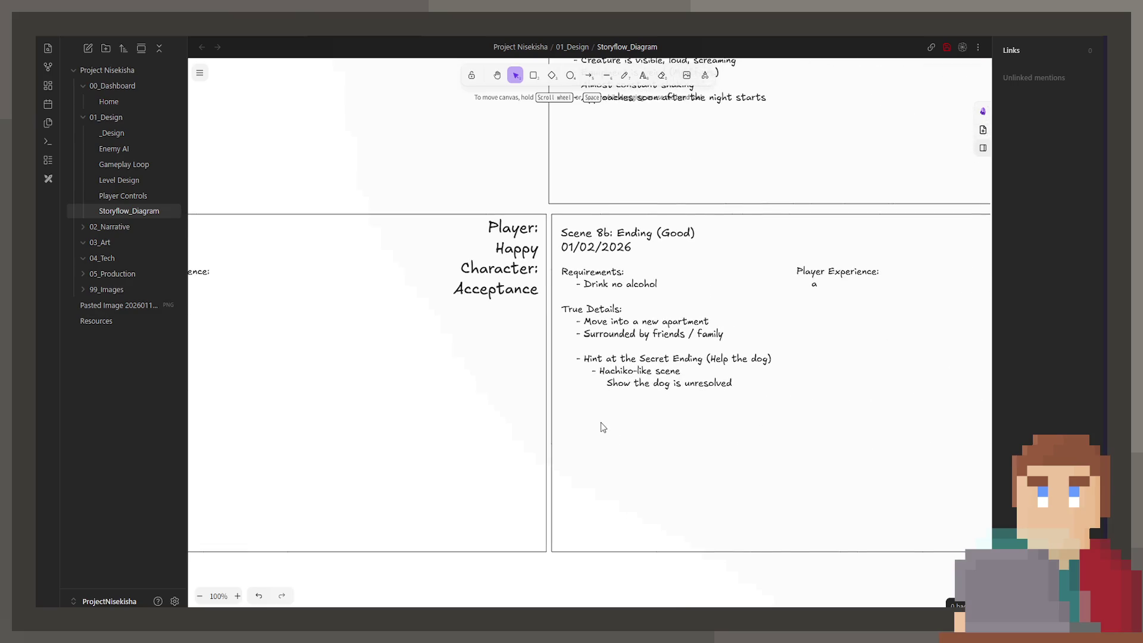
scroll(476, 446, "left", 7)
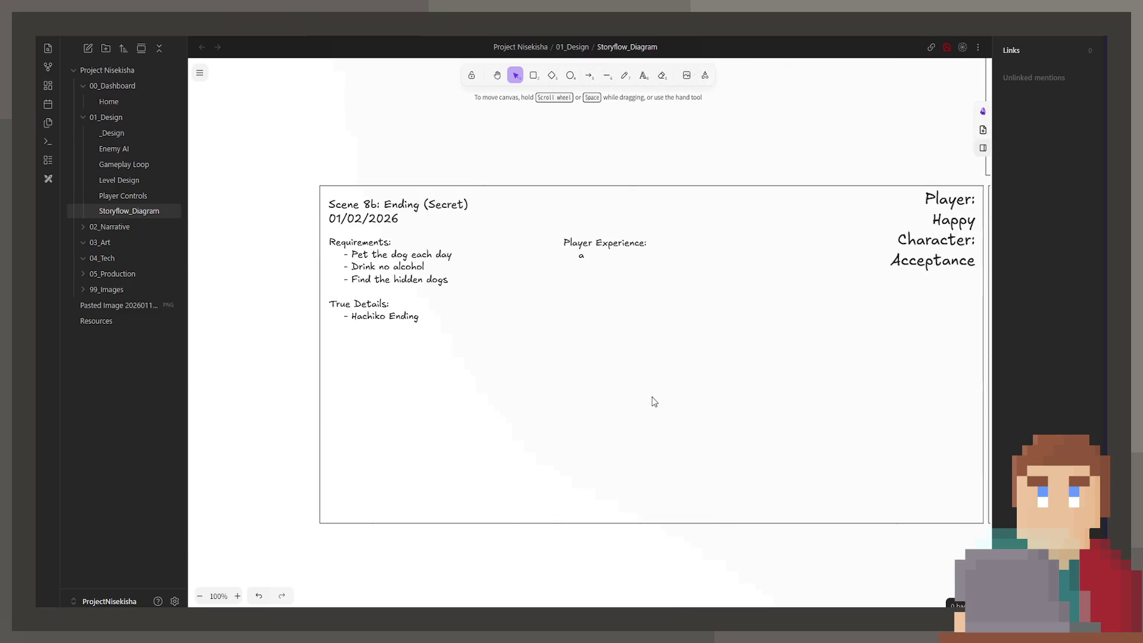
scroll(739, 353, "right", 6)
scroll(623, 370, "right", 3)
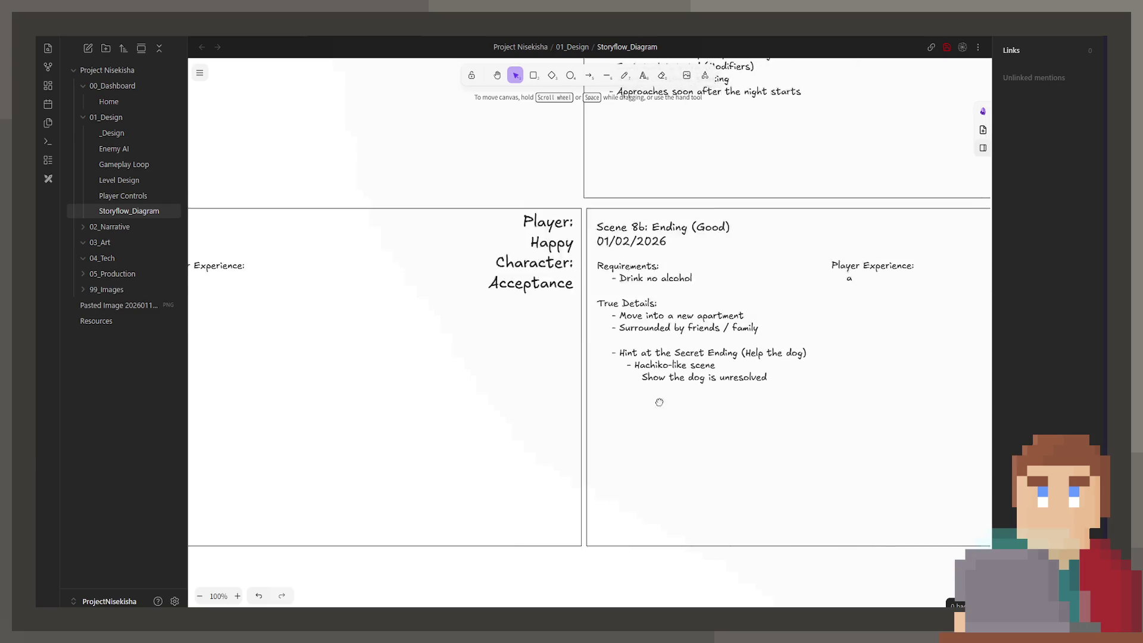
left_click_drag(370, 388, 593, 396)
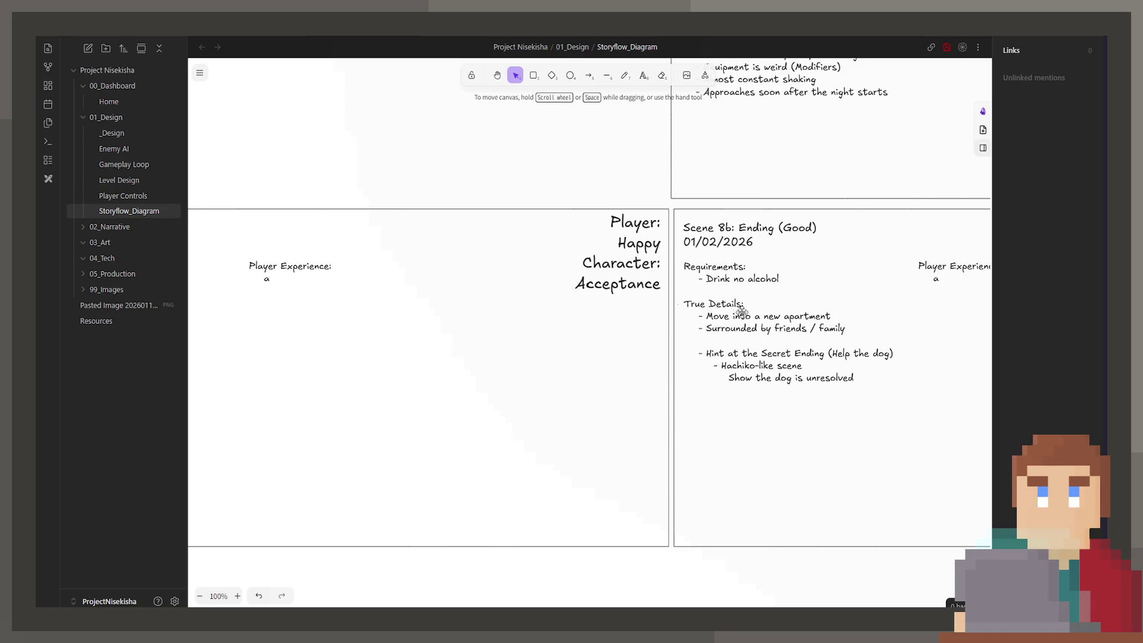
scroll(615, 300, "right", 3)
scroll(457, 359, "left", 5)
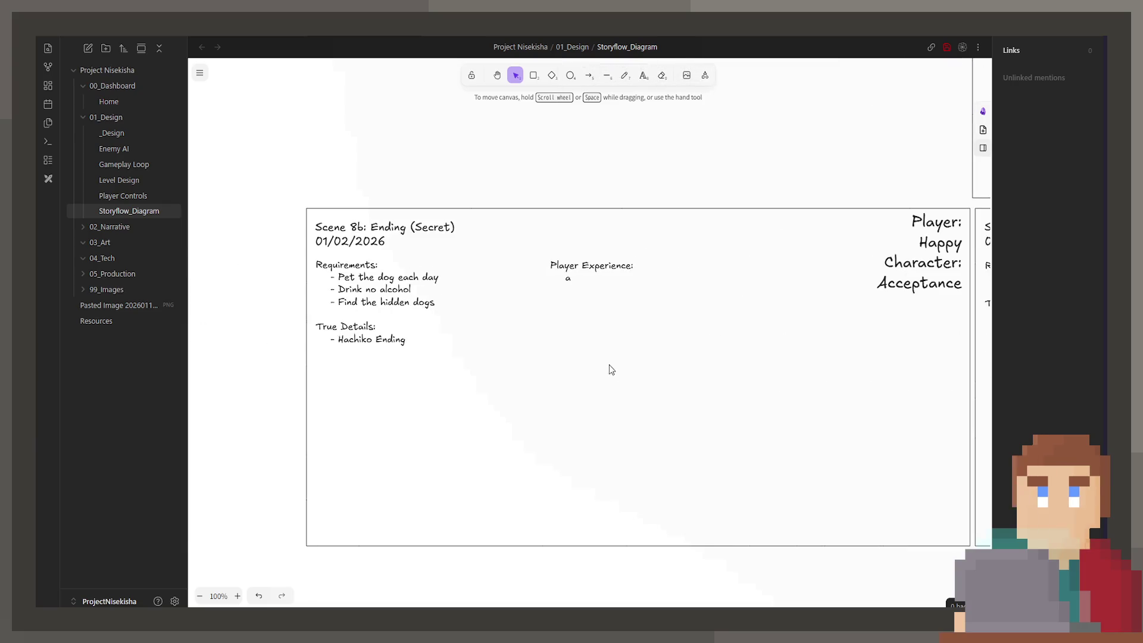
triple_click(429, 344)
scroll(429, 345, "left", 3)
left_click(526, 357)
left_click_drag(538, 354, 435, 354)
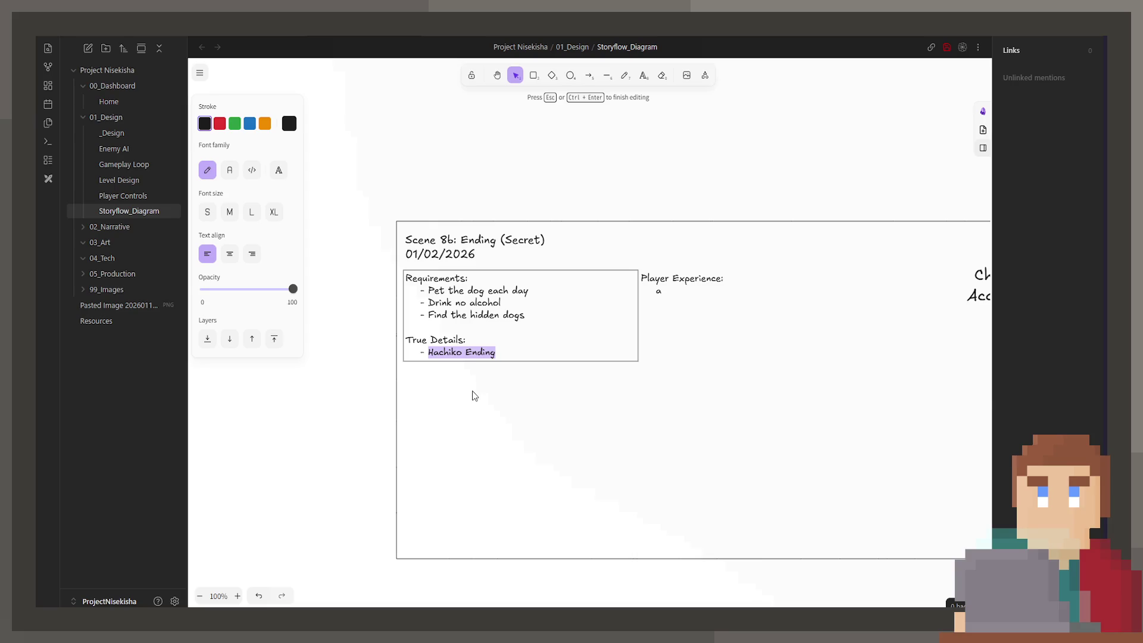
scroll(474, 396, "right", 15)
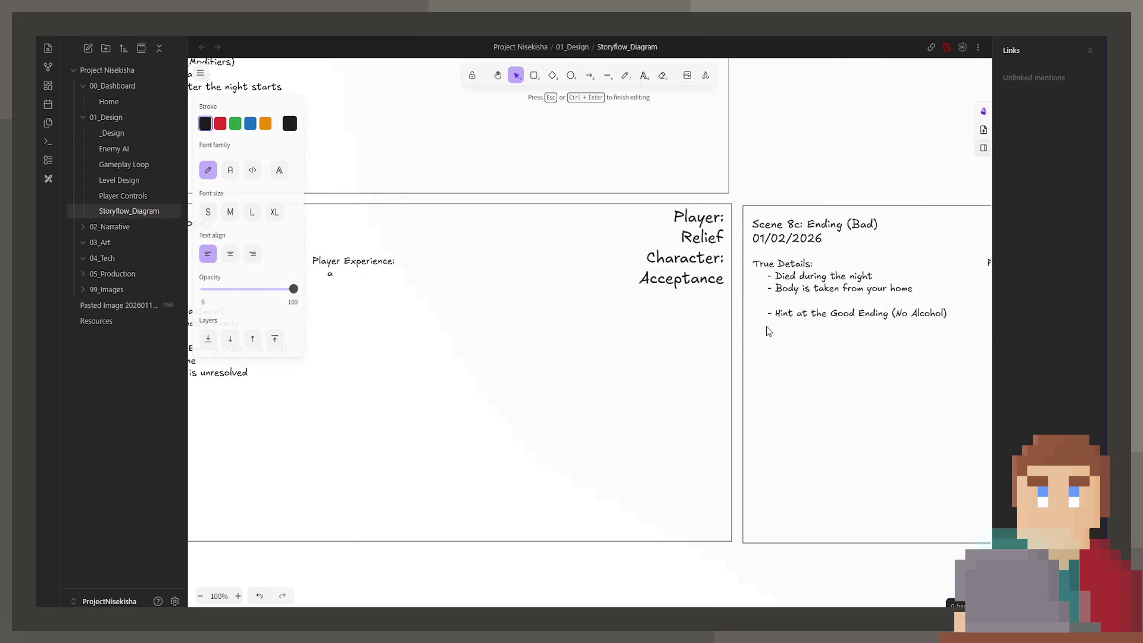
double_click(757, 300)
Add Player Experience lines 'Dark scene', '(Night 4)' and 'Reveal the destroyed apartment'
scroll(714, 337, "right", 5)
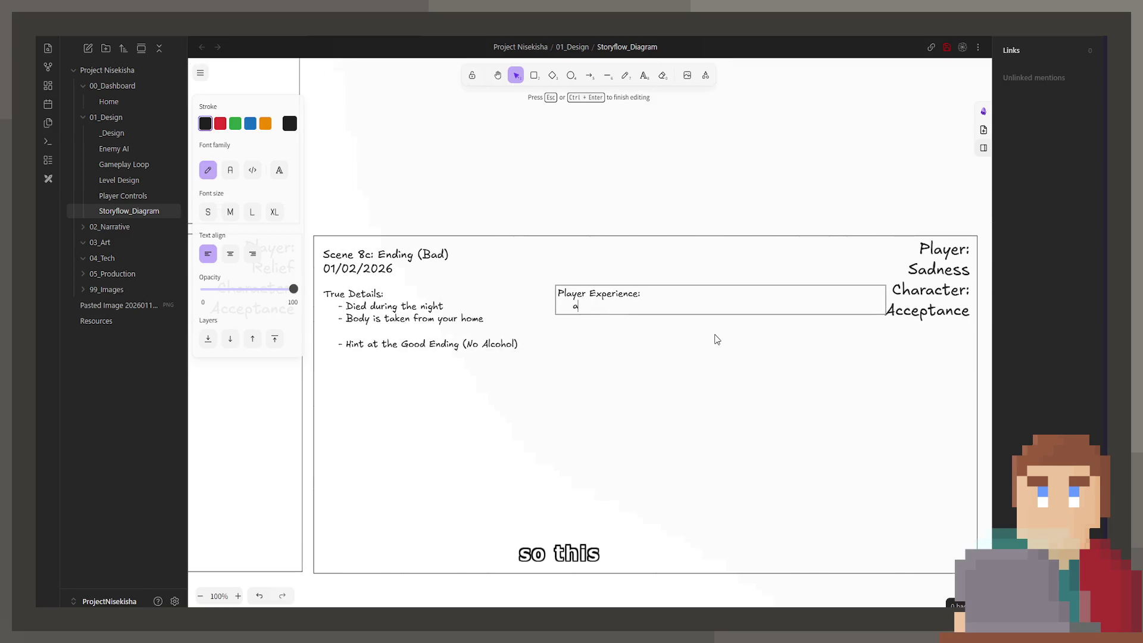
key("Return")
key("Tab")
type("Dark scene")
key("Return")
key("Tab")
key("Tab")
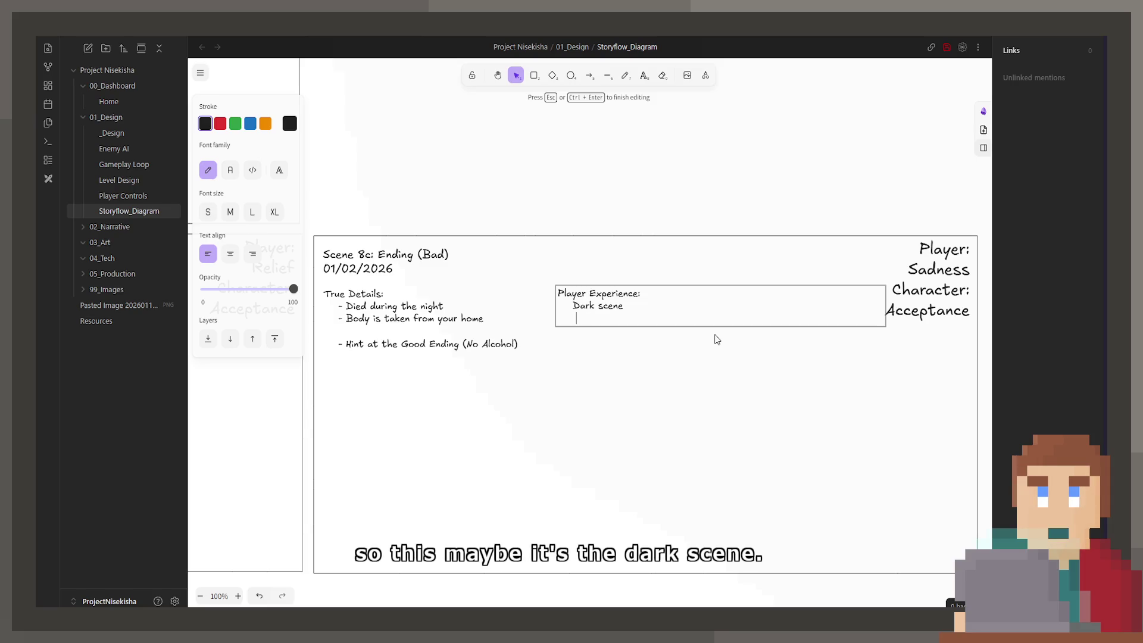
type("Reveal the destoryed apartment")
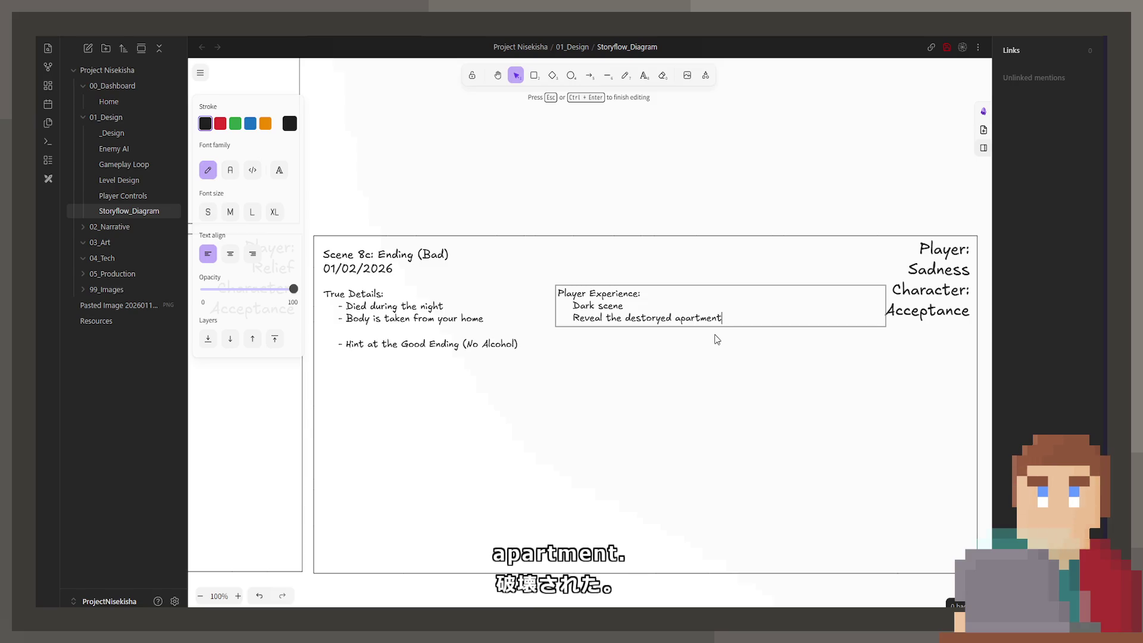
key("Home")
key("Return")
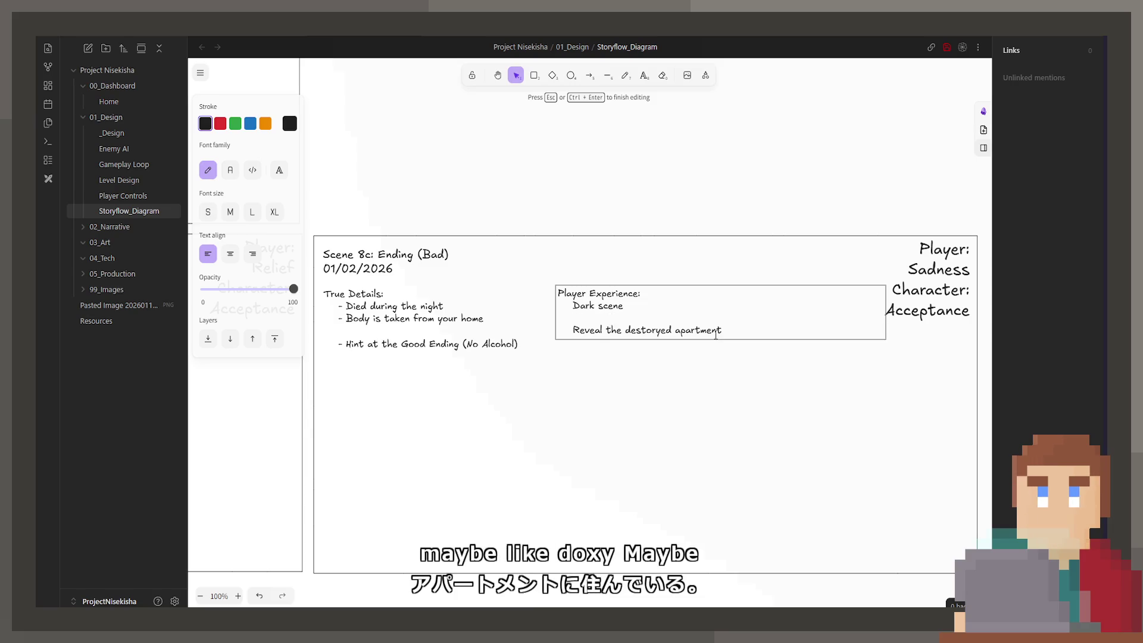
type("(Night ")
type("4")
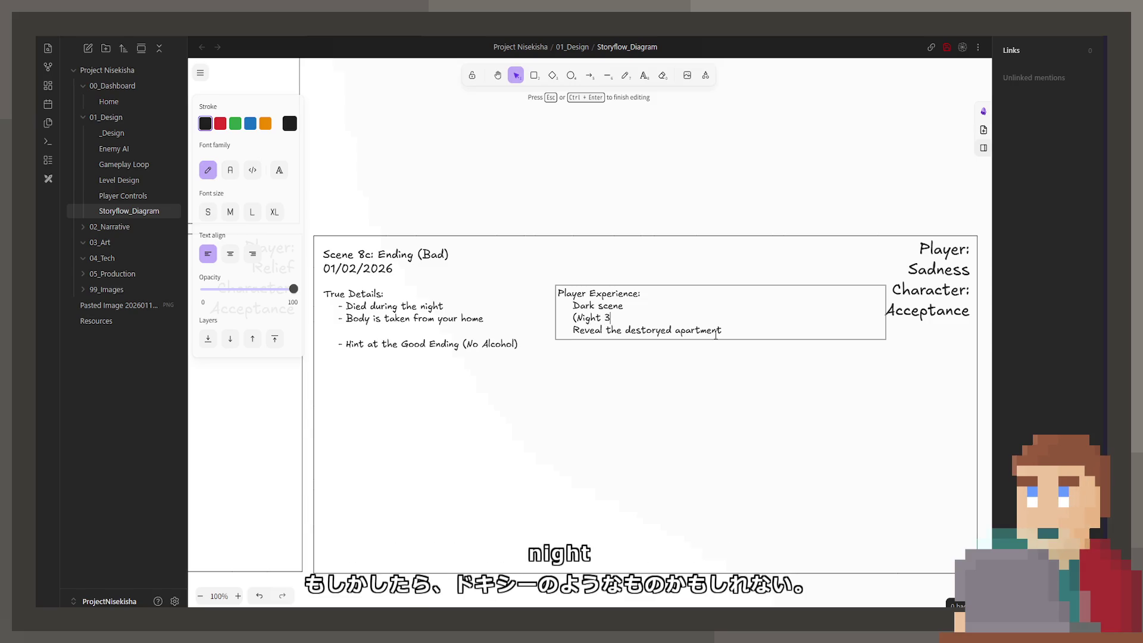
key("BackSpace")
type("3)")
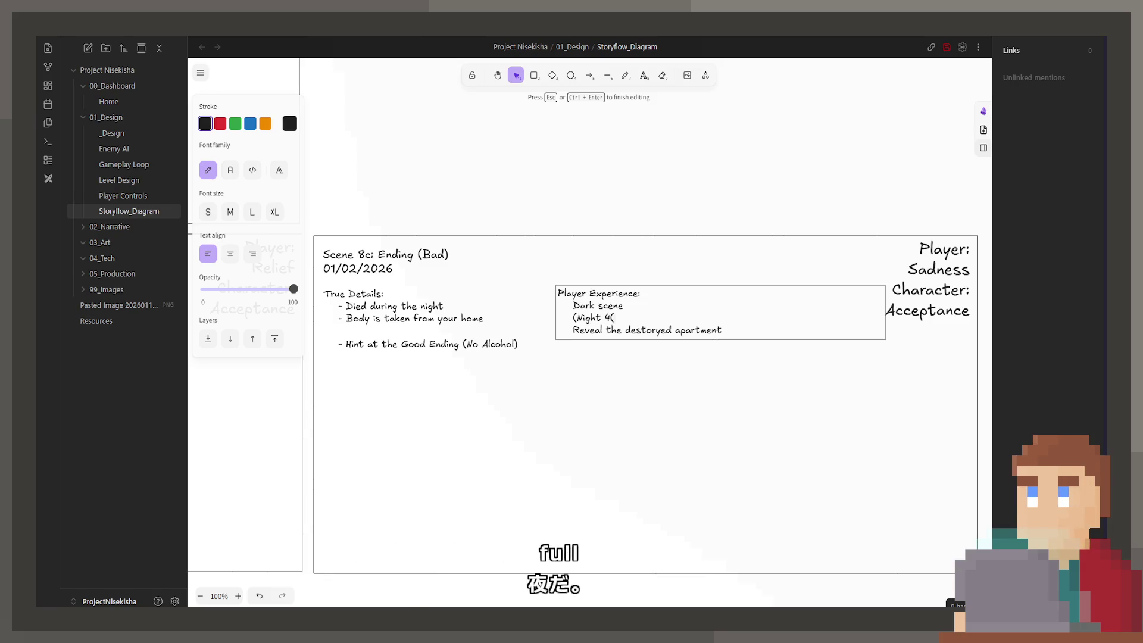
key("BackSpace")
type("4")
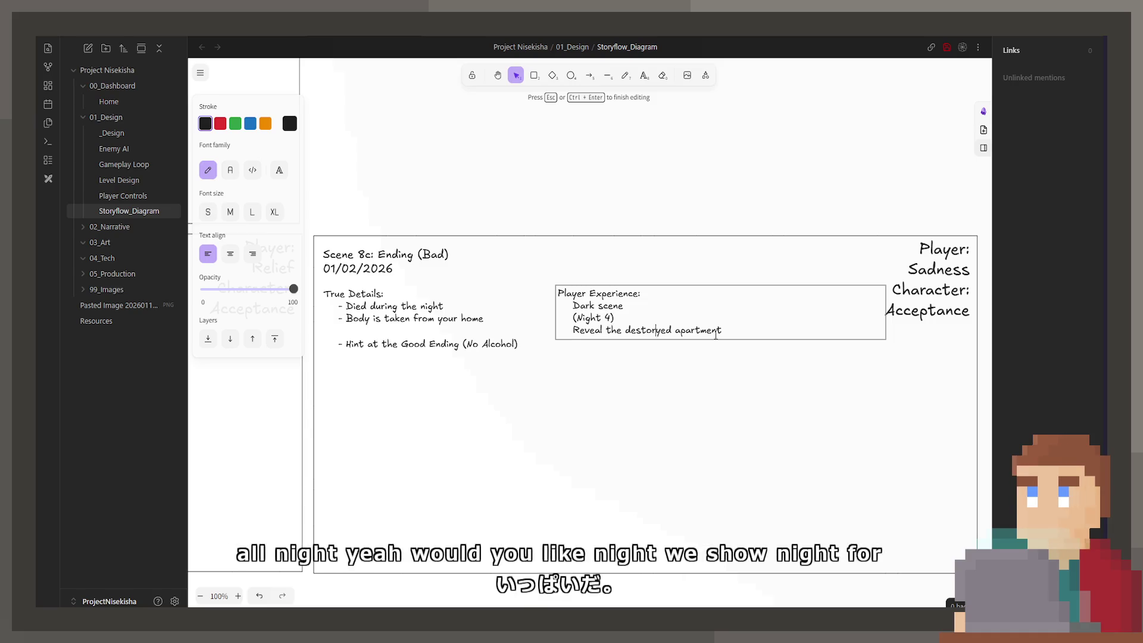
Add lines 'Arm falls from the bed', '(Black Screen)' and 'Sirens growing louder'
left_click(716, 335)
key("Return")
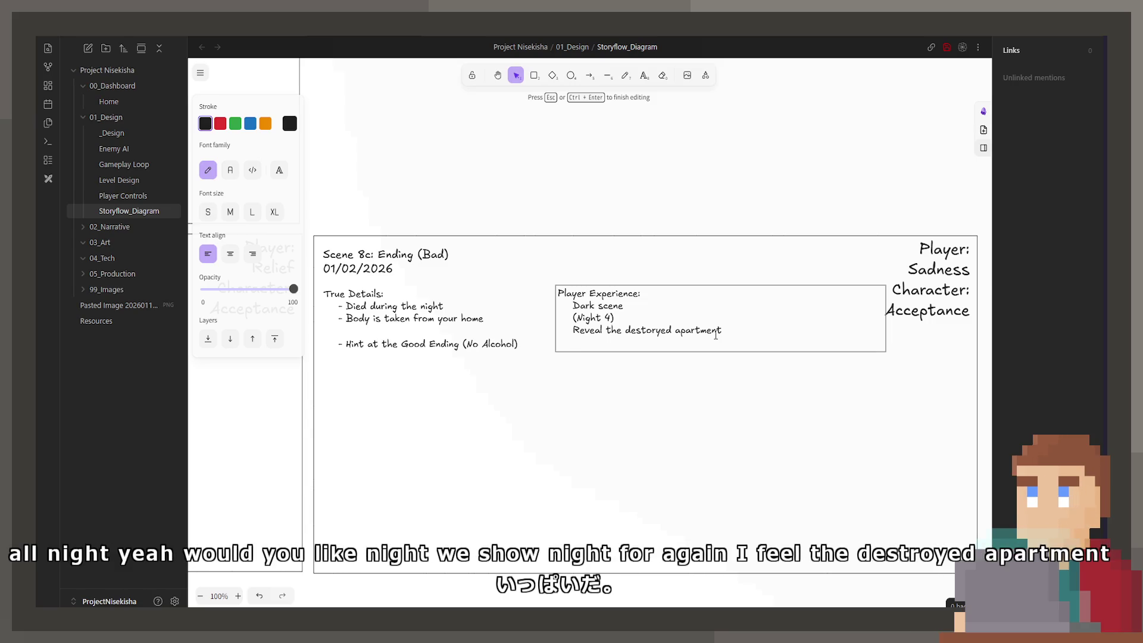
type("Arm falls from the bed")
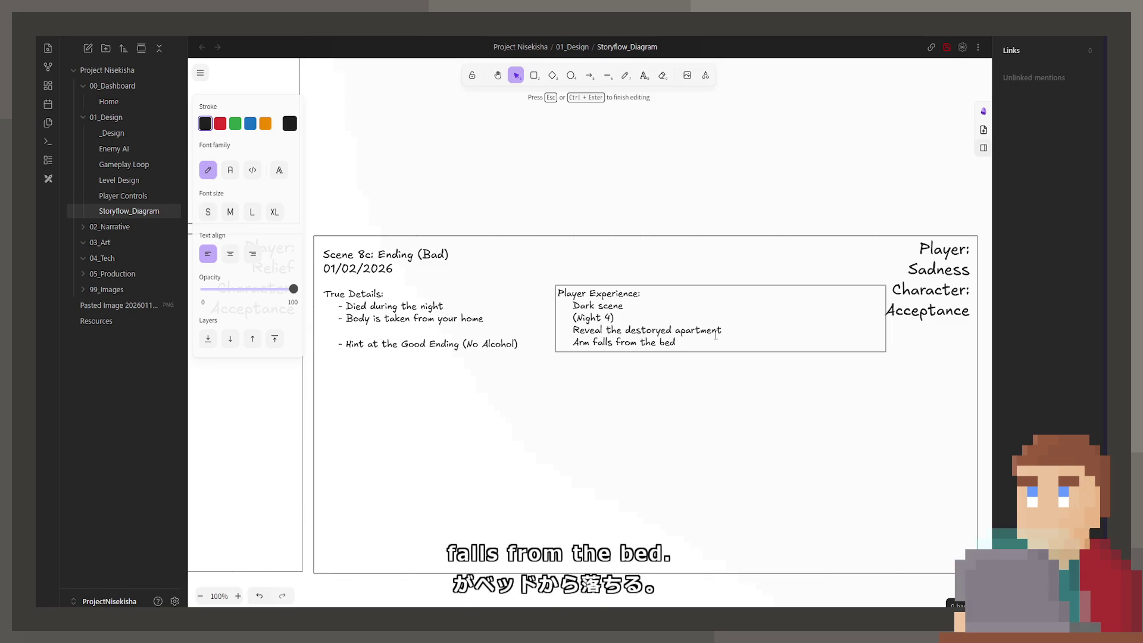
key("Return")
key("Tab")
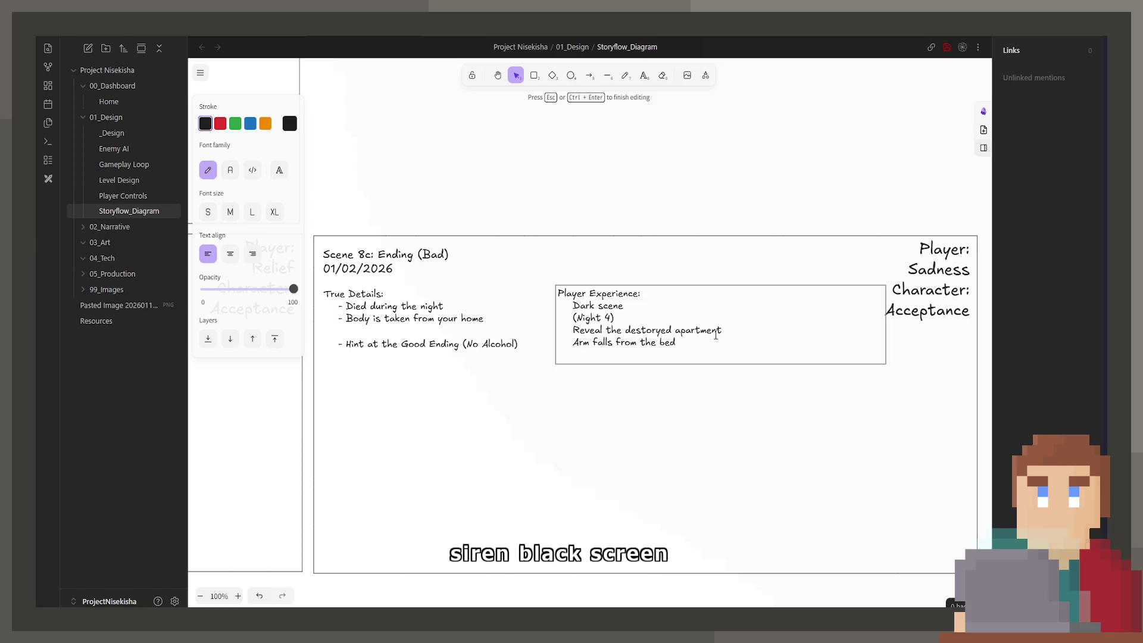
type("(Black Screen")
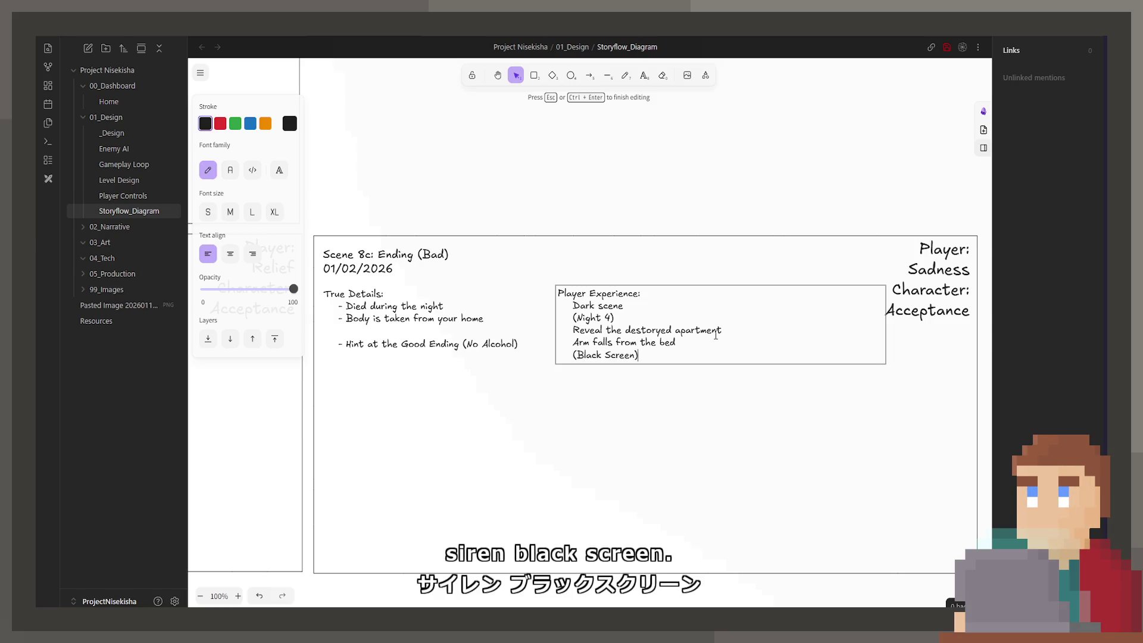
key("Return")
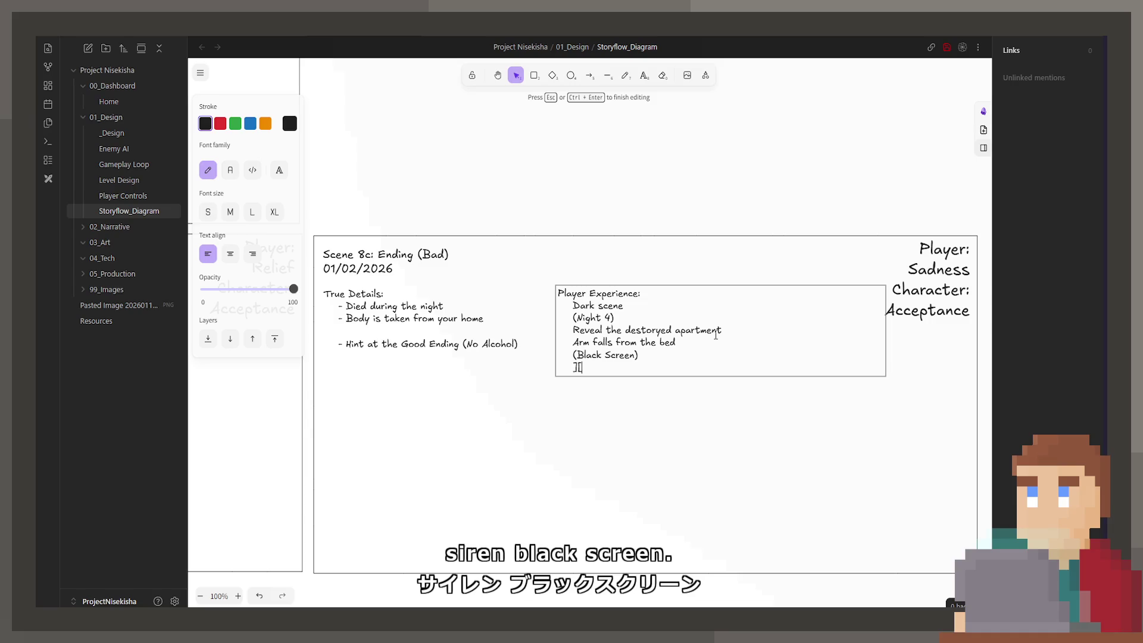
type("Sirens ")
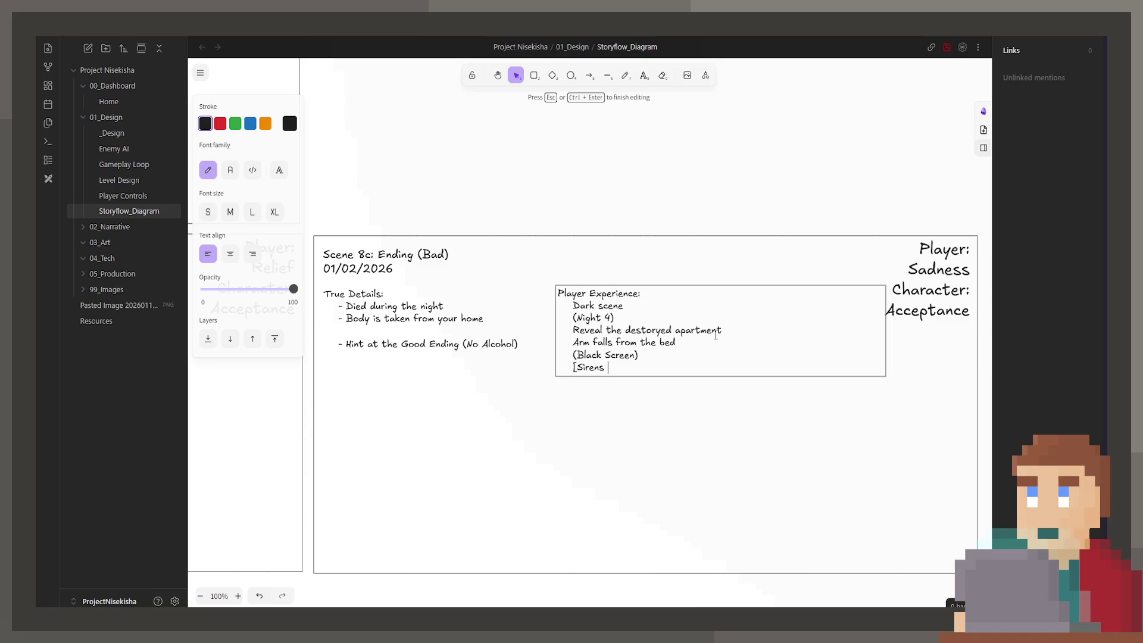
type("growing louder")
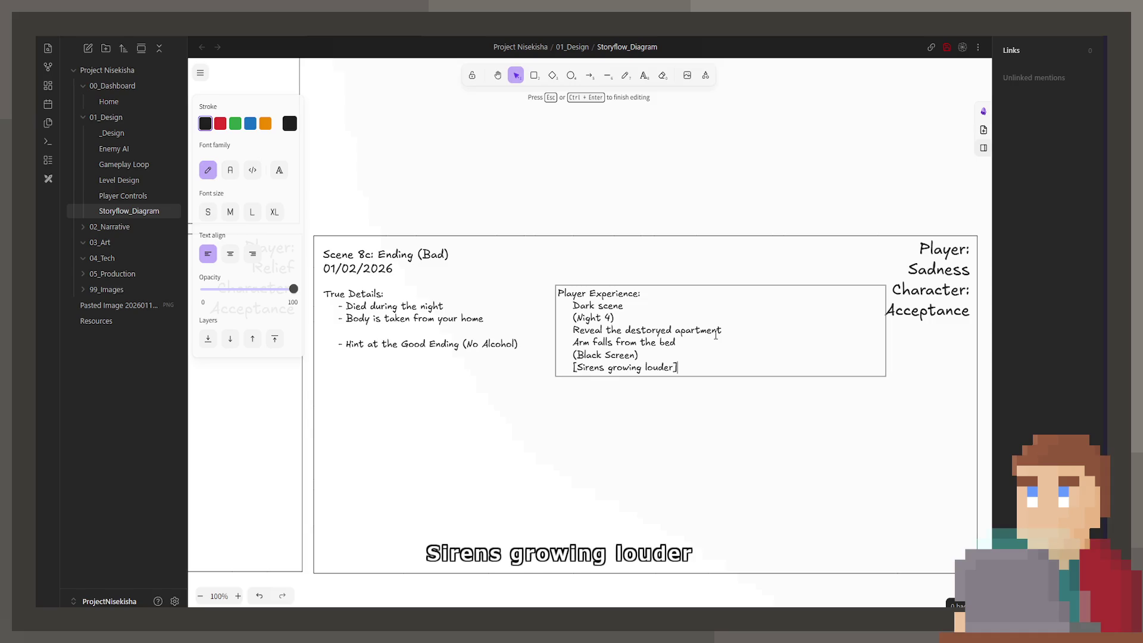
key("Return")
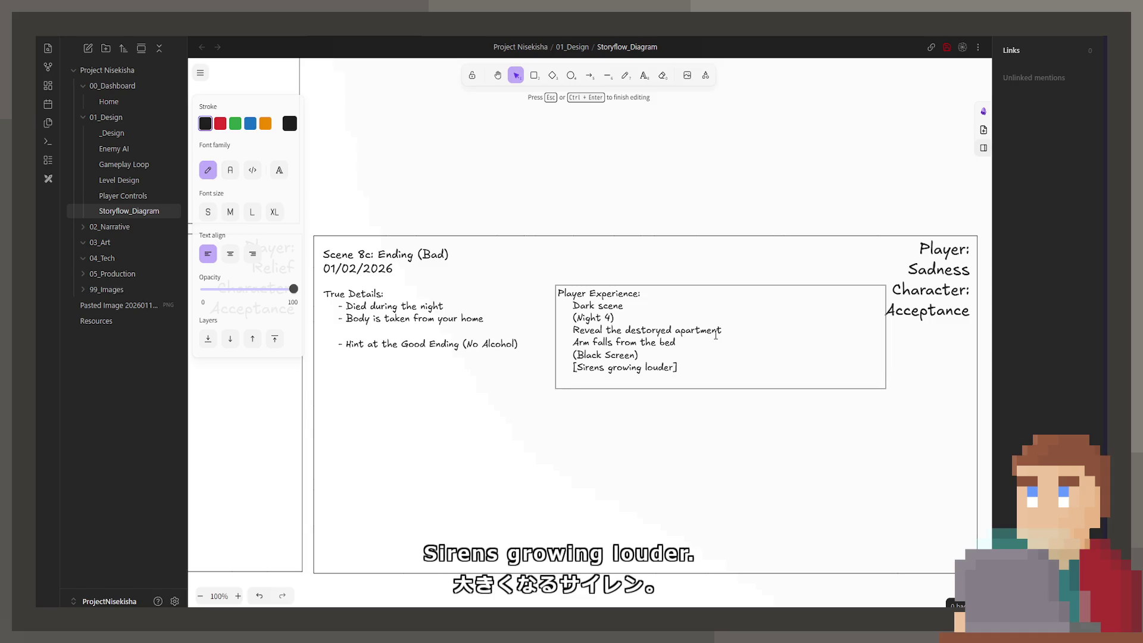
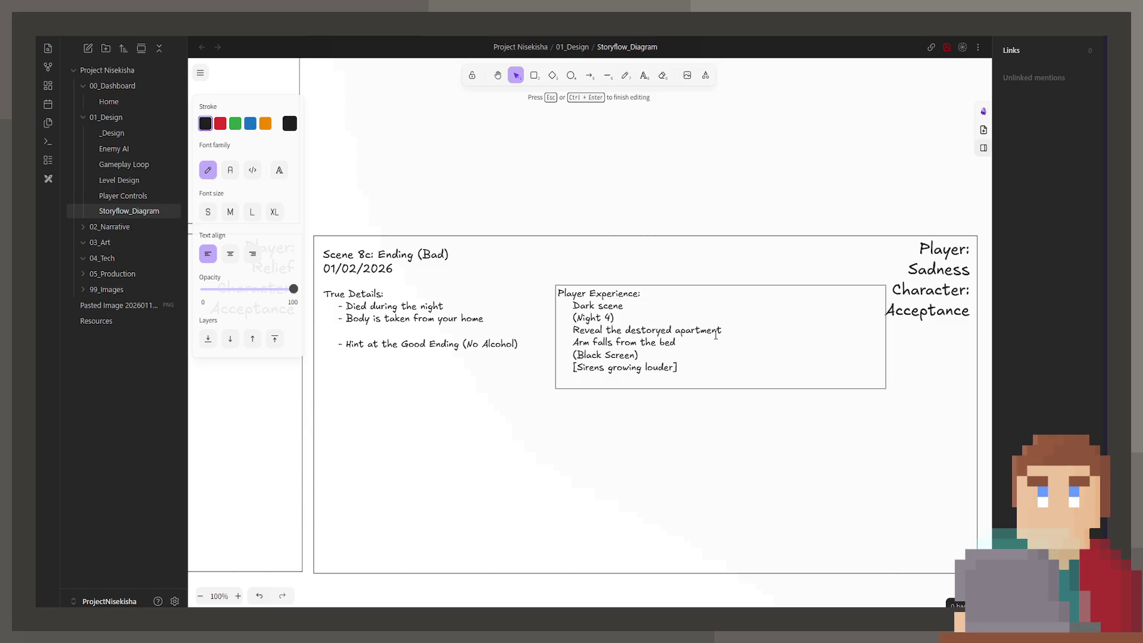
Add 'Fallen bottle (Empty)', a liquid-falling line and a background moving-sounds line to the Bad Ending notes
type("Fallen")
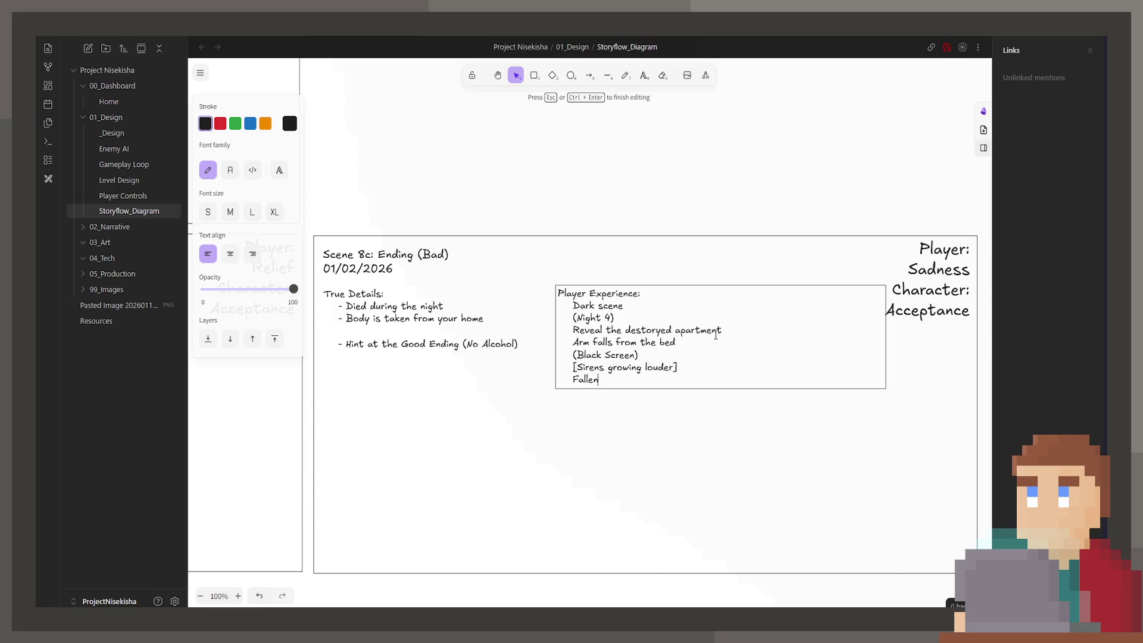
key("BackSpace")
key("BackSpace")
key("BackSpace")
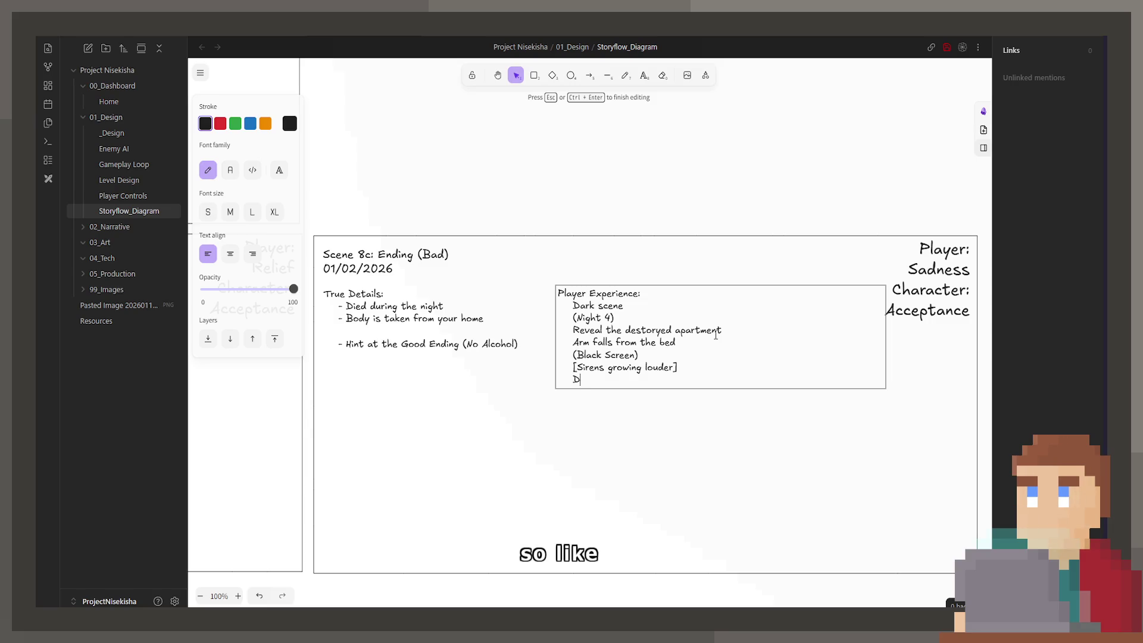
type("Fallen ")
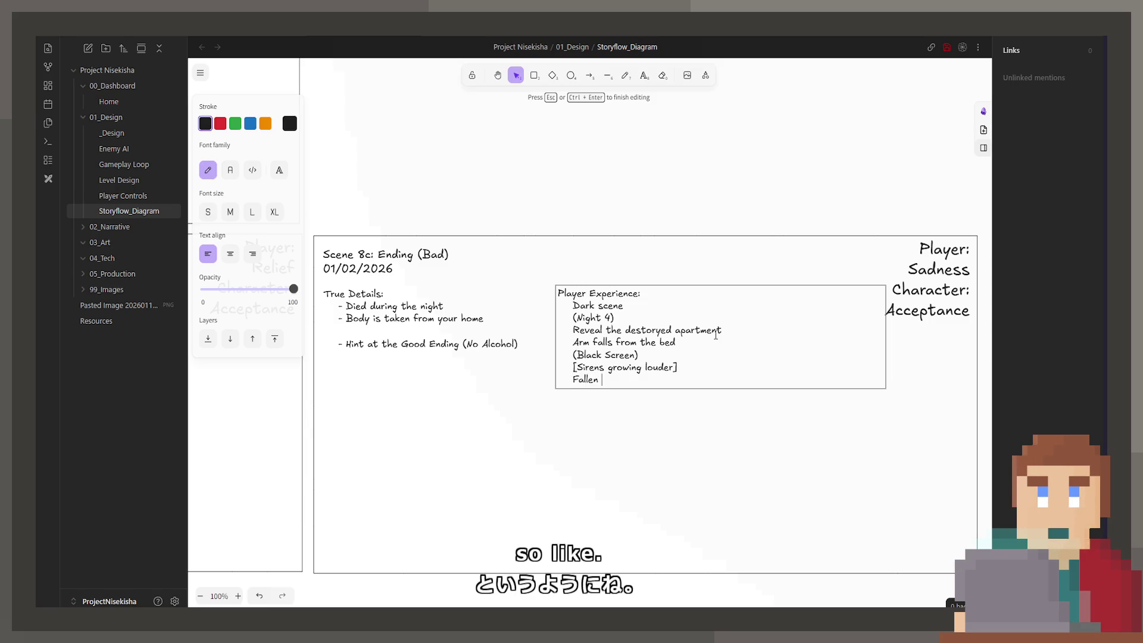
type("bottl")
type("e [")
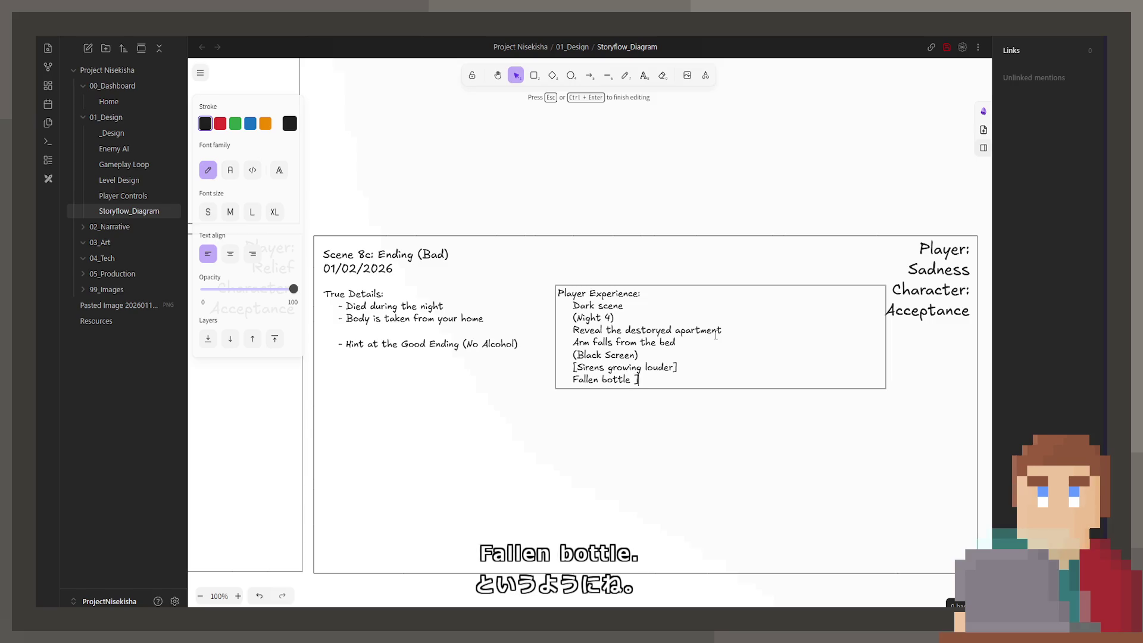
type("Empty]")
key("Return")
key("BackSpace")
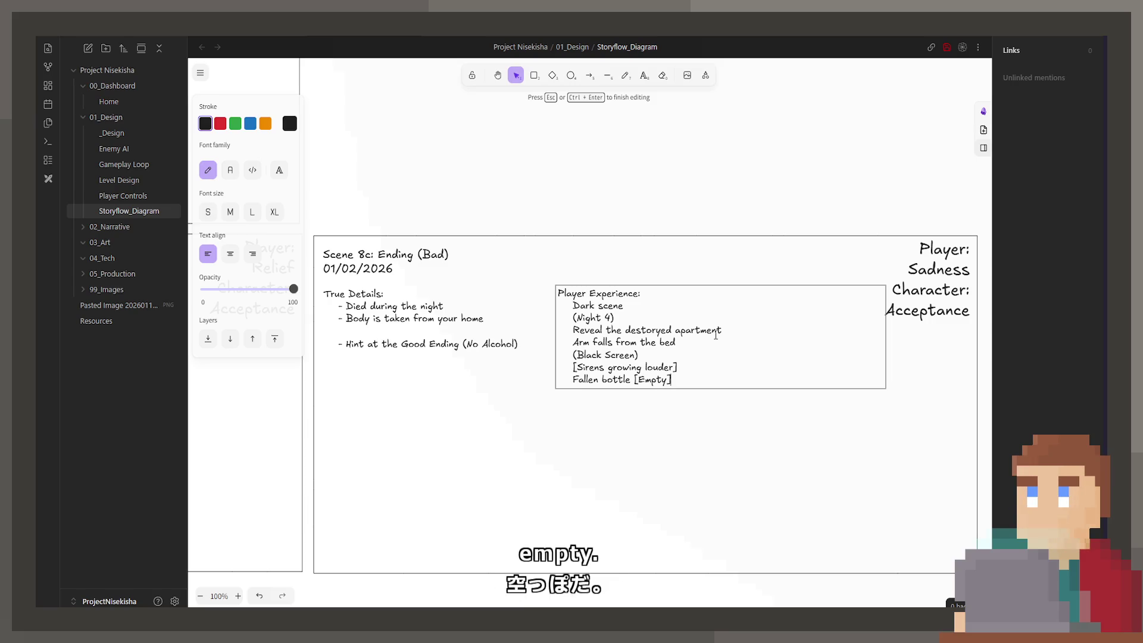
type("]")
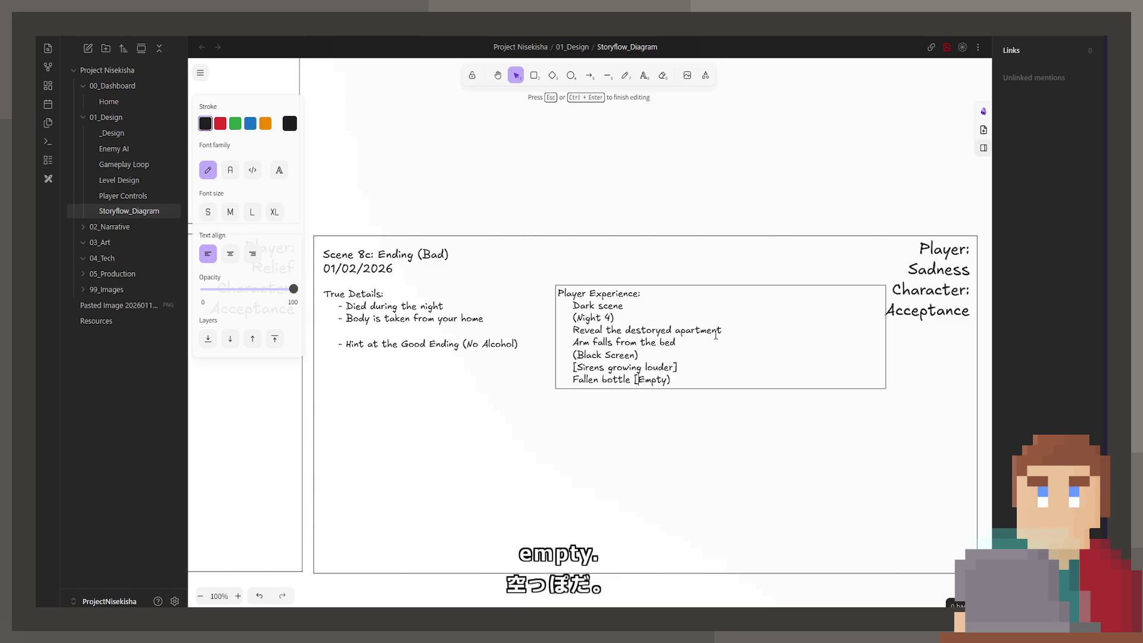
key("Left")
key("Left")
key("Left")
key("BackSpace")
type("(")
key("End")
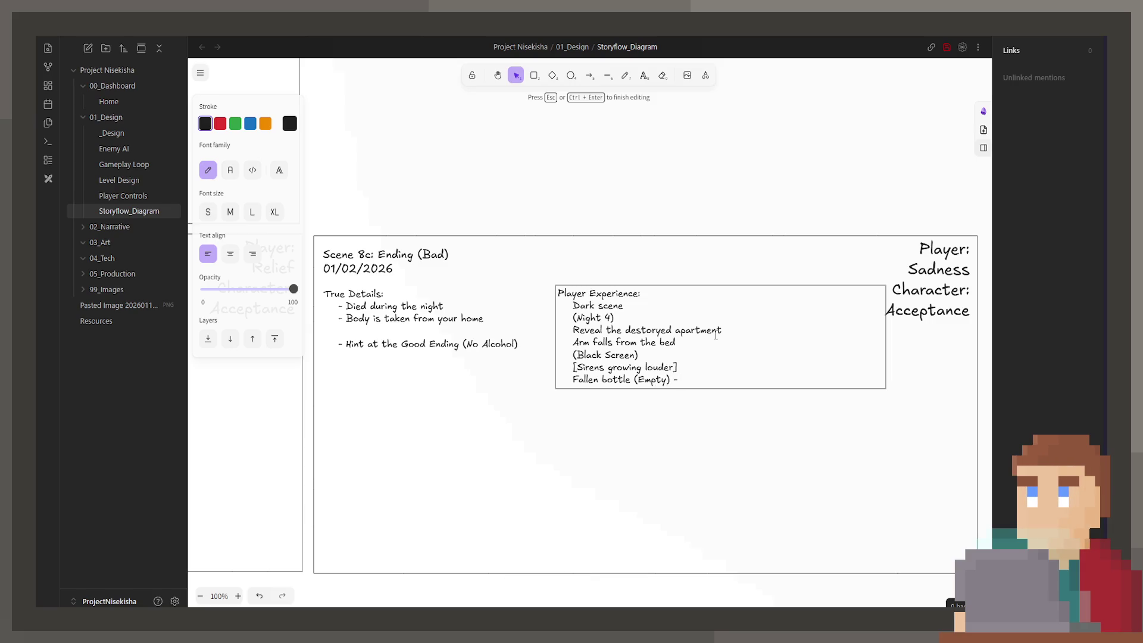
key("BackSpace")
type("Liquid falli")
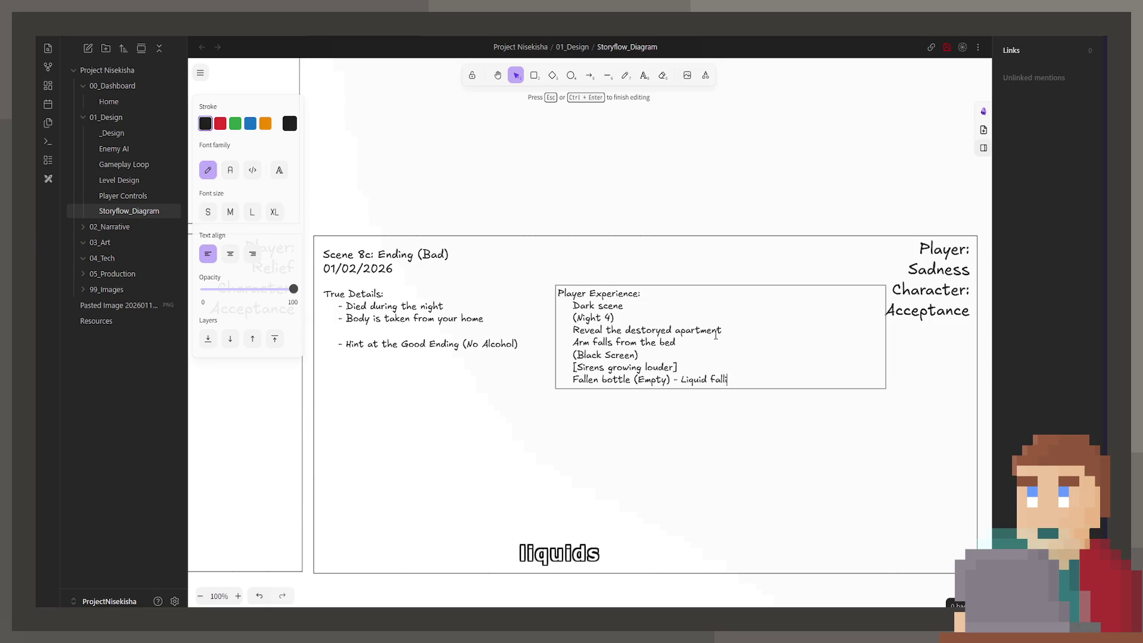
type("ng out")
key("Return")
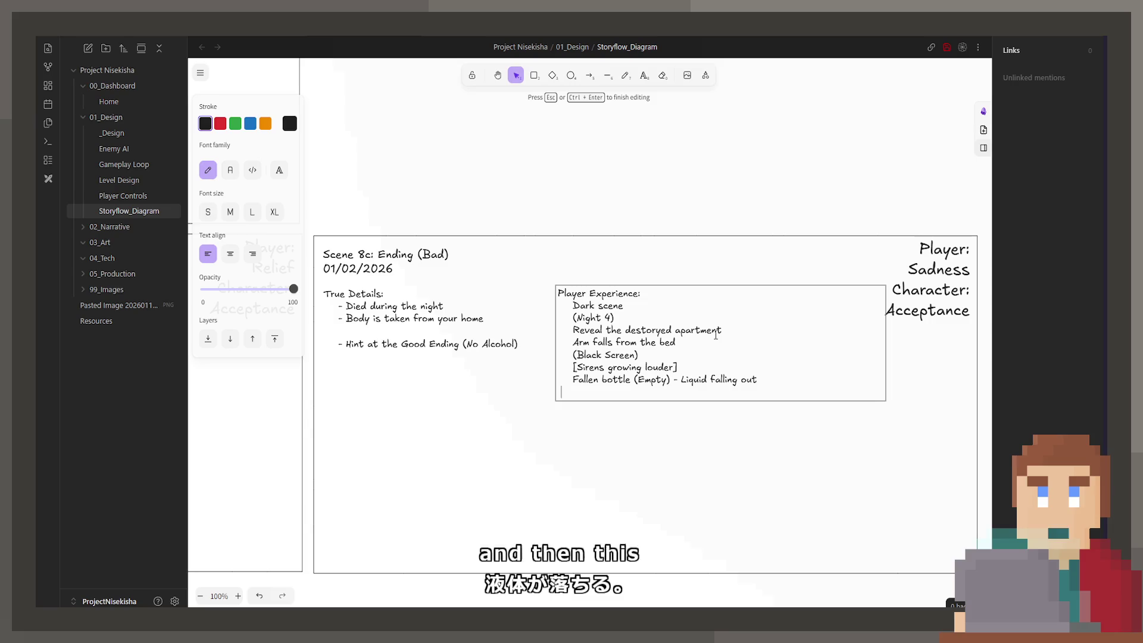
type("Sou")
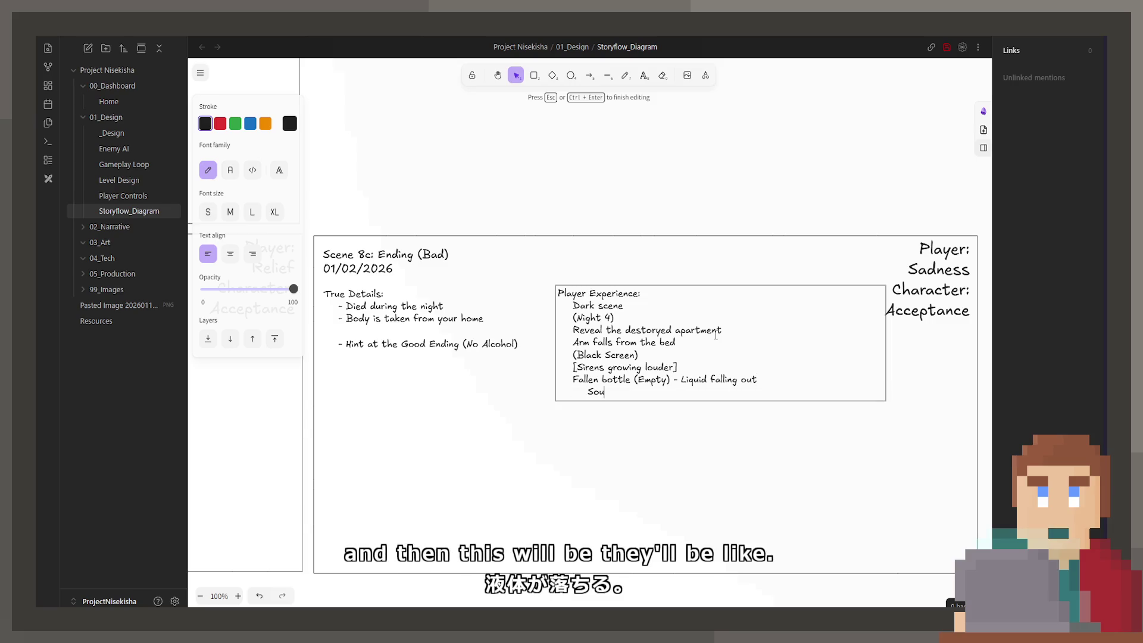
type("nds of moving in the background")
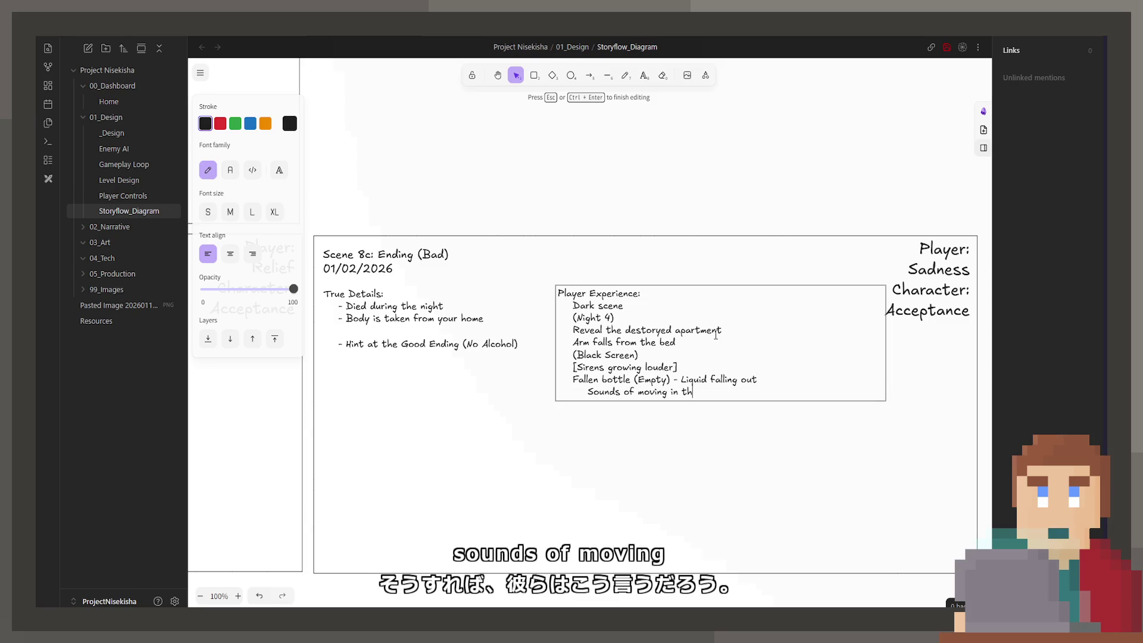
key("Return")
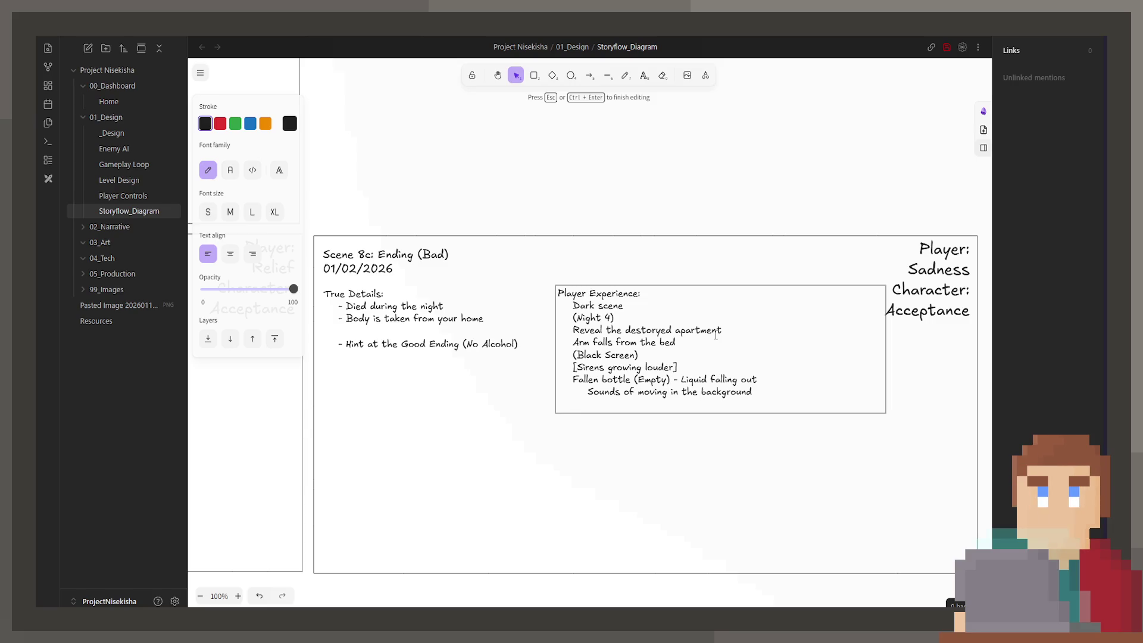
Add Ambulance, Doors close, (Black screen) and Credits lines, lowercasing the S in the earlier Black Screen
type("Ambulance")
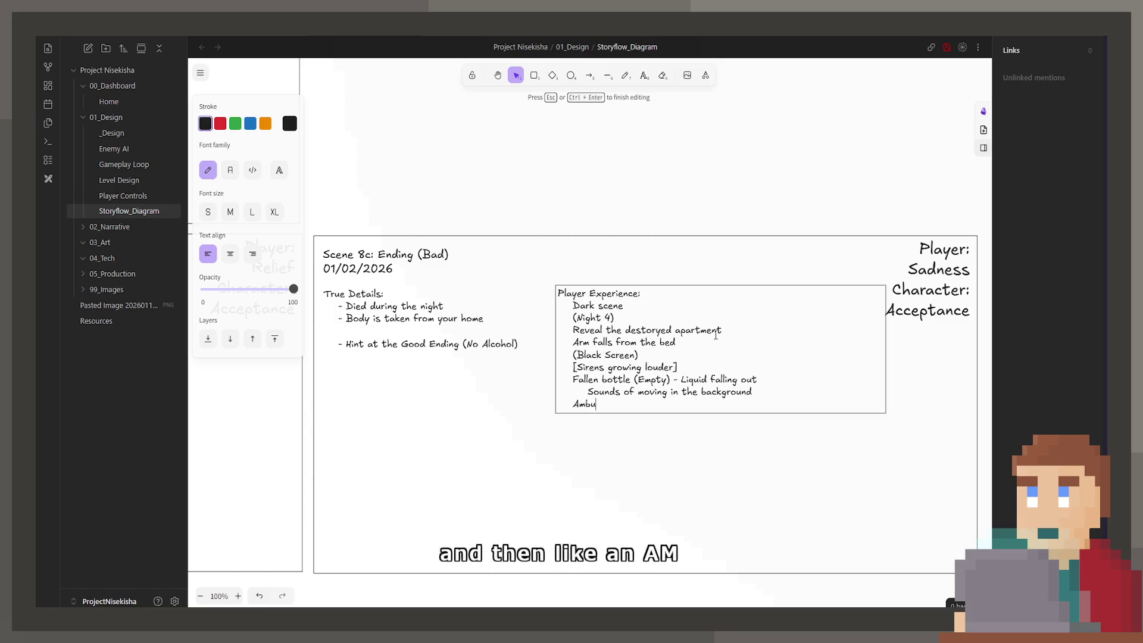
key("Return")
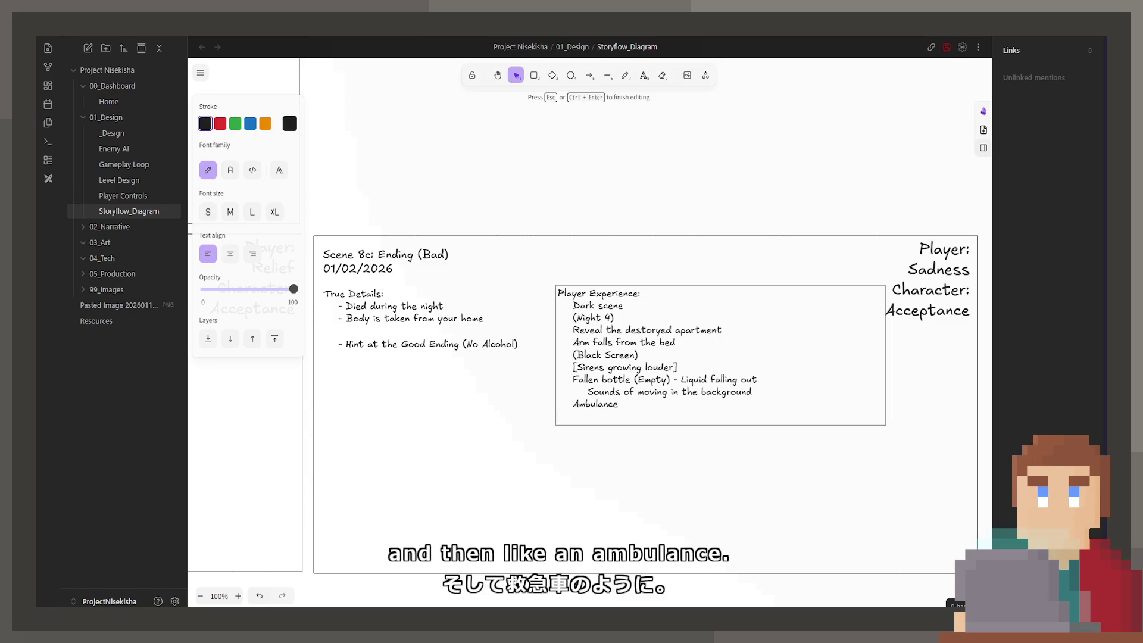
key("BackSpace")
type("ors close")
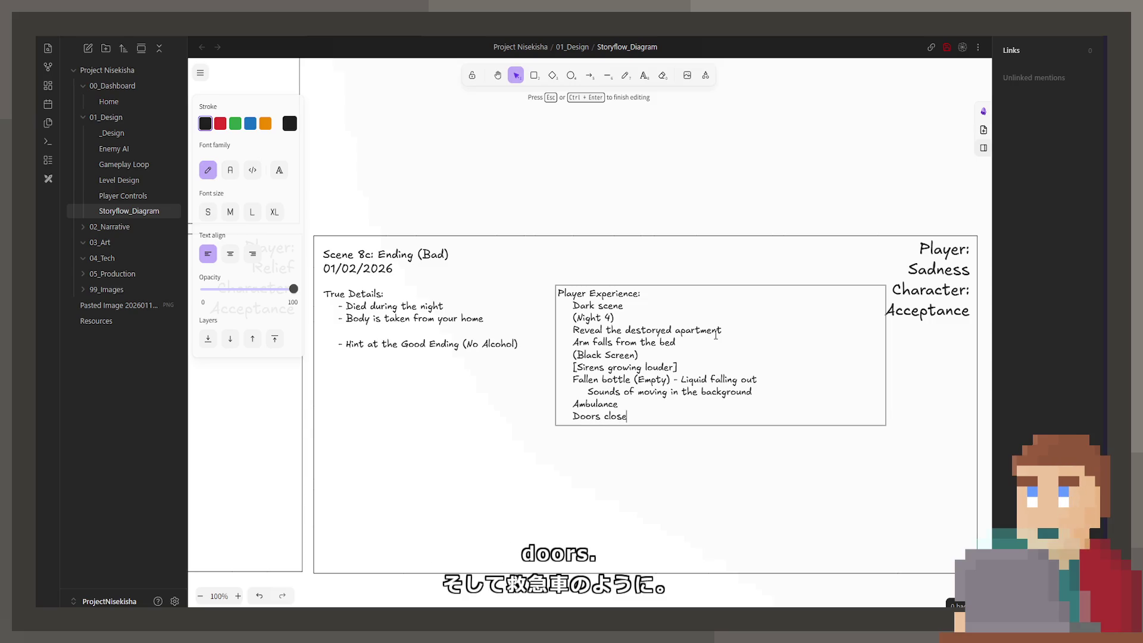
key("Return")
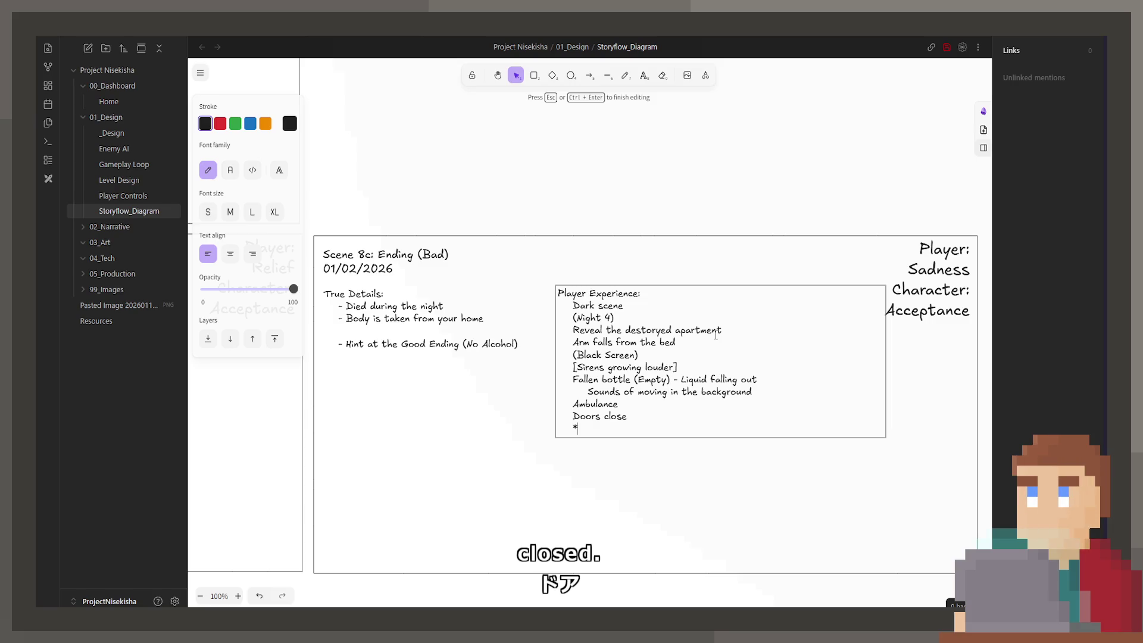
type("(Cl")
key("BackSpace")
key("BackSpace")
type("Black scre")
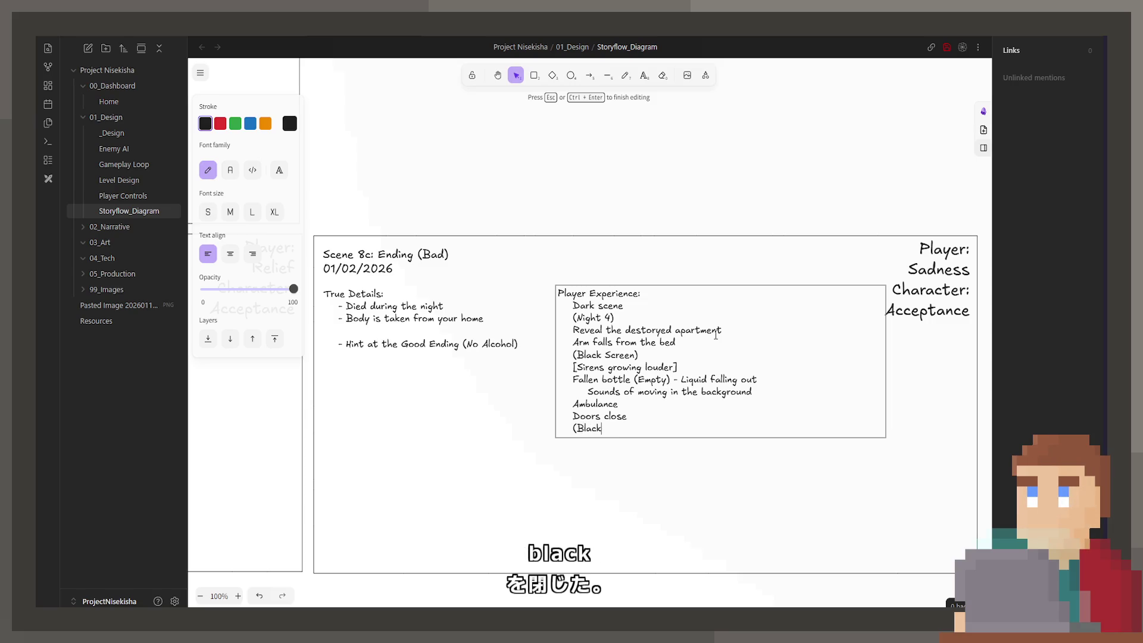
key("BackSpace")
key("BackSpace")
key("BackSpace")
key("BackSpace")
type("creen")
key("Up")
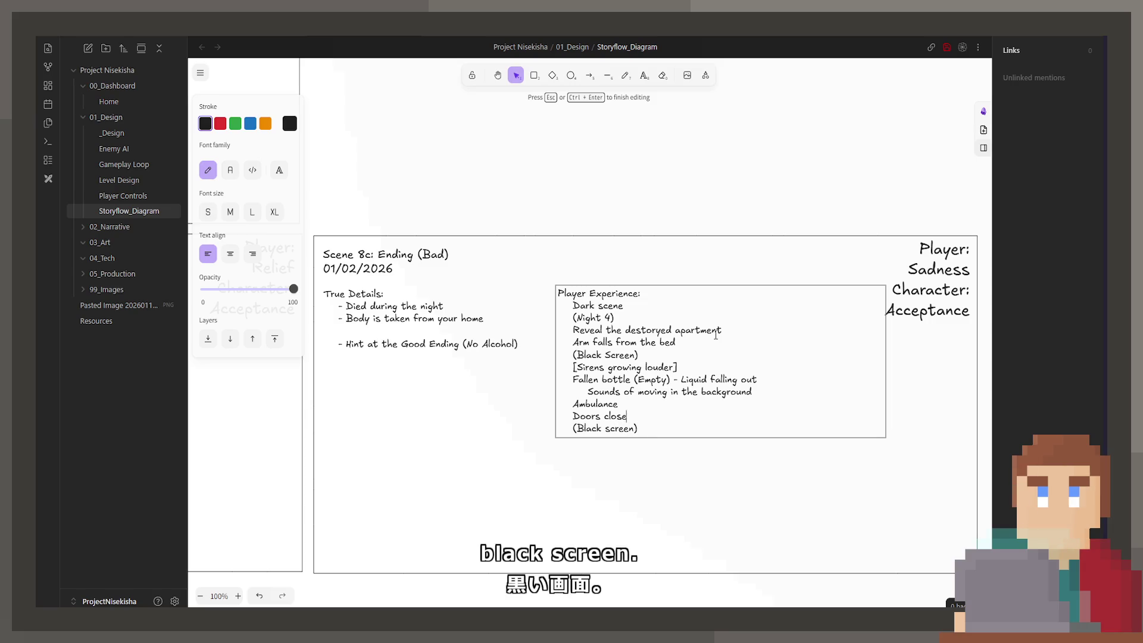
key("Up")
key("Up")
key("Left")
key("Left")
key("Left")
key("BackSpace")
type("s")
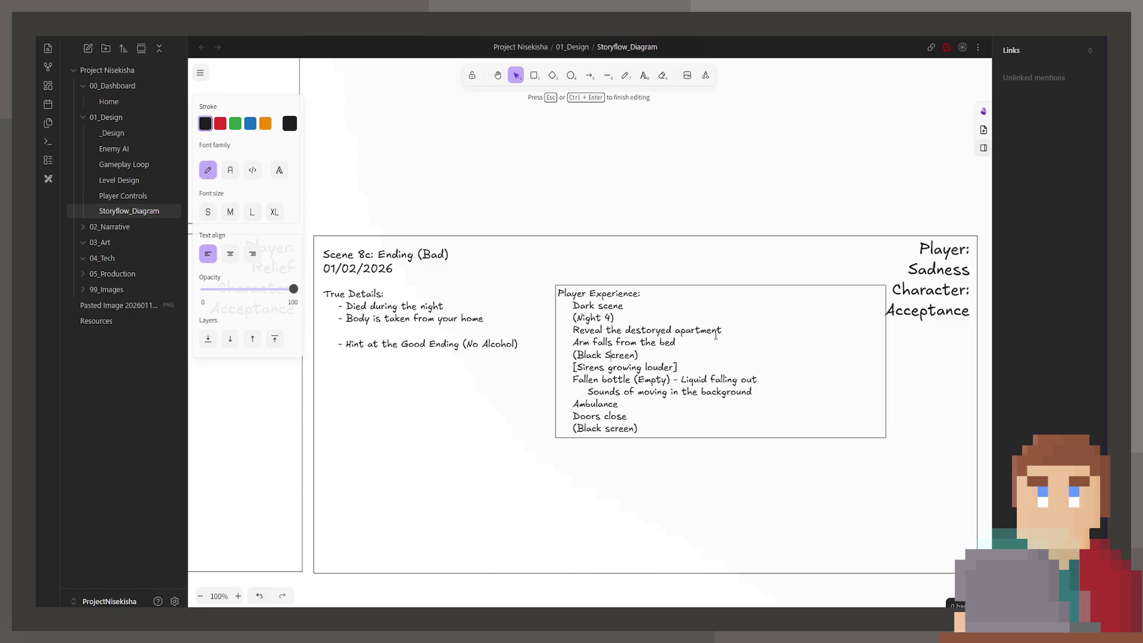
key("ctrl+End")
key("Return")
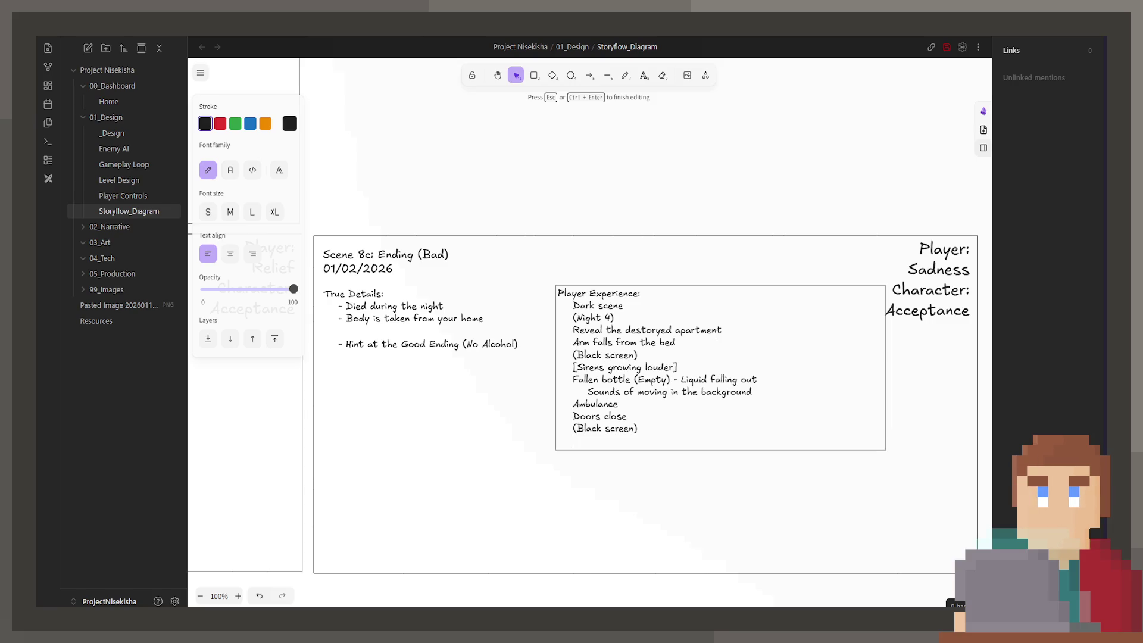
type("Credits")
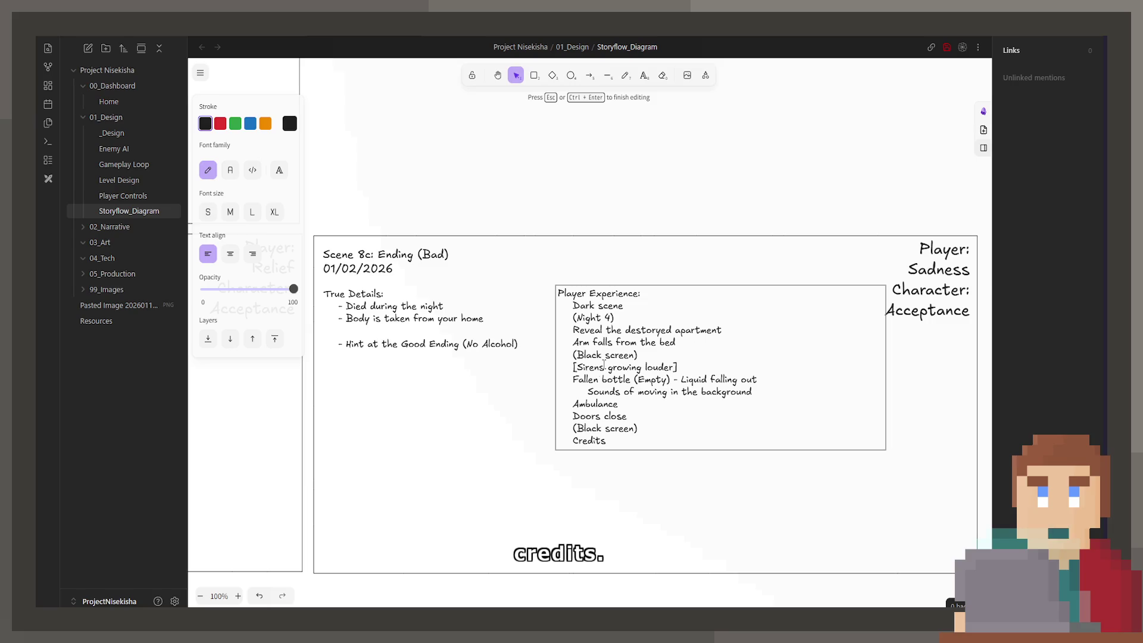
key("Escape")
Replace the closing bracket after Night 4 with a quotation mark
double_click(601, 320)
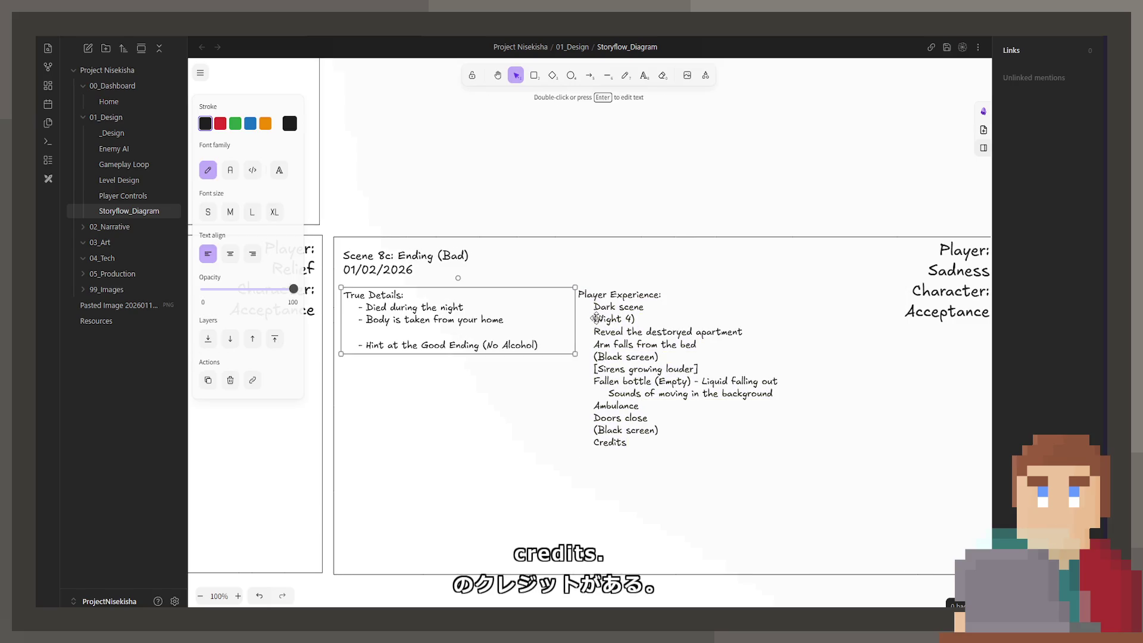
left_click(600, 318)
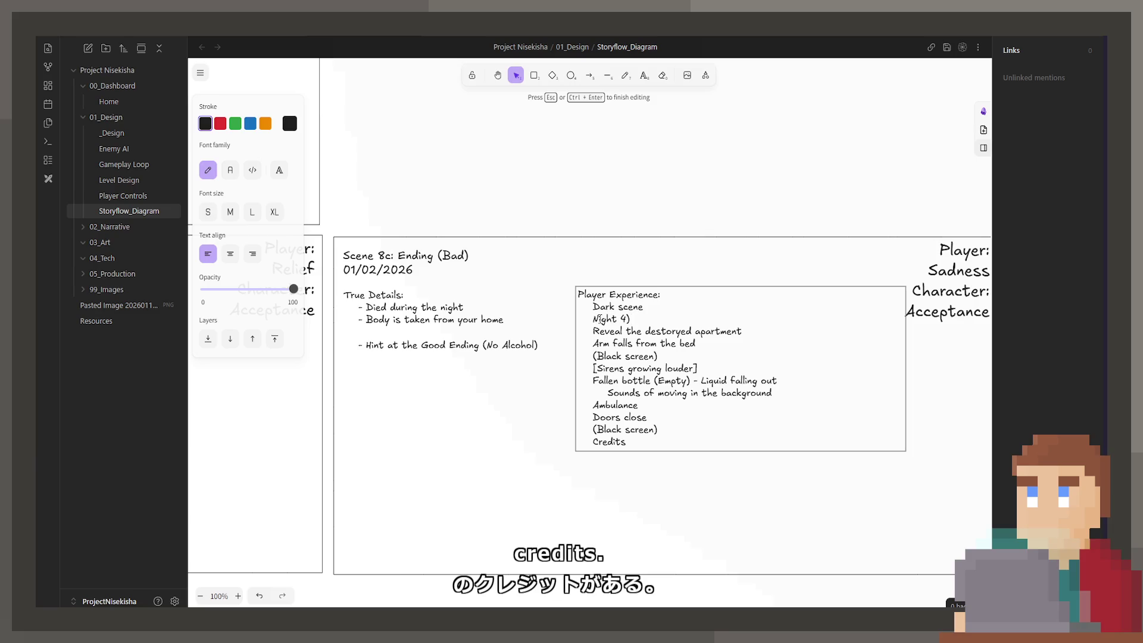
key("Right")
key("Right")
key("Right")
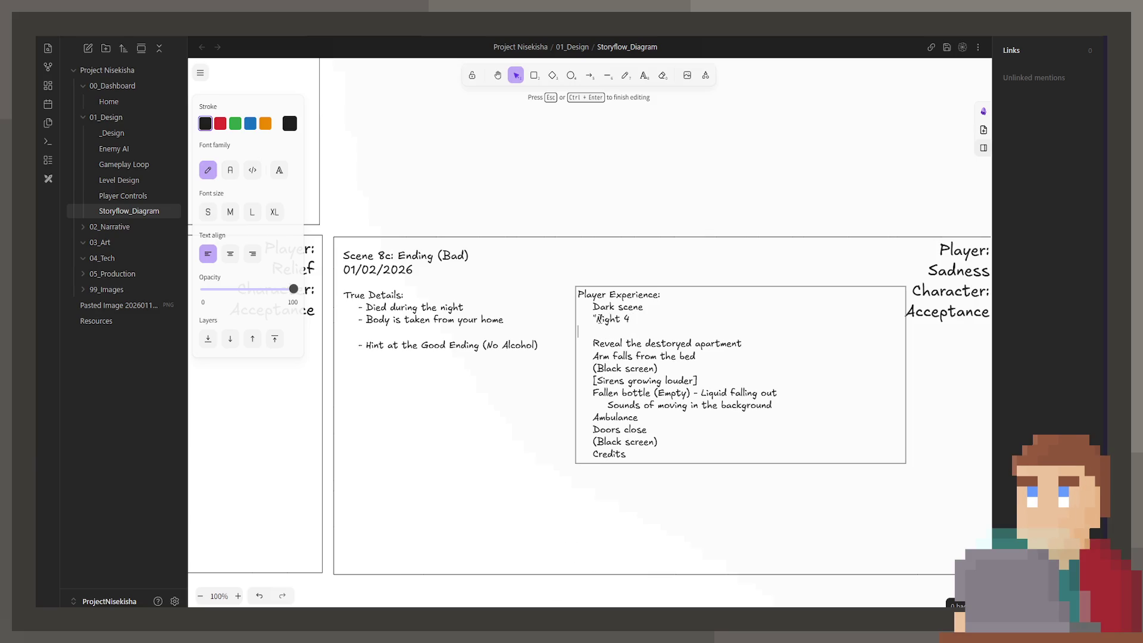
key("BackSpace")
type("\"")
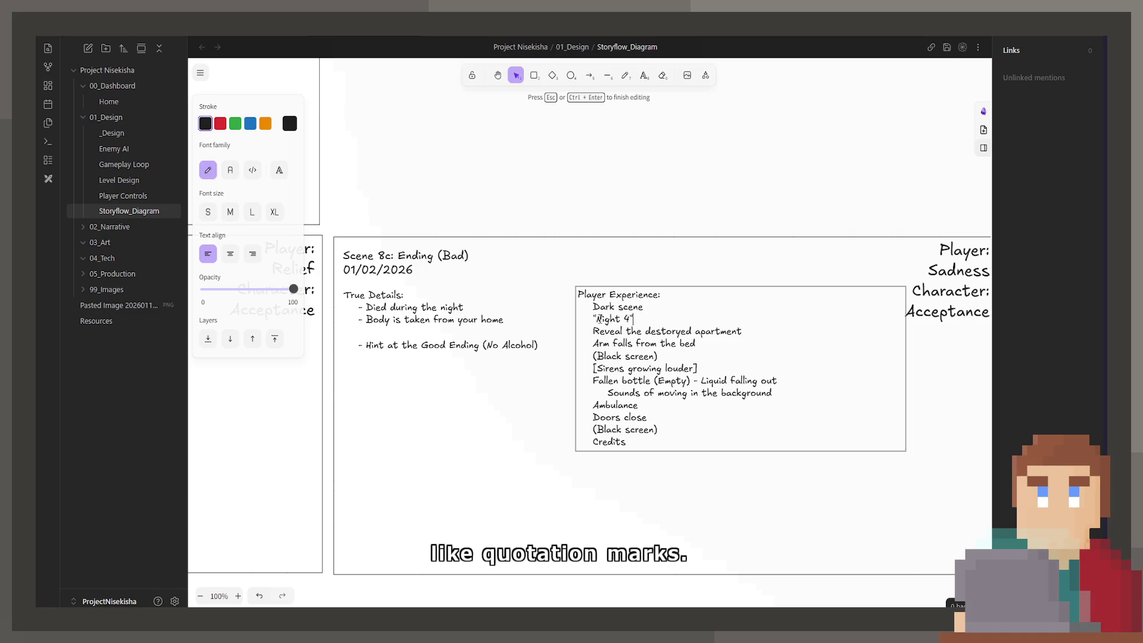
key("Escape")
Add an indented '(What? Why did we go back a night?)' line under Night 4
double_click(651, 364)
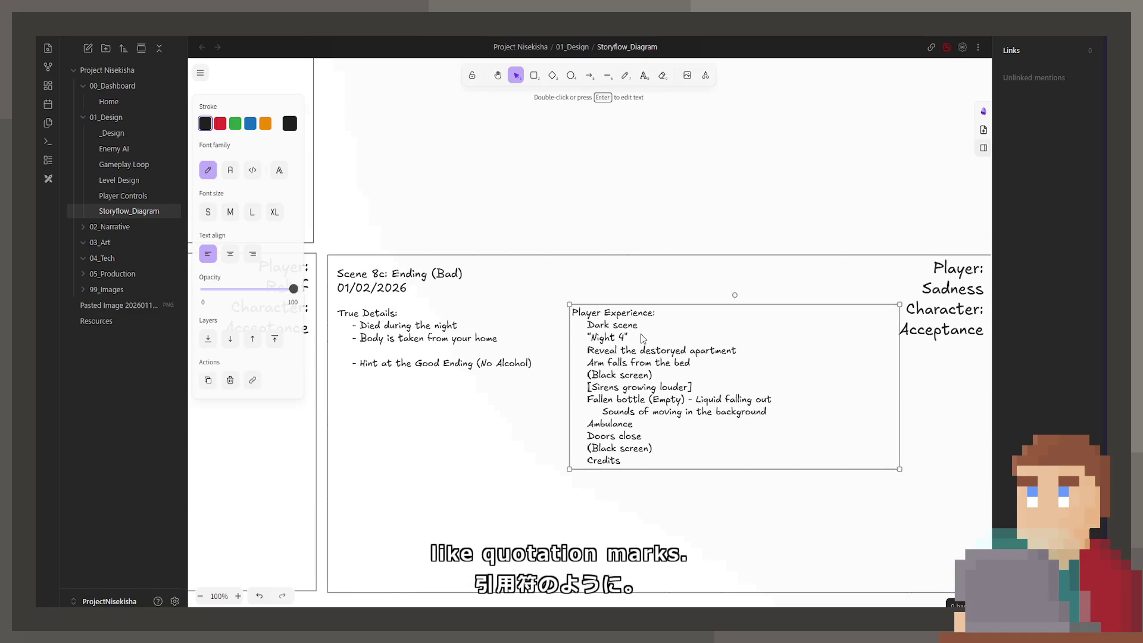
left_click(658, 340)
key("Return")
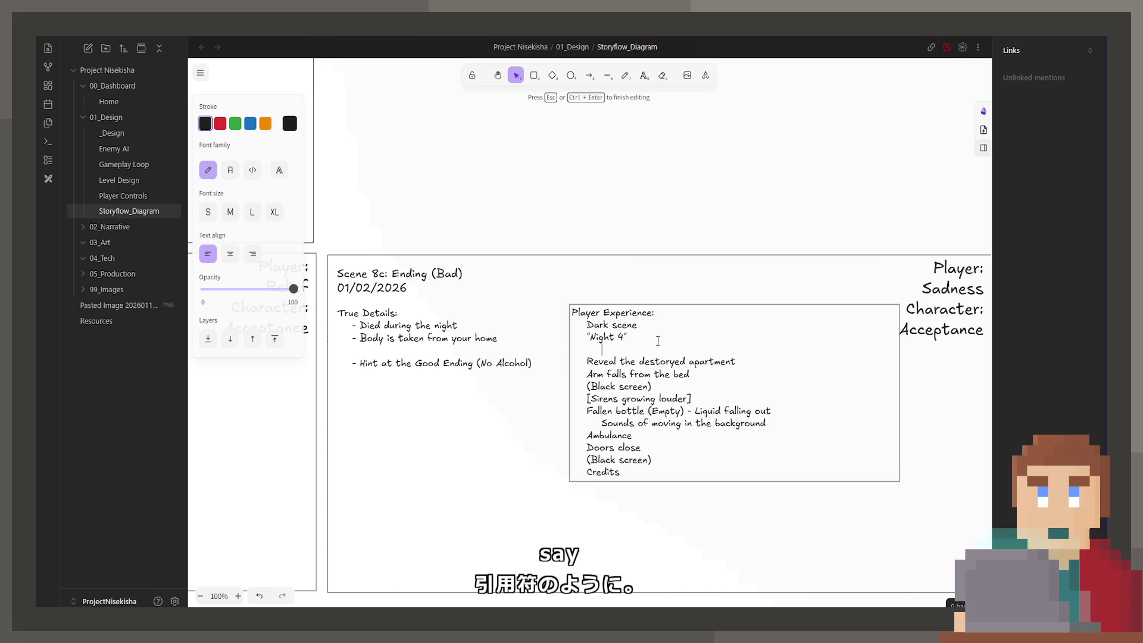
key("Tab")
key("Tab")
type("(What? W")
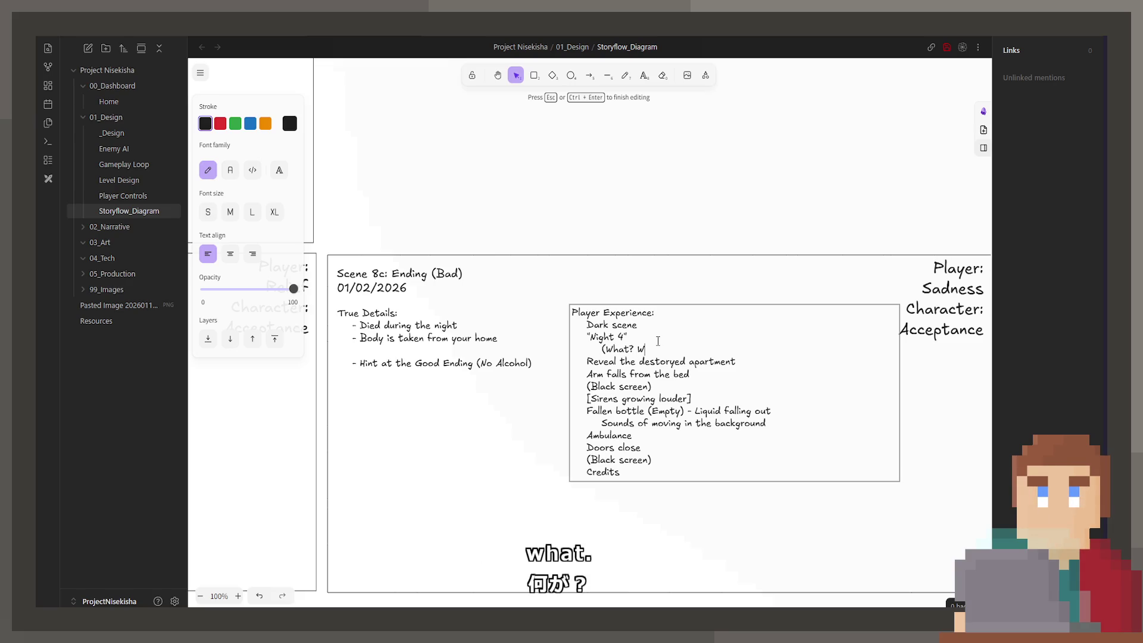
type("hy did we ")
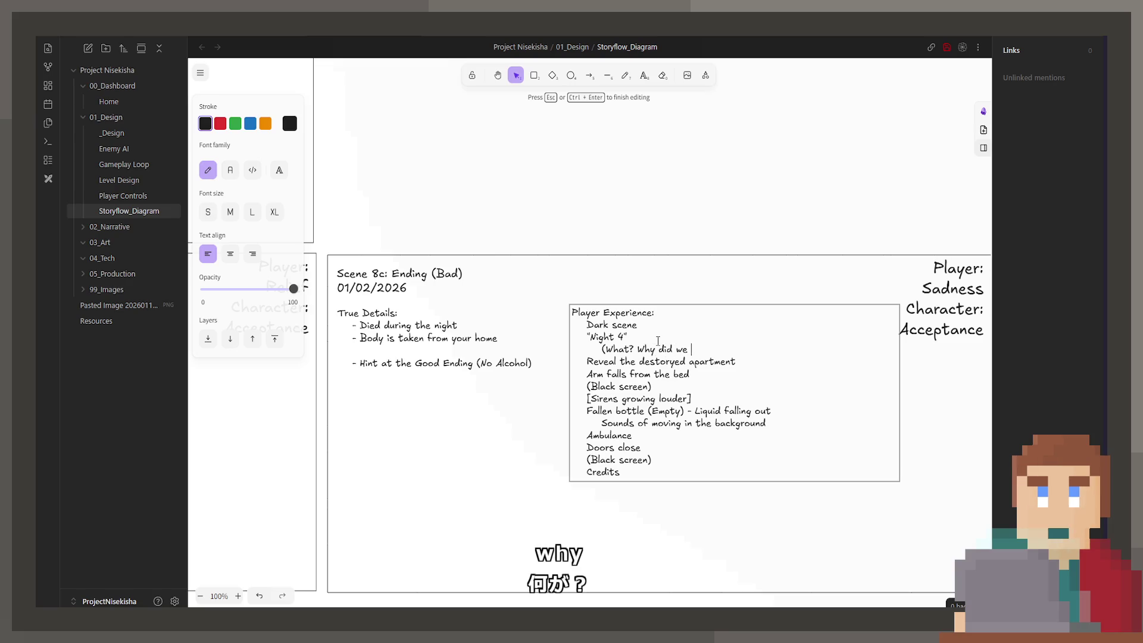
type("go back a night?")
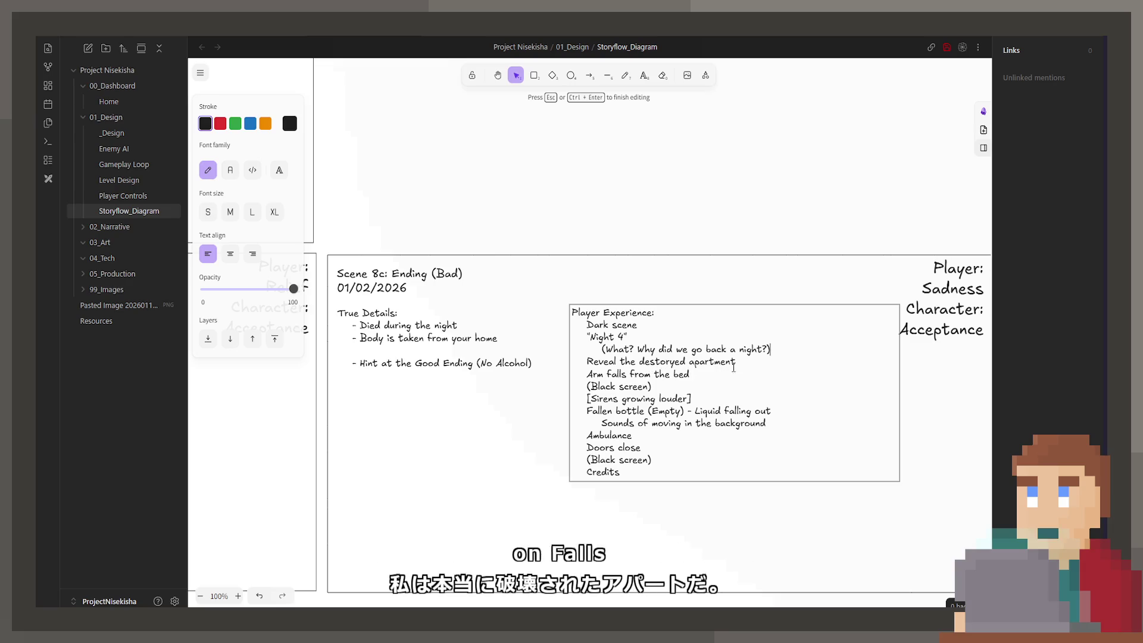
Add 'Long hold' and an uneasy night-sounds line under the apartment reveal
left_click(759, 360)
key("Return")
type("Long hold")
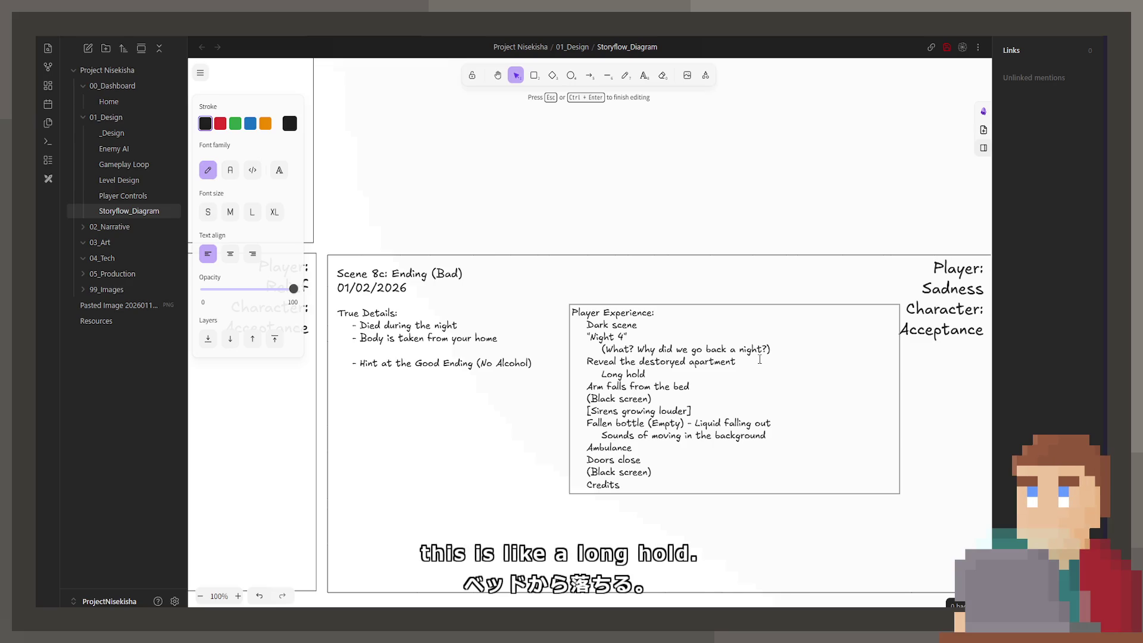
key("Return")
type("Mt sound")
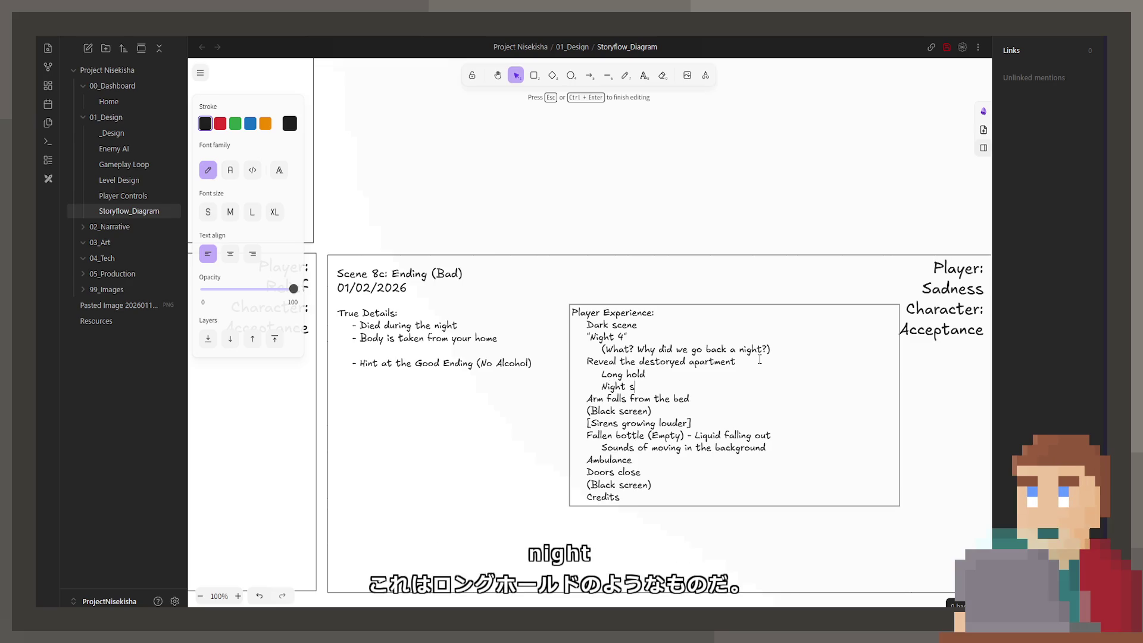
type("quiet,")
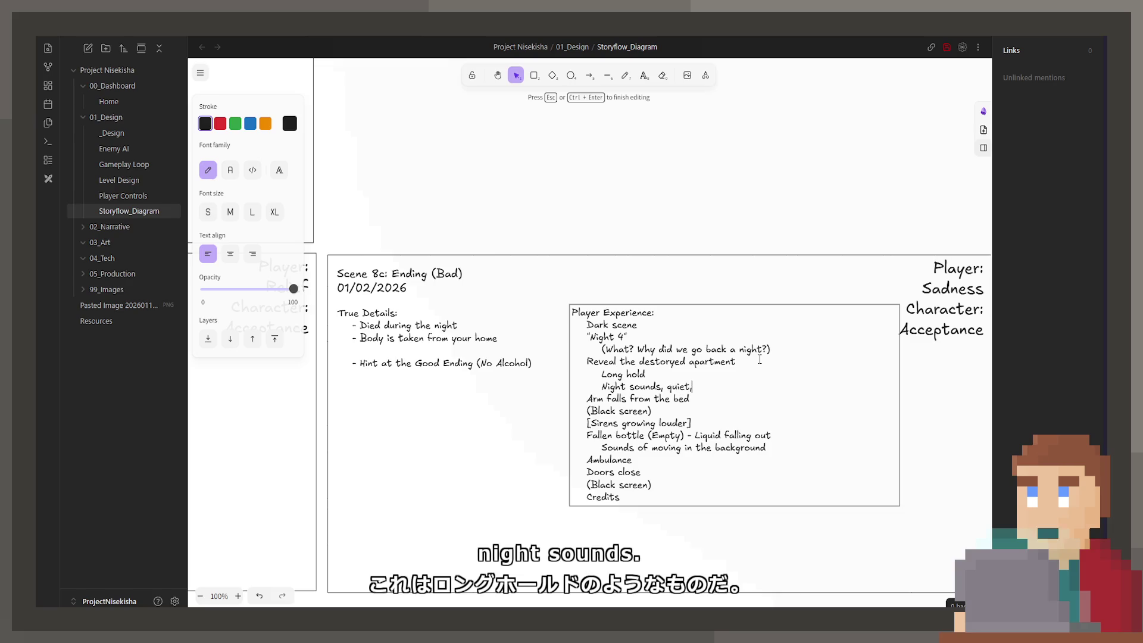
type(" u")
type("neasy")
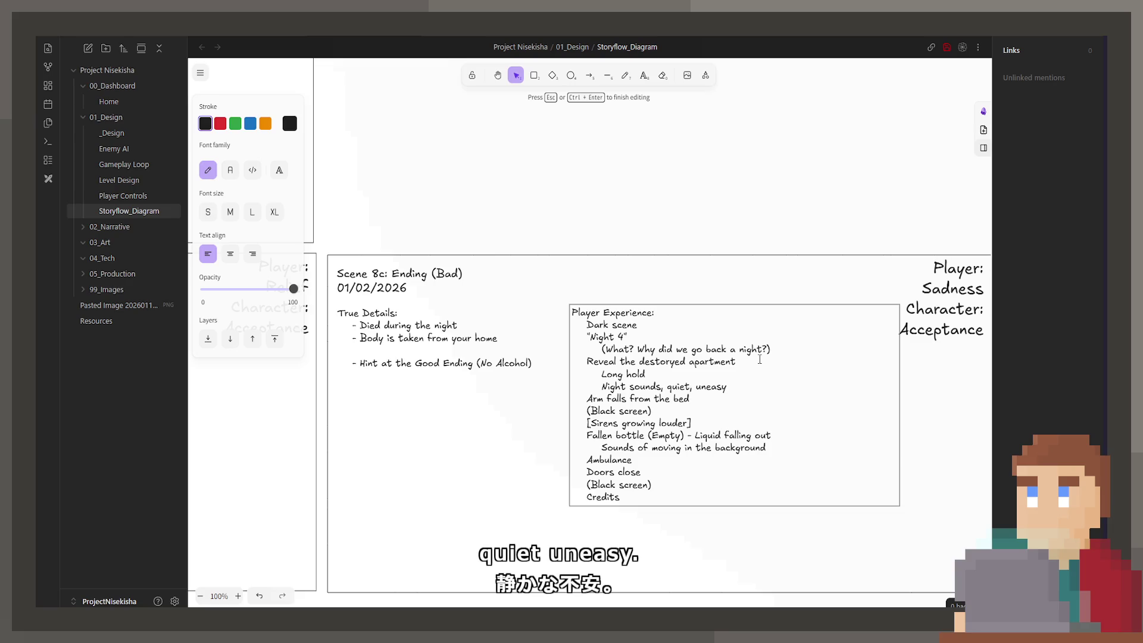
Add 'Hold on the side of the bed' and 'Quiet rustling and fall' under the falling arm
key("Down")
key("Return")
type("ld on t")
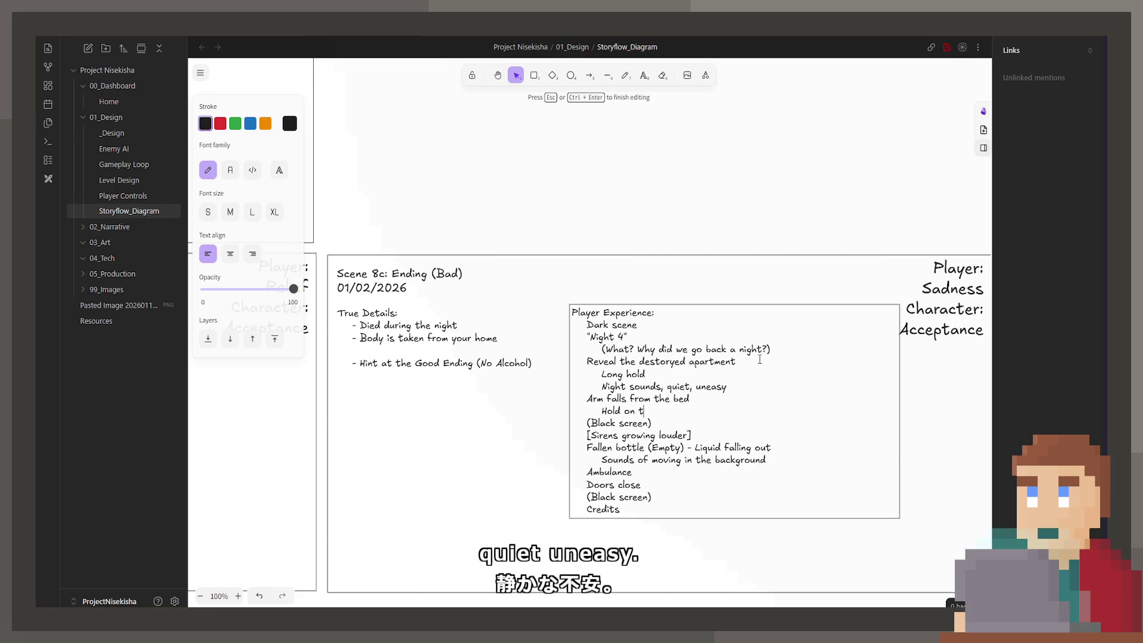
type("he side of the bed")
key("Return")
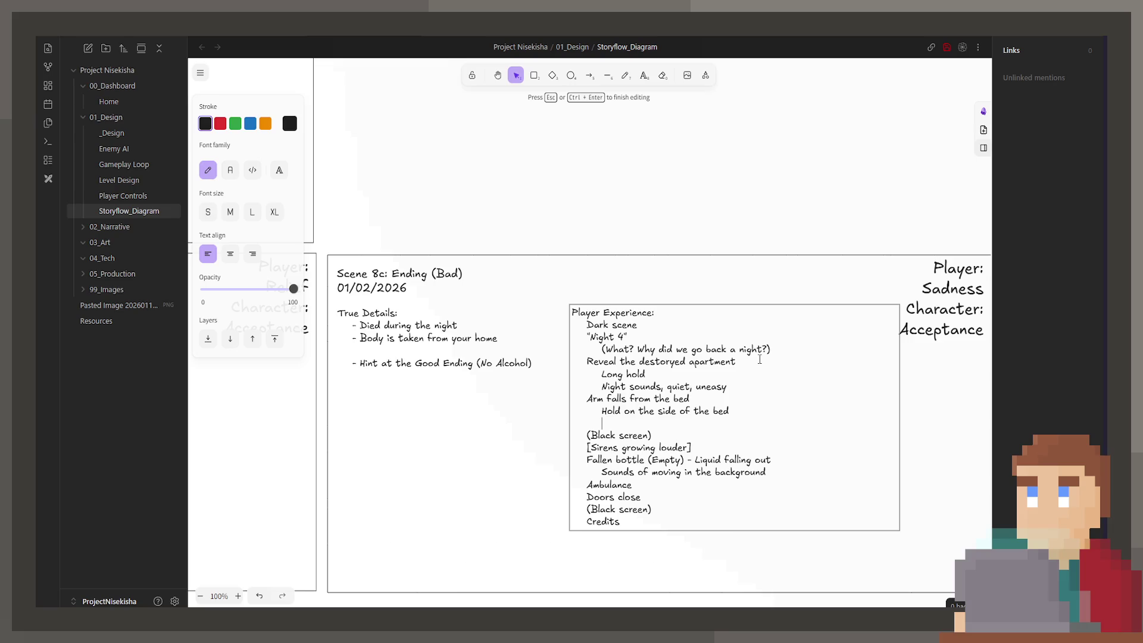
type("Qu")
type("iet rustling ")
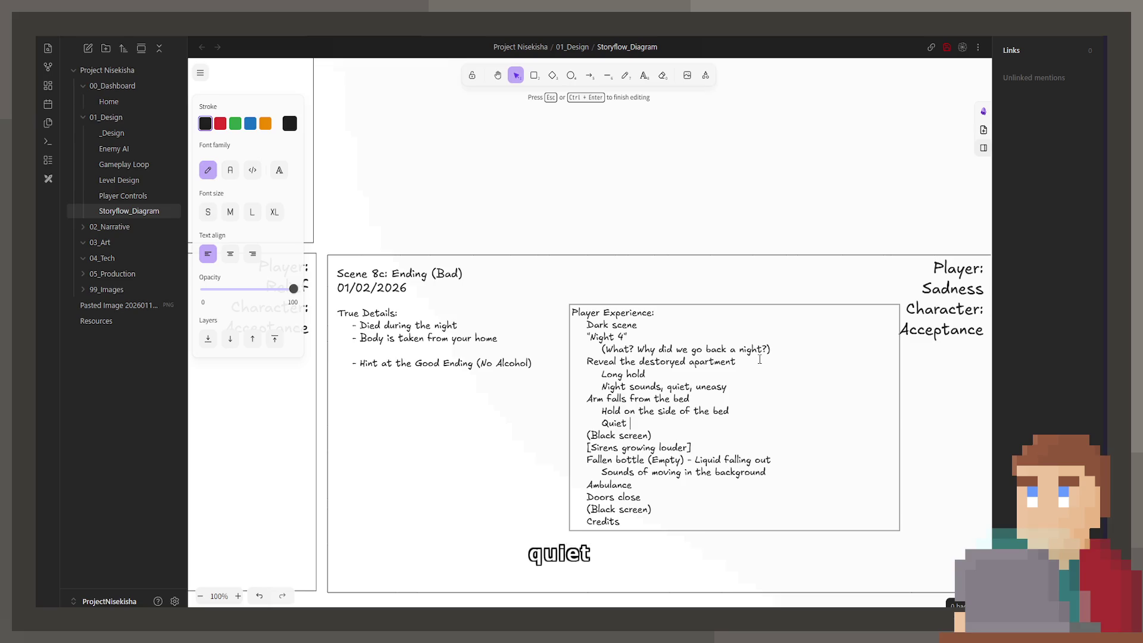
type("and fall")
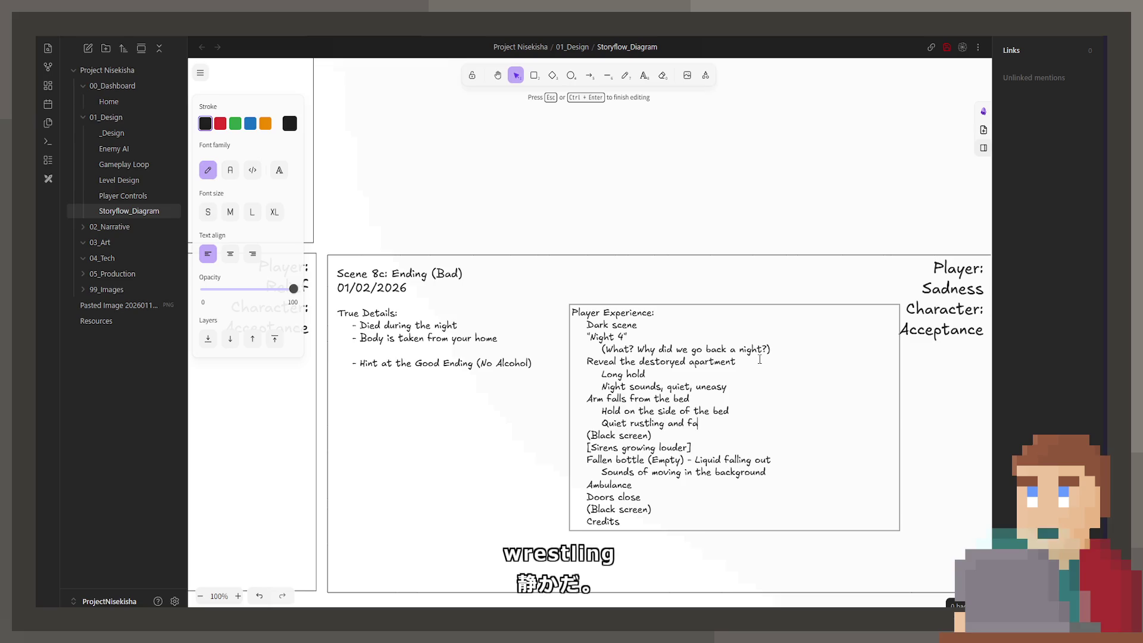
key("Down")
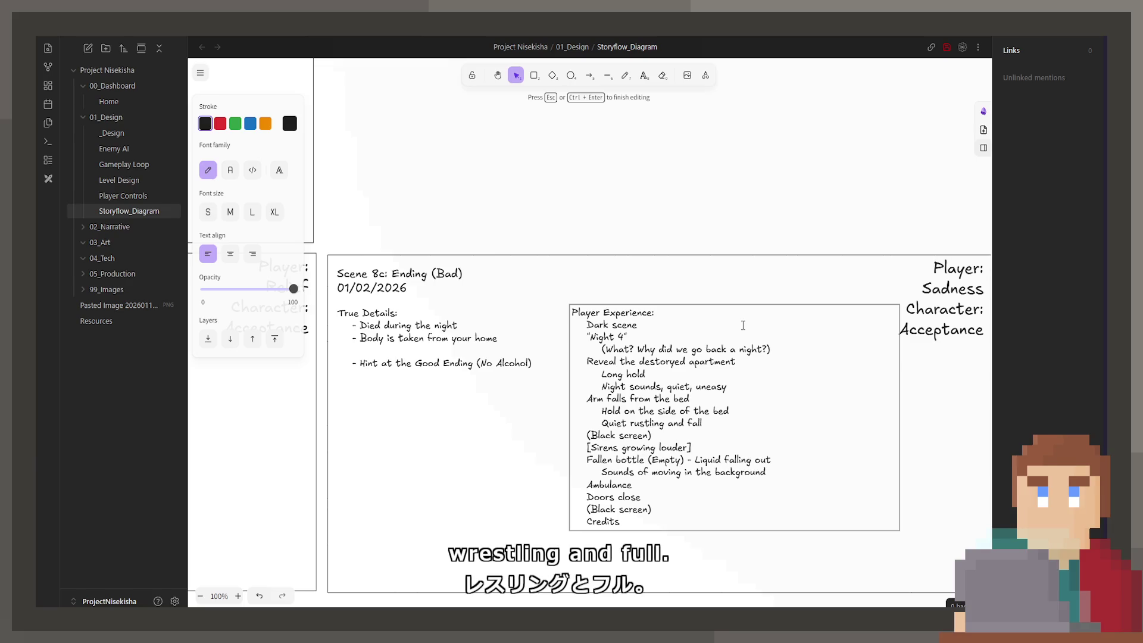
key("Escape")
scroll(728, 373, "down", 1)
scroll(728, 373, "down", 1)
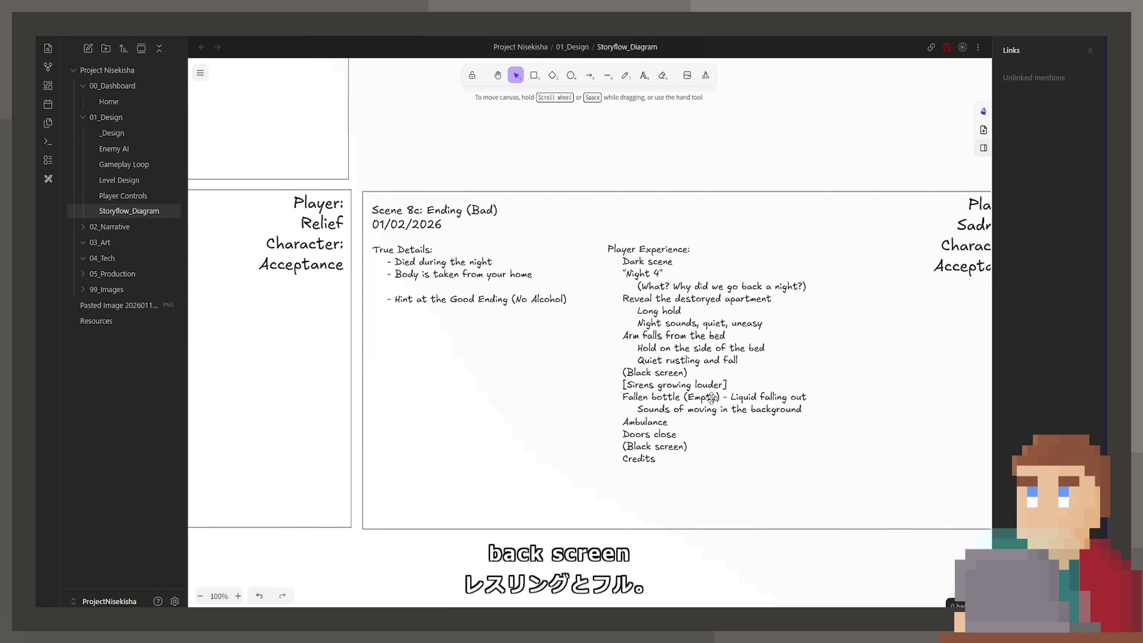
scroll(724, 413, "down", 2)
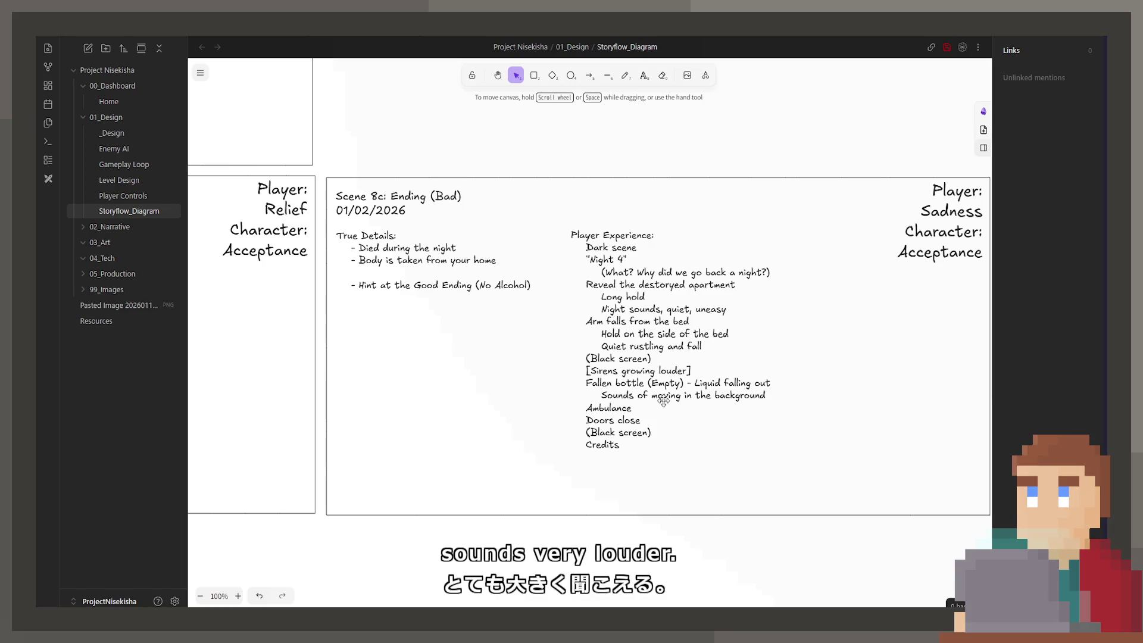
scroll(665, 401, "up", 2)
scroll(699, 403, "down", 1)
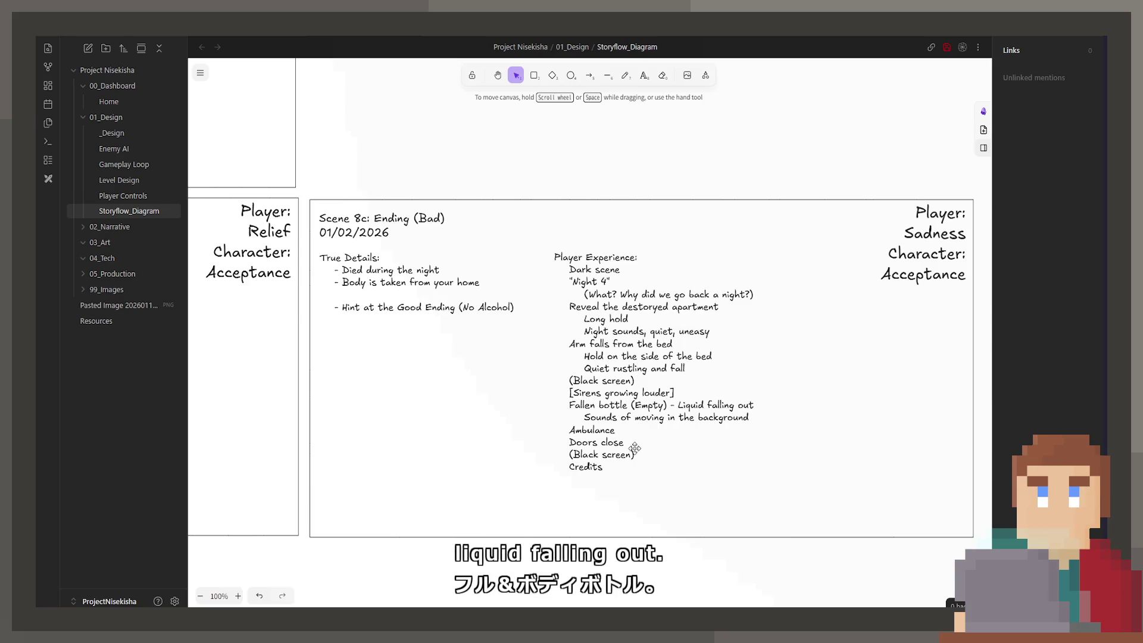
Add '(Paramedics moving the body)' after the background sounds and append Lights to Ambulance
double_click(749, 416)
left_click(748, 417)
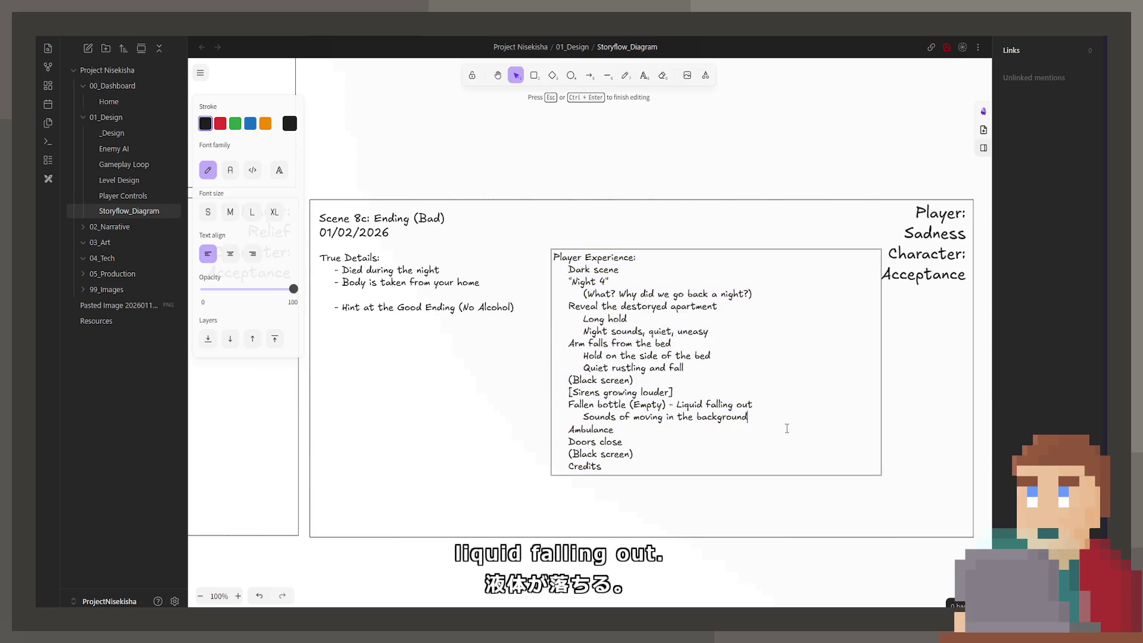
key("Return")
type("Pa")
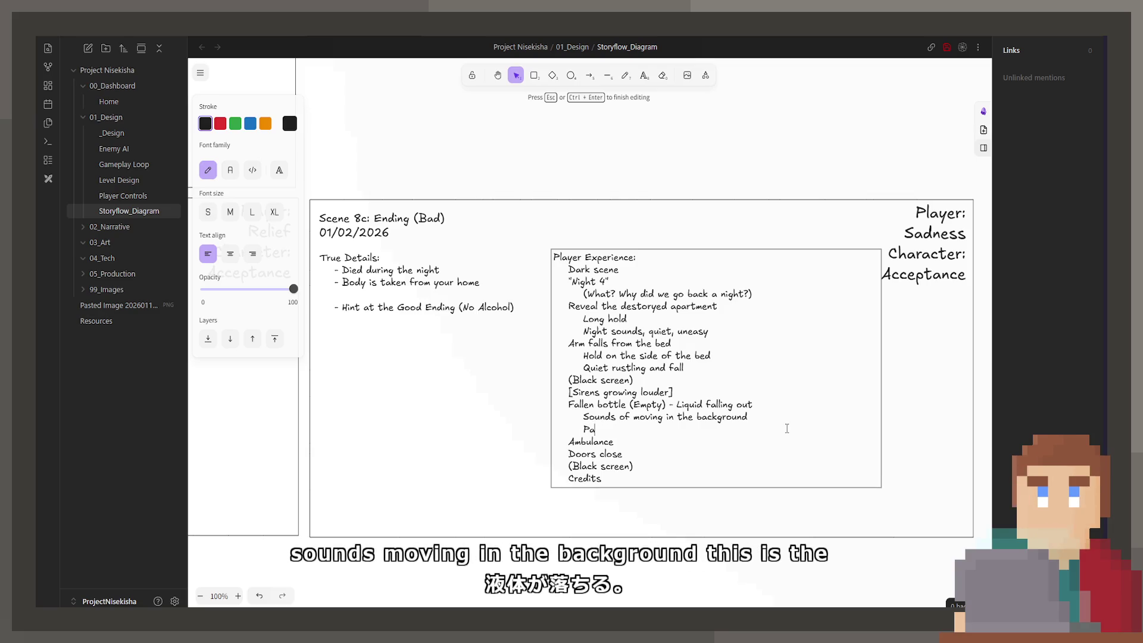
key("BackSpace")
key("BackSpace")
type("(Parame")
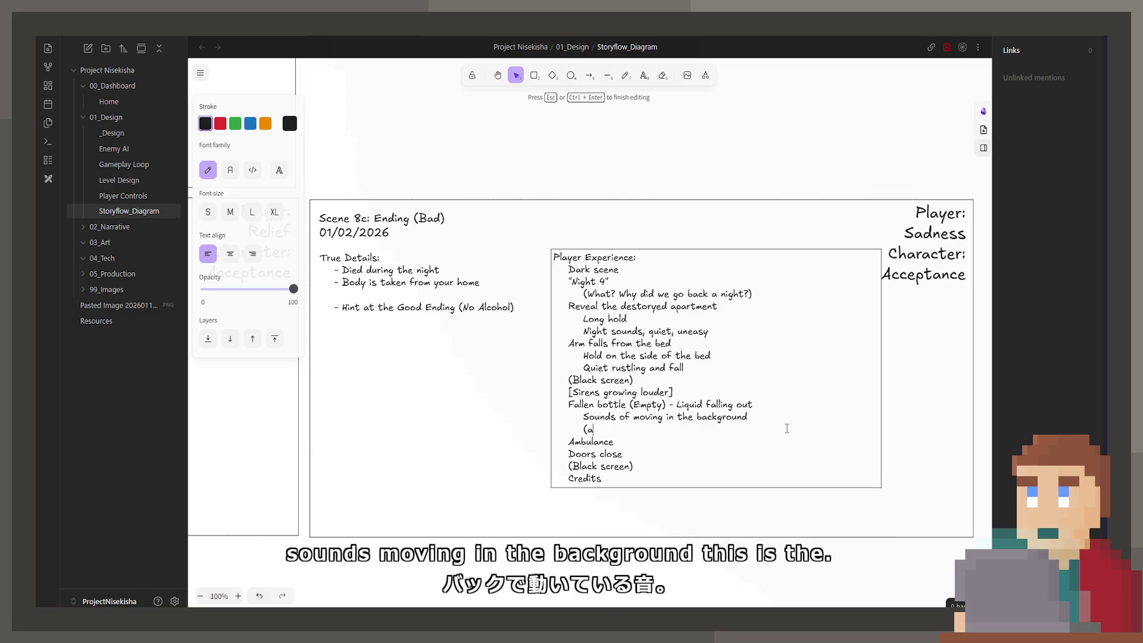
type("dic")
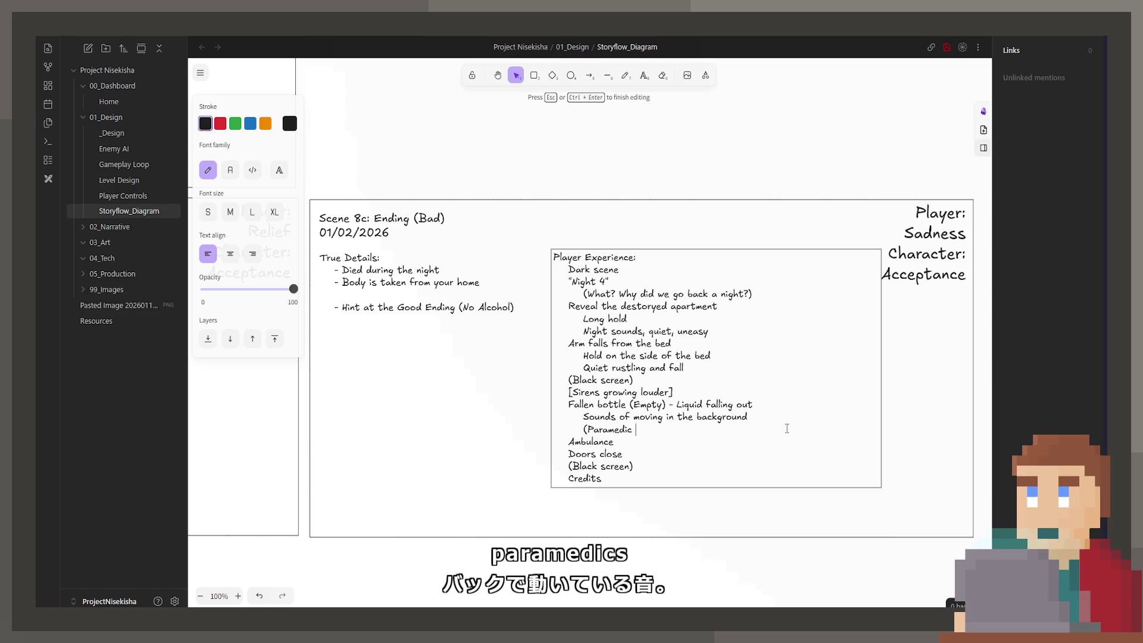
type("s moving the body)")
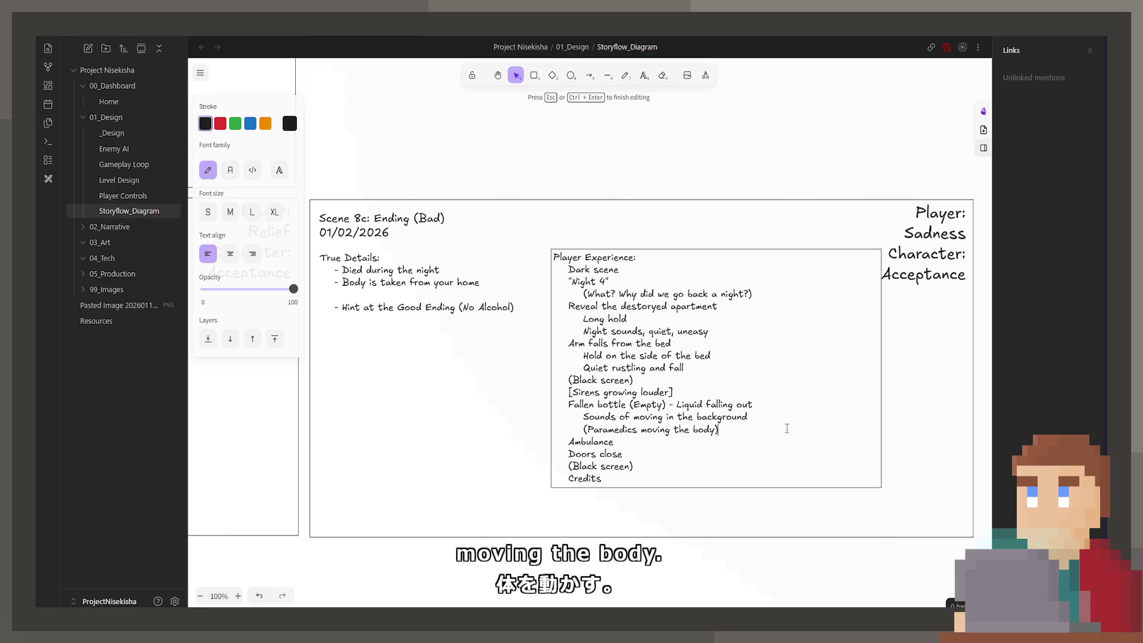
key("Down")
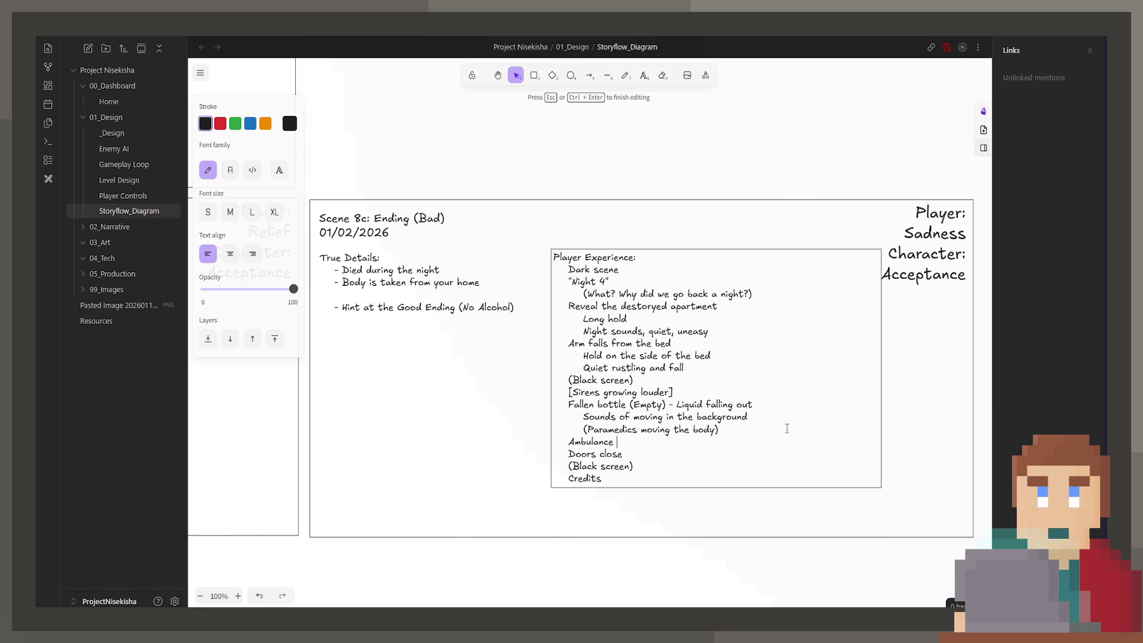
type("Lights")
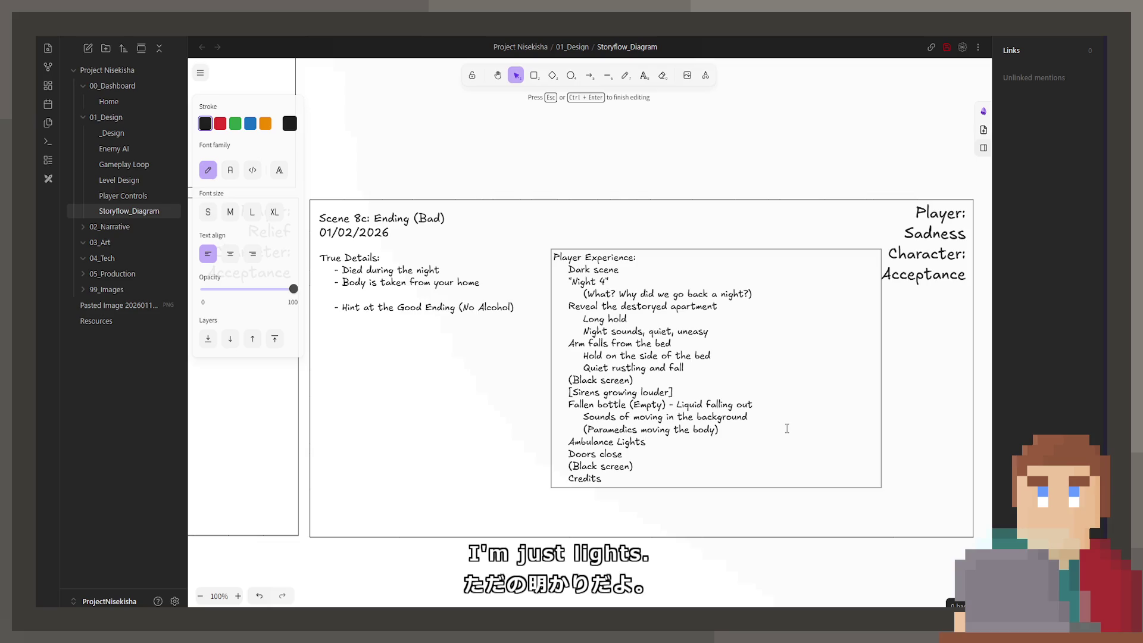
Reword the doors line to 'Sound of doors closing (Back of the ambulance)'
key("Down")
key("Left")
key("Left")
key("Left")
type("Sounds")
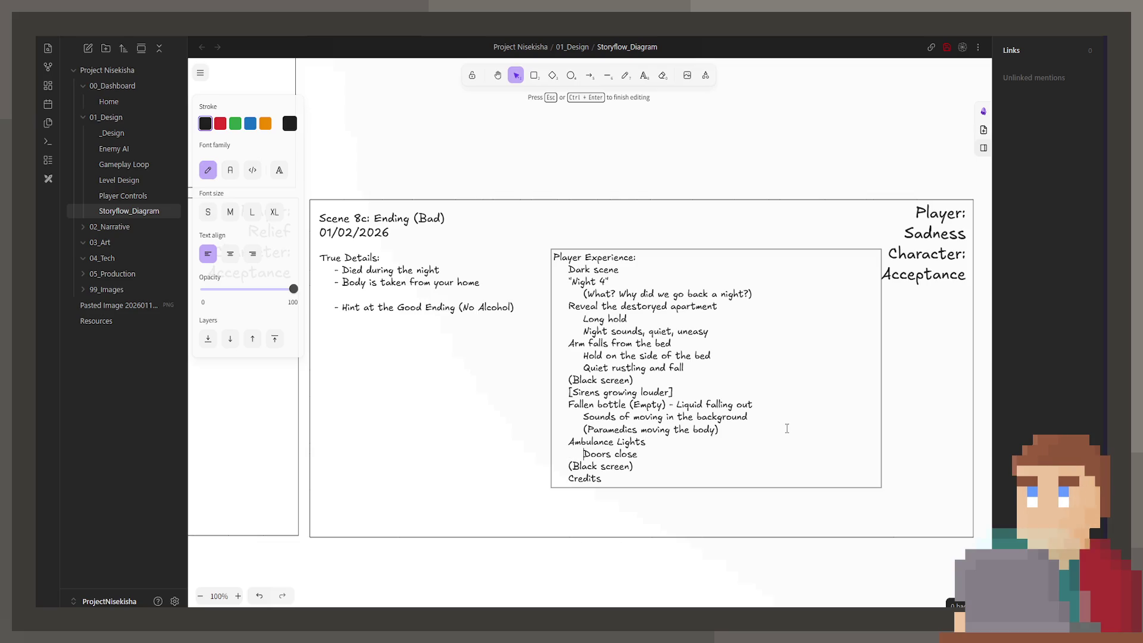
key("BackSpace")
type("of")
key("Delete")
type("d")
key("End")
key("BackSpace")
type("ing (Back of the am")
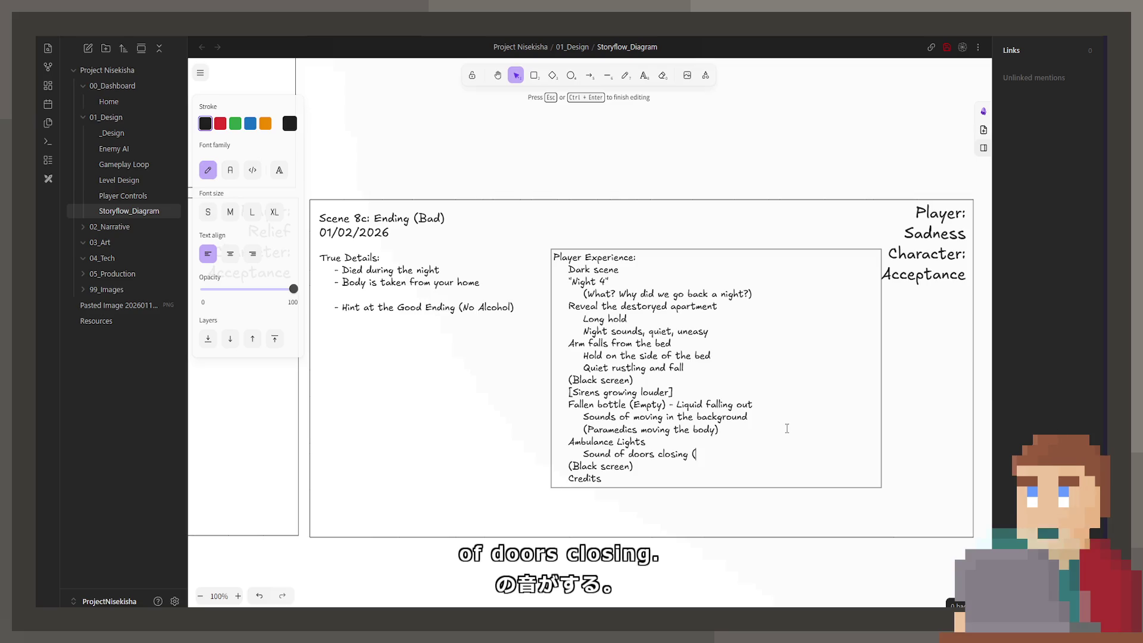
type("bulance(")
key("BackSpace")
type(")")
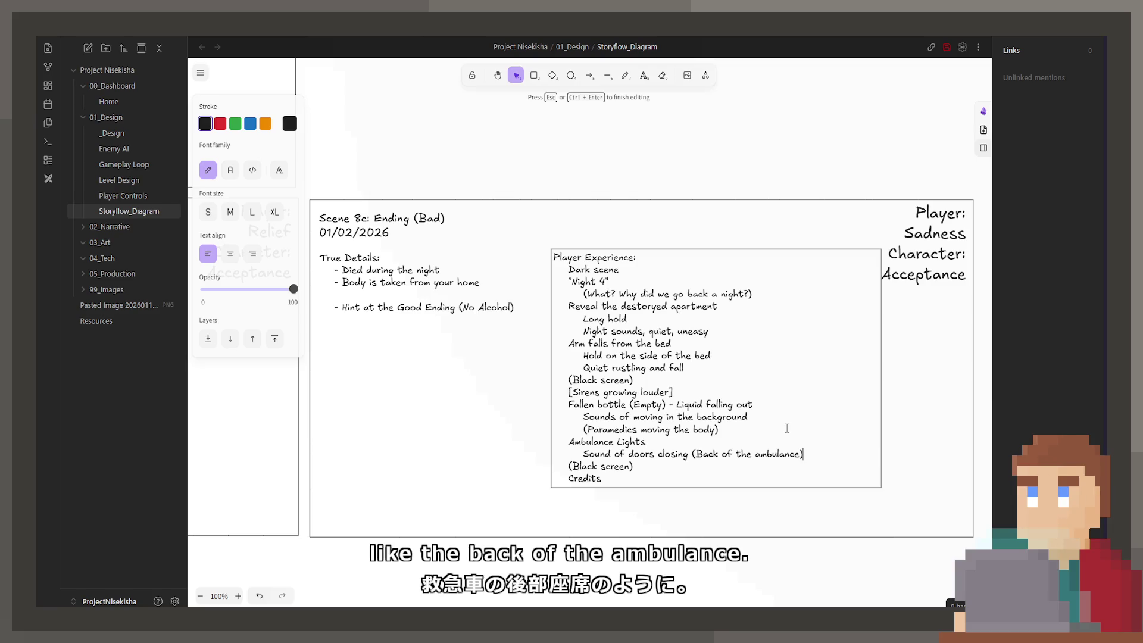
key("Escape")
scroll(568, 367, "left", 4)
scroll(568, 368, "down", 1)
scroll(567, 367, "right", 2)
Remove the blank line after the Good Ending hint in the True Details text
left_click_drag(653, 351, 740, 365)
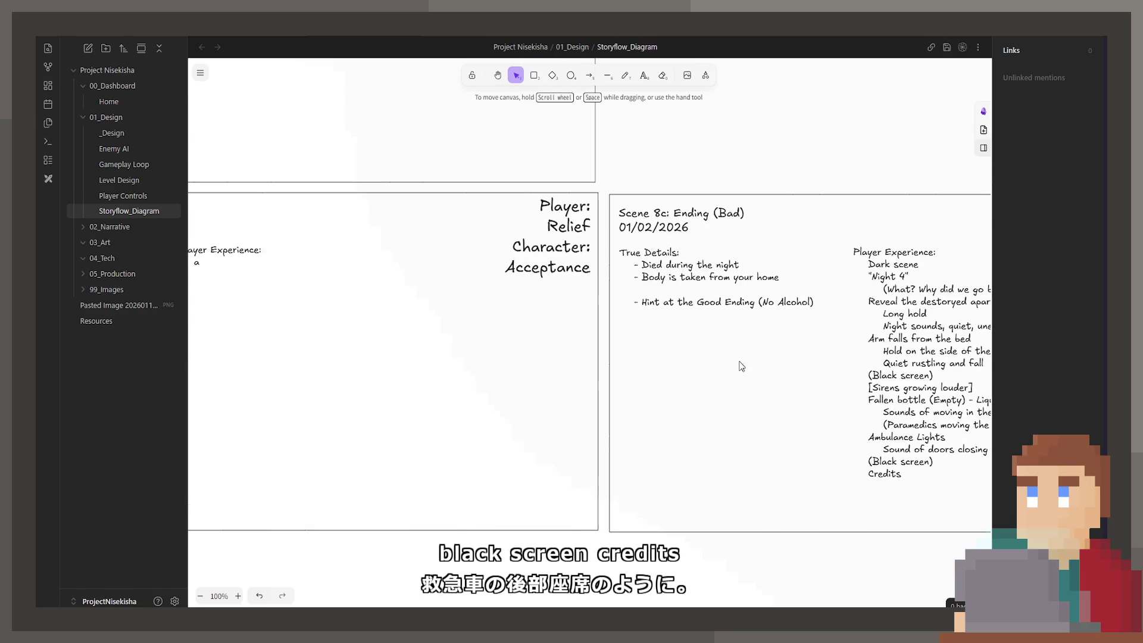
left_click_drag(659, 293, 609, 302)
double_click(610, 302)
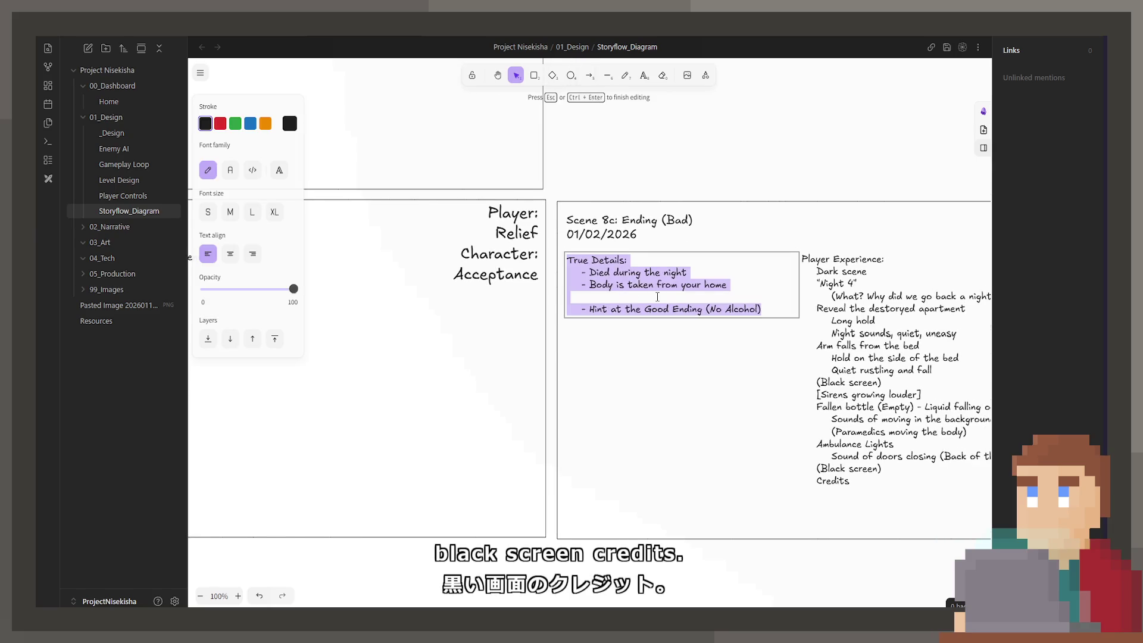
left_click(622, 297)
left_click(773, 313)
key("Return")
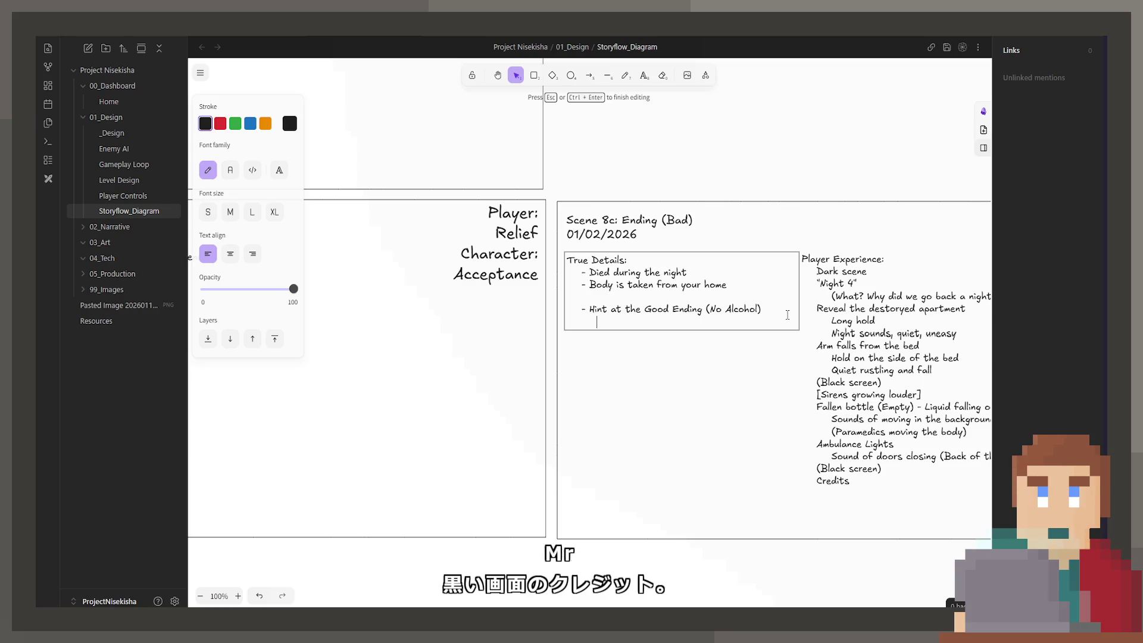
key("BackSpace")
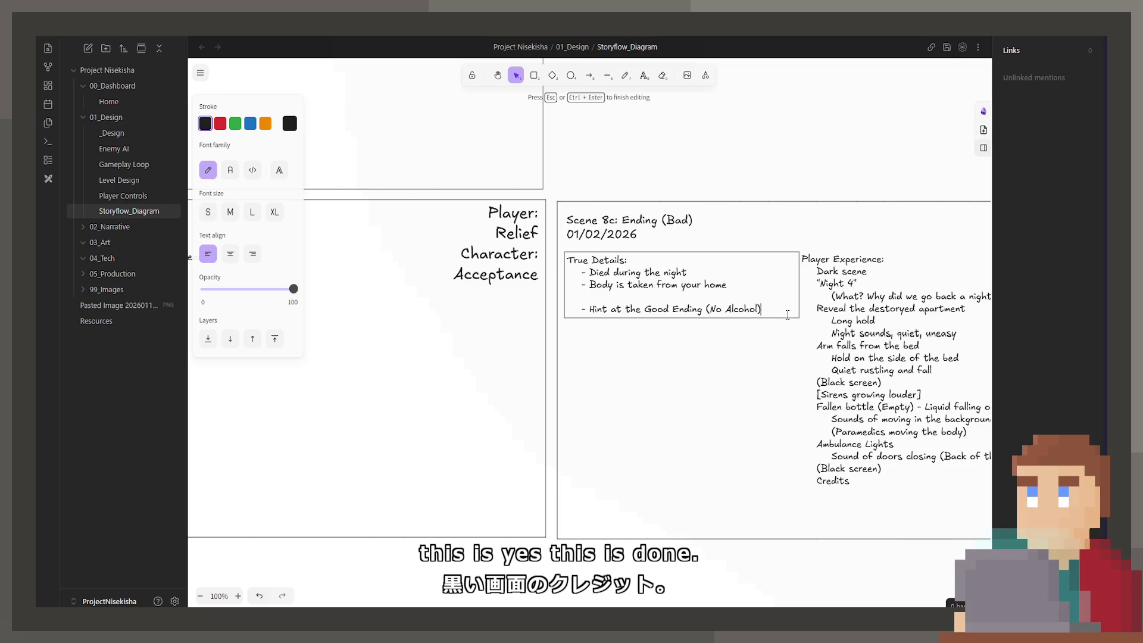
Pan the canvas over to the Scene 8b: Ending (Good) frame
scroll(788, 315, "right", 5)
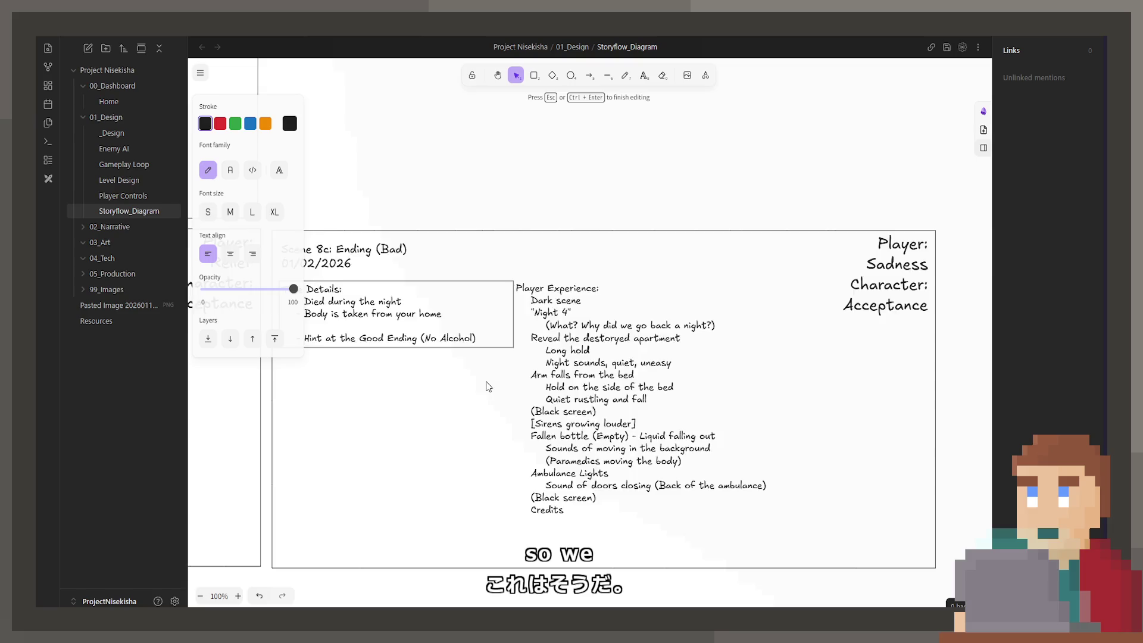
scroll(722, 390, "left", 8)
scroll(721, 389, "left", 10)
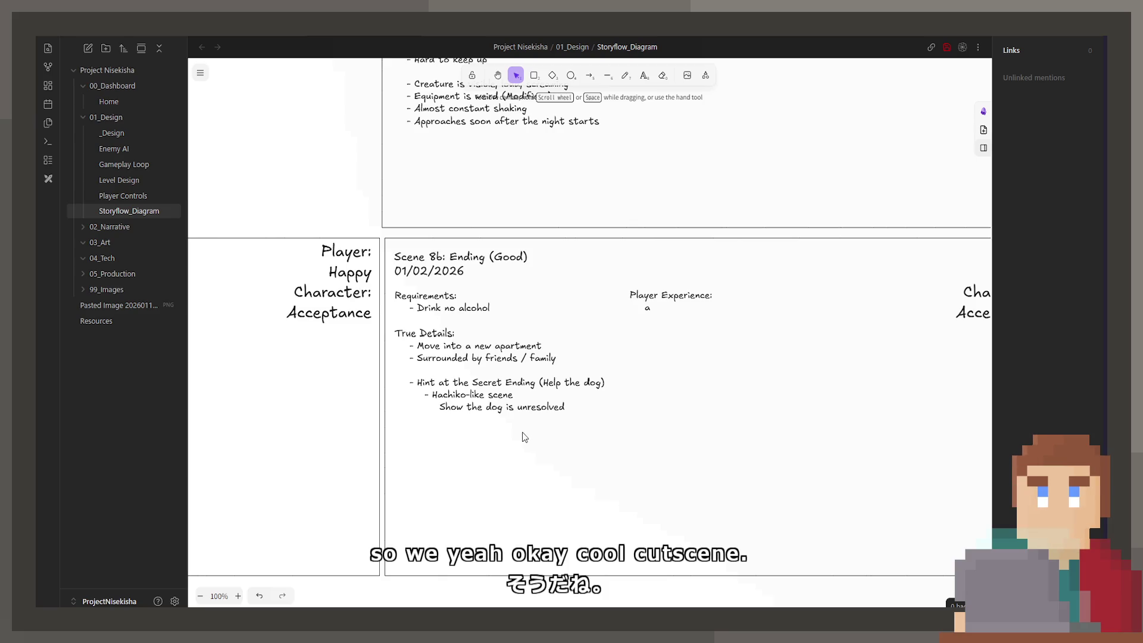
mouse_move(524, 438)
left_mouse_down()
mouse_move(767, 399)
mouse_move(921, 404)
mouse_move(628, 401)
mouse_move(494, 415)
left_mouse_up()
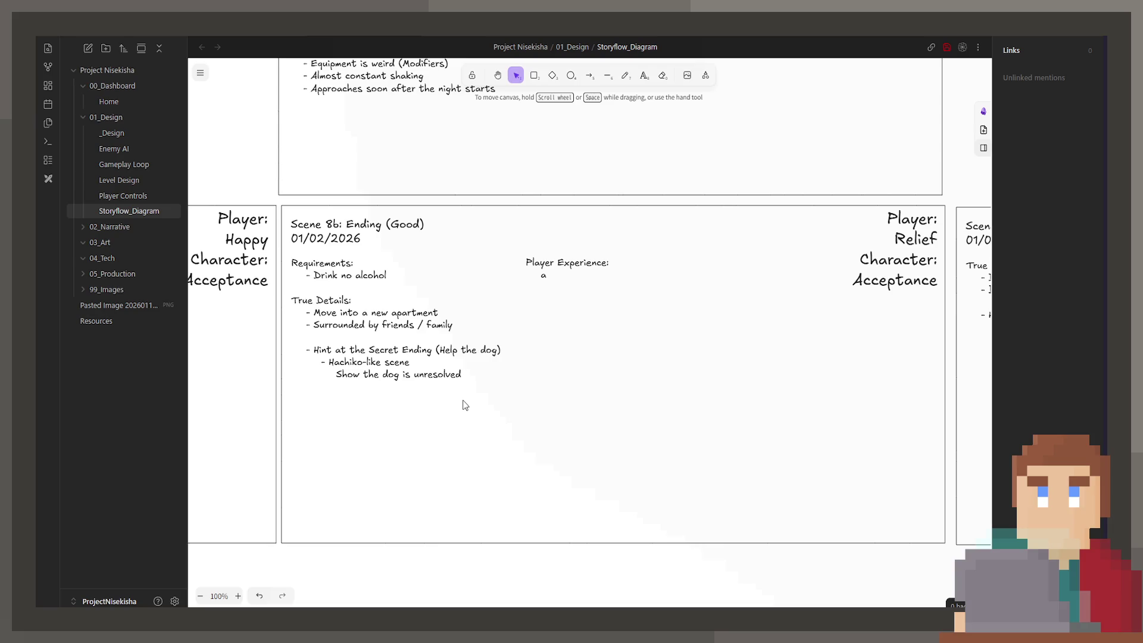
mouse_move(465, 405)
left_mouse_down()
mouse_move(530, 400)
mouse_move(438, 414)
left_mouse_up()
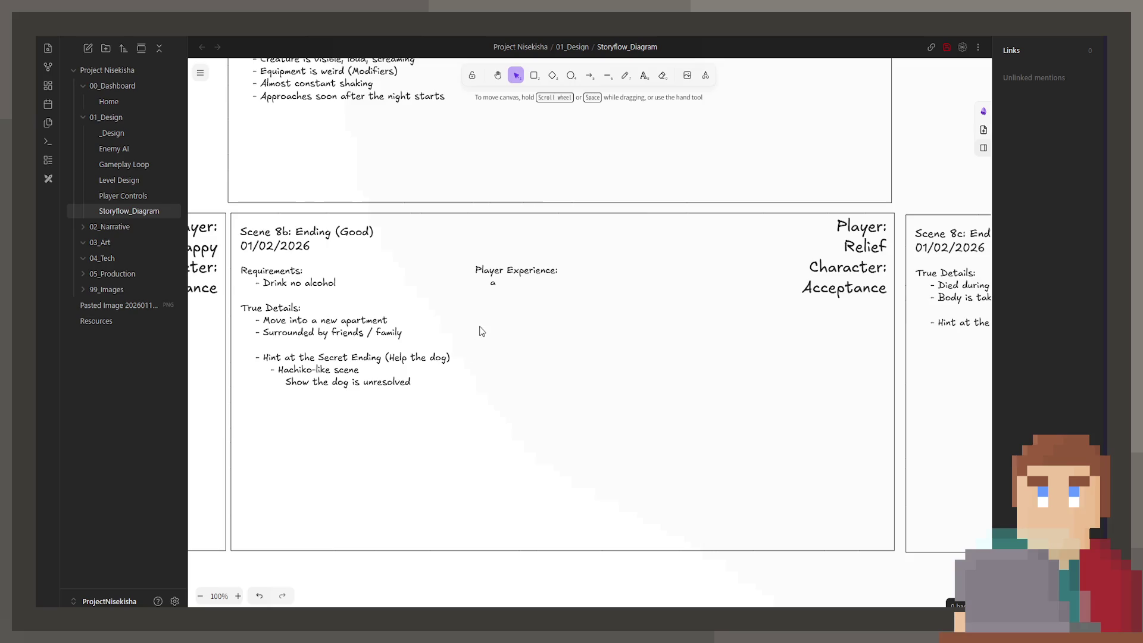
double_click(539, 282)
left_click(539, 281)
left_click_drag(517, 387, 587, 401)
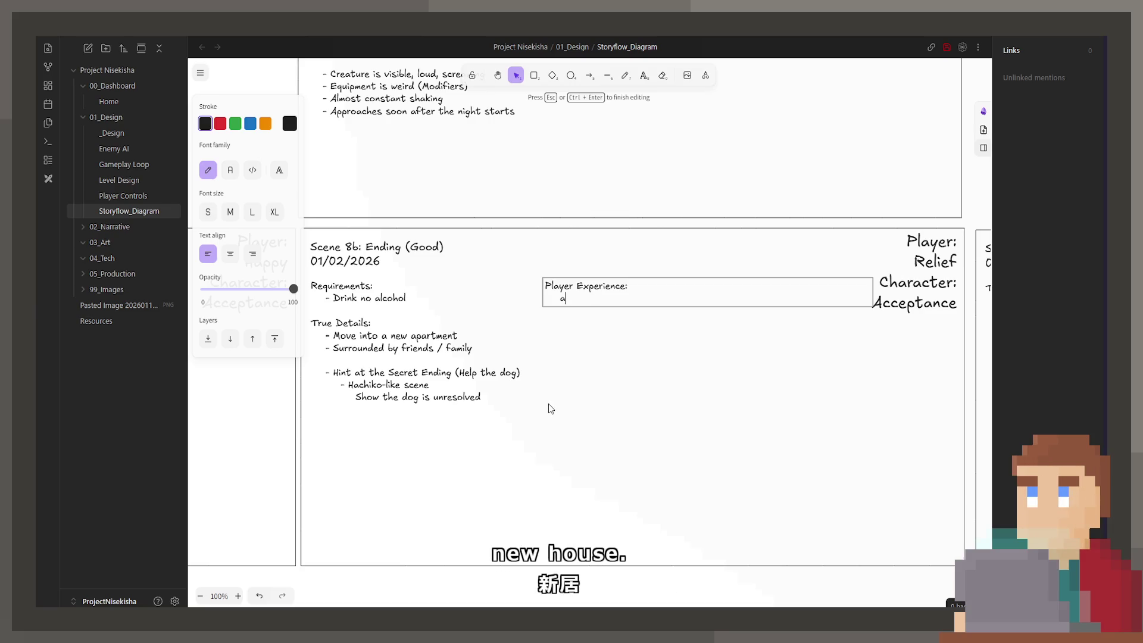
key("Escape")
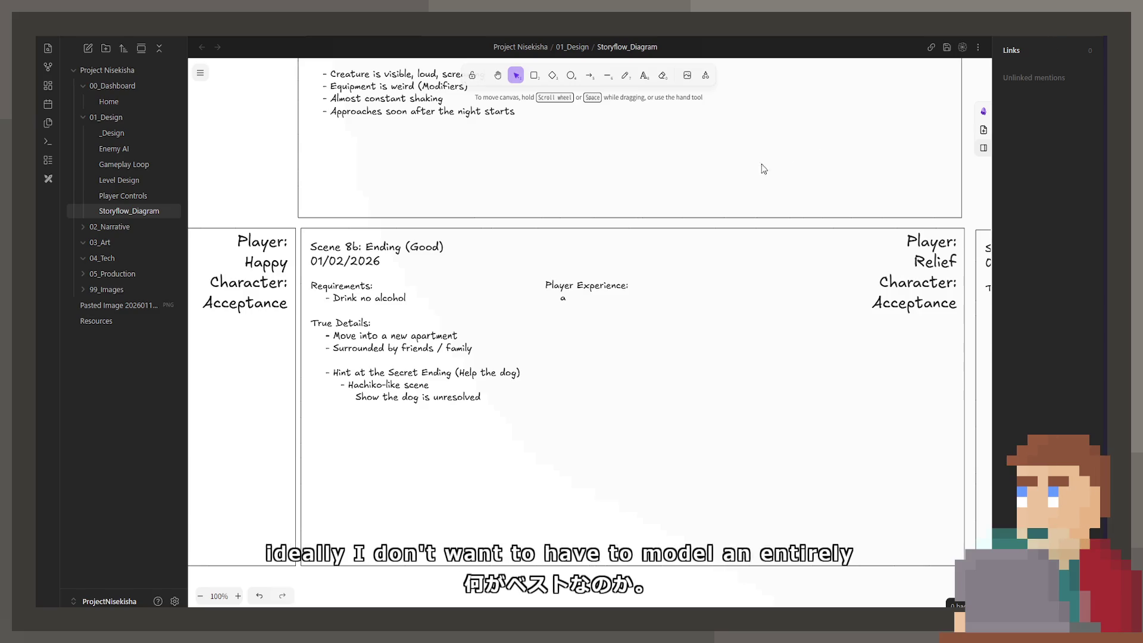
scroll(663, 354, "left", 10)
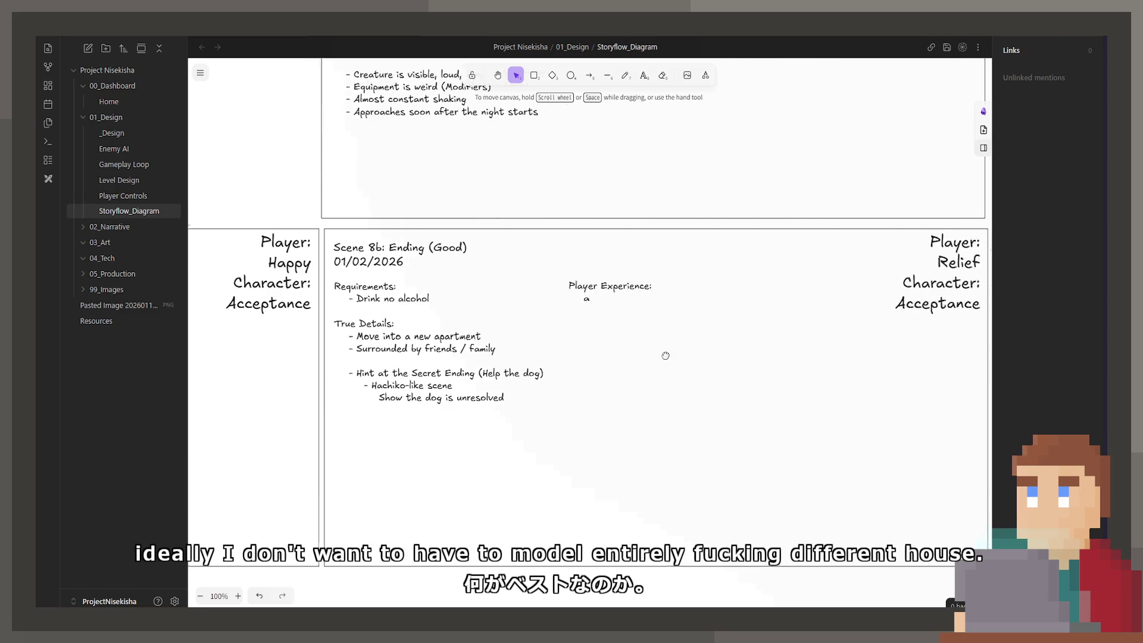
scroll(745, 403, "right", 8)
scroll(472, 467, "left", 12)
scroll(851, 439, "right", 10)
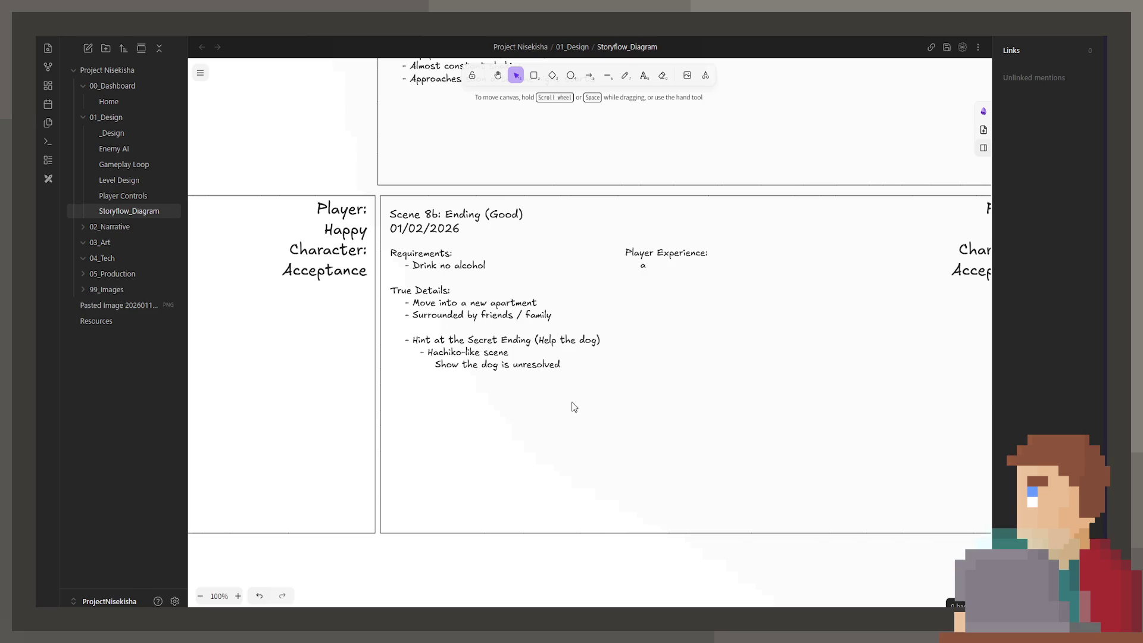
scroll(571, 405, "left", 2)
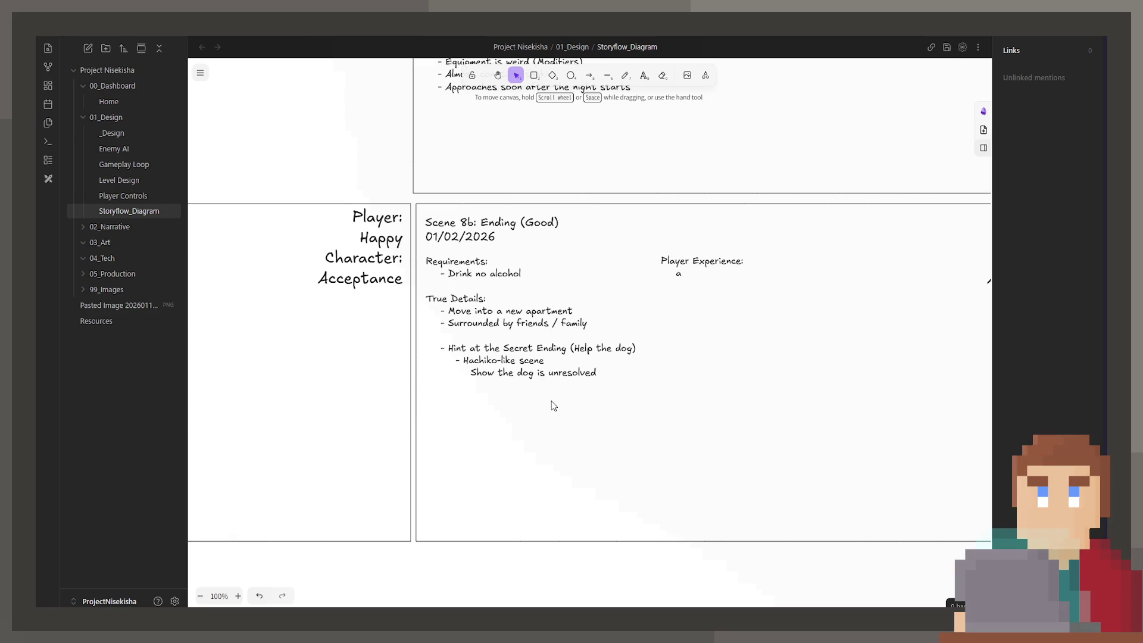
scroll(551, 405, "right", 5)
scroll(749, 404, "left", 15)
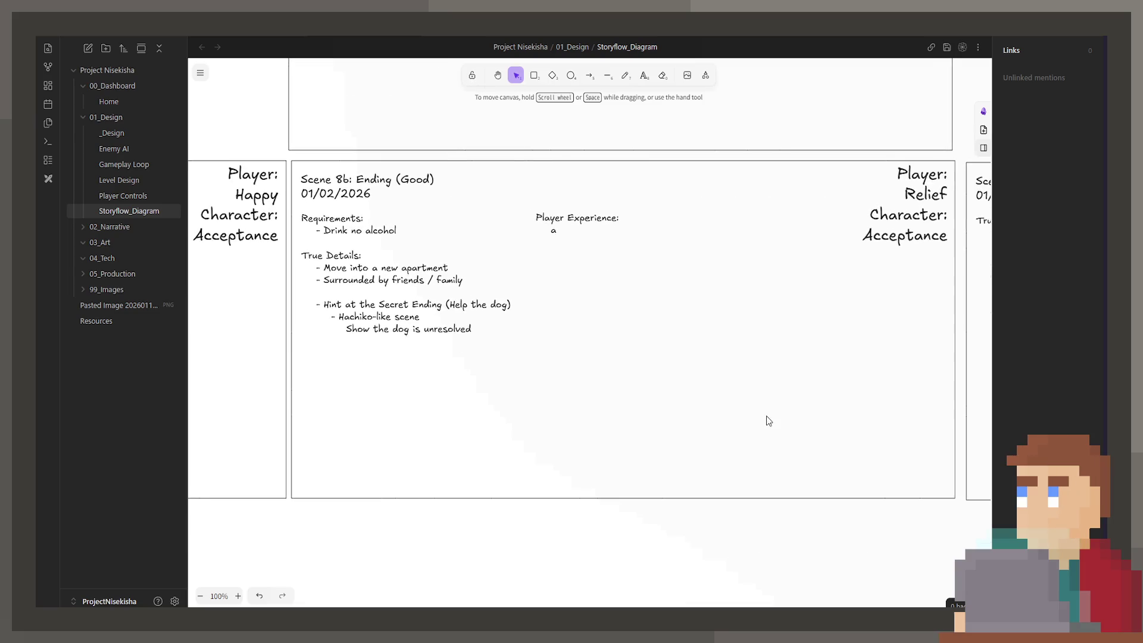
scroll(763, 419, "left", 3)
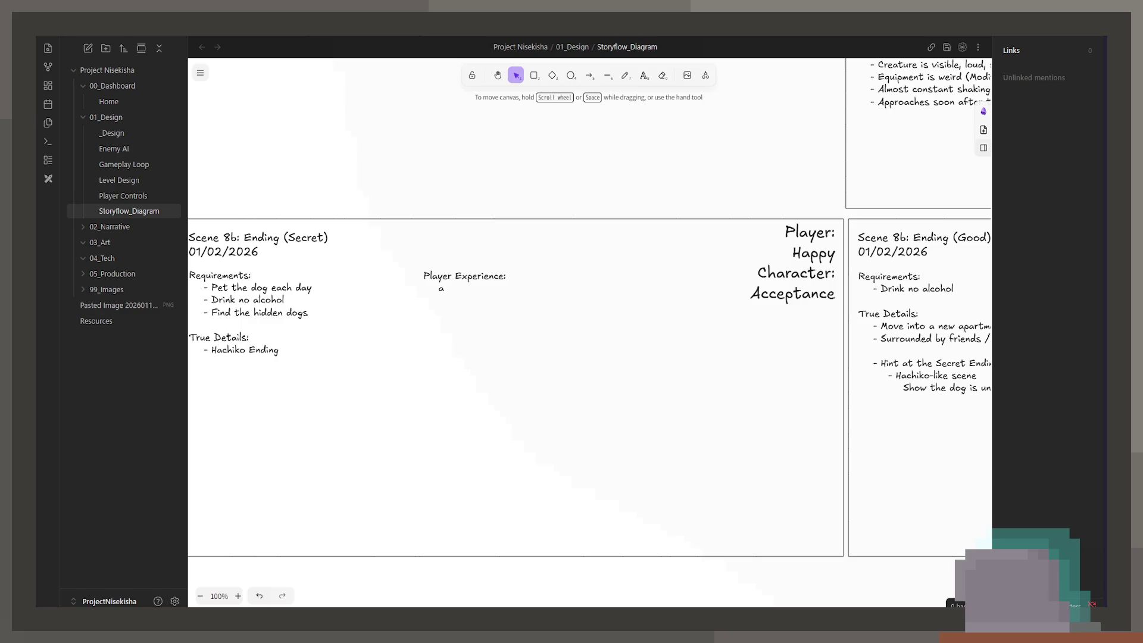
Drag the canvas so the Scene 8b Ending (Secret) frame is fully visible
mouse_move(477, 370)
left_mouse_down()
mouse_move(712, 339)
mouse_move(538, 307)
left_mouse_up()
Zoom out and scroll up to Scene 2: Apartment (Clean)
left_click(565, 246)
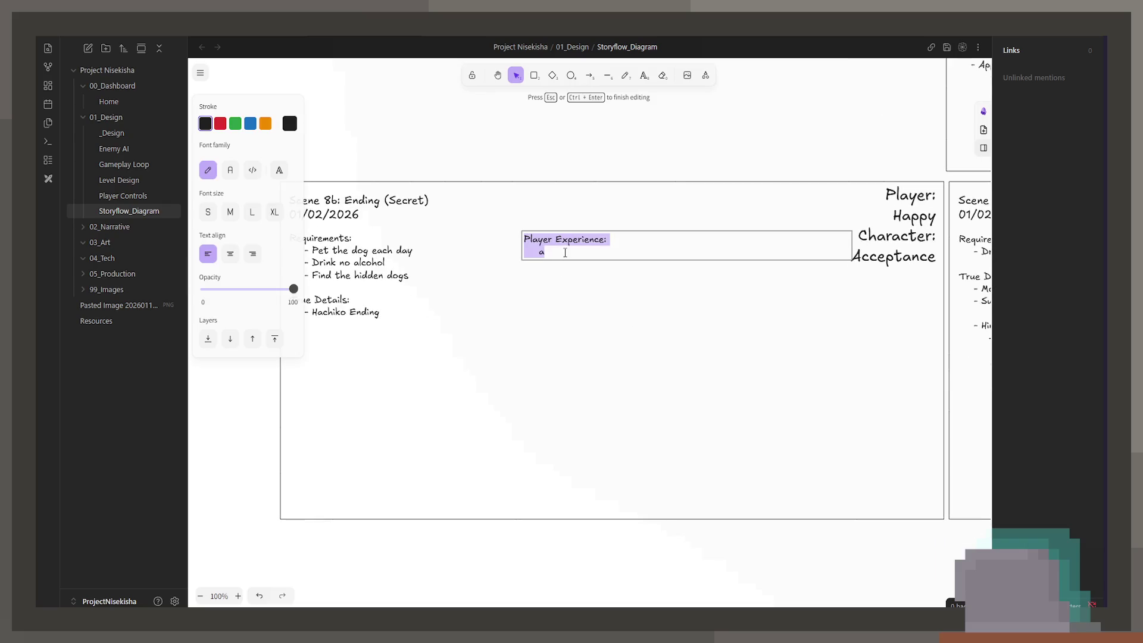
left_click(613, 277)
scroll(609, 272, "down", 5)
mouse_move(659, 283)
left_mouse_down()
mouse_move(601, 339)
mouse_move(569, 404)
left_mouse_up()
scroll(569, 405, "up", 6)
scroll(577, 248, "up", 3)
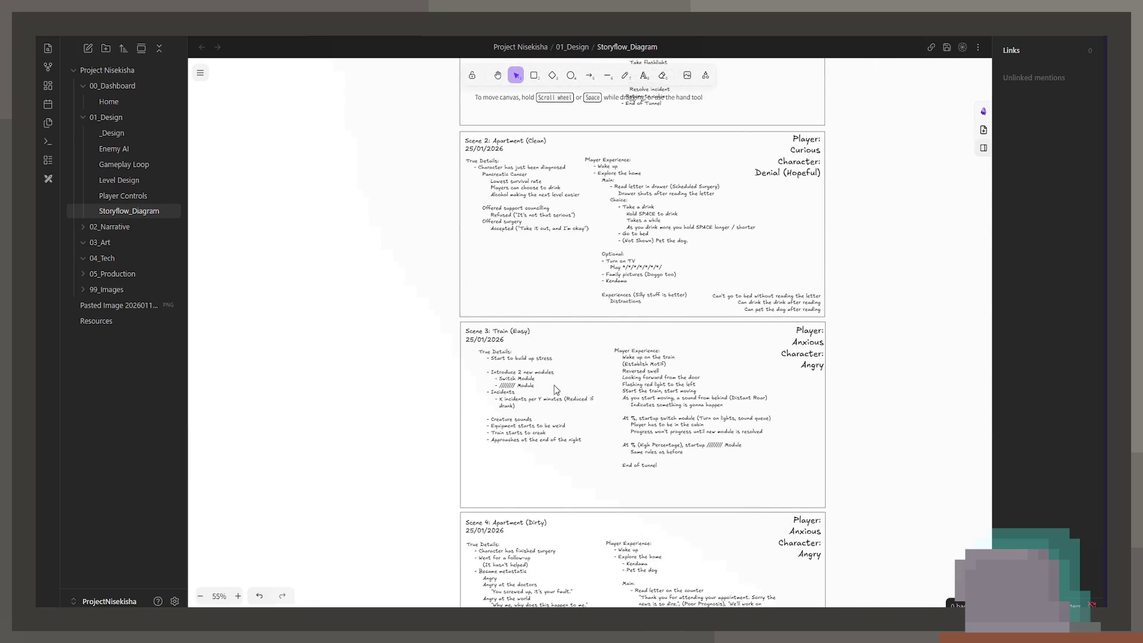
scroll(560, 201, "up", 1)
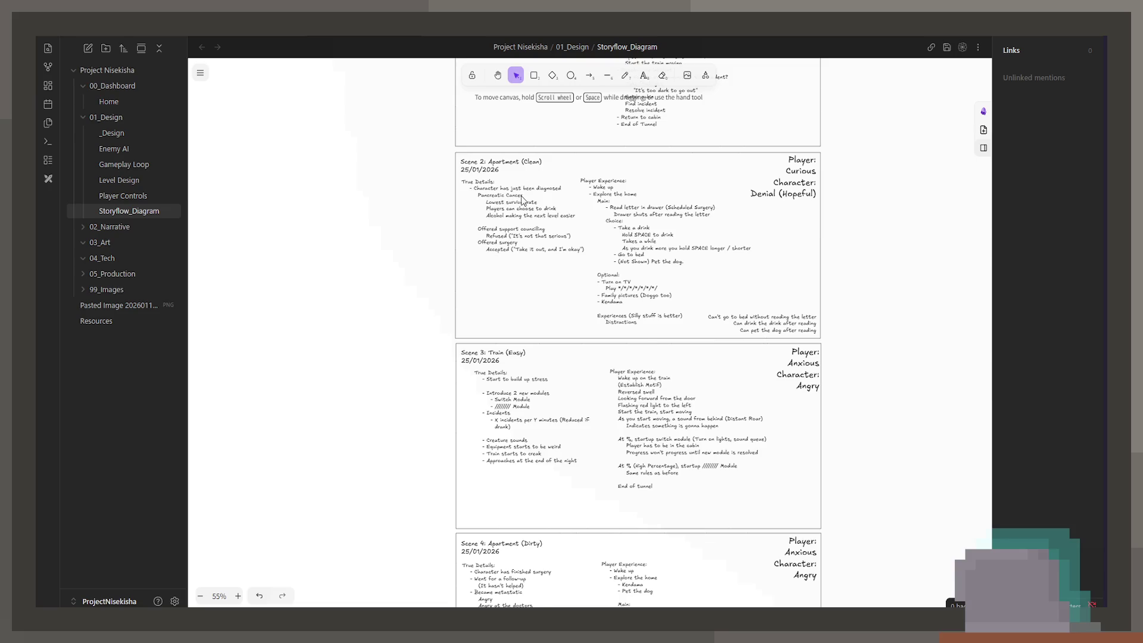
scroll(522, 196, "up", 4)
scroll(522, 198, "up", 1)
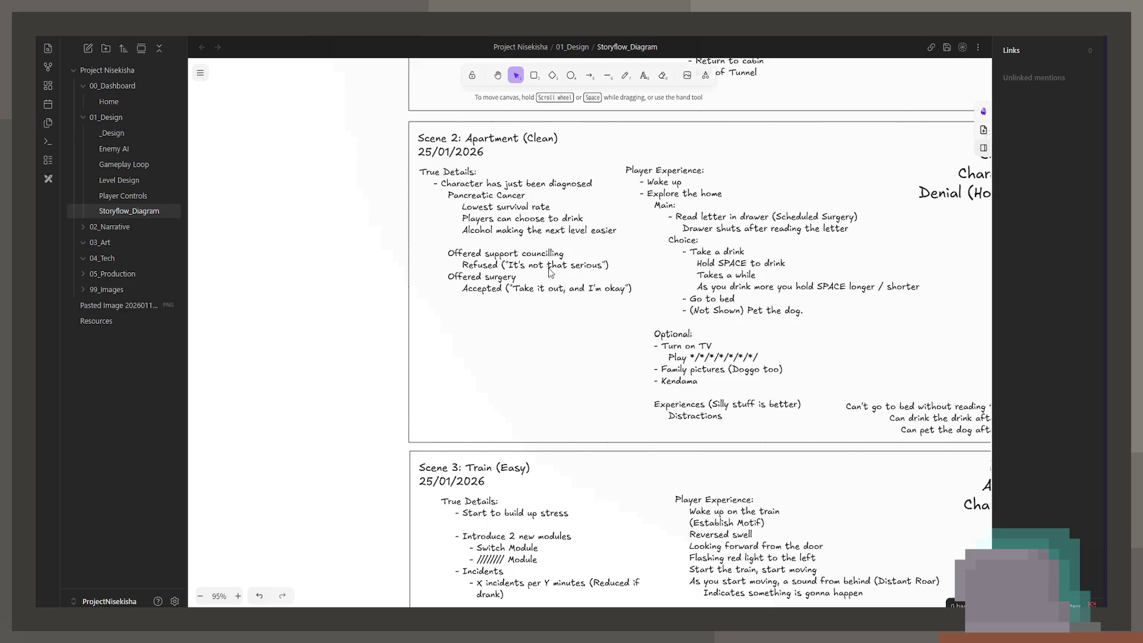
scroll(552, 274, "right", 2)
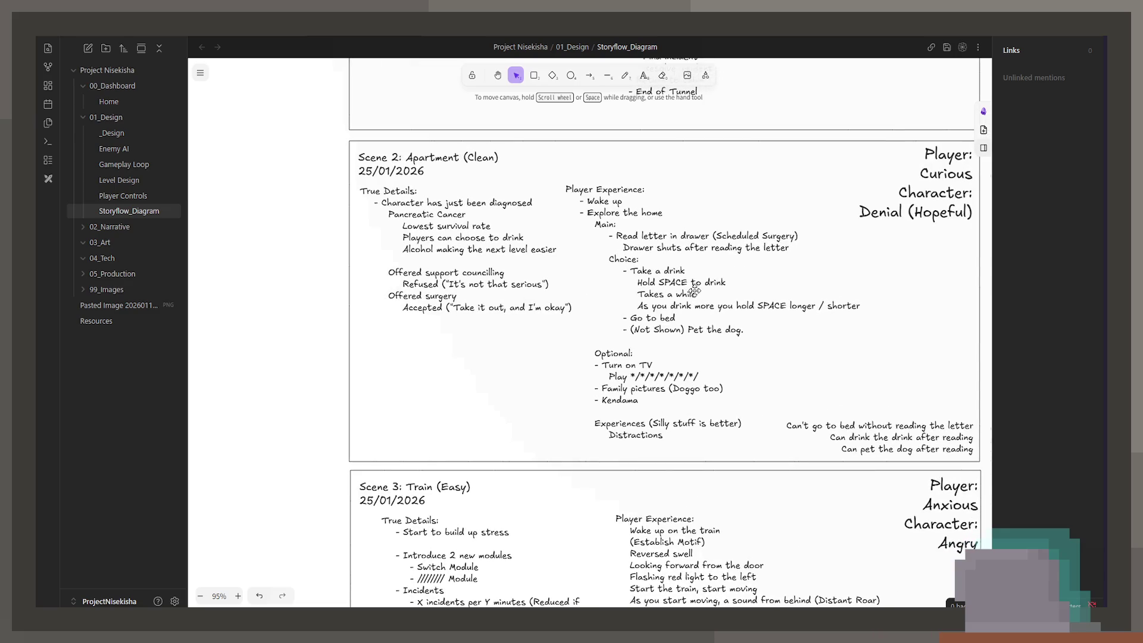
Change Scene 2's drink note to 'hold SPACE shorter (First time takes the most effort)'
left_click(729, 294)
double_click(742, 299)
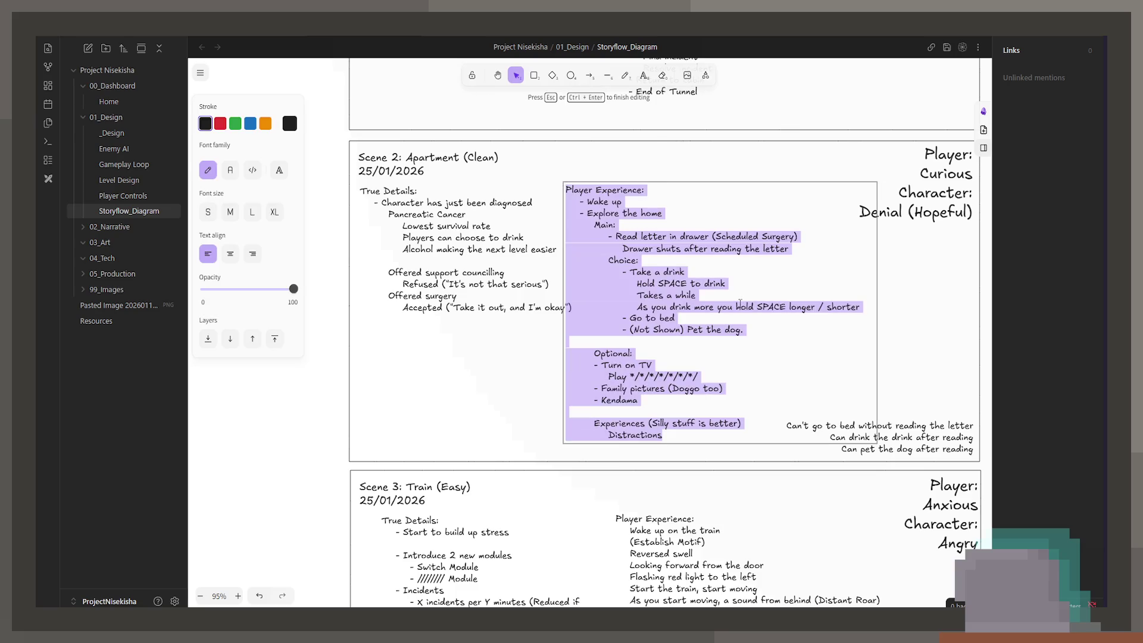
double_click(799, 308)
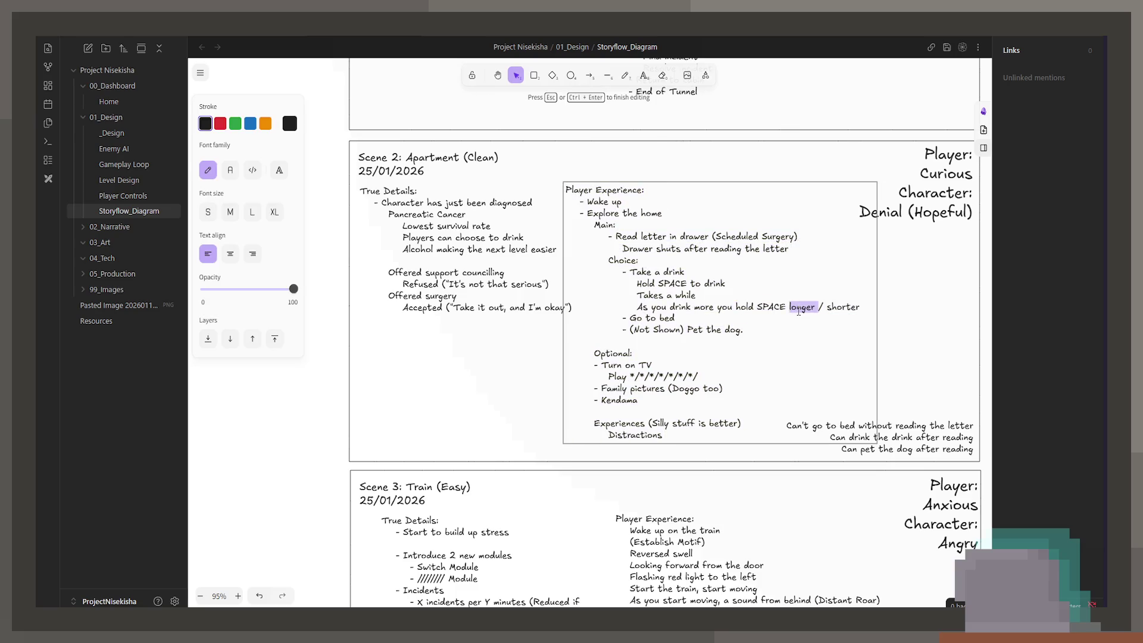
key("Delete")
key("Delete")
key("Delete")
type("(Fit")
key("BackSpace")
type("rst time")
key("Return")
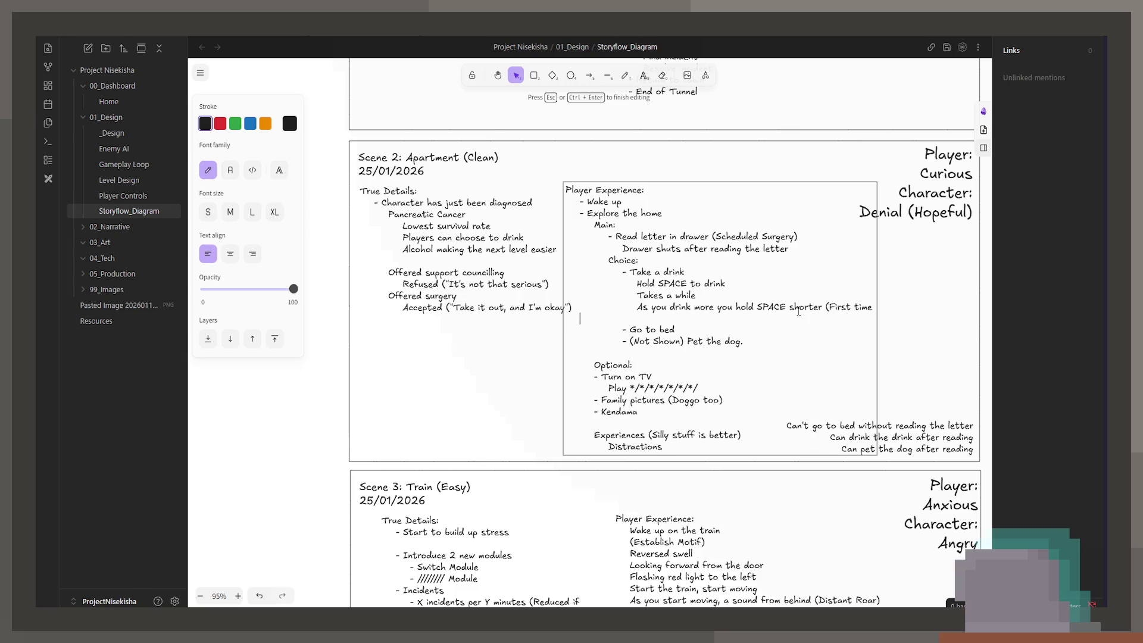
type("takes the longest")
type(")")
double_click(697, 318)
type("most e")
type("ffort")
left_click(518, 398)
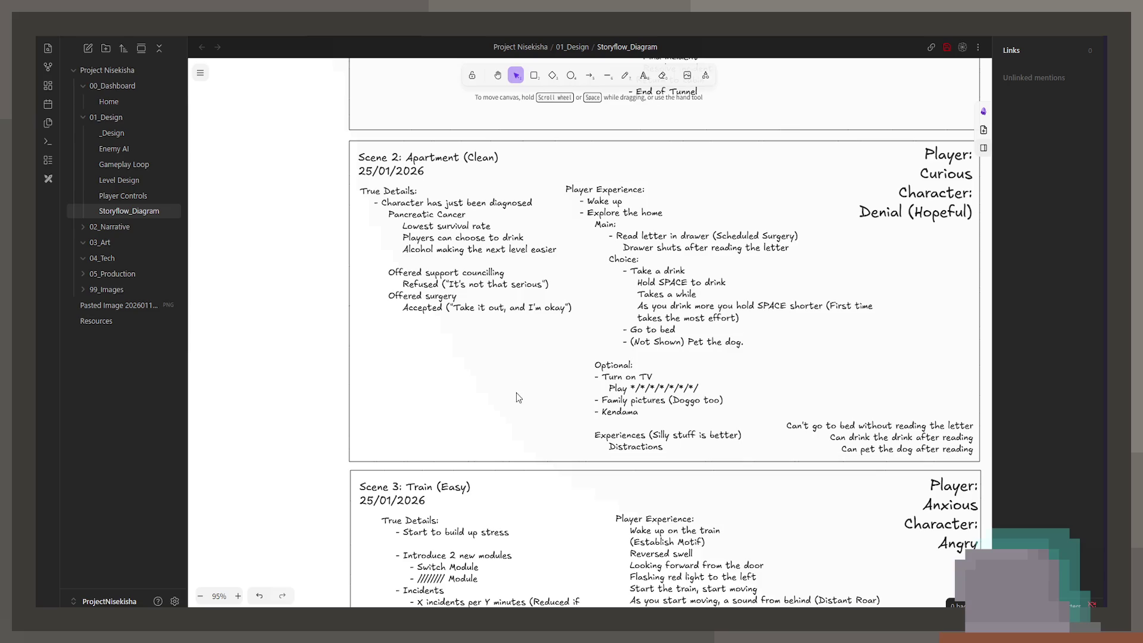
scroll(518, 397, "down", 5)
scroll(718, 146, "down", 5)
scroll(718, 147, "down", 10)
scroll(624, 299, "up", 3)
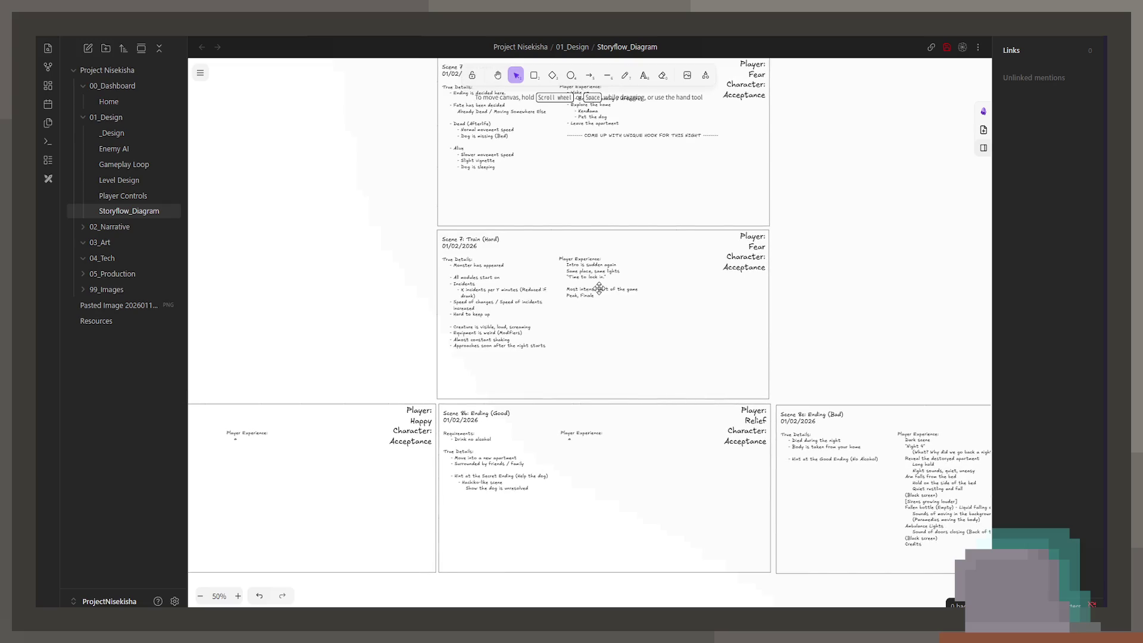
scroll(602, 291, "up", 2)
scroll(584, 293, "up", 5)
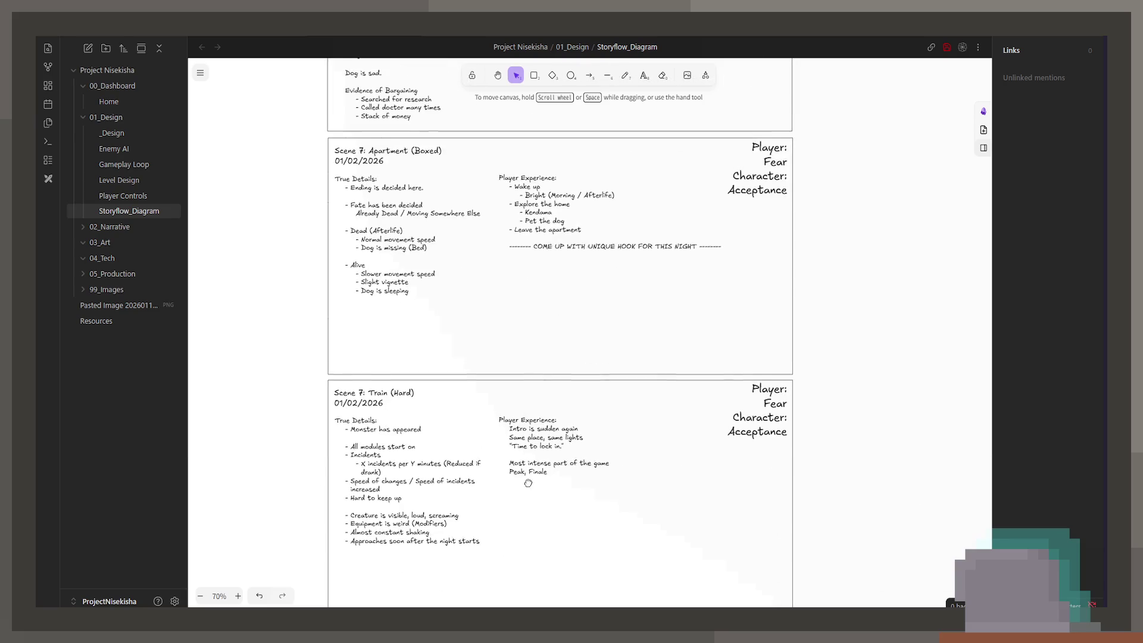
scroll(592, 284, "up", 3)
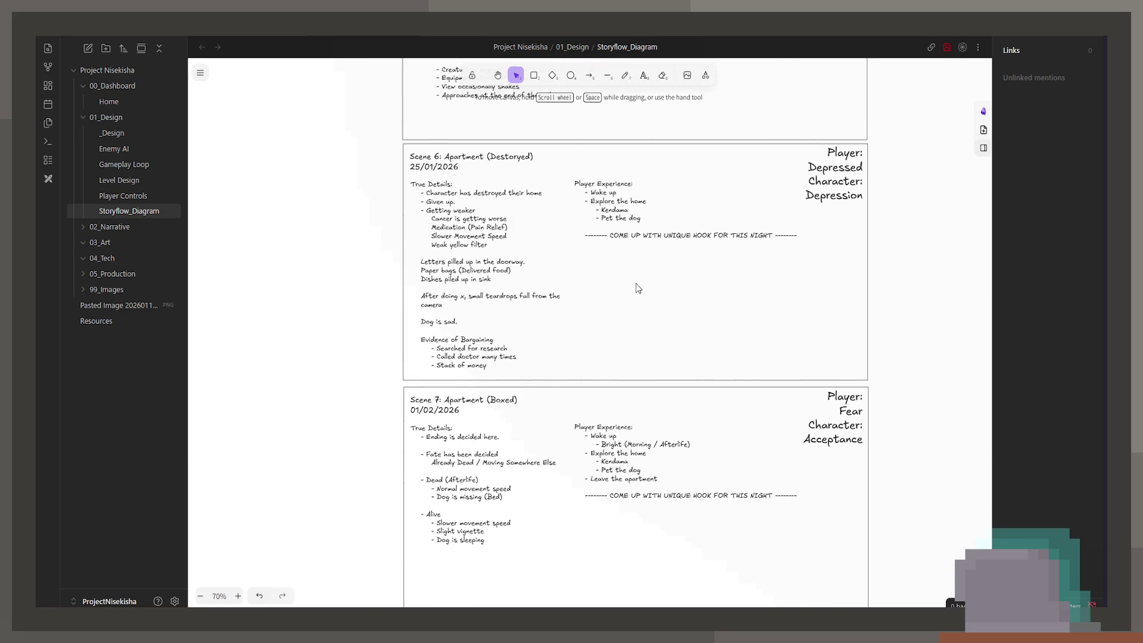
scroll(631, 363, "down", 10)
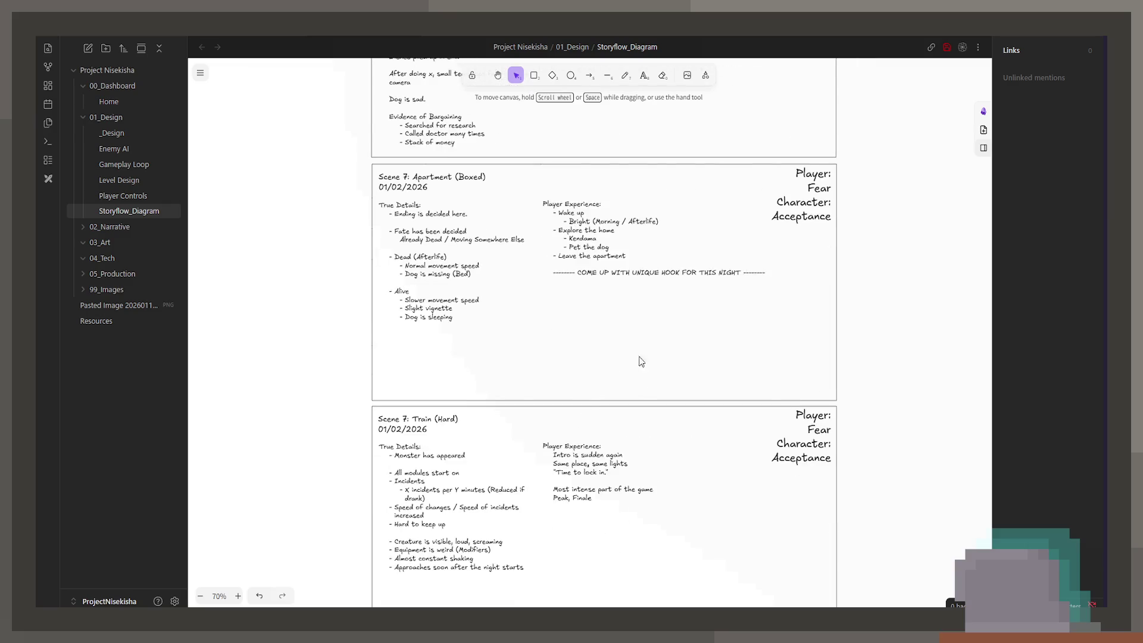
scroll(714, 250, "left", 3)
scroll(727, 232, "down", 1)
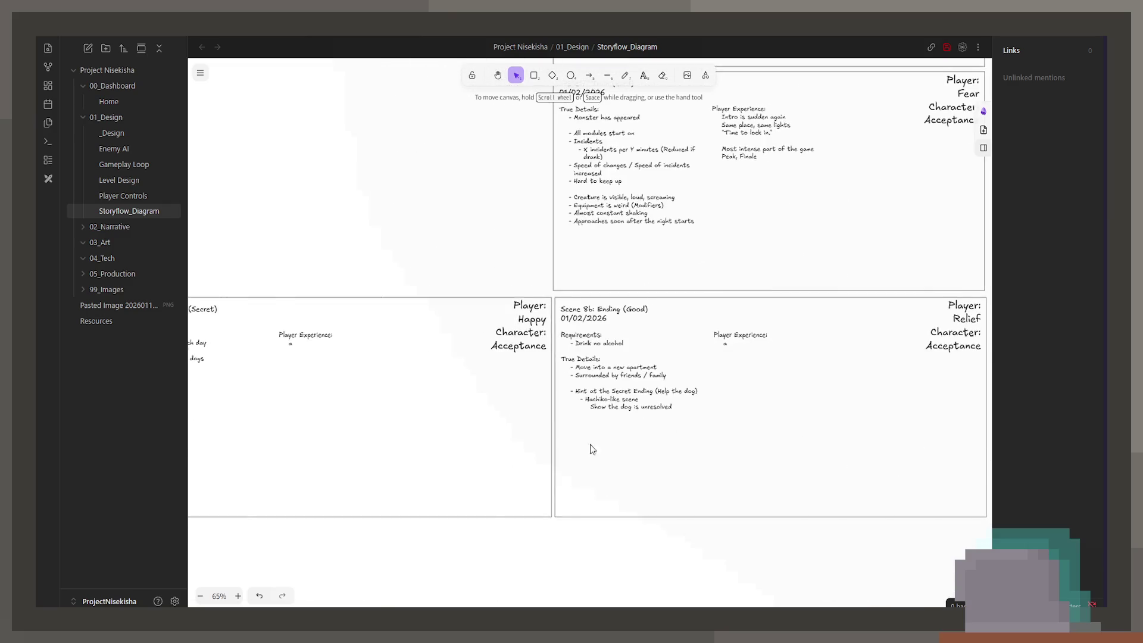
scroll(591, 444, "left", 3)
scroll(591, 444, "down", 1)
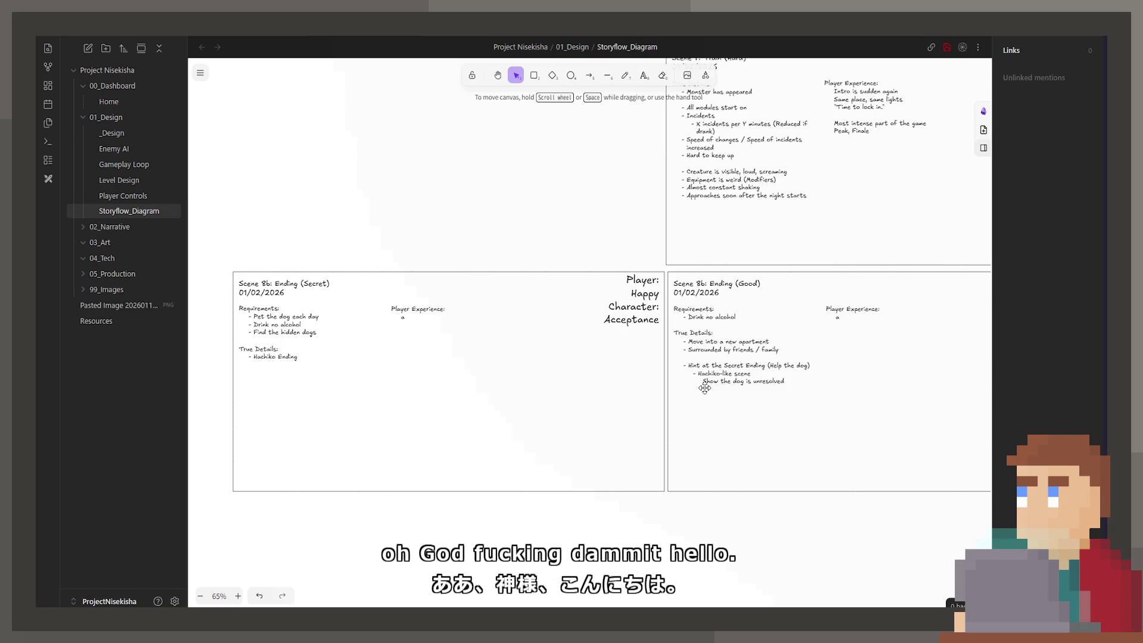
scroll(688, 223, "right", 4)
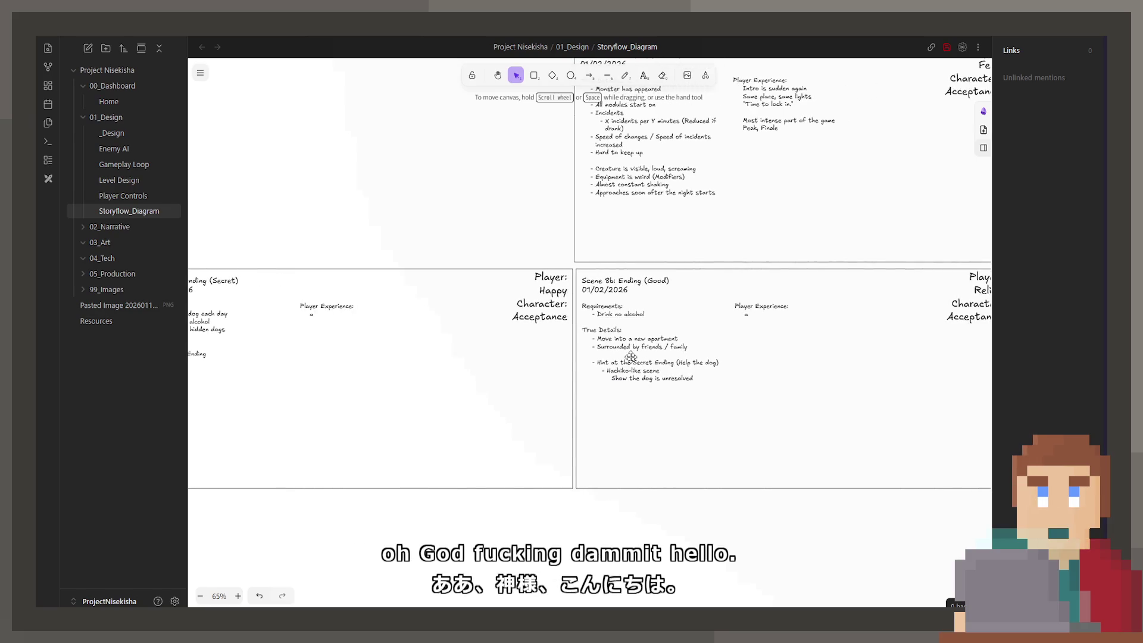
scroll(688, 223, "up", 6)
scroll(688, 223, "up", 15)
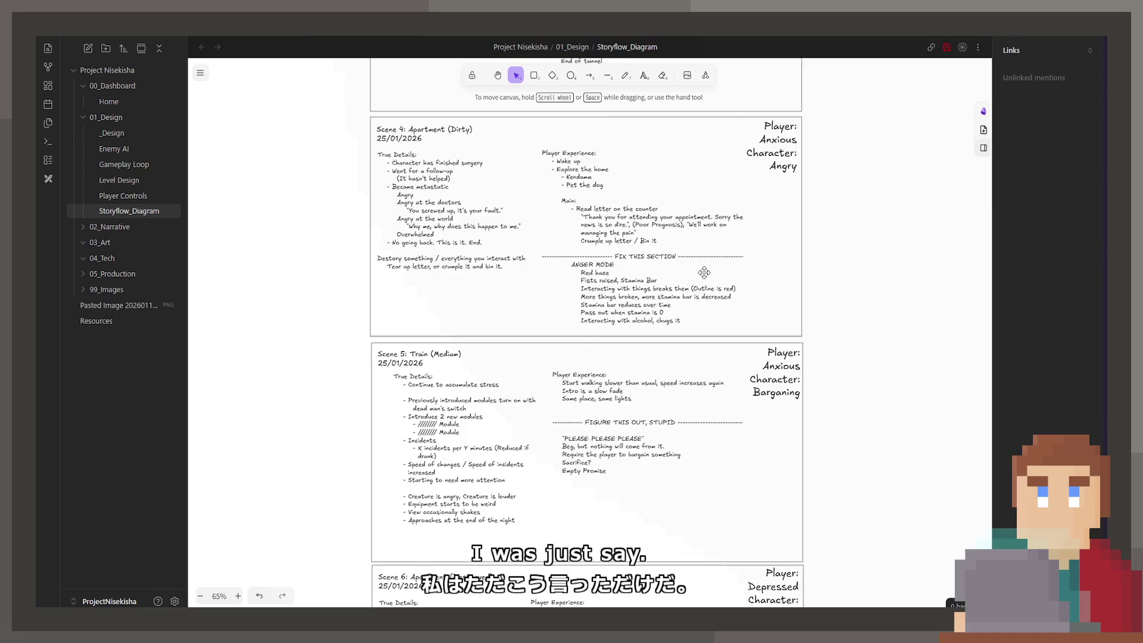
scroll(698, 378, "up", 8)
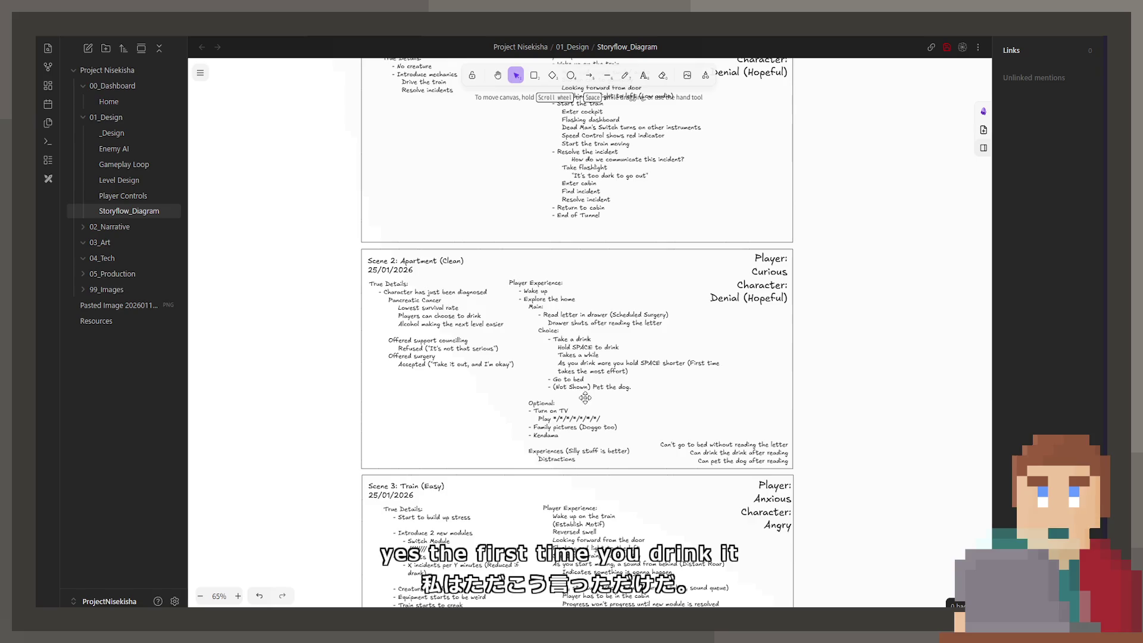
scroll(709, 458, "down", 5)
scroll(710, 459, "left", 1)
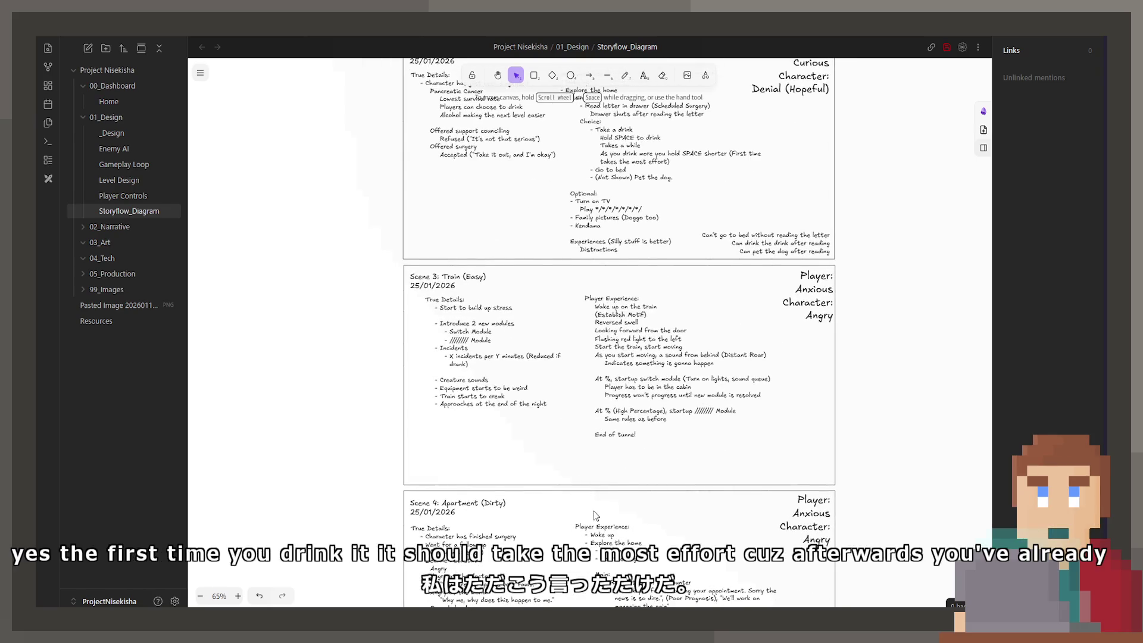
scroll(576, 456, "down", 3)
scroll(576, 457, "right", 1)
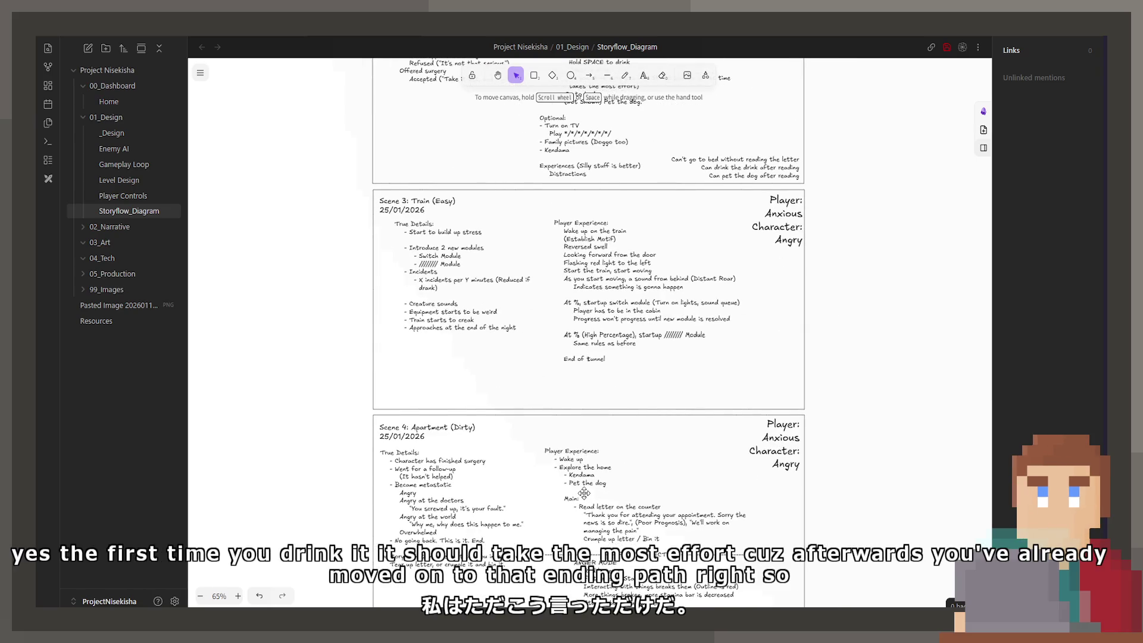
scroll(577, 488, "down", 10)
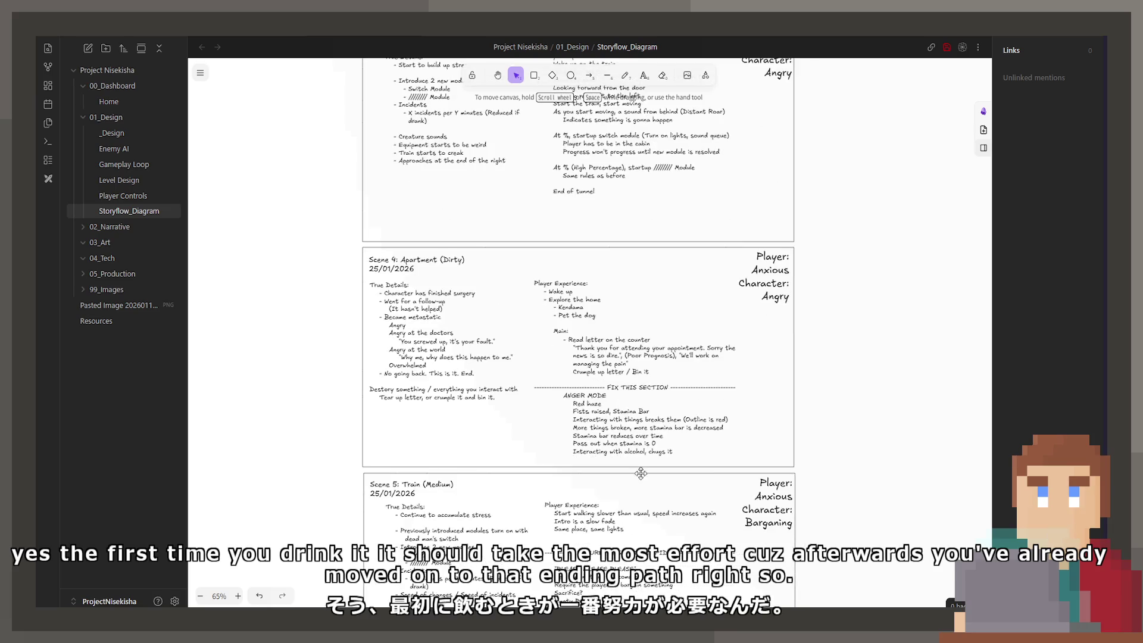
scroll(636, 426, "down", 20)
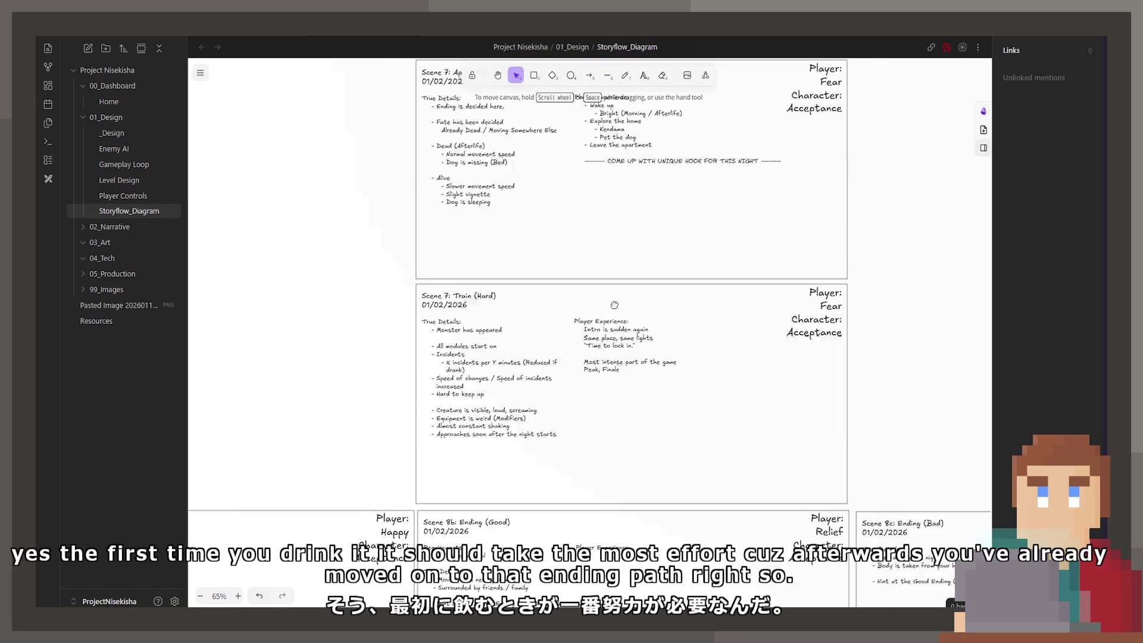
scroll(686, 376, "down", 2)
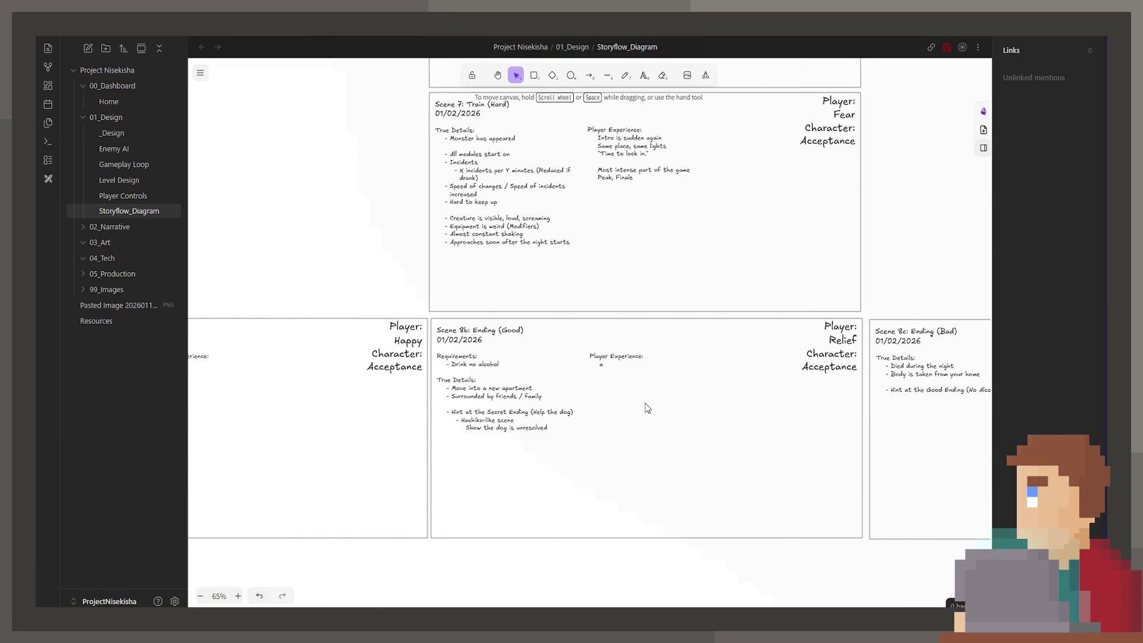
left_click_drag(642, 405, 580, 387)
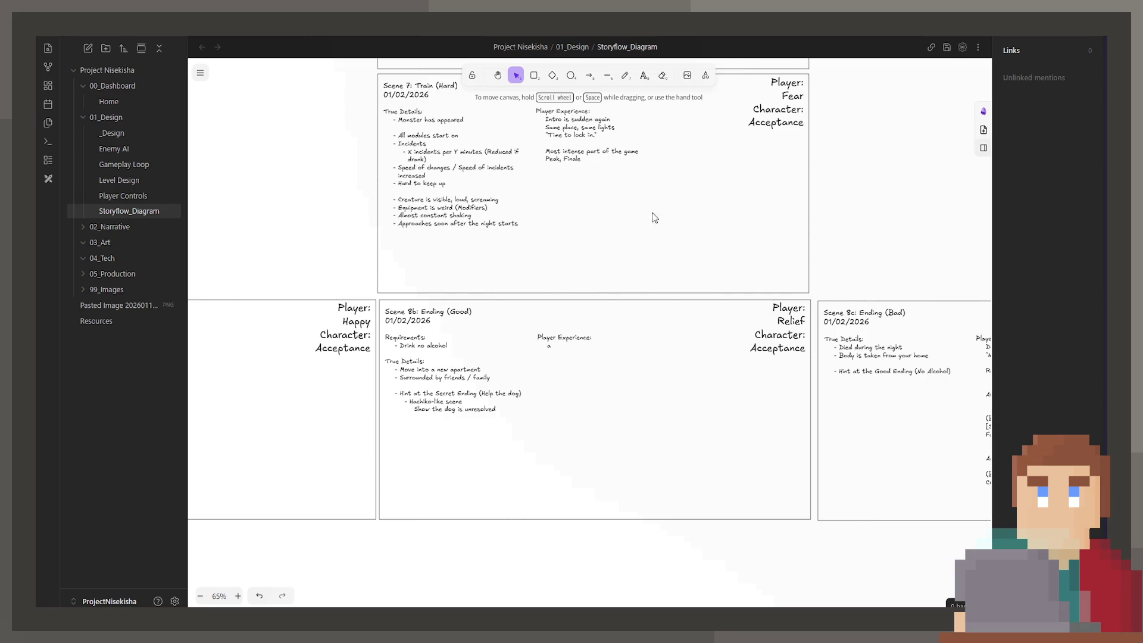
scroll(552, 263, "up", 2)
scroll(538, 417, "left", 3)
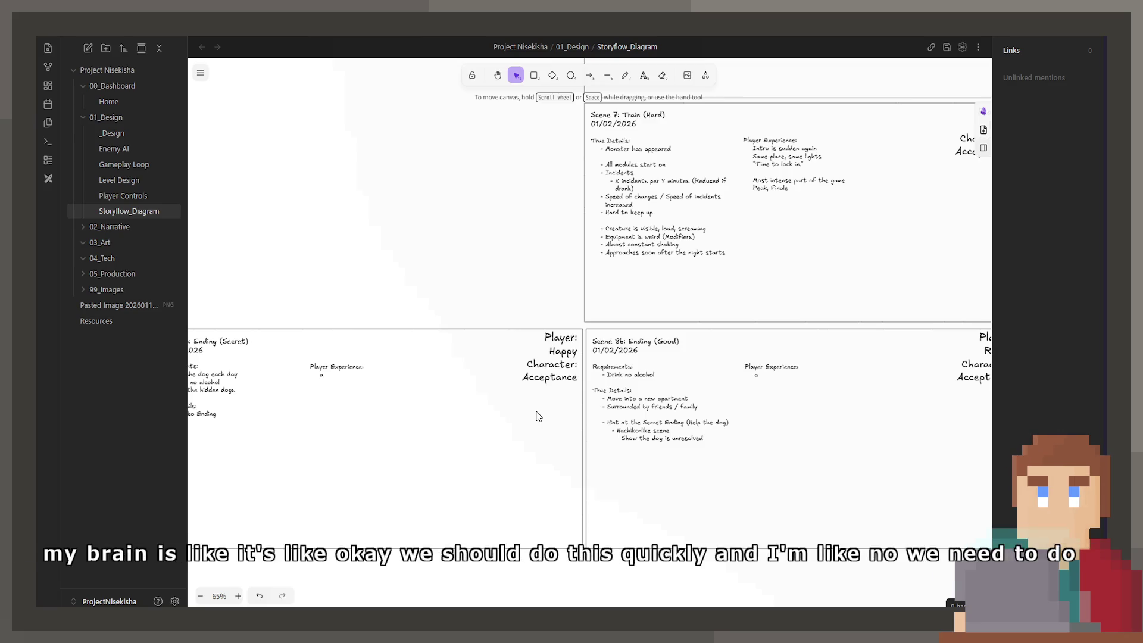
scroll(788, 325, "right", 3)
scroll(649, 374, "right", 1)
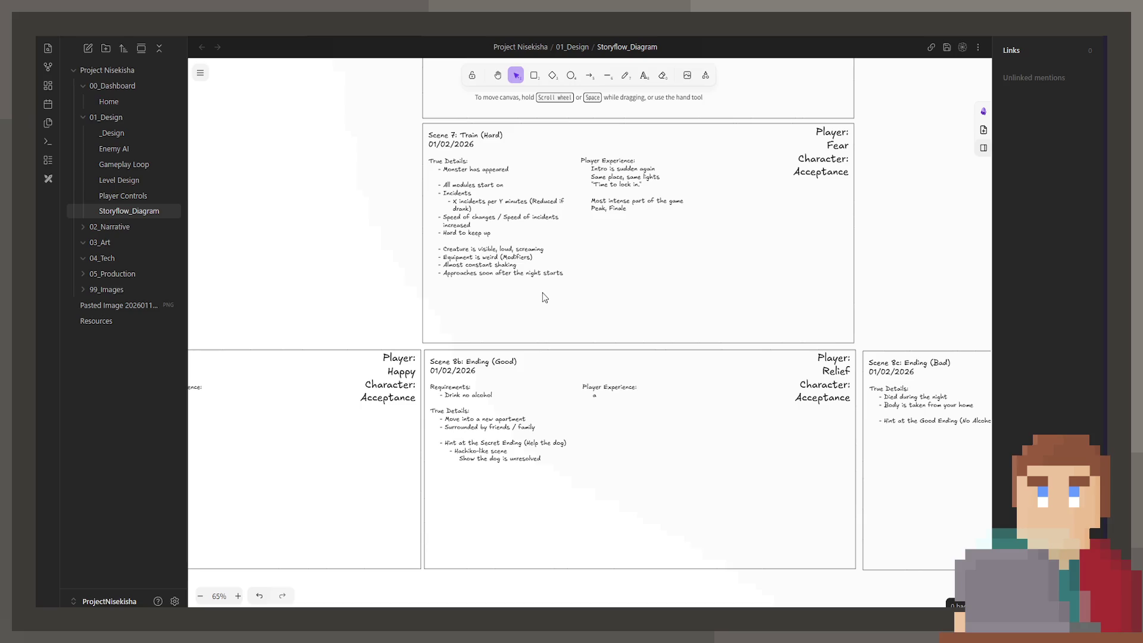
left_click_drag(563, 310, 679, 313)
scroll(680, 313, "down", 2)
scroll(679, 312, "left", 5)
scroll(638, 360, "right", 6)
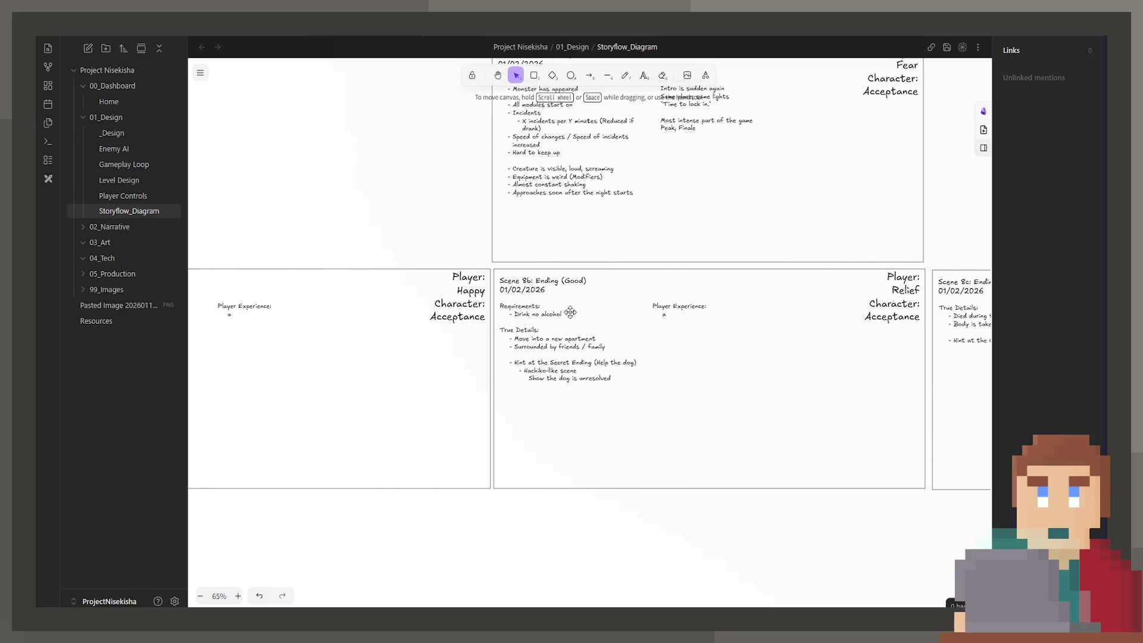
scroll(536, 316, "left", 5)
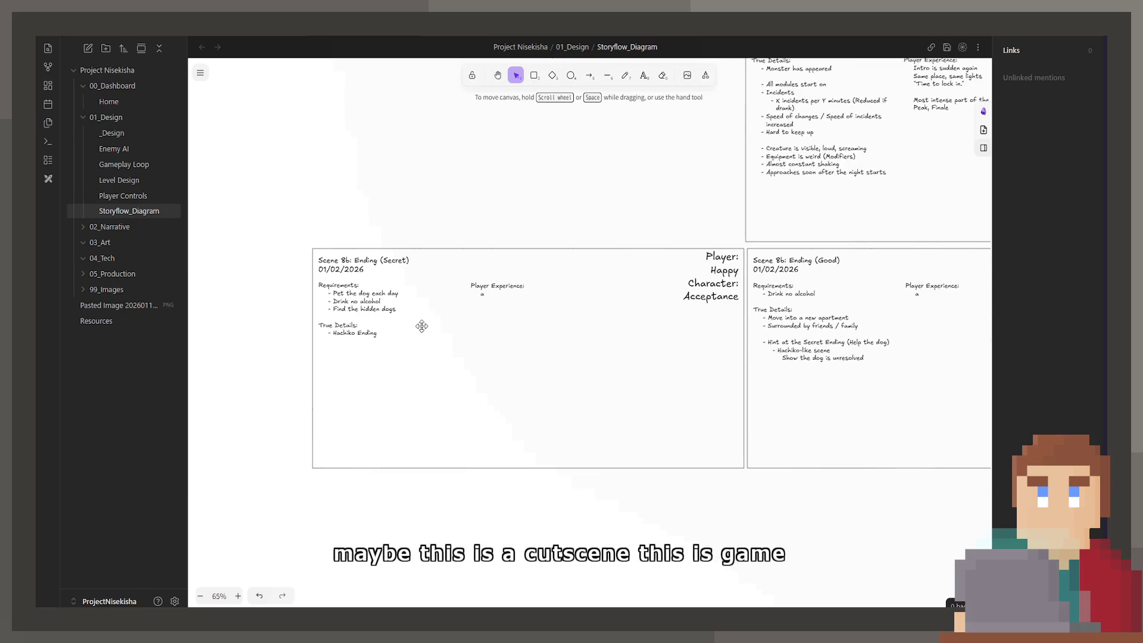
double_click(501, 293)
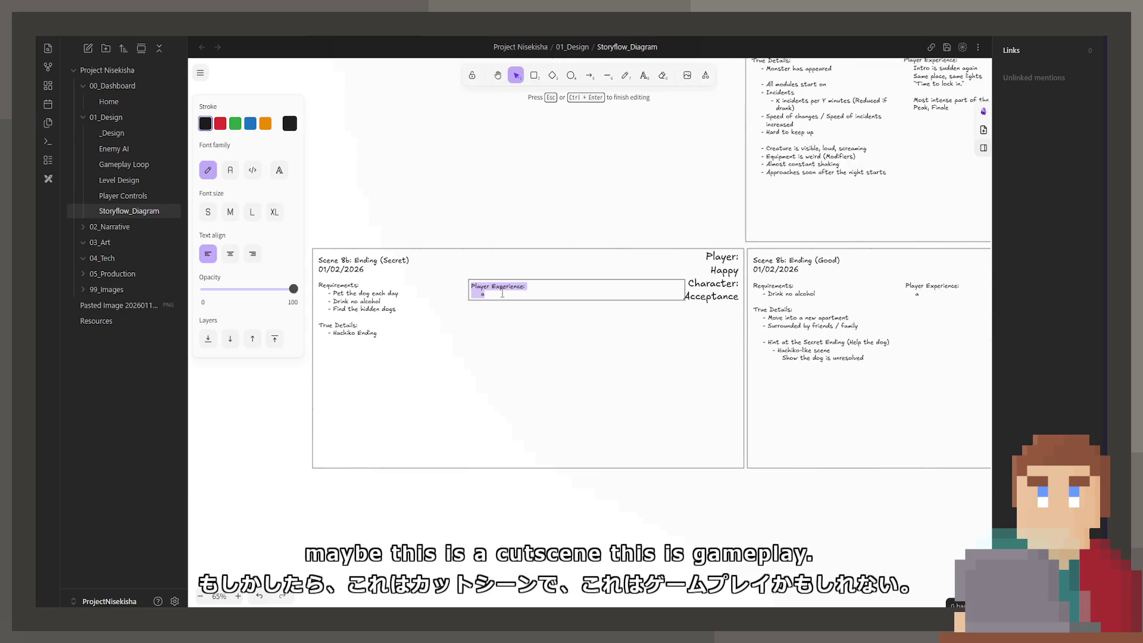
Replace the Secret Ending's placeholder 'a' with Gameplay
left_click(501, 293)
type("Gameplay")
scroll(527, 279, "right", 5)
key("Escape")
Rename the Bad Ending's Player Experience heading to 'Cutscene:', keeping Dark scene on its own line
double_click(607, 314)
left_click(617, 322)
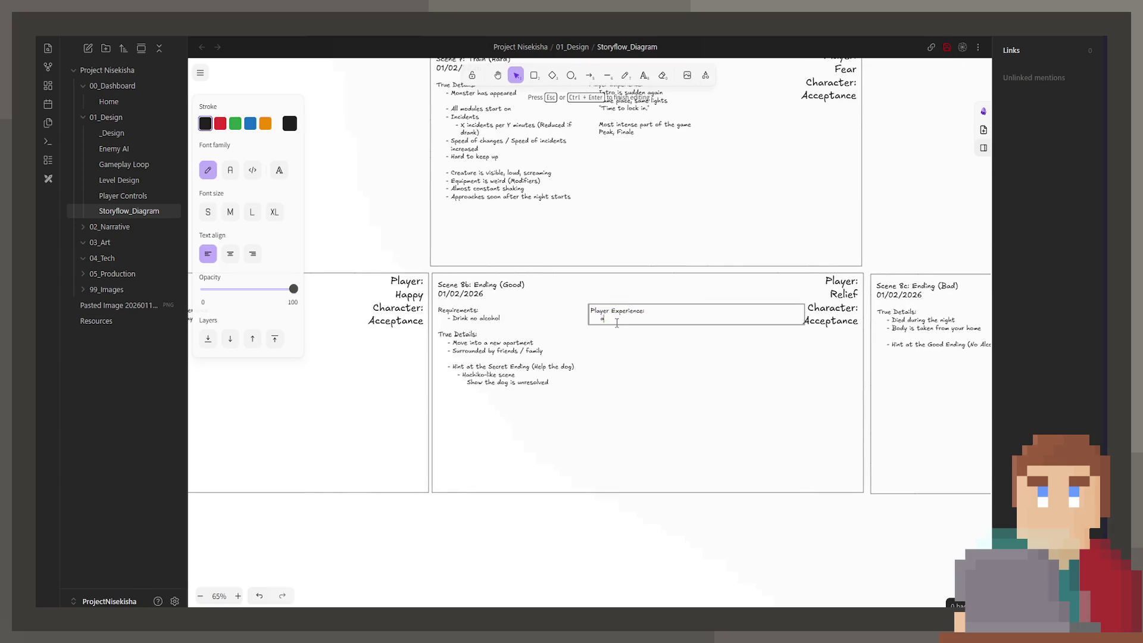
scroll(616, 322, "right", 5)
double_click(589, 303)
triple_click(589, 303)
type("Cutscene:")
key("Return")
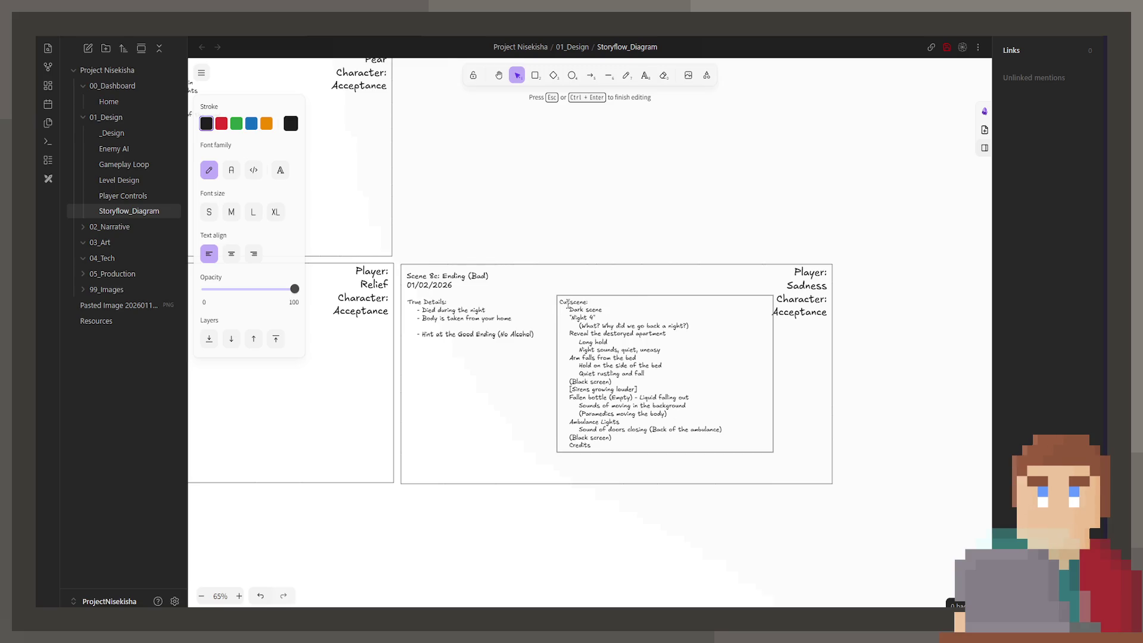
Rename the Good Ending's Player Experience heading to 'Cutscene:'
scroll(470, 222, "left", 5)
double_click(470, 282)
left_click(470, 282)
type("C")
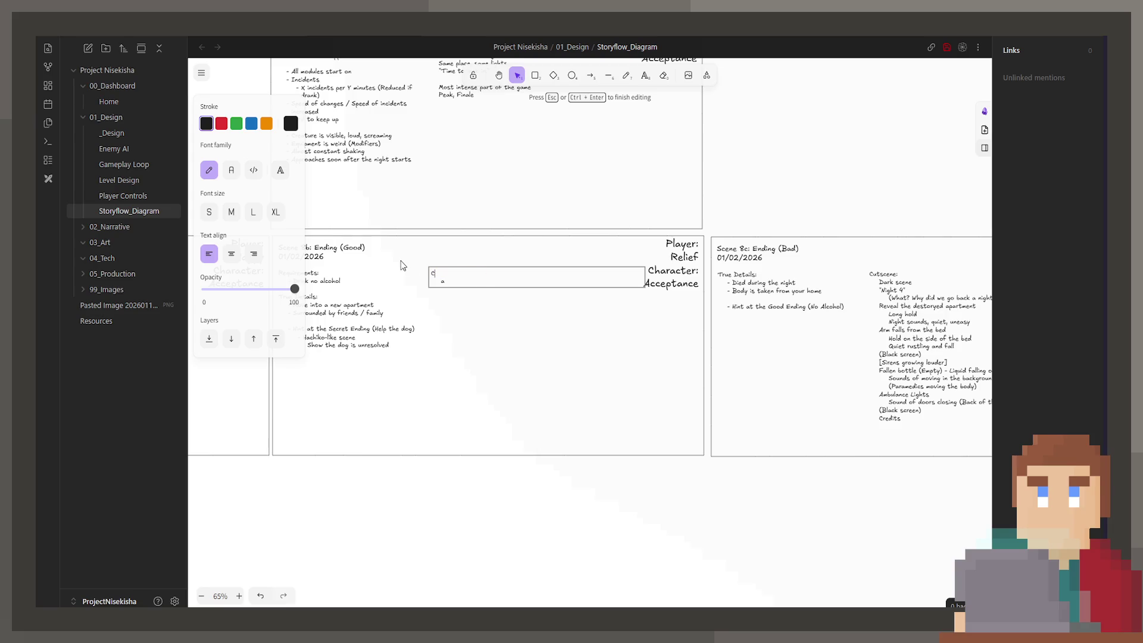
type("utscene:")
key("Escape")
scroll(596, 390, "left", 10)
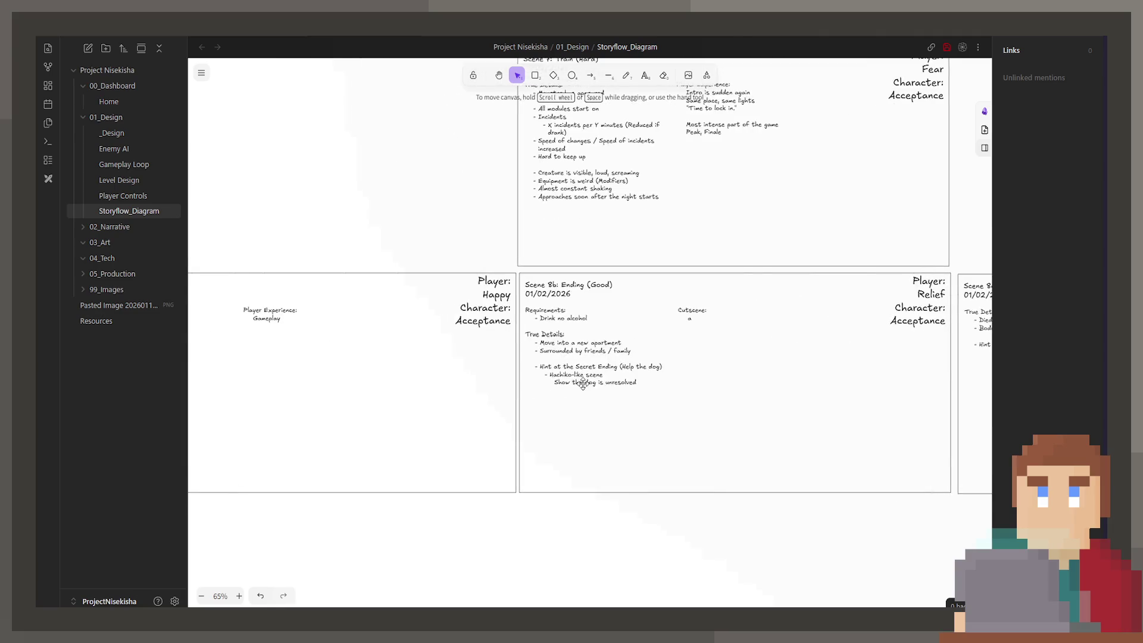
scroll(647, 366, "down", 1)
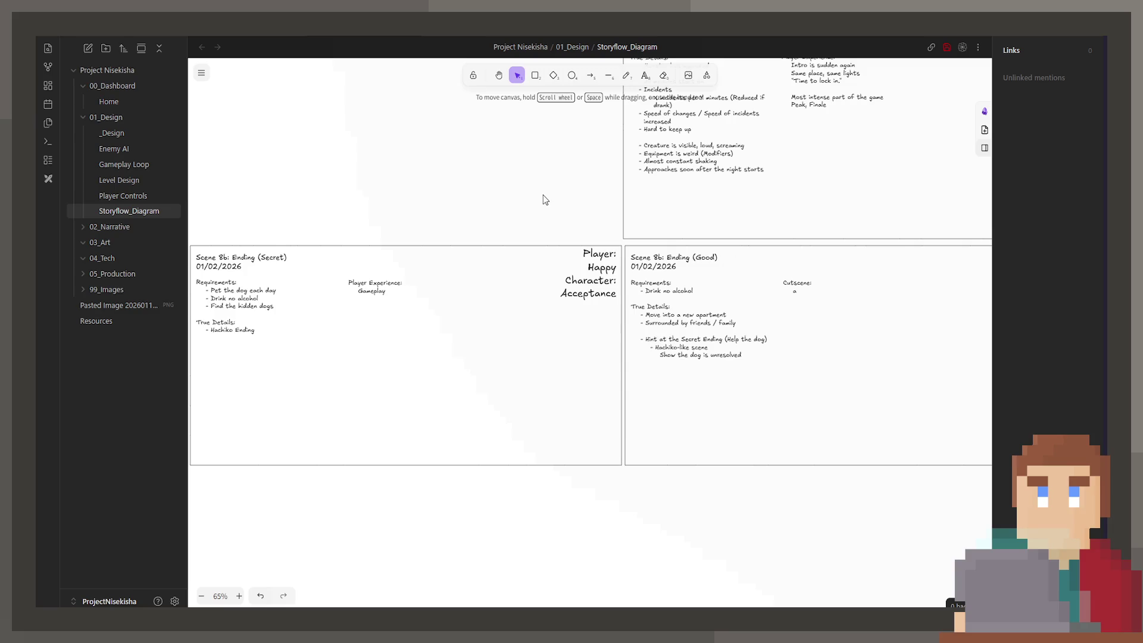
scroll(498, 434, "right", 5)
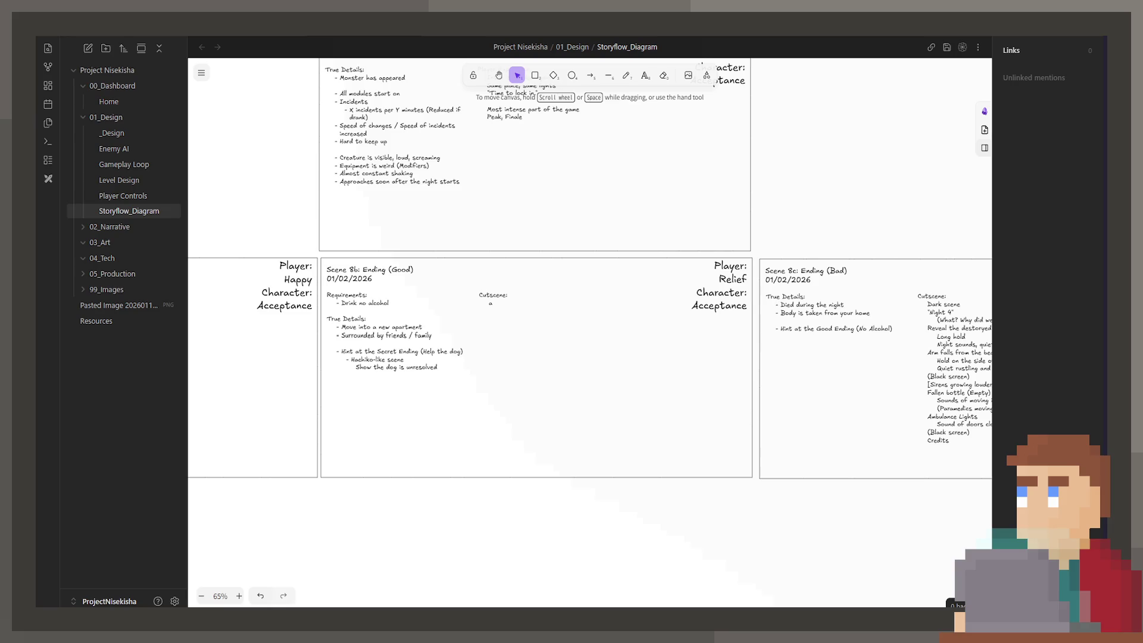
Pan the canvas to Scene 5: Train (Medium)'s Player Experience notes
scroll(495, 419, "up", 3)
scroll(495, 419, "left", 2)
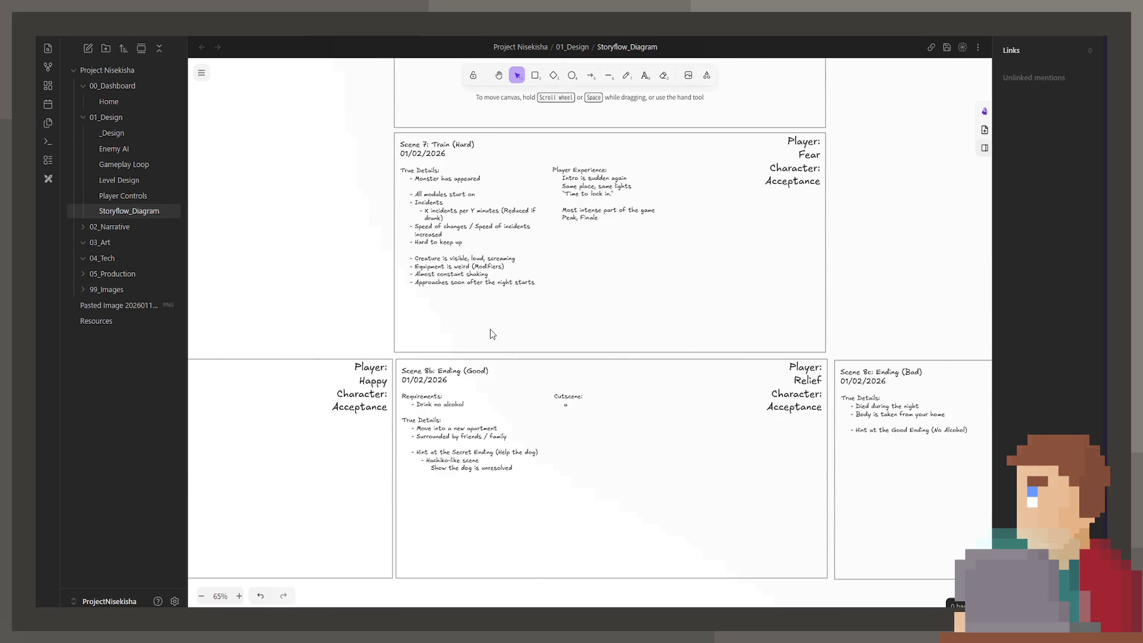
scroll(524, 276, "up", 2)
scroll(448, 357, "up", 2)
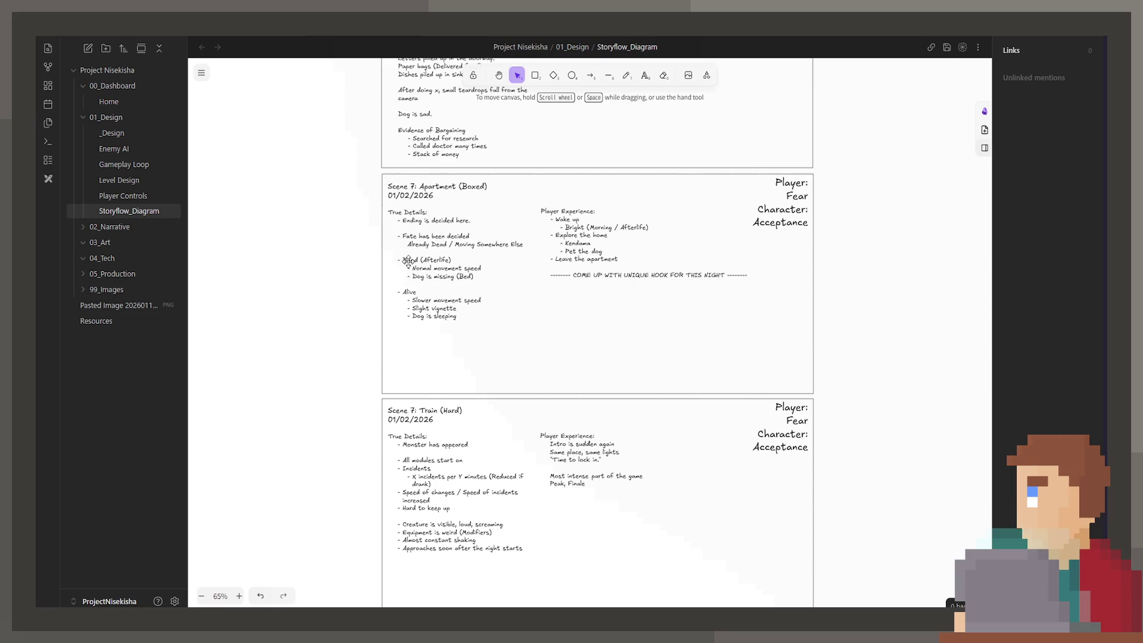
scroll(440, 257, "down", 5)
scroll(512, 358, "left", 5)
scroll(533, 458, "down", 1)
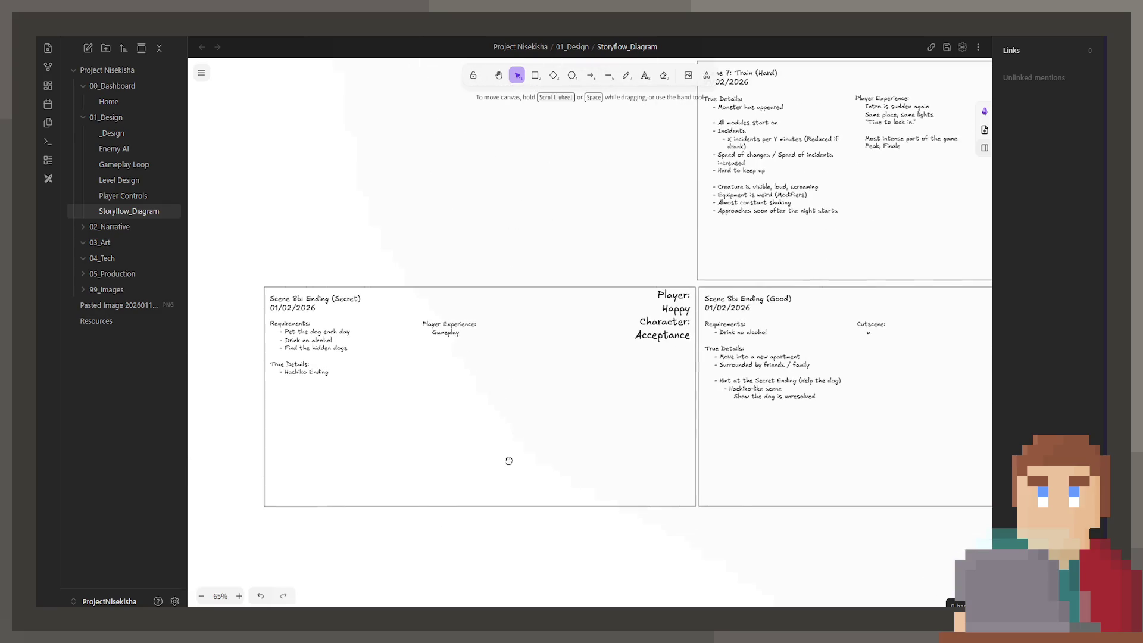
scroll(491, 364, "down", 1)
scroll(458, 310, "right", 6)
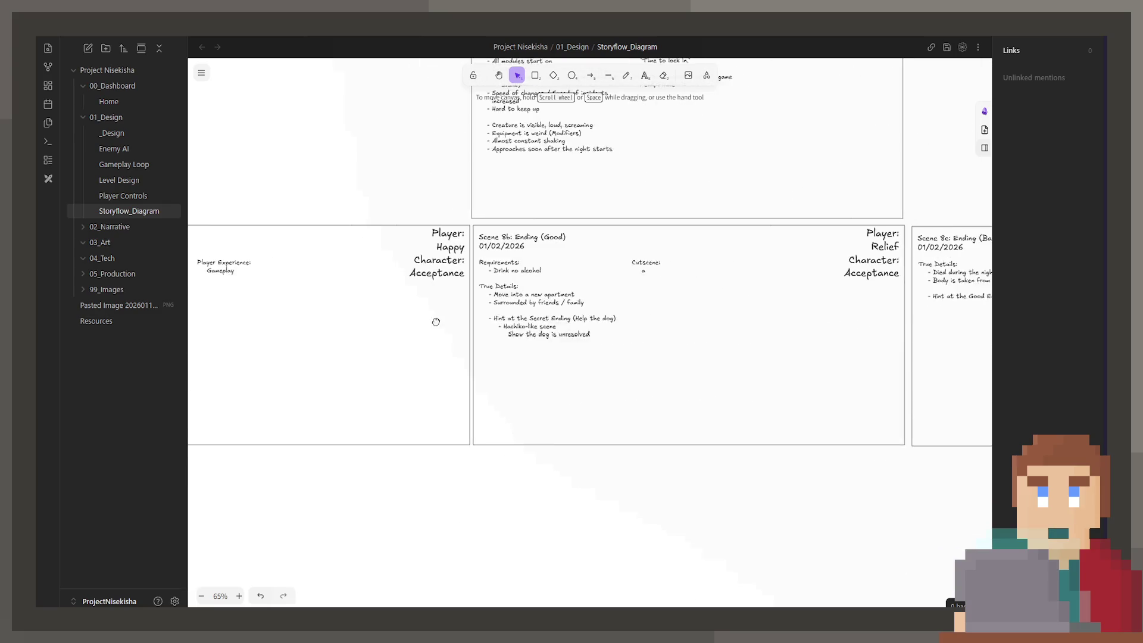
scroll(551, 328, "up", 10)
scroll(529, 411, "up", 7)
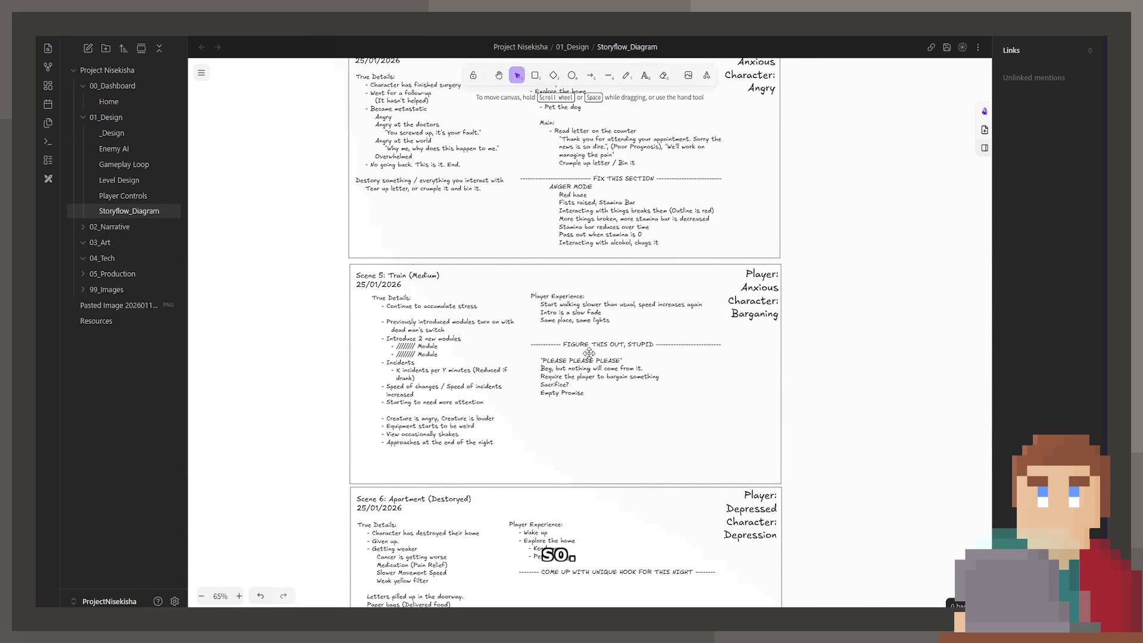
scroll(601, 357, "up", 1)
scroll(601, 357, "left", 1)
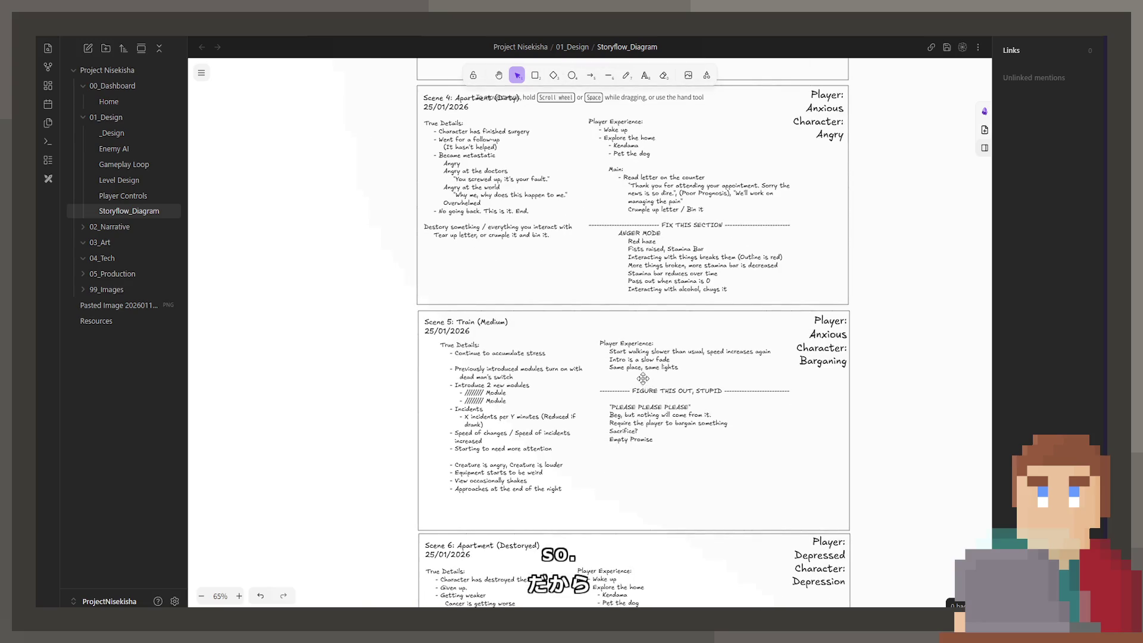
scroll(642, 467, "down", 6)
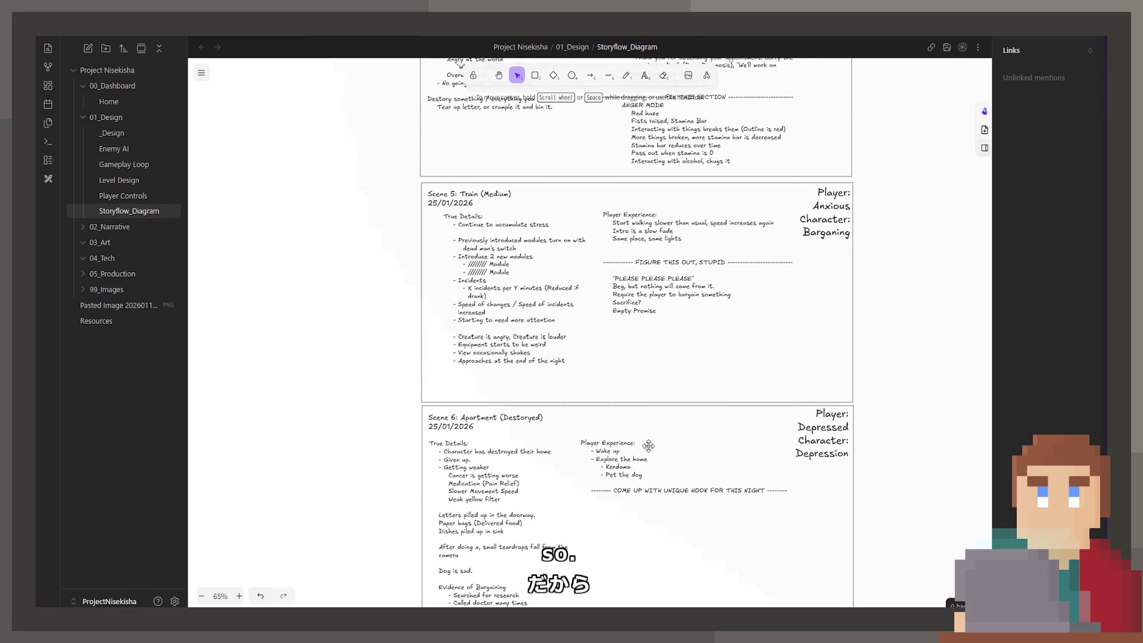
scroll(675, 349, "up", 3)
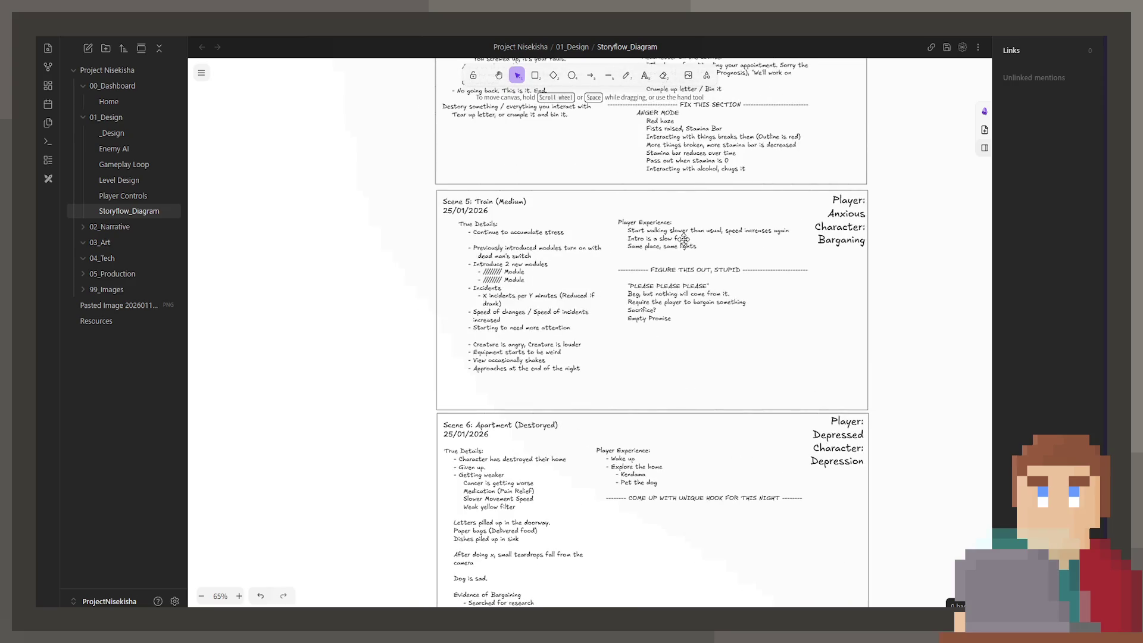
Replace the divider 'FIGURE THIS OUT, STUPID' with 'SHOW BARGAINING HERE, STUPID'
double_click(712, 273)
left_click_drag(740, 273, 650, 273)
type("SHOW BAR")
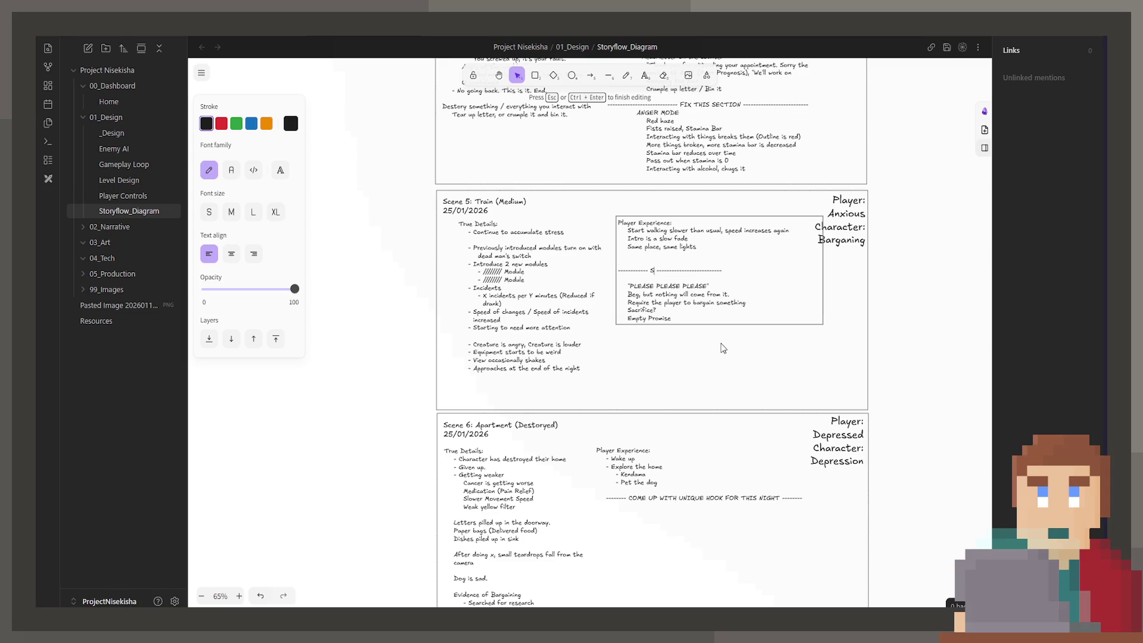
type("GANING")
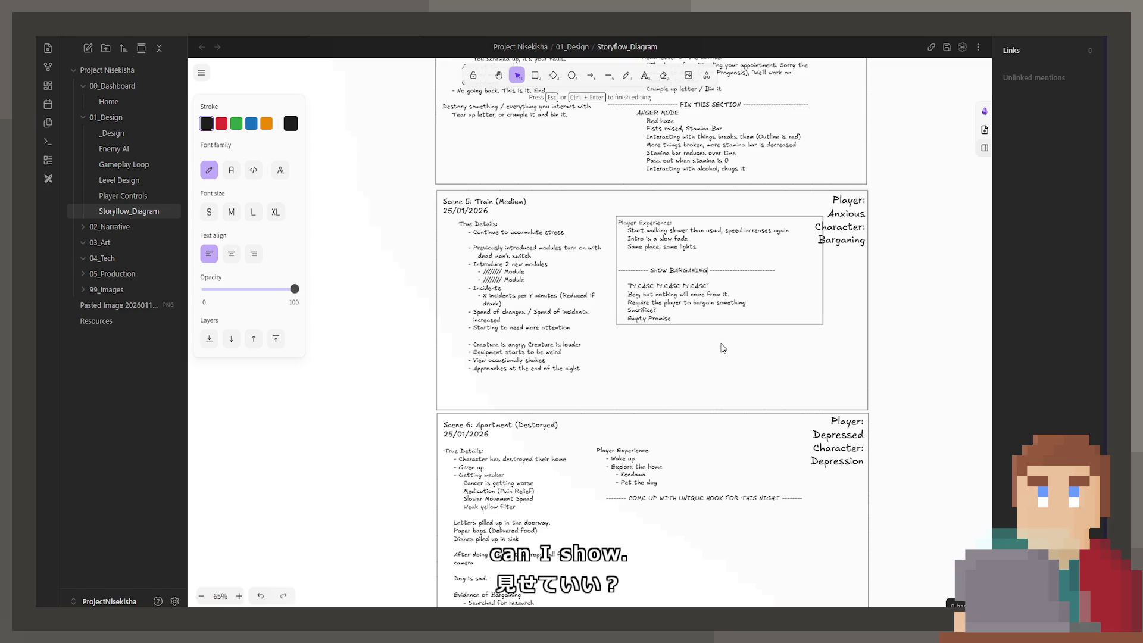
type(" HERE, STUP ")
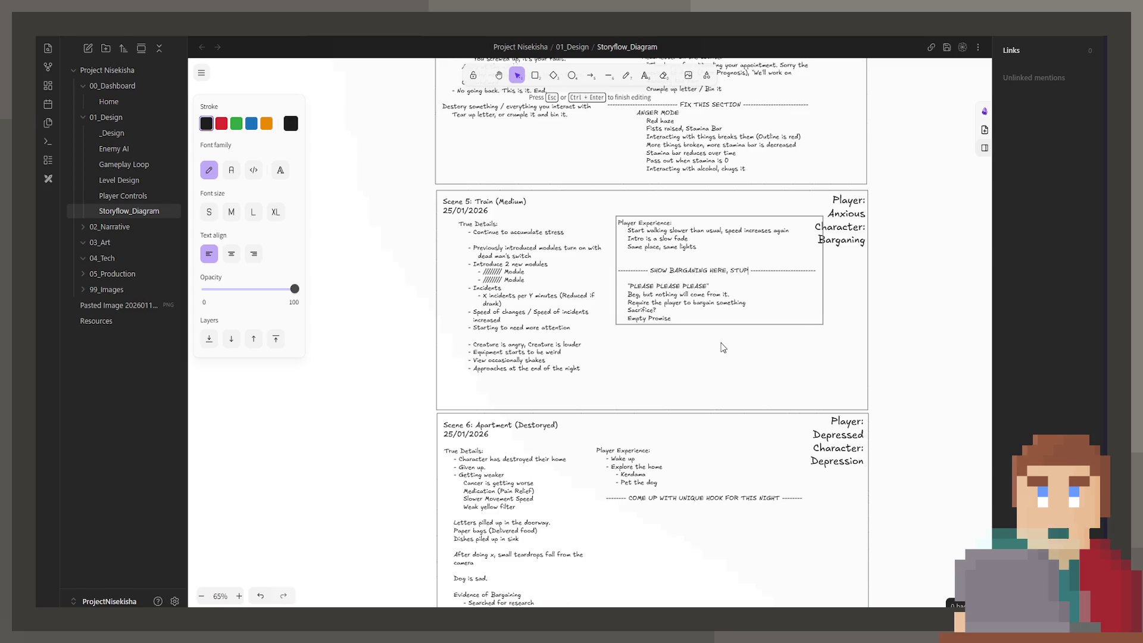
type("ID")
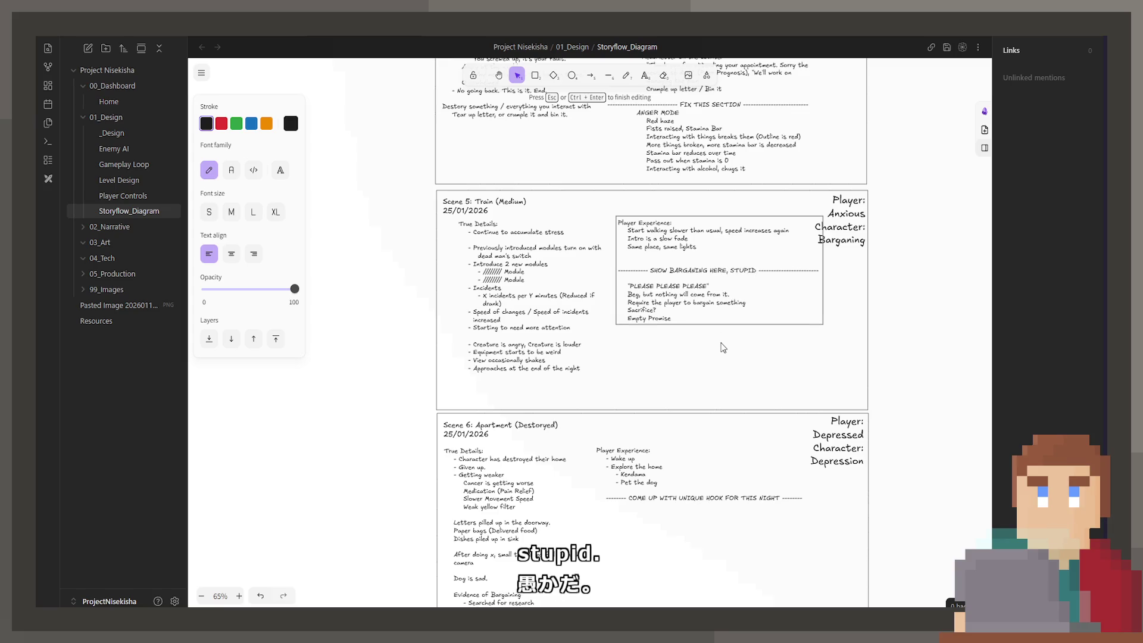
left_click(724, 372)
Replace 'Gameplay' in the Secret Ending's Player Experience note with the placeholder 'a'
scroll(681, 393, "down", 7)
scroll(663, 273, "down", 5)
scroll(681, 288, "left", 2)
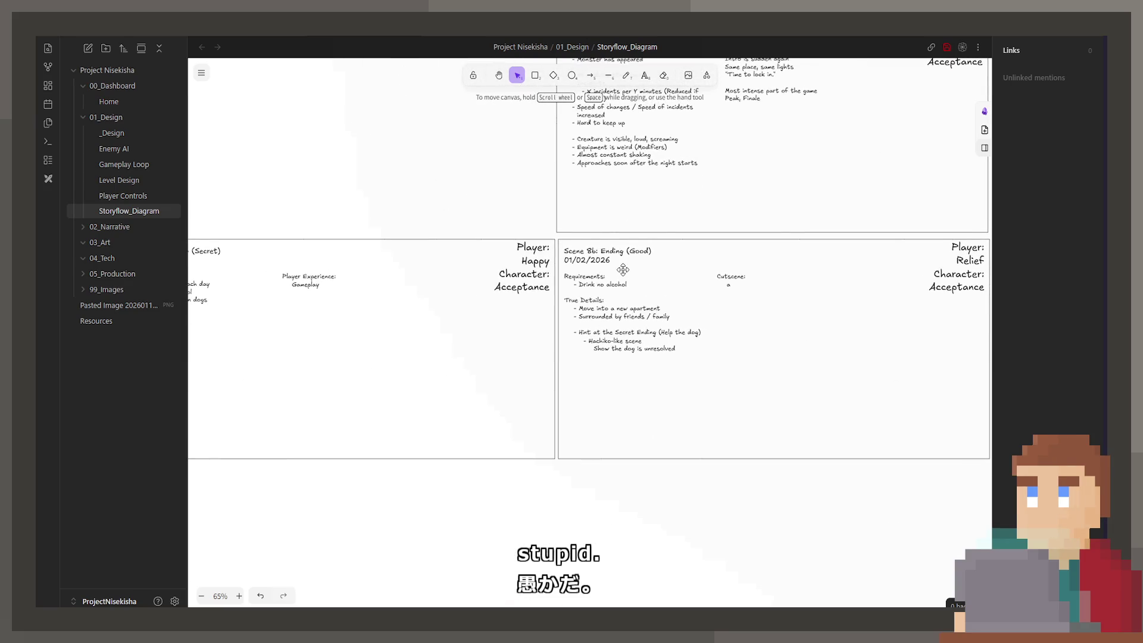
scroll(620, 255, "left", 2)
left_click(429, 284)
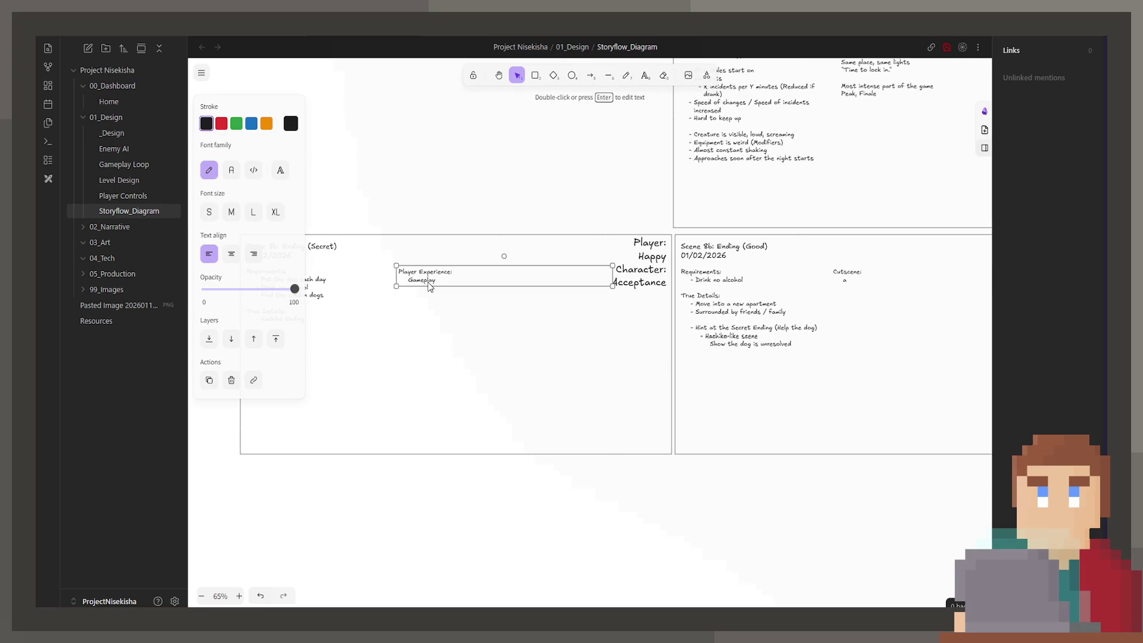
double_click(428, 282)
double_click(424, 280)
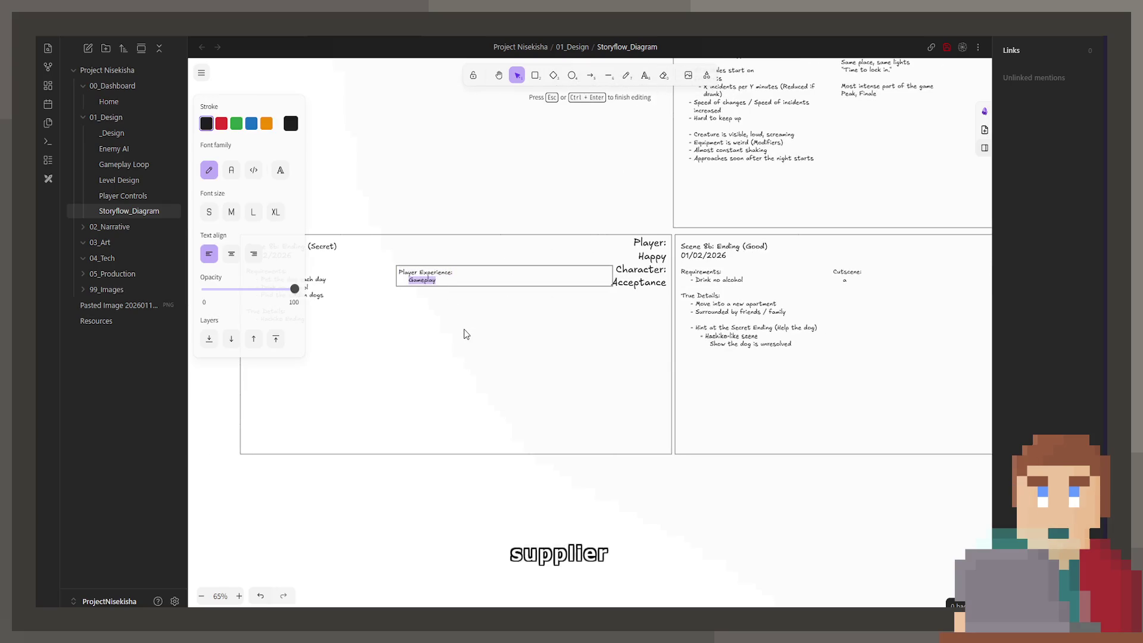
key("BackSpace")
type("a")
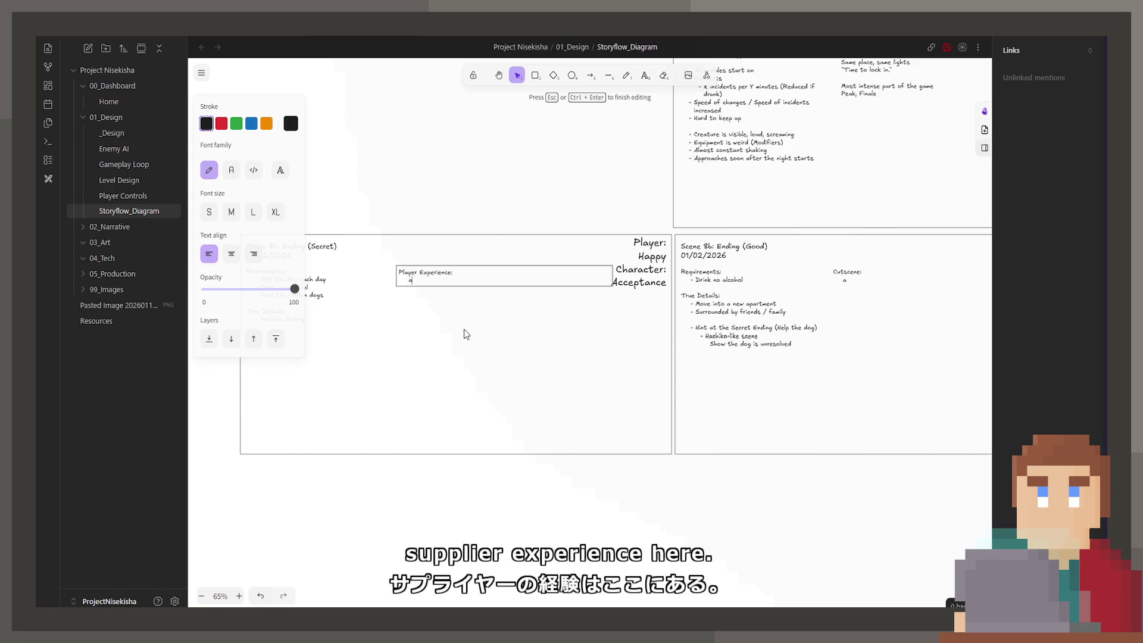
left_click(466, 334)
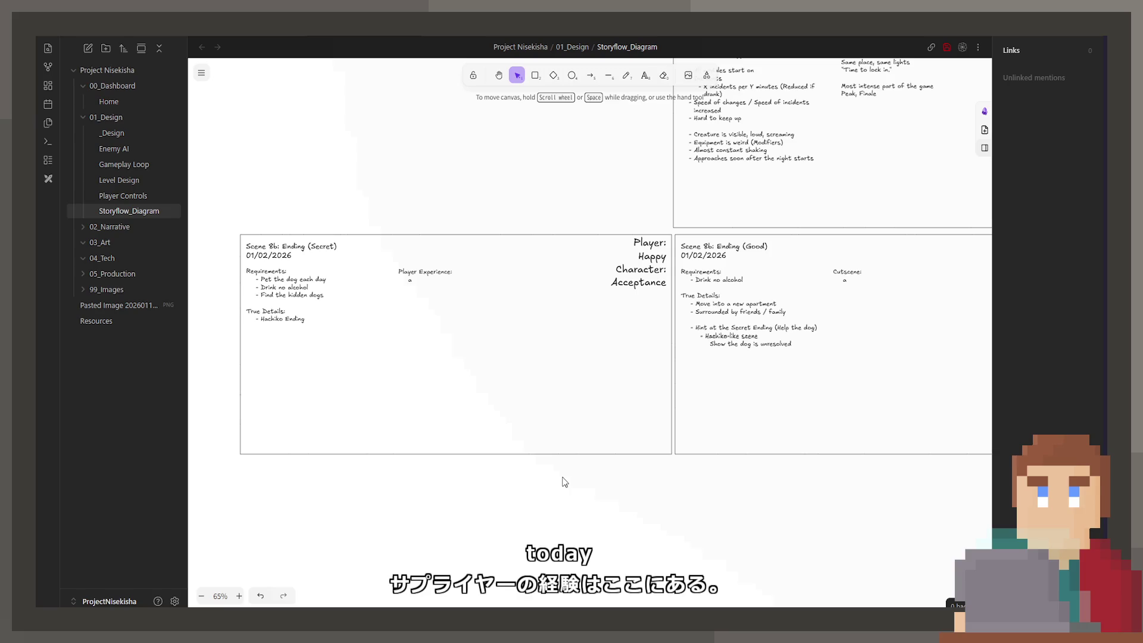
Pan the canvas over to Scene 8b: Ending (Good)
scroll(601, 426, "right", 7)
scroll(525, 360, "down", 1)
scroll(587, 370, "up", 1)
scroll(456, 320, "up", 1)
scroll(456, 320, "right", 10)
scroll(595, 381, "left", 3)
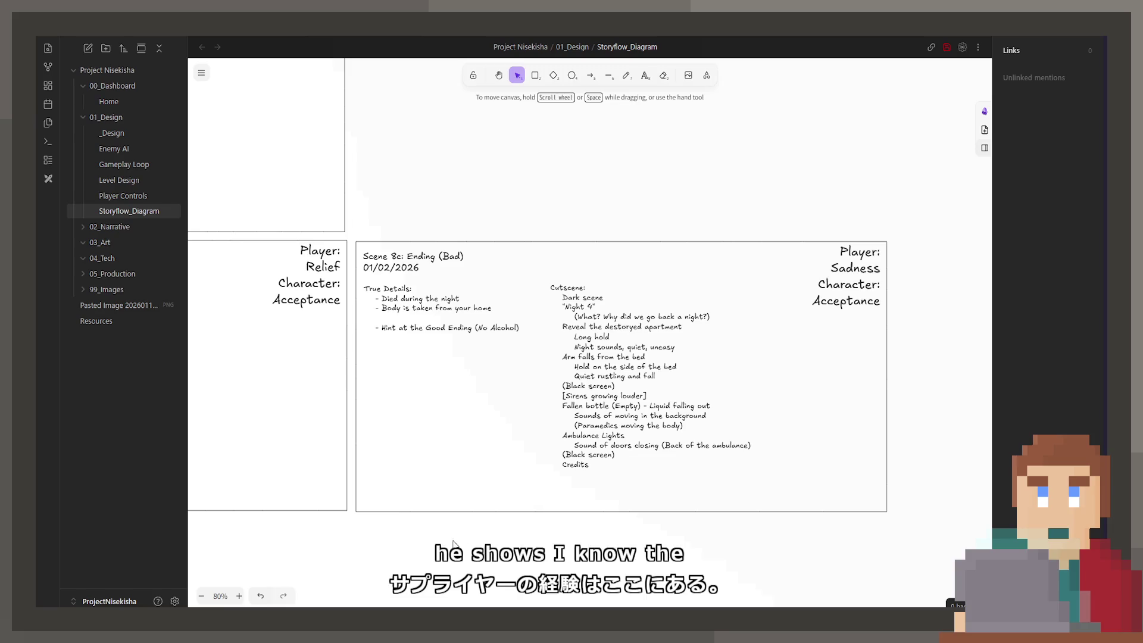
scroll(543, 368, "left", 10)
scroll(727, 378, "down", 1)
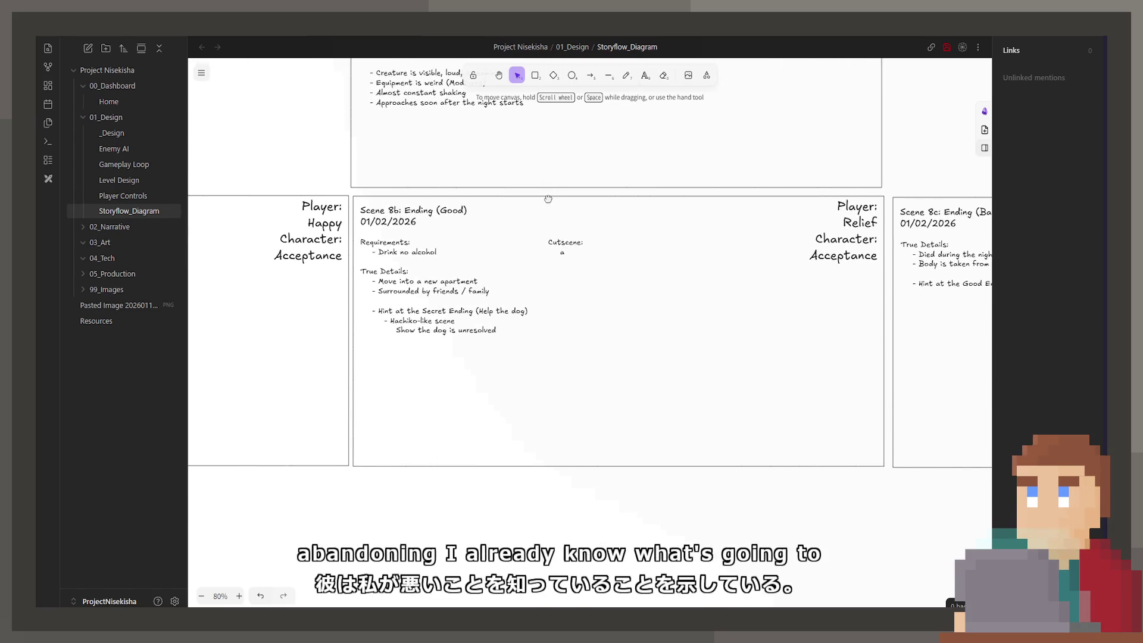
scroll(547, 199, "up", 1)
scroll(449, 275, "up", 1)
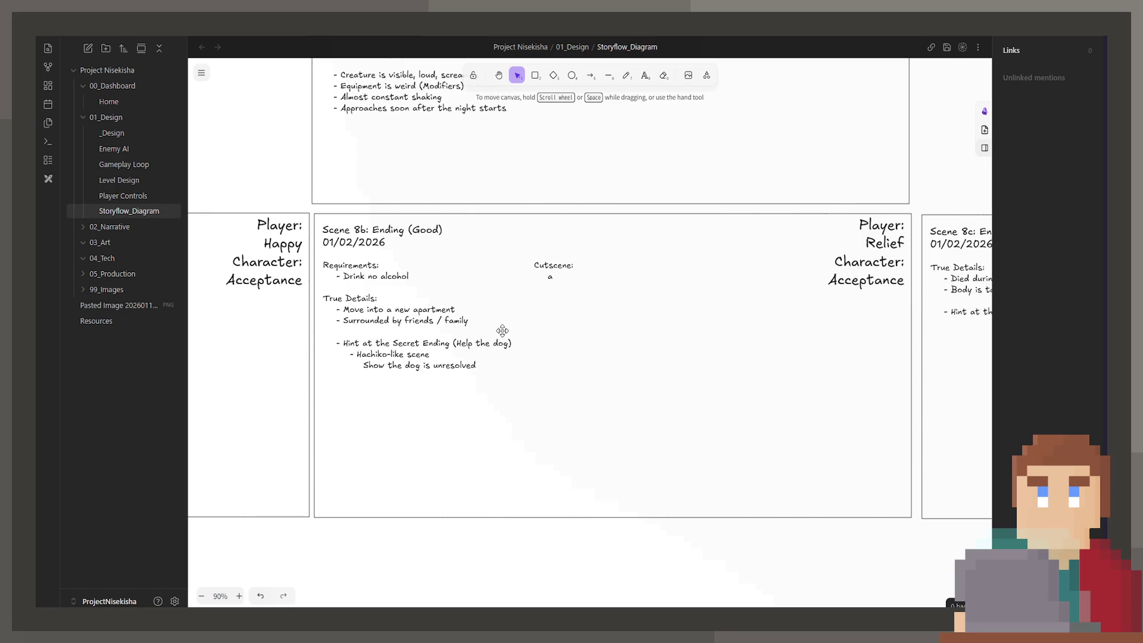
Add a new closing line 'Dog is safe' to the Good Ending's Requirements notes
double_click(477, 371)
left_click(485, 368)
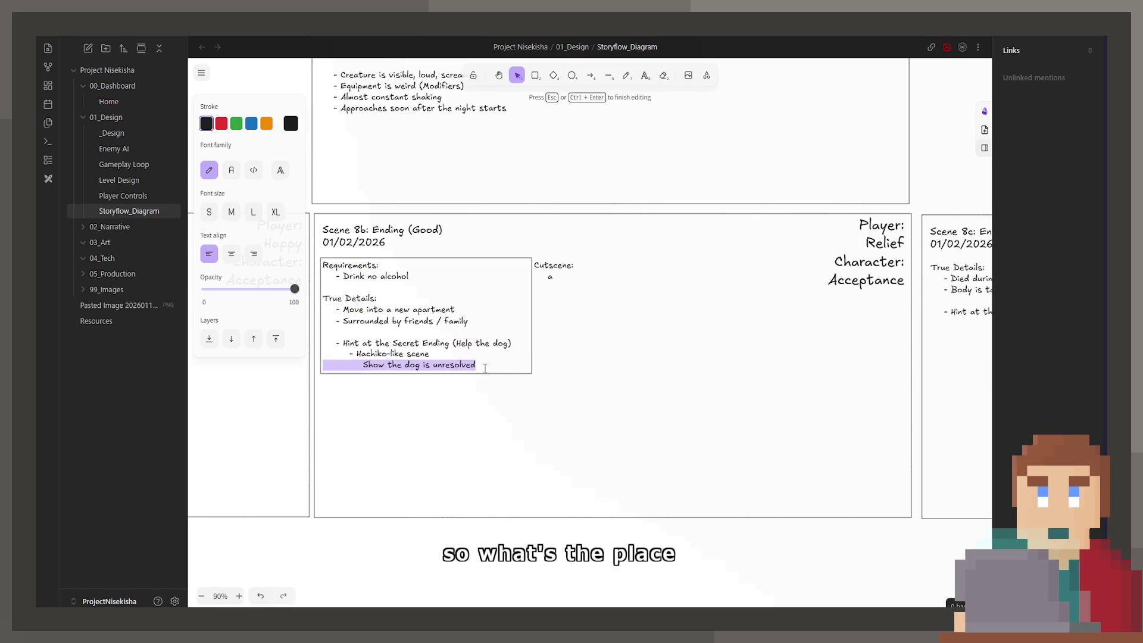
key("End")
key("Return")
key("Return")
key("Return")
key("BackSpace")
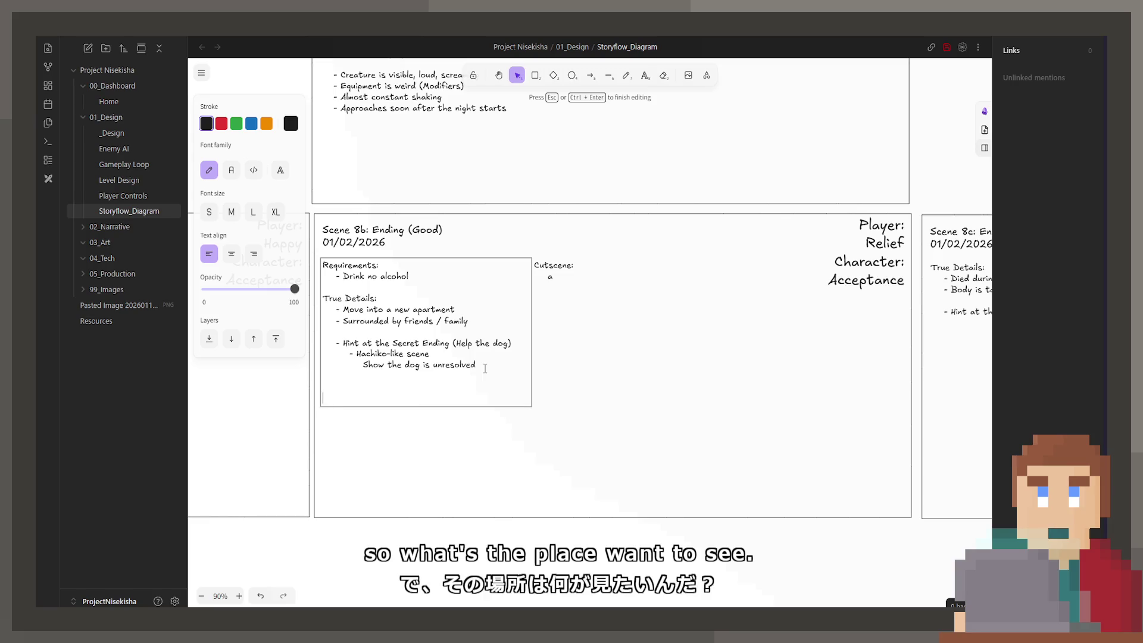
key("Return")
key("Return")
type("og is ")
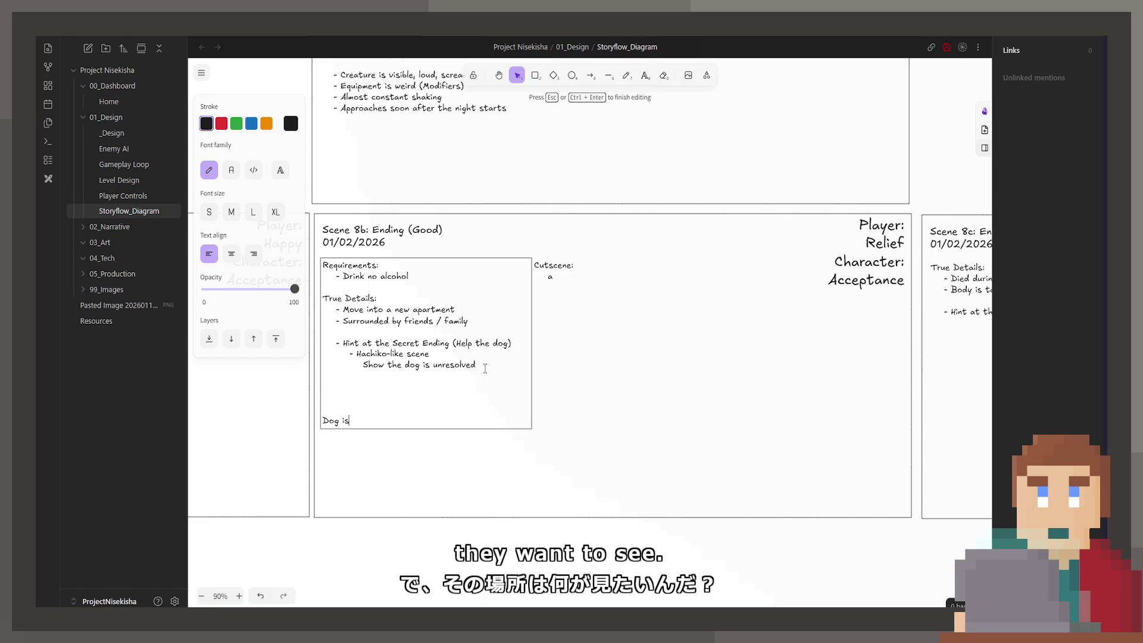
type("safe")
Add 'Dog is happy' and 'Character is satisfied' lines below it
key("Return")
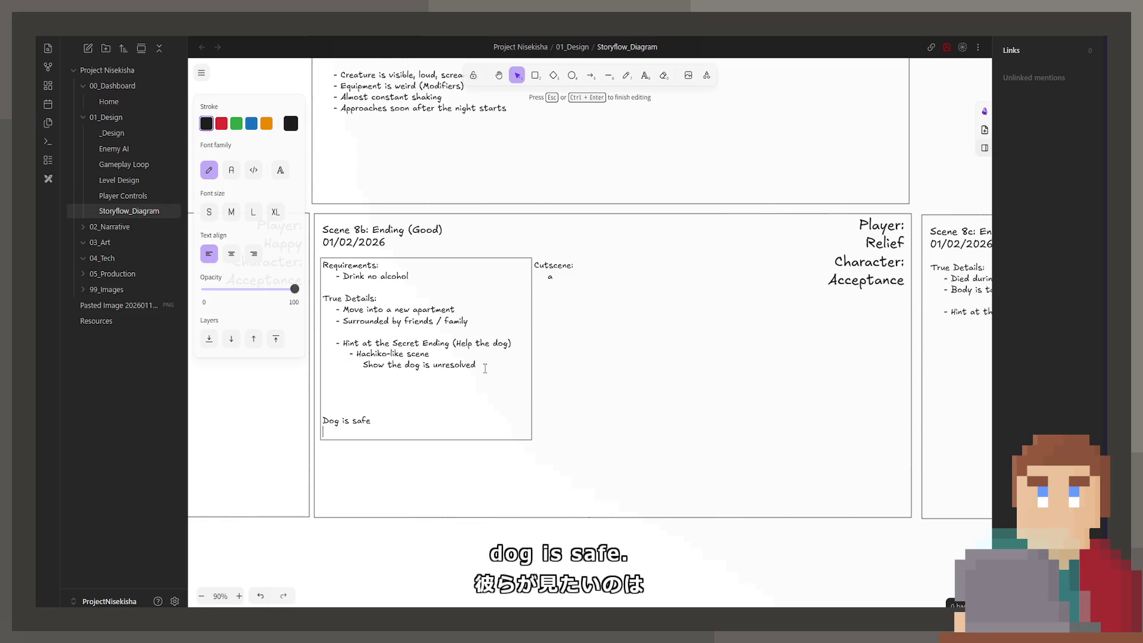
type("Dog is happy")
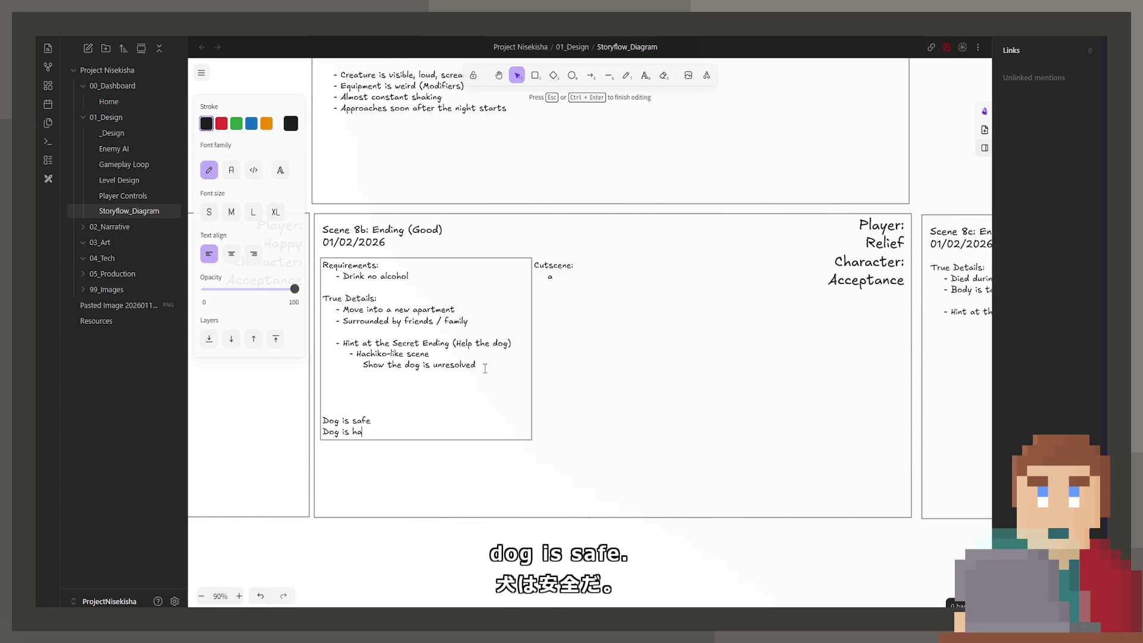
key("Return")
type("Player i")
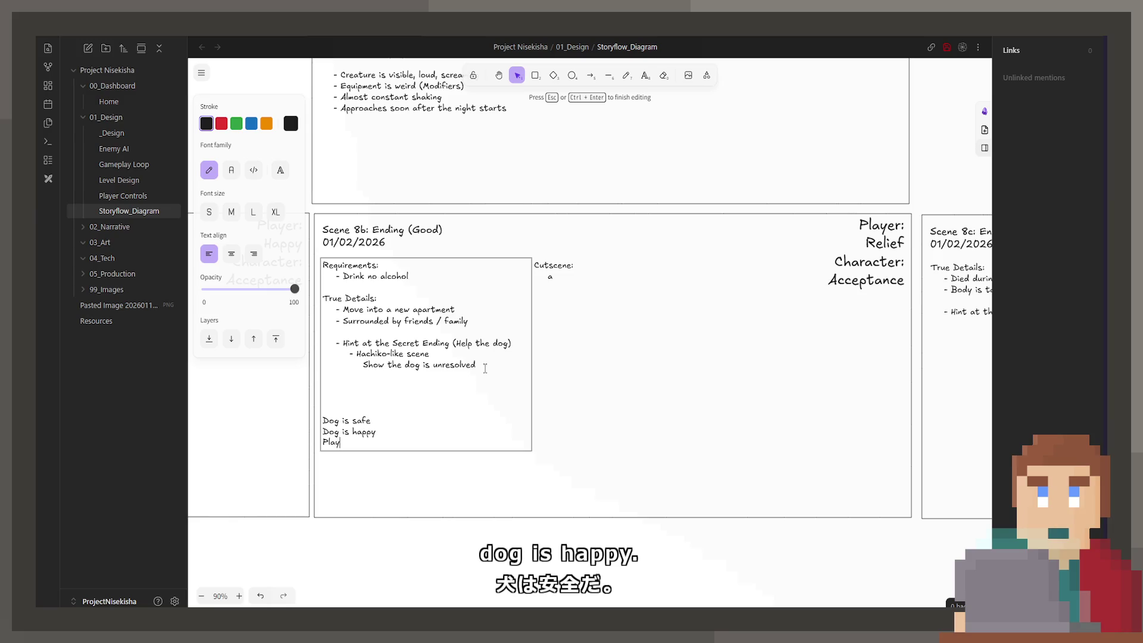
key("BackSpace")
key("BackSpace")
key("BackSpace")
type("Characte")
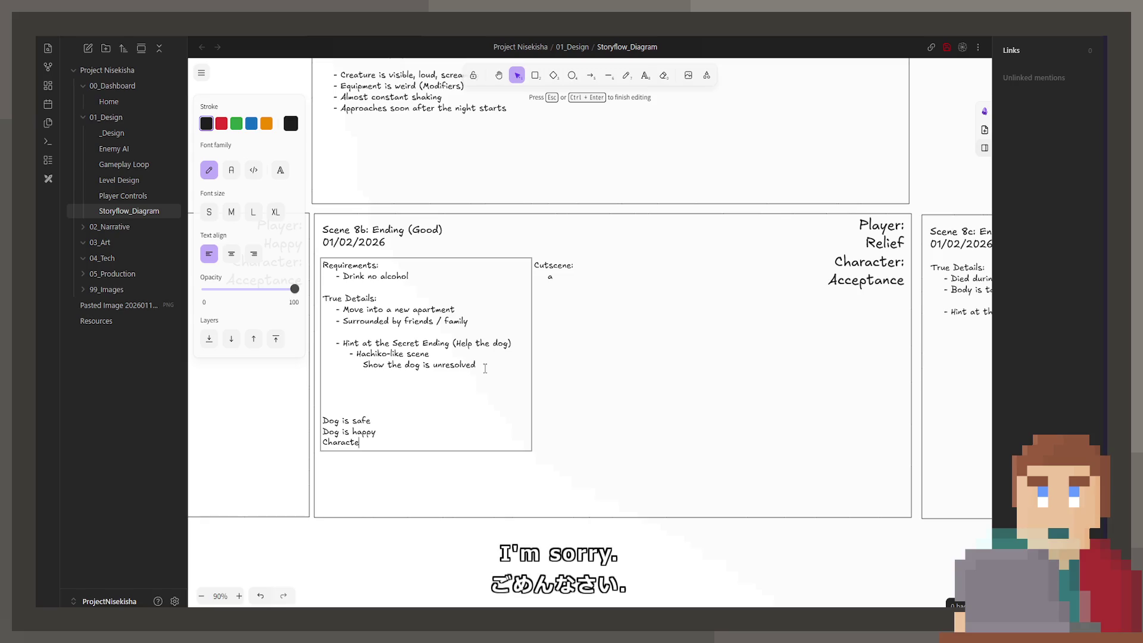
type("r is satisfied")
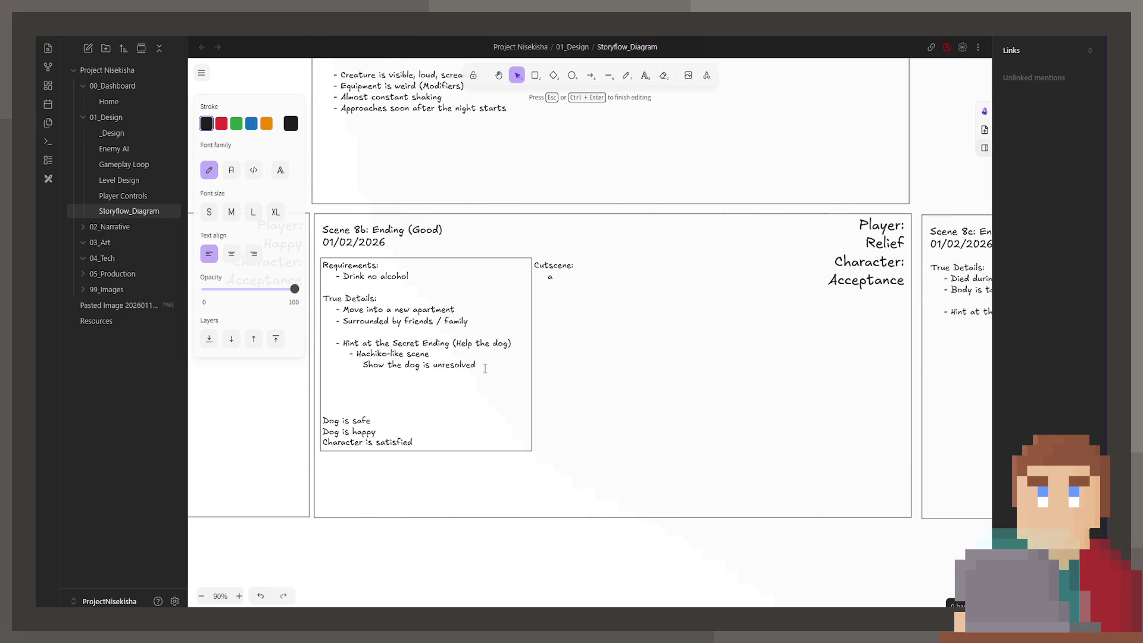
key("Return")
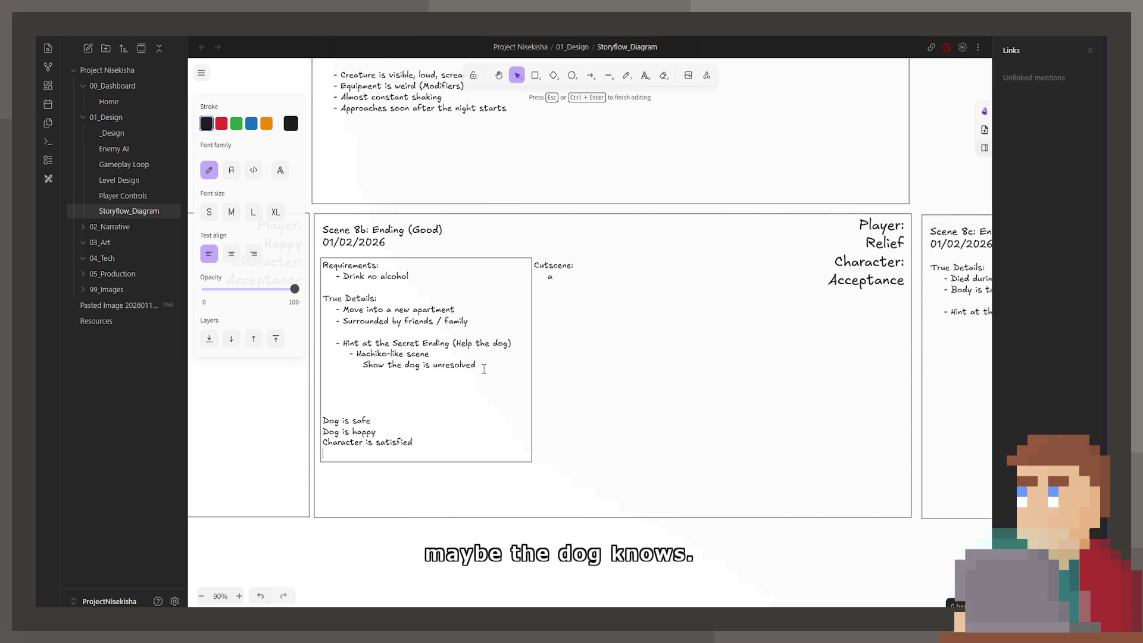
Insert '- Dog knows you're suffering' after 'Surrounded by friends / family' in True Details
left_click(479, 361)
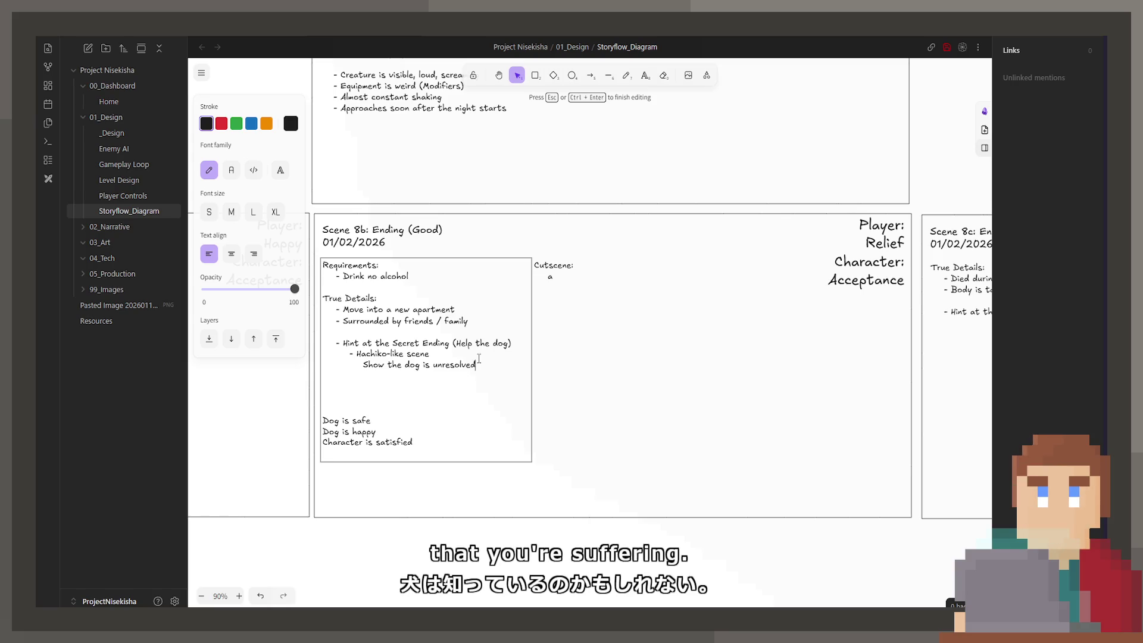
key("Up")
key("Return")
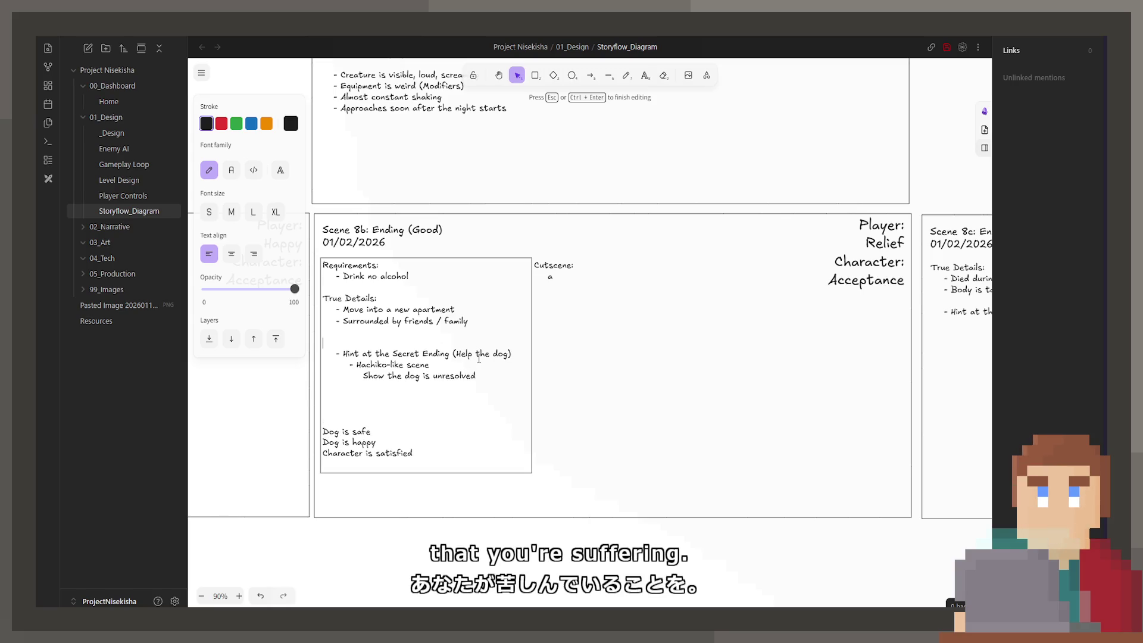
type("- Dog knows yto")
key("BackSpace")
key("BackSpace")
type("ou're suffering")
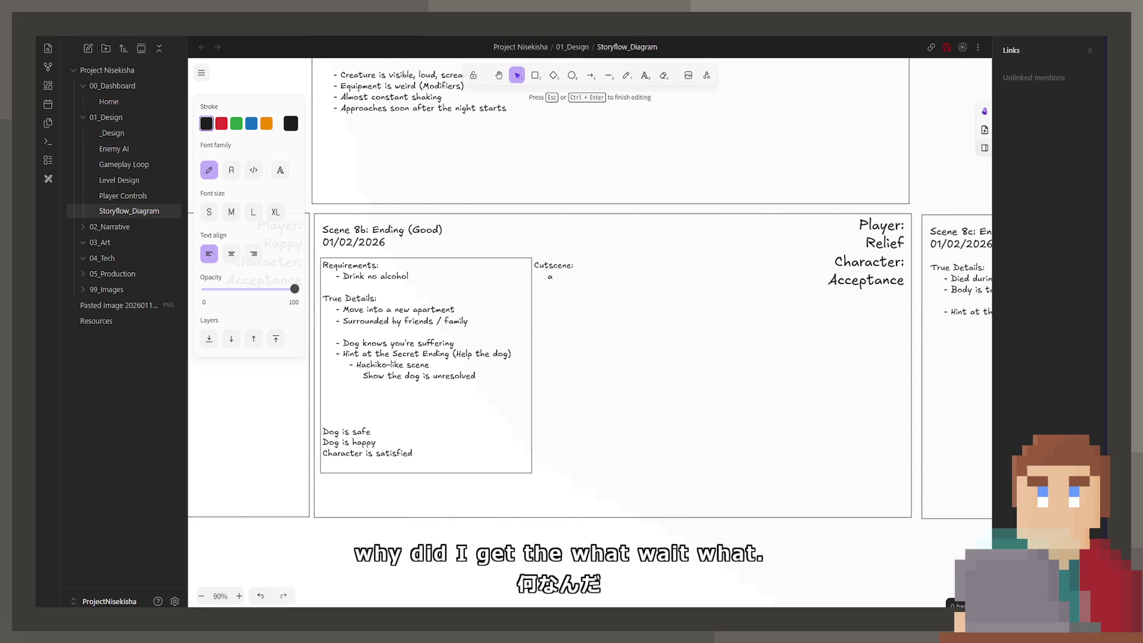
key("Escape")
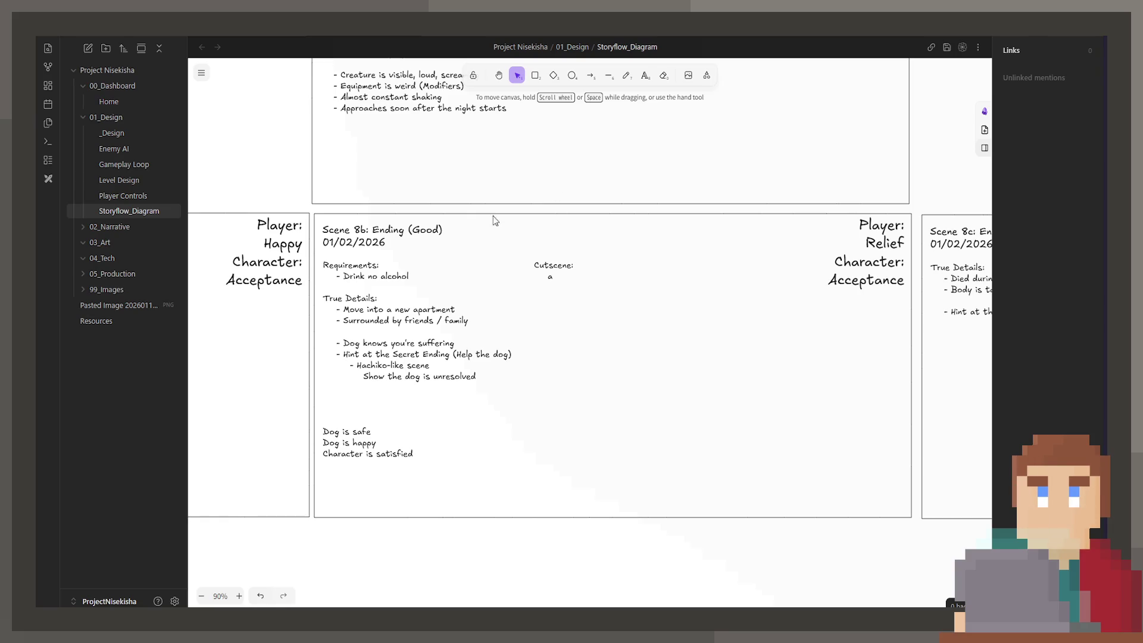
Select the Good Ending card's Cutscene text with its placeholder 'a'
scroll(444, 315, "left", 3)
scroll(443, 314, "up", 2)
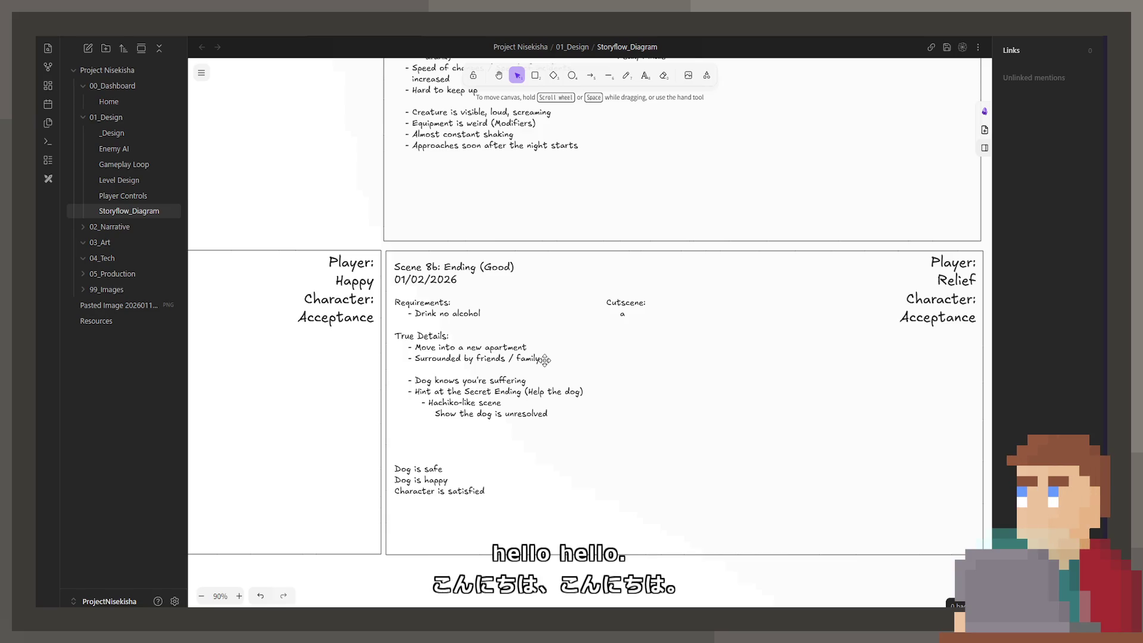
left_click(697, 317)
Replace the Cutscene placeholder with 'Character in wheelchair' and 'Moving boxes from the building'
double_click(696, 314)
left_click(696, 314)
key("BackSpace")
type("Charac")
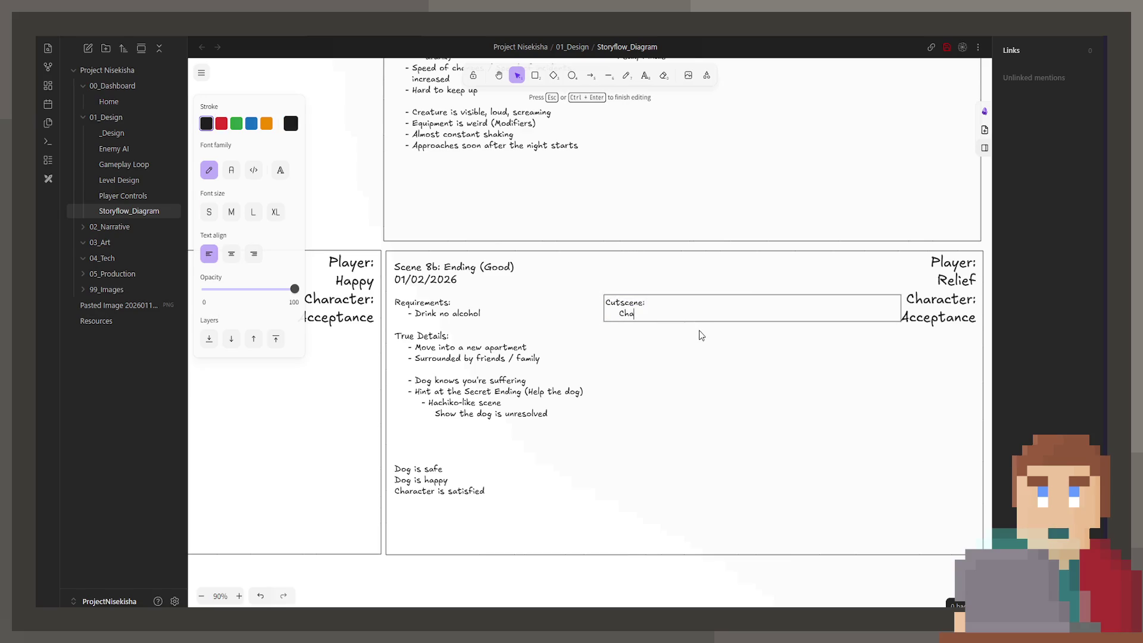
type("ter in wh")
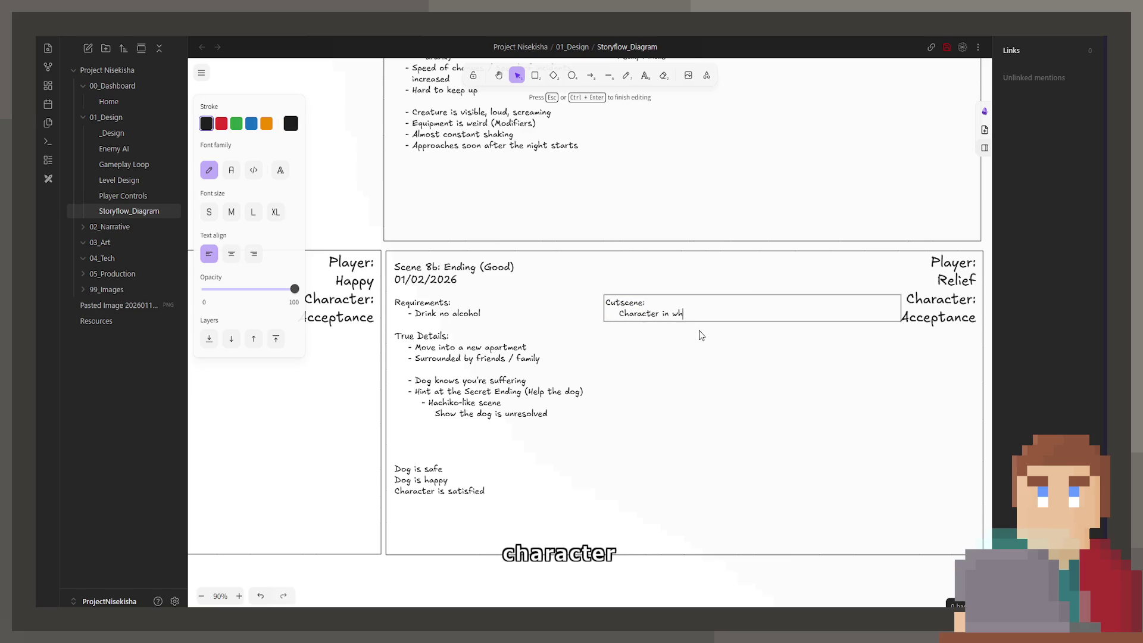
type("eelchair")
key("Return")
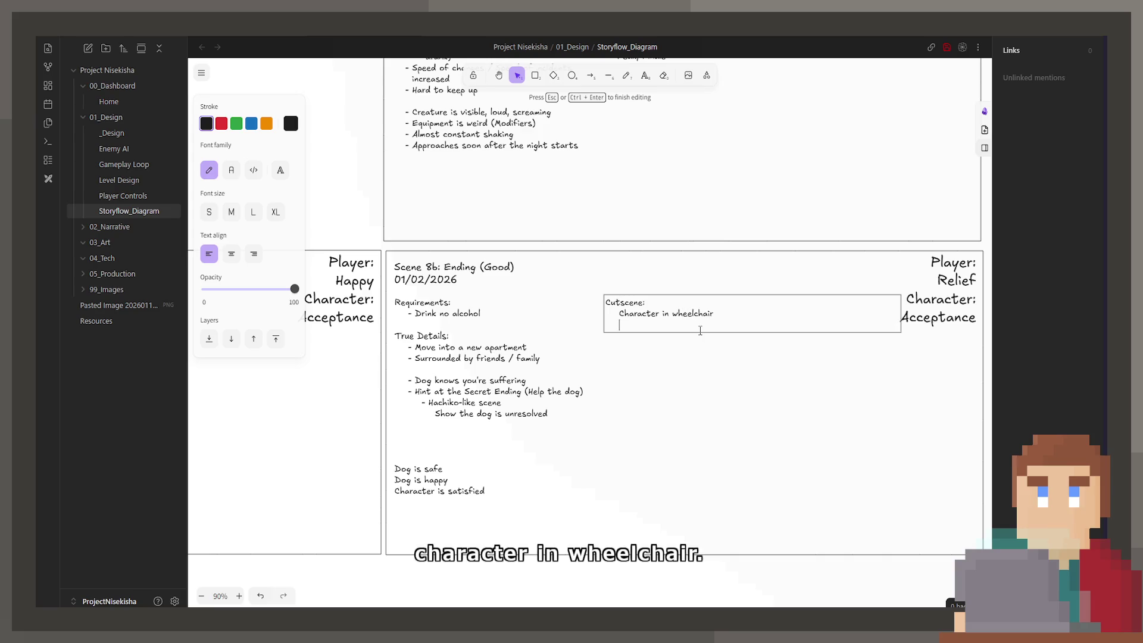
type("Moving boxe")
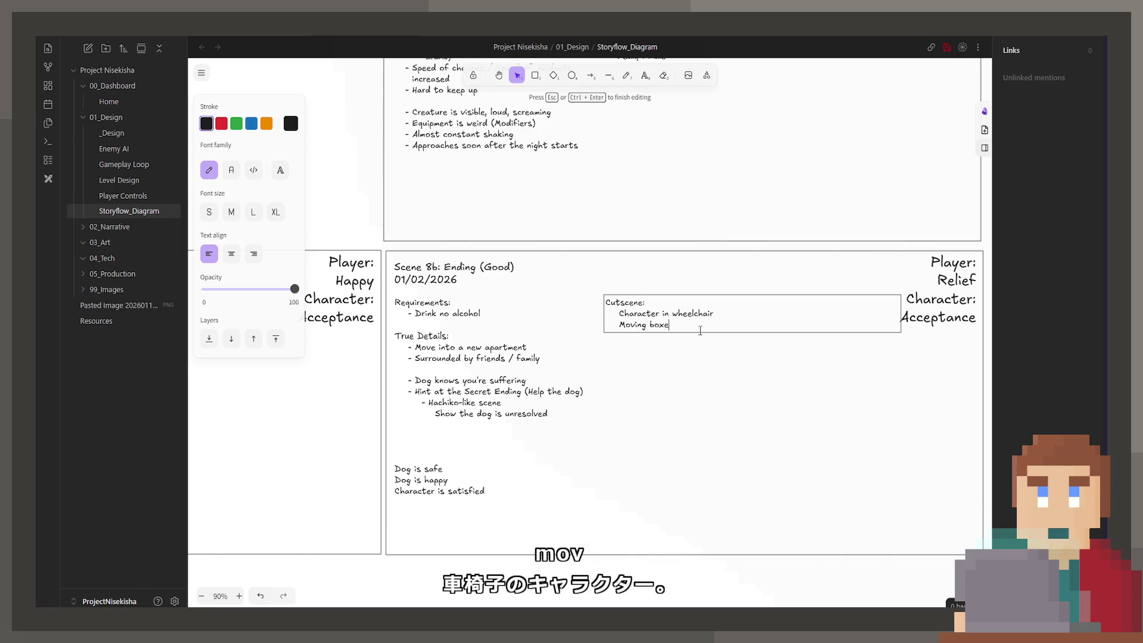
type("s from the building")
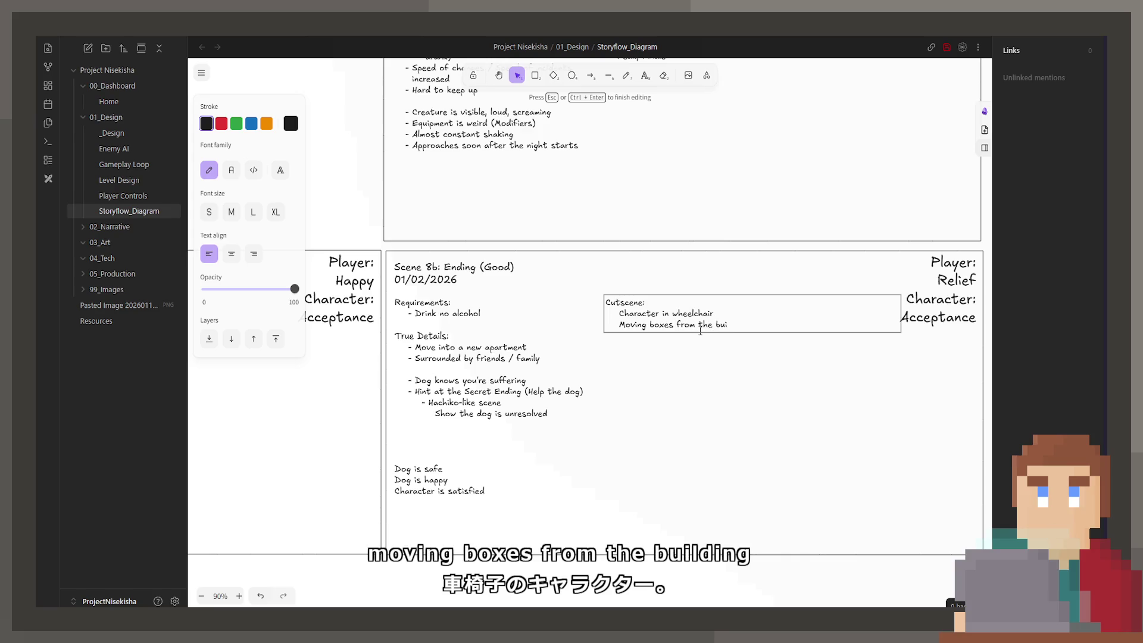
Add 'Dog is sat next to the wheelchair' and an indented 'Dog is sad'
key("Return")
type("Do")
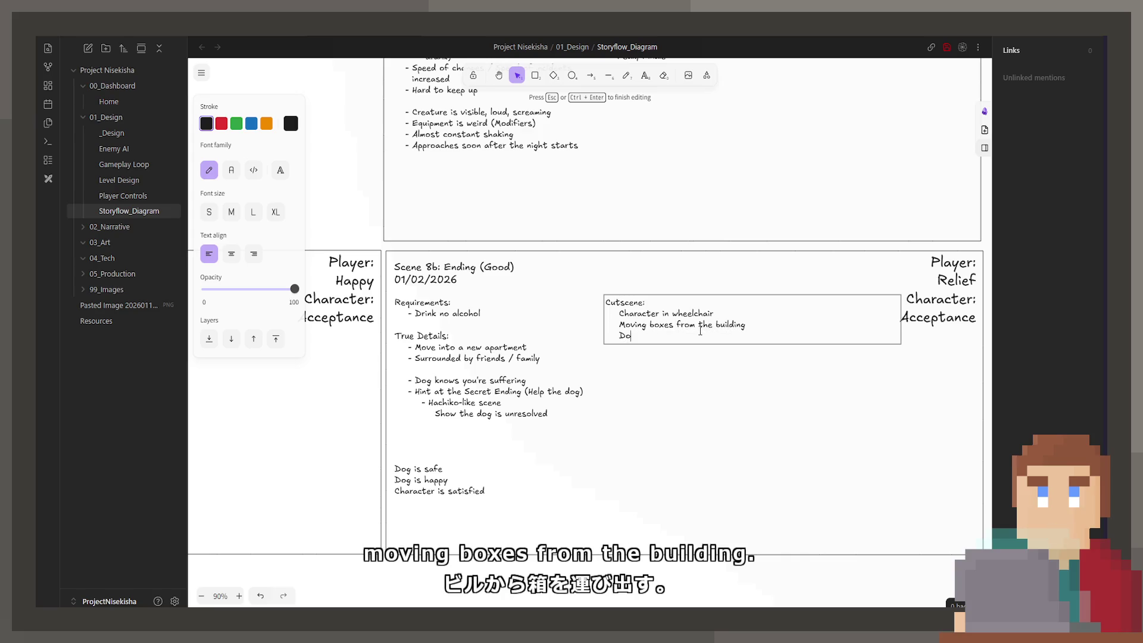
type("g is sat next to")
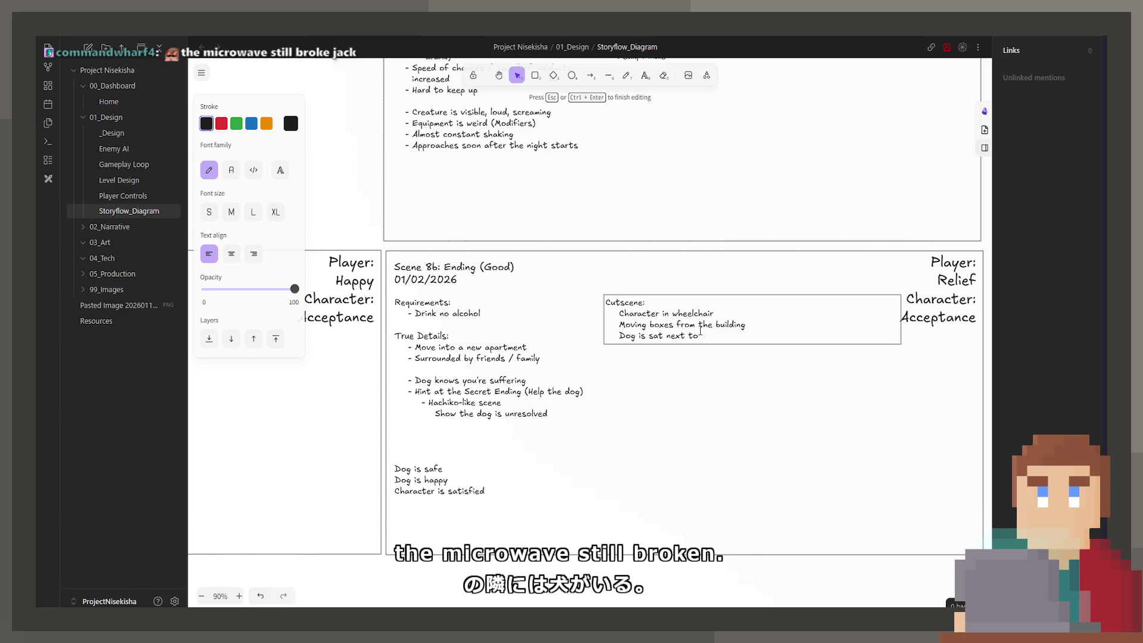
type("the wheelchair")
key("Return")
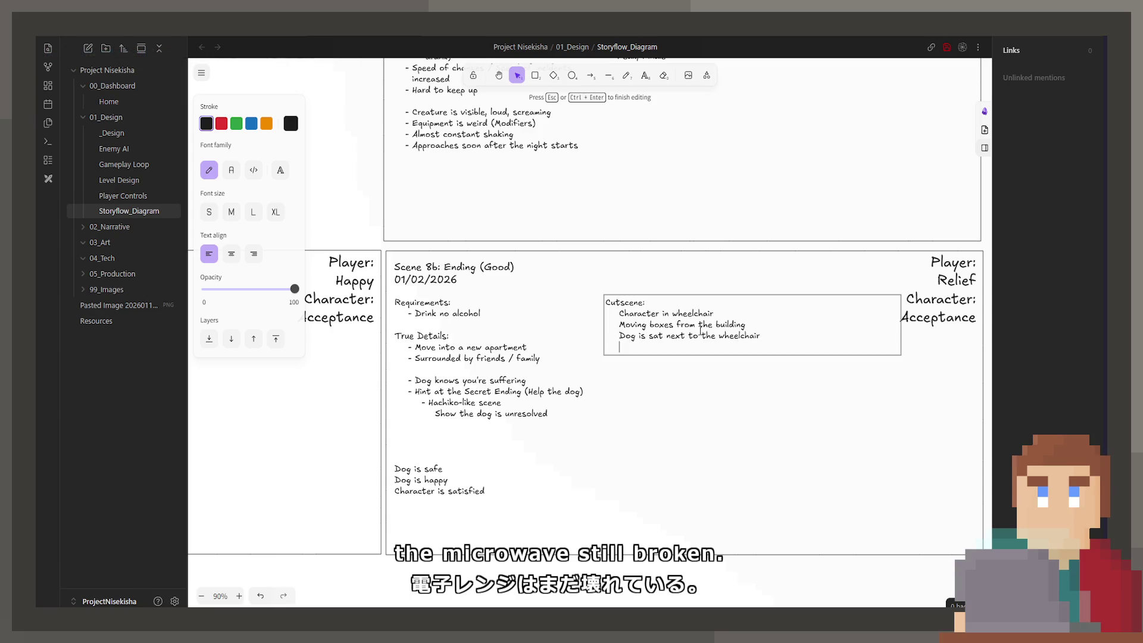
type("Dog is sad")
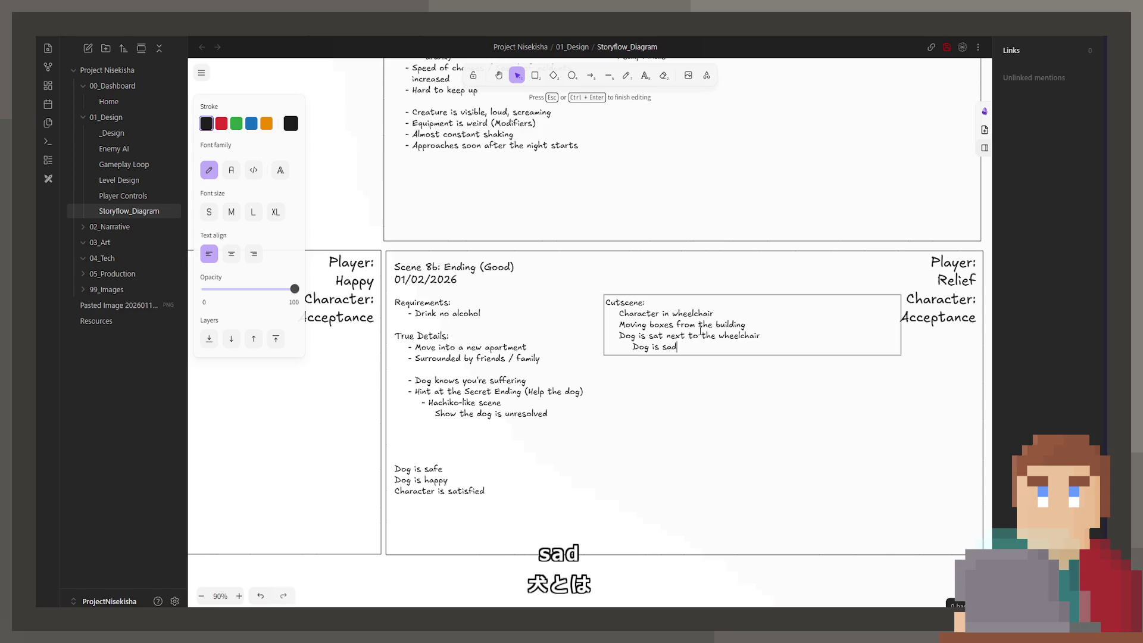
scroll(755, 314, "down", 8, "ctrl")
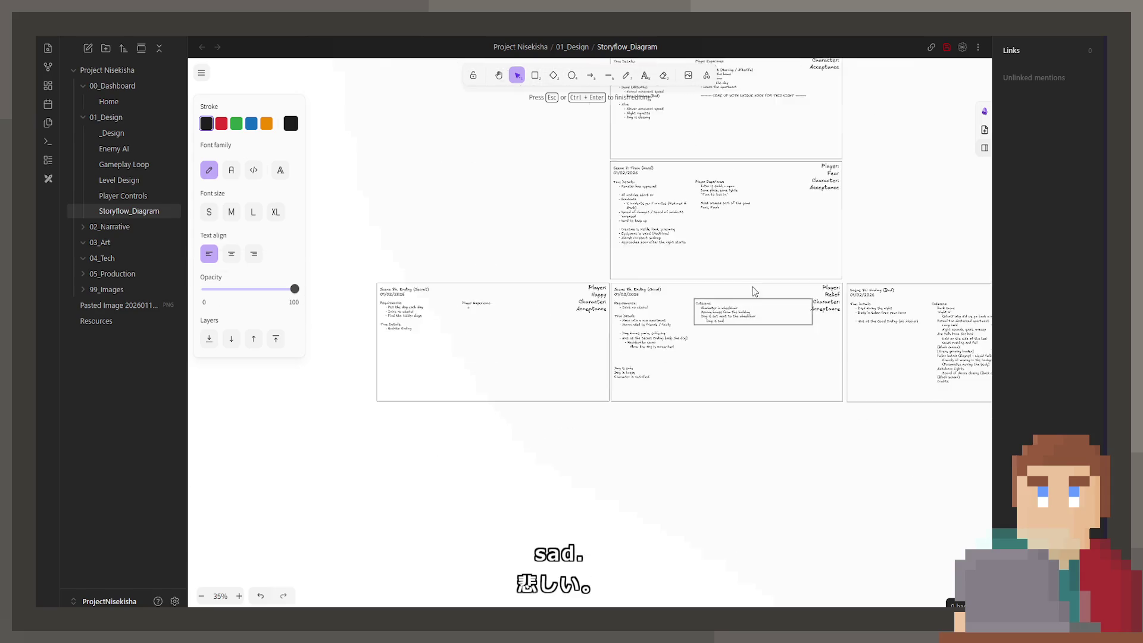
scroll(753, 256, "up", 10)
scroll(733, 237, "up", 5)
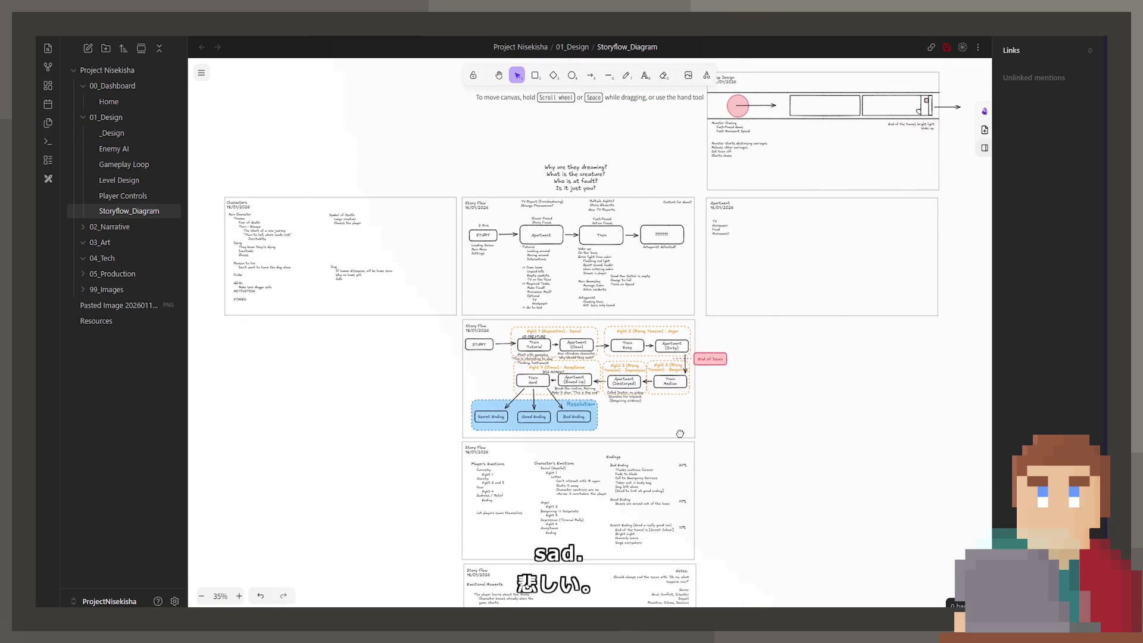
scroll(691, 298, "up", 5, "ctrl")
scroll(690, 298, "down", 5, "ctrl")
scroll(691, 298, "down", 15)
scroll(689, 297, "down", 10)
scroll(649, 398, "up", 6, "ctrl")
double_click(647, 372)
Add 'Match cut montage' followed by Hospital room, Dark room and Hospital room lines
key("End")
key("Return")
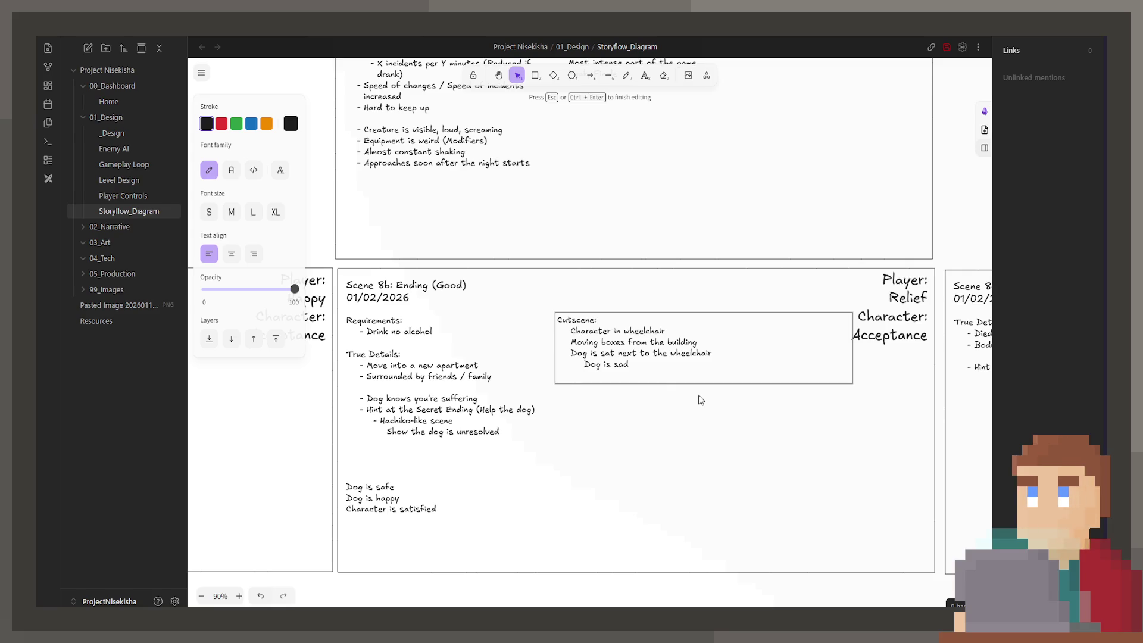
type("Match")
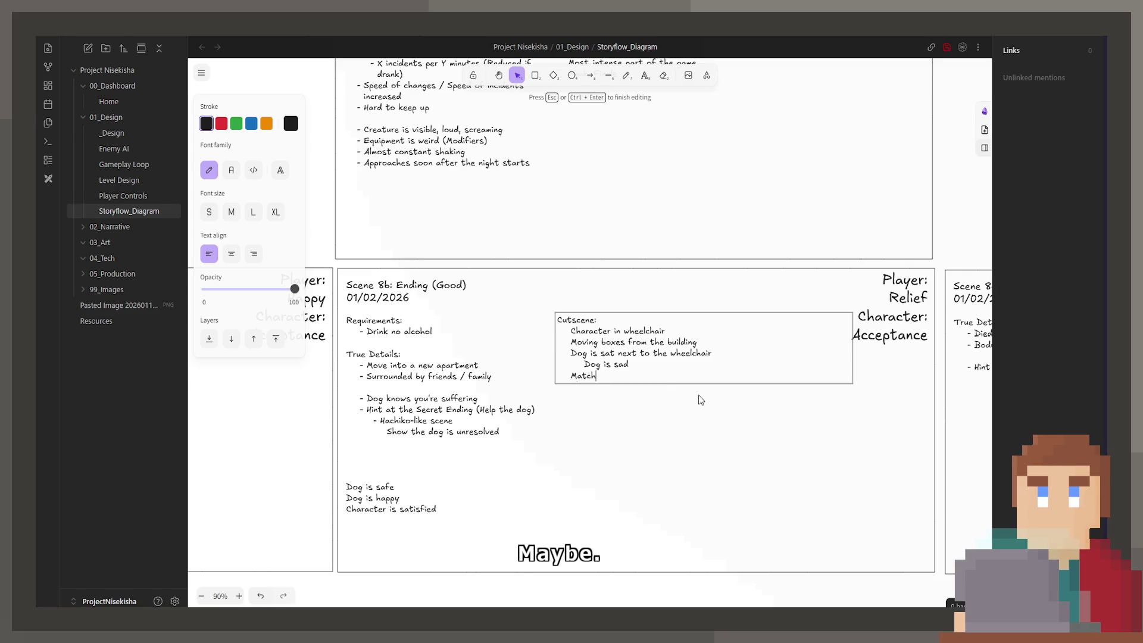
type(" cut montage\\")
key("Return")
key("BackSpace")
key("BackSpace")
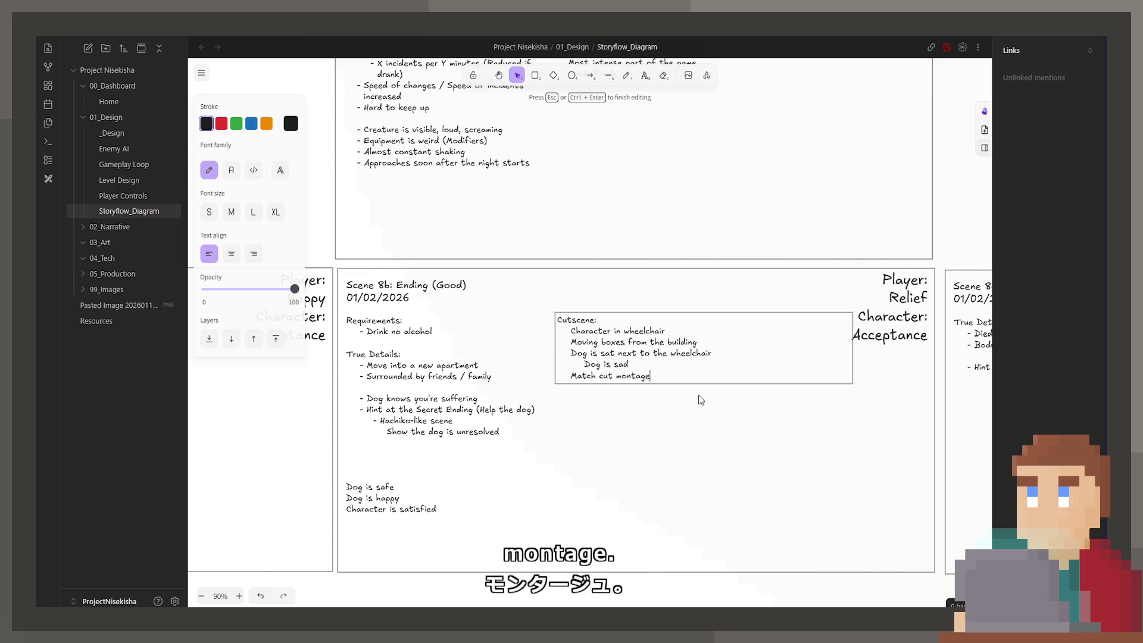
key("Return")
type("Hos")
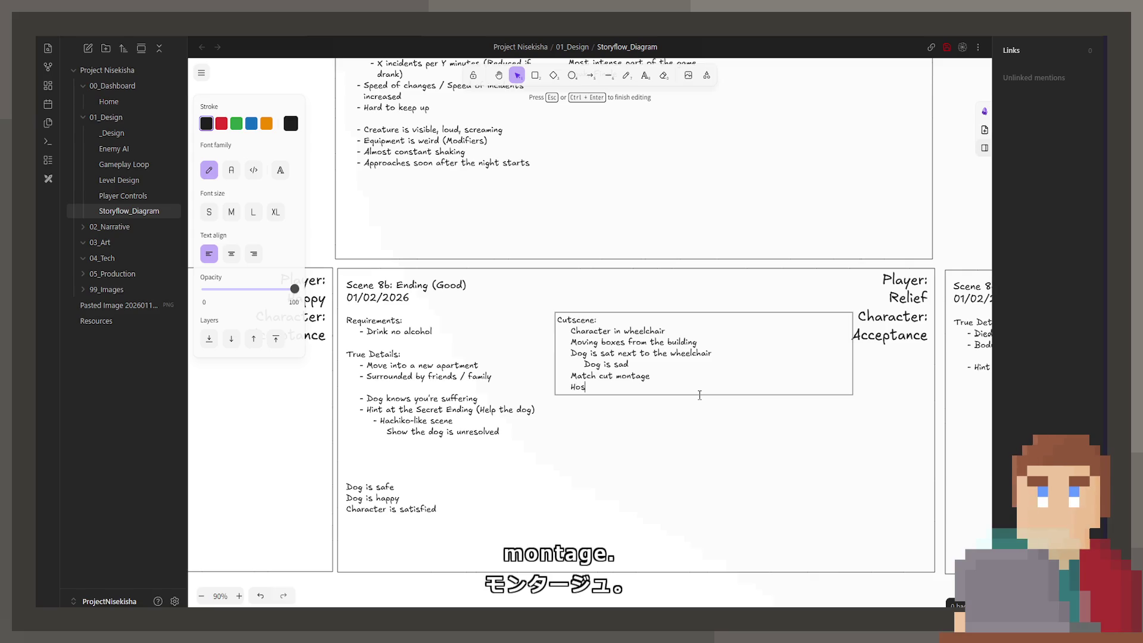
type("pital room")
key("Return")
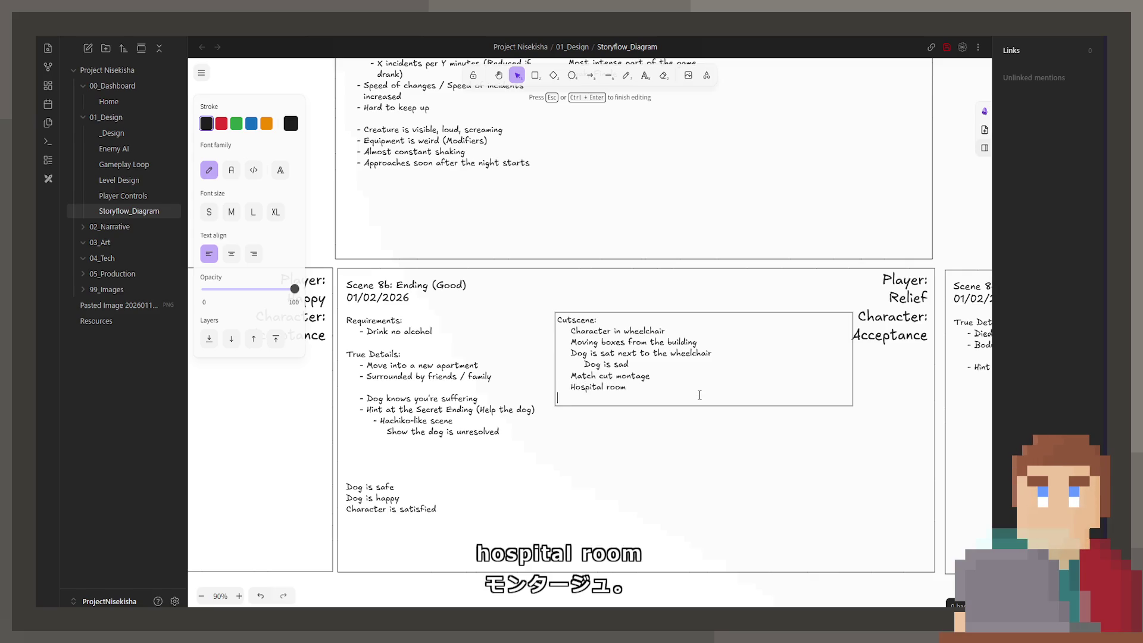
type("Dark to")
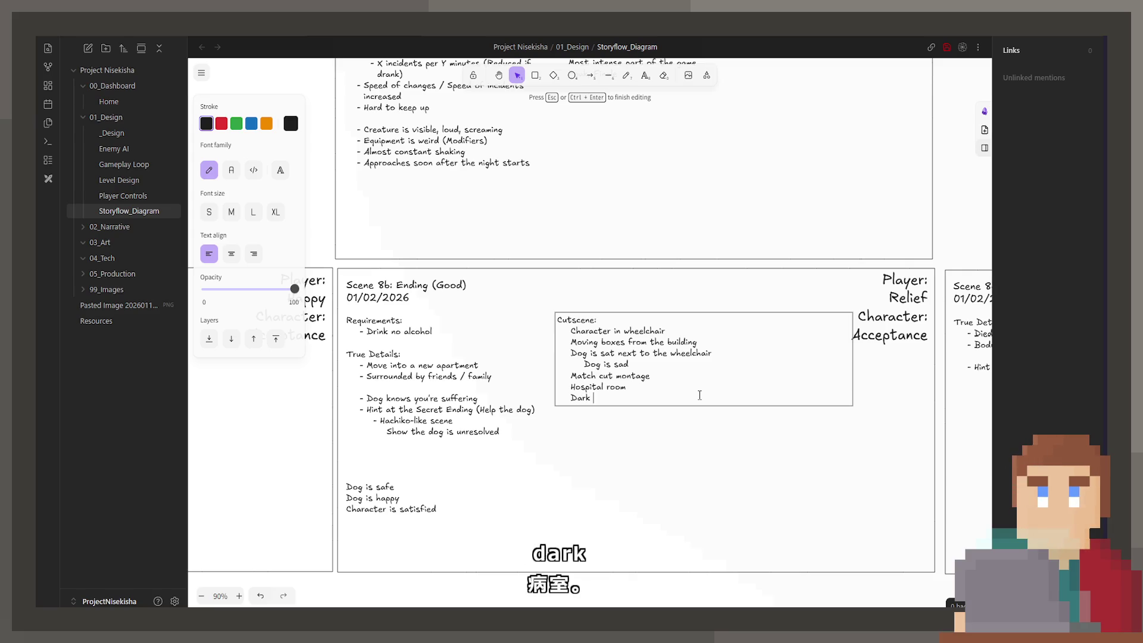
key("BackSpace")
key("BackSpace")
type("room")
key("Return")
type("spital room")
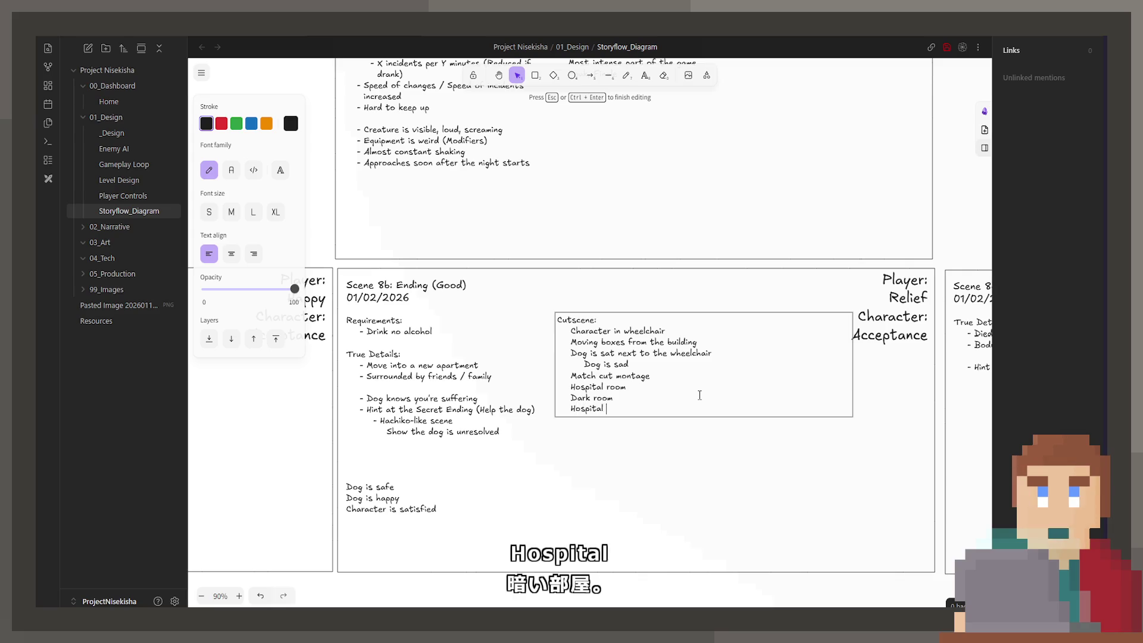
Append '(See the wheelchair)' to the Match cut montage line
key("Up")
key("Up")
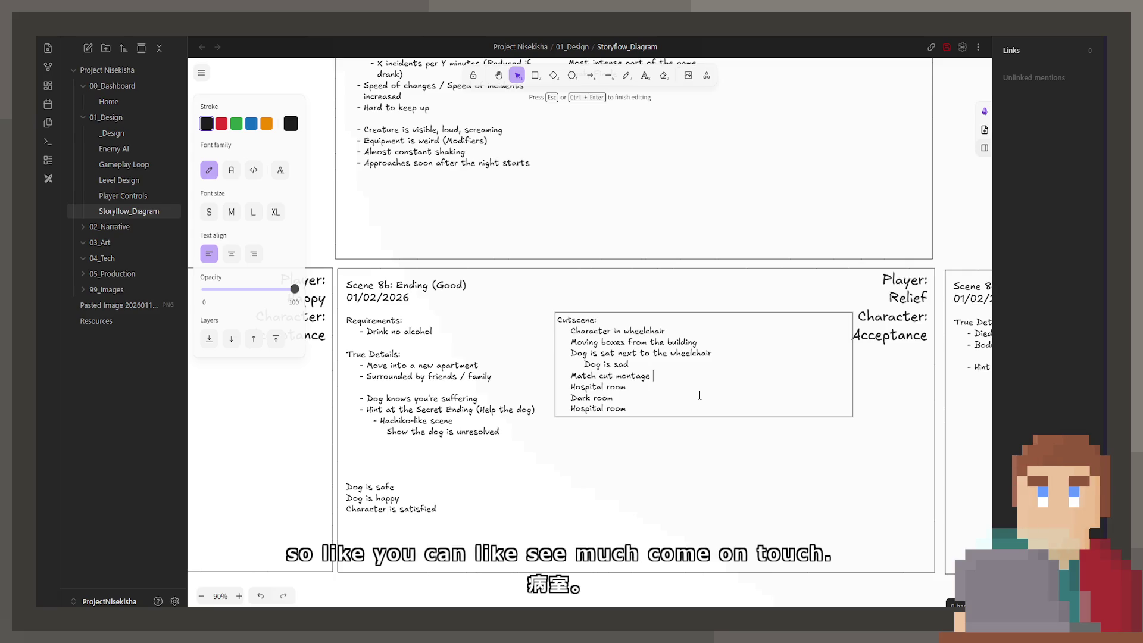
type("(See the char")
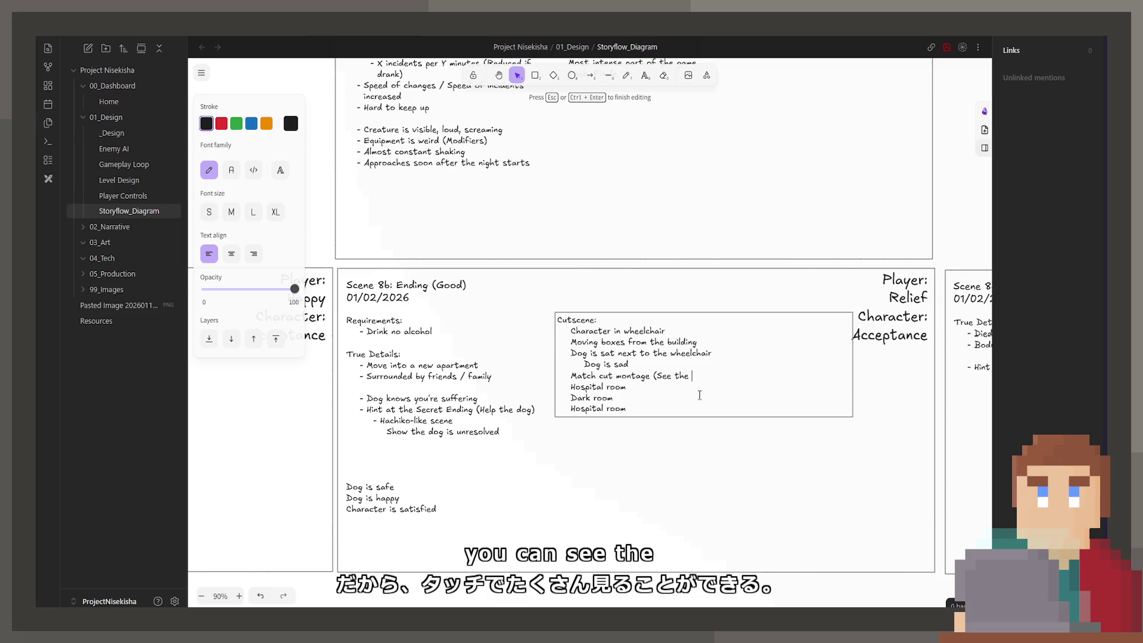
key("BackSpace")
key("BackSpace")
key("BackSpace")
type("wheelchair)(")
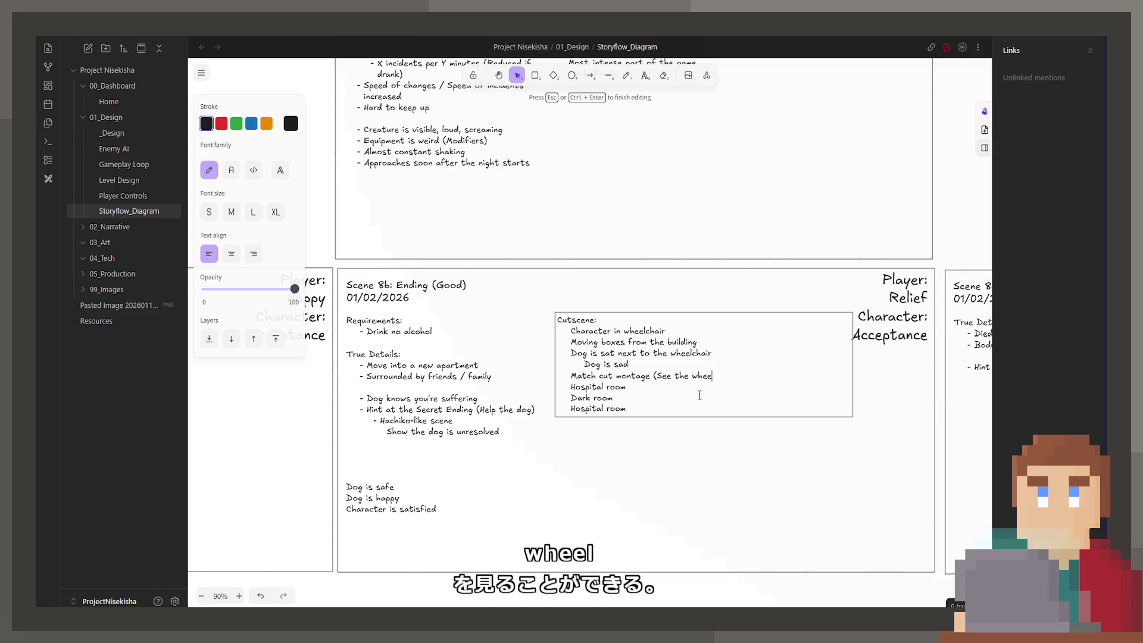
key("BackSpace")
Indent the Hospital room, Dark room and Hospital room montage lines
key("Down")
key("Tab")
key("Down")
key("Tab")
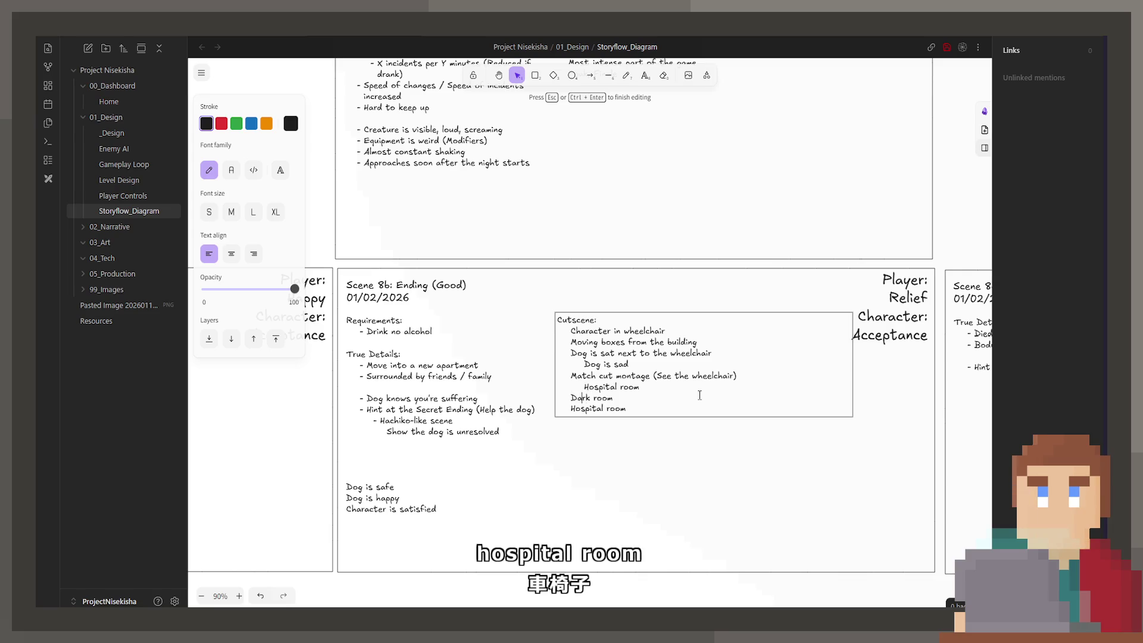
key("Down")
key("Tab")
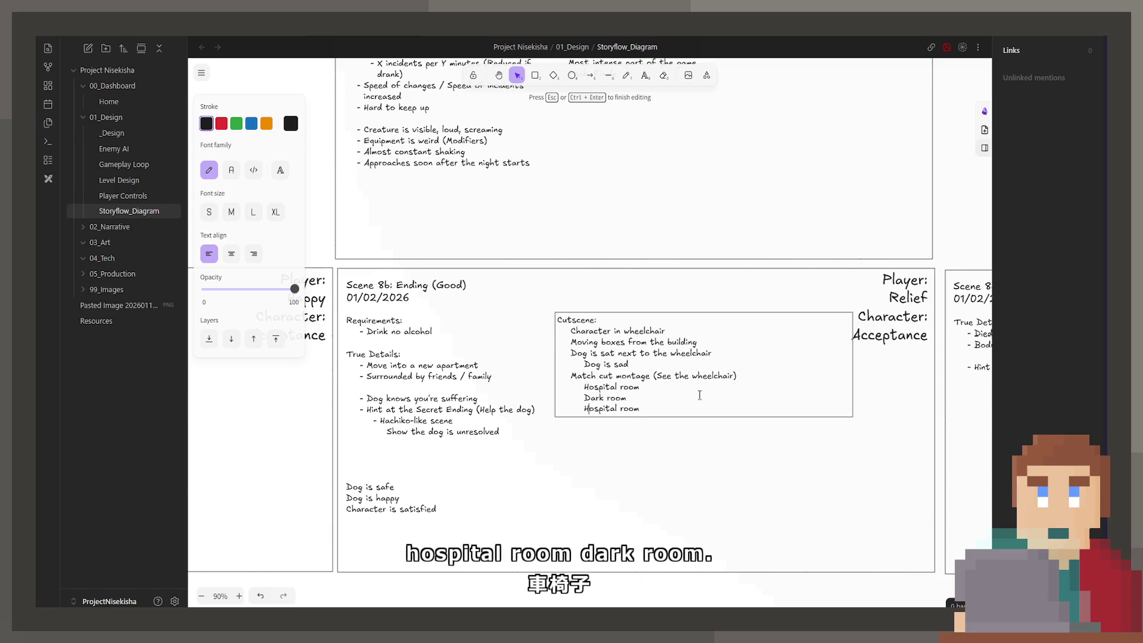
key("Right")
key("Right")
key("Right")
key("Return")
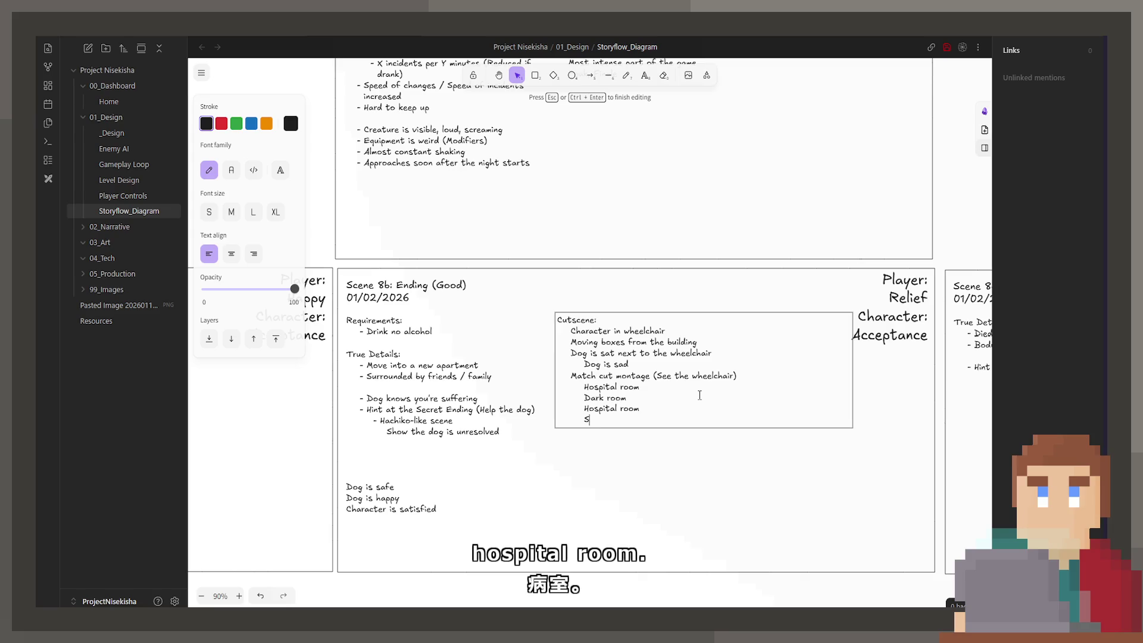
key("Up")
key("Return")
key("Up")
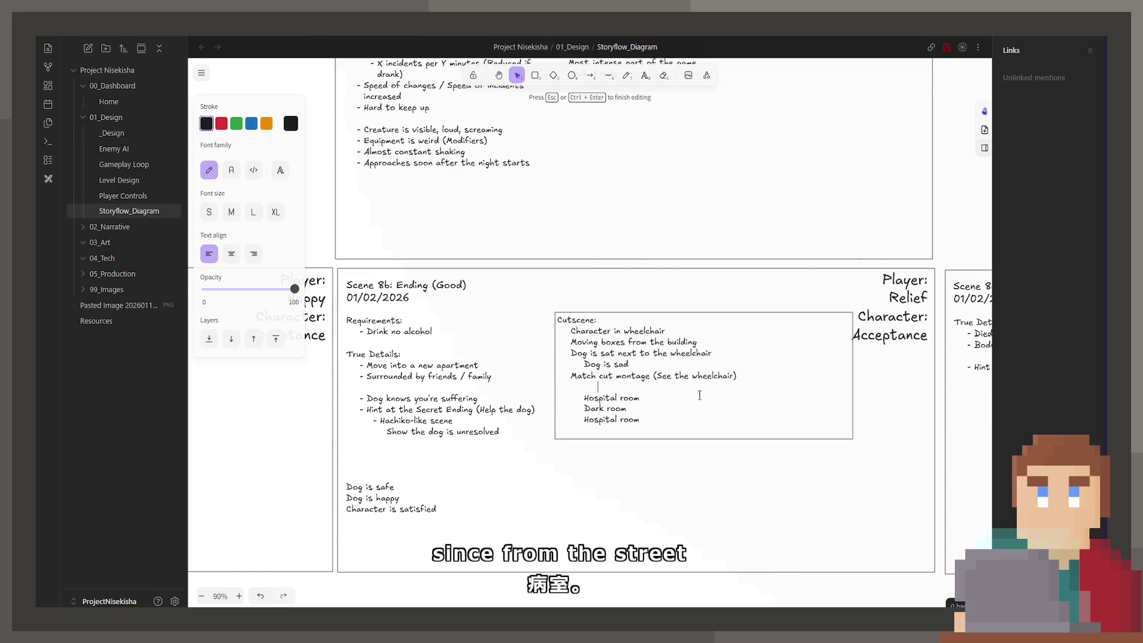
Add Street and Living room montage lines and annotate the Hospital room entries
type("Street")
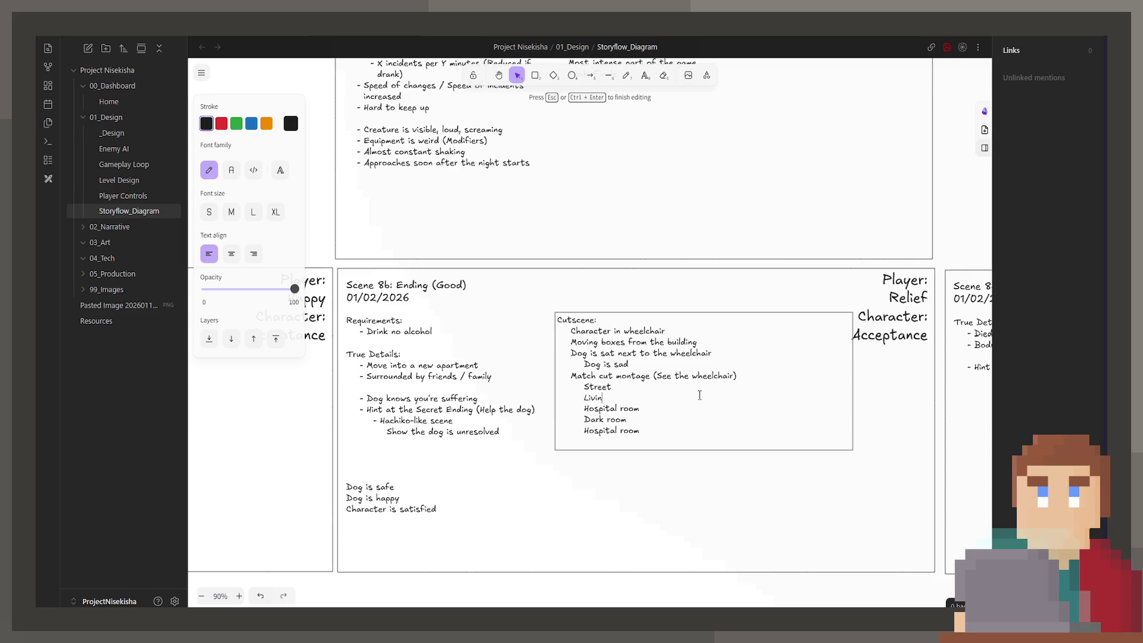
type("om")
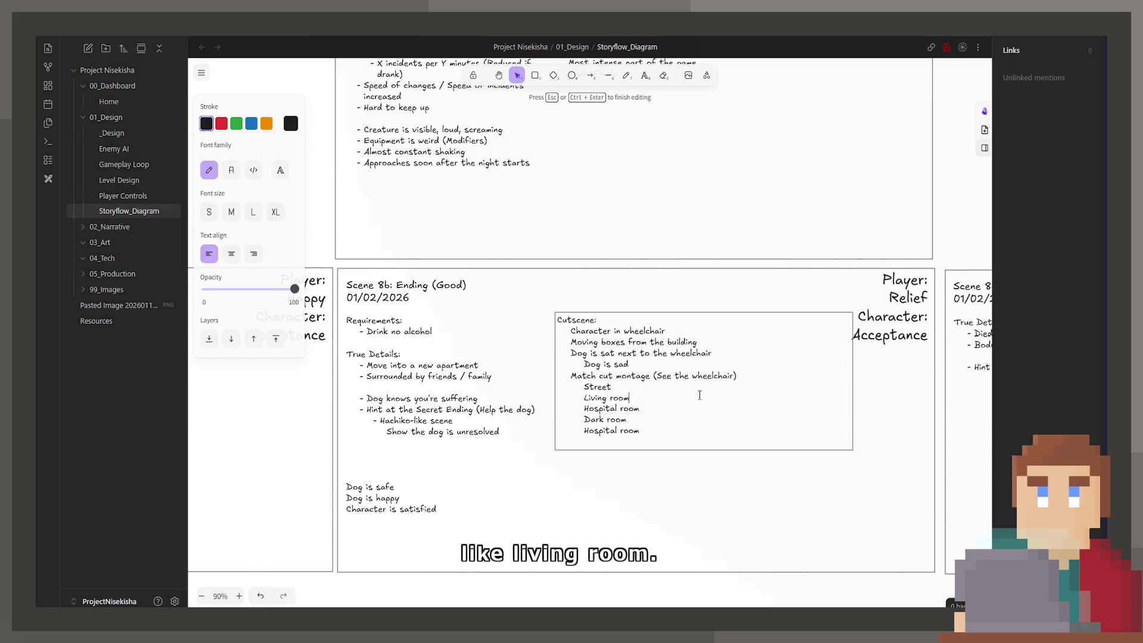
key("Down")
key("Down")
key("Return")
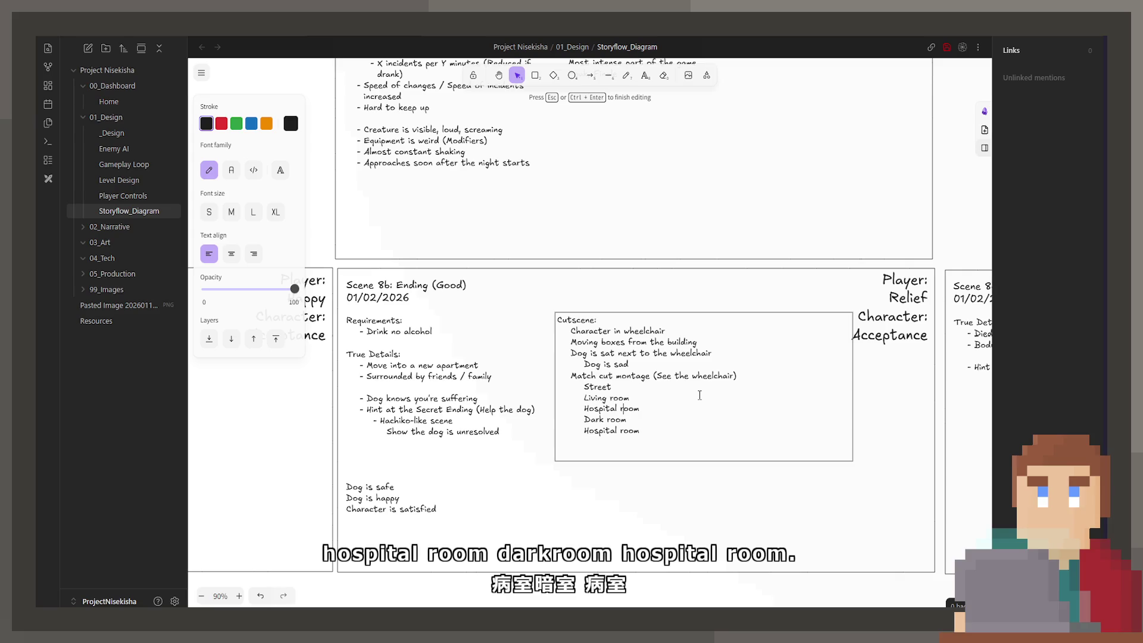
type("()")
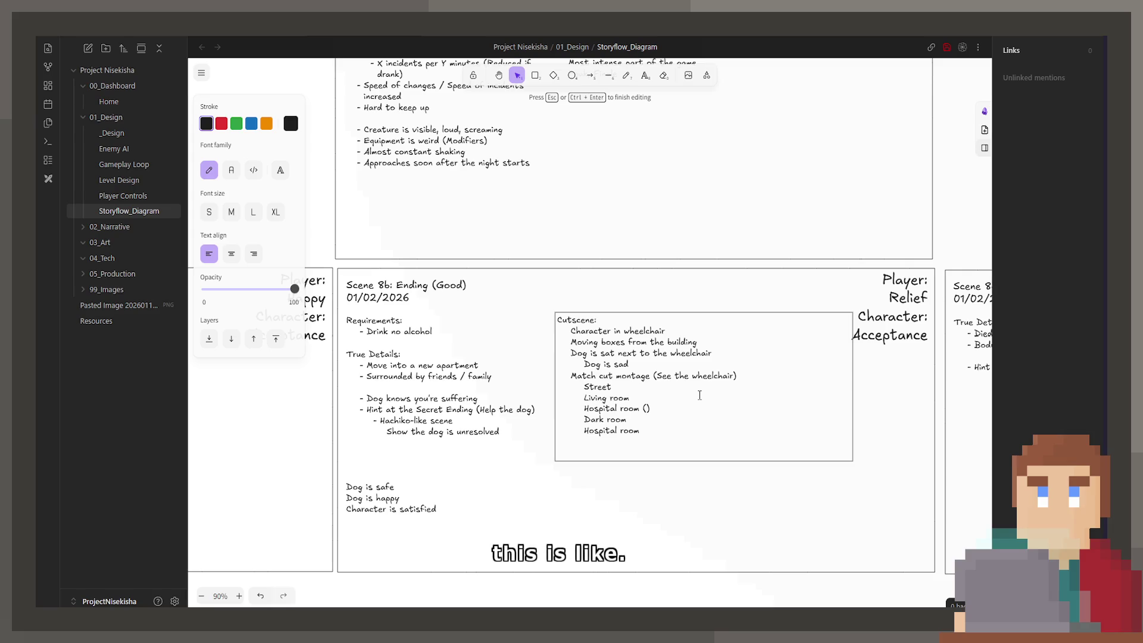
type("Wheelchair")
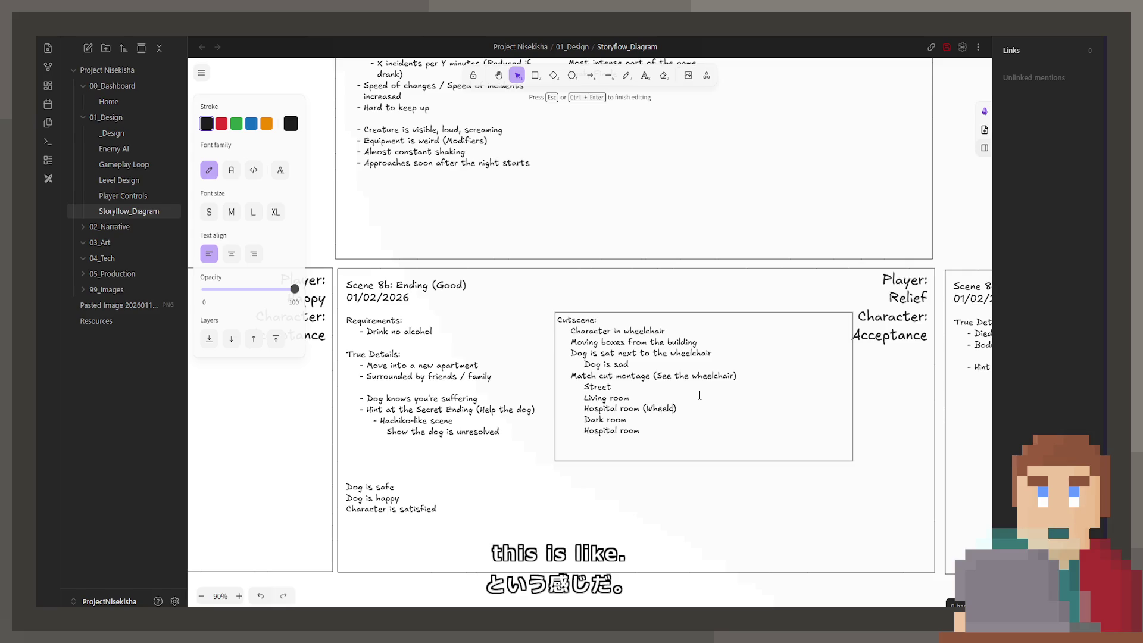
key("Down")
key("Down")
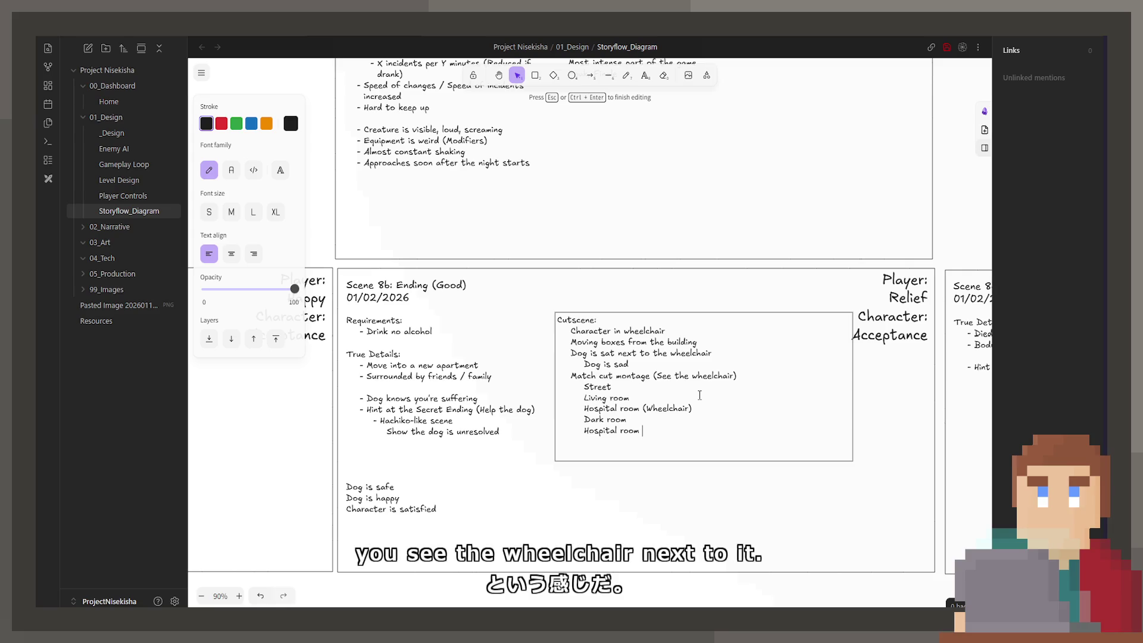
type("*")
type("Bed")
key("Return")
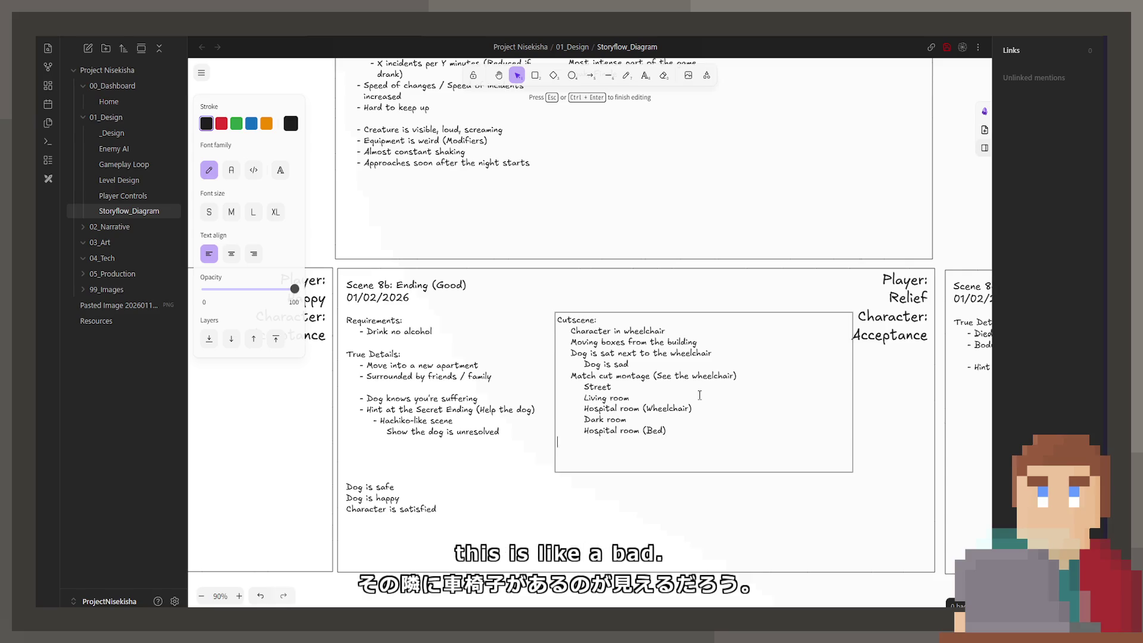
key("Tab")
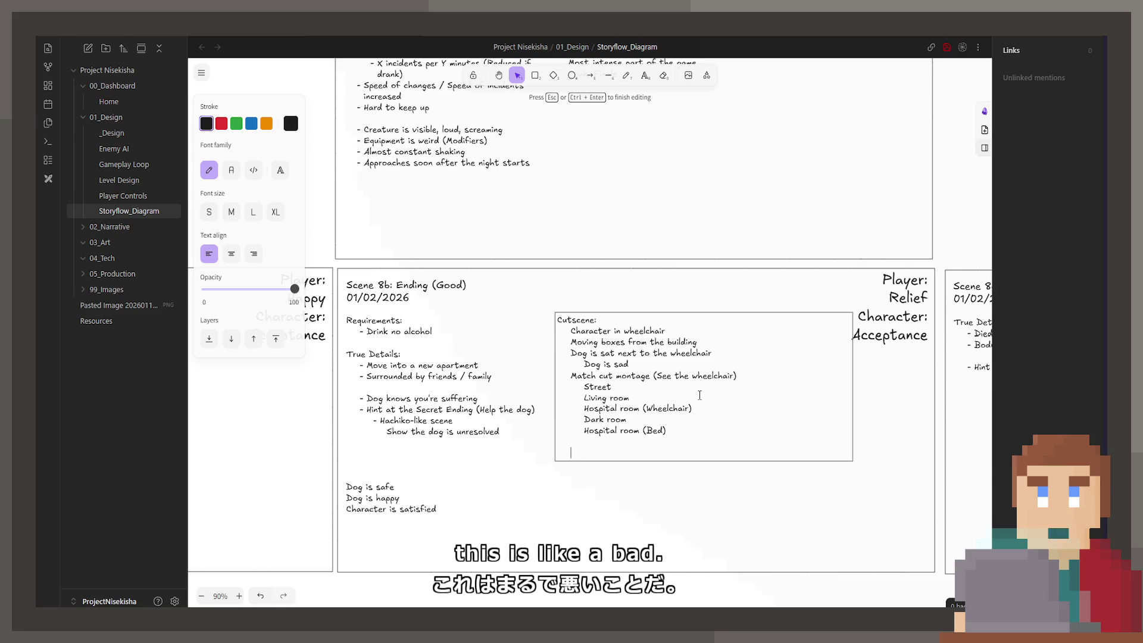
key("BackSpace")
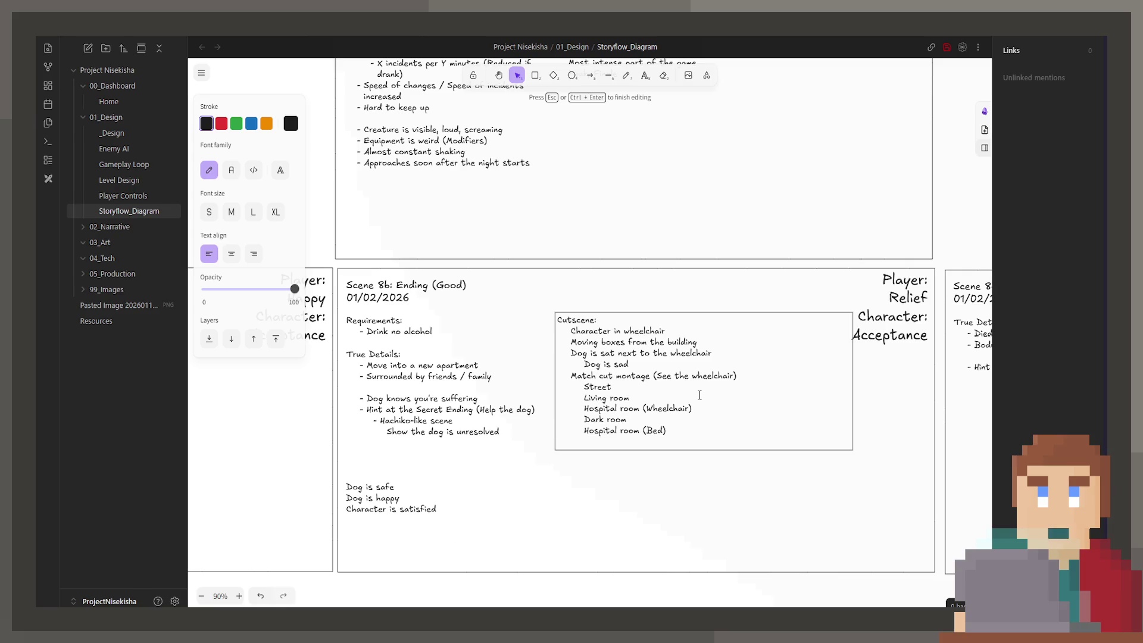
Change the montage note '(See the wheelchair)' to '(Slow zoom in)'
key("Up")
key("Up")
key("Up")
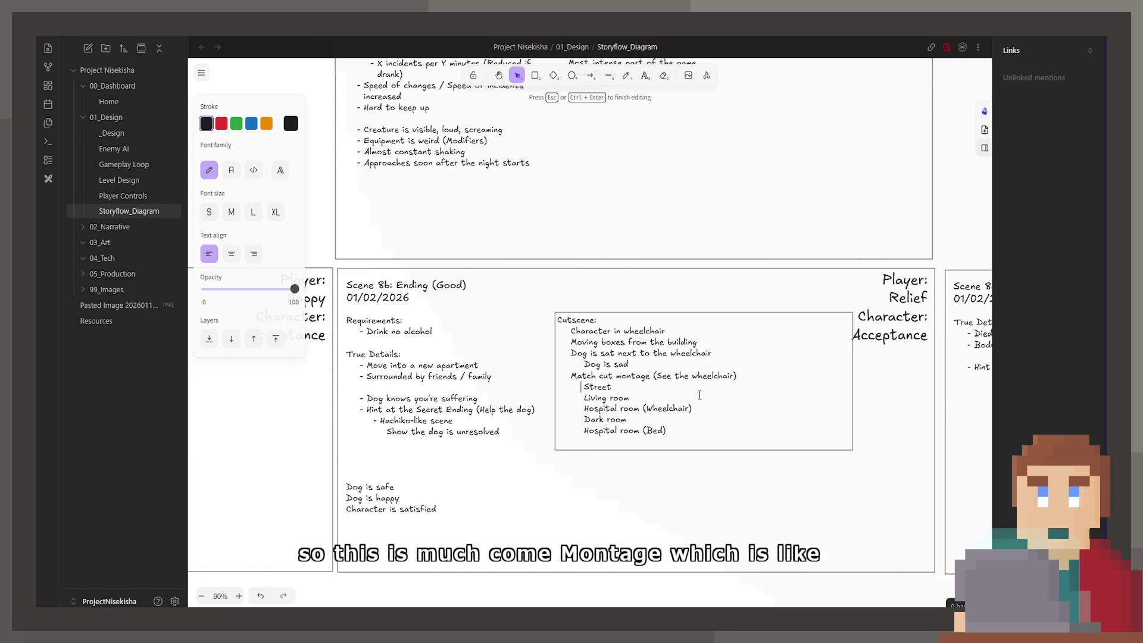
key("BackSpace")
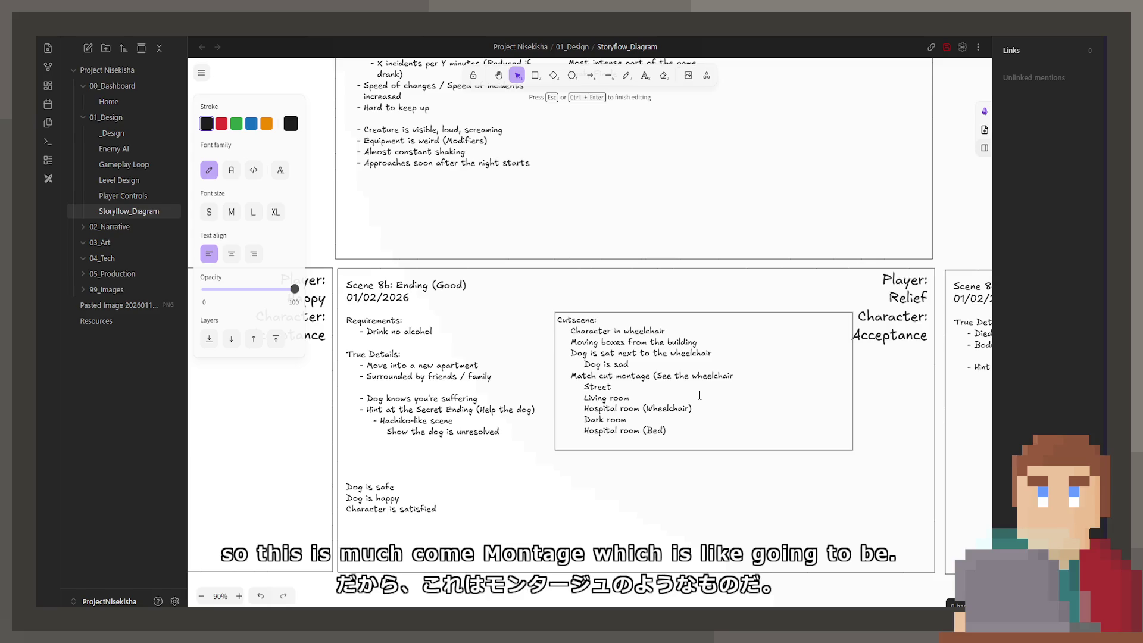
key("ctrl+BackSpace")
key("ctrl+BackSpace")
type("low zoo")
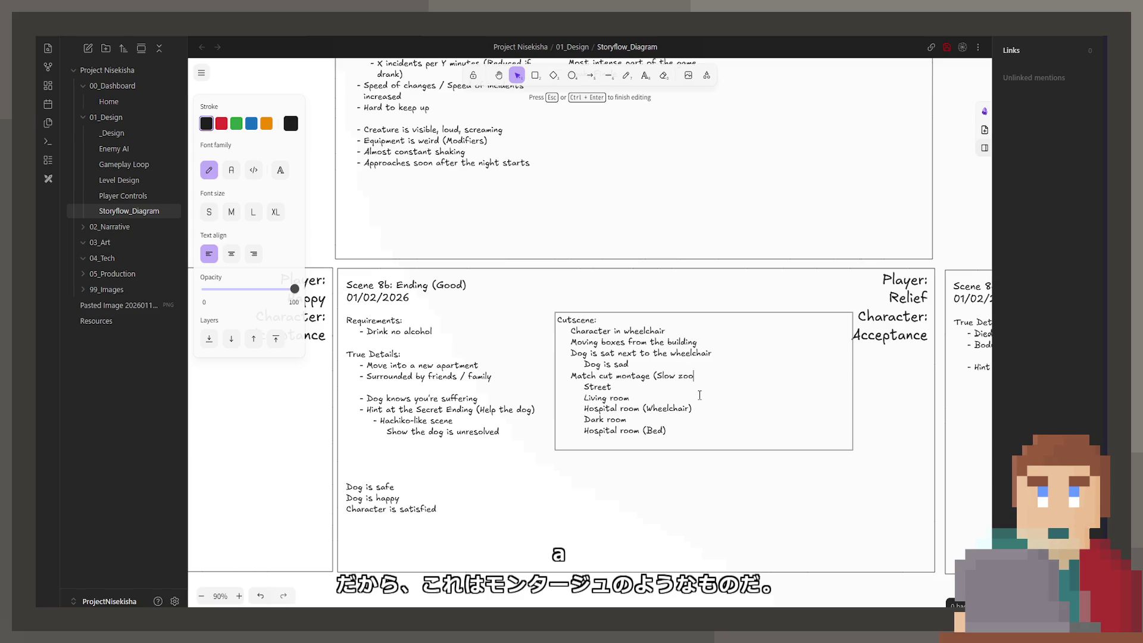
type("m in)")
key("Down")
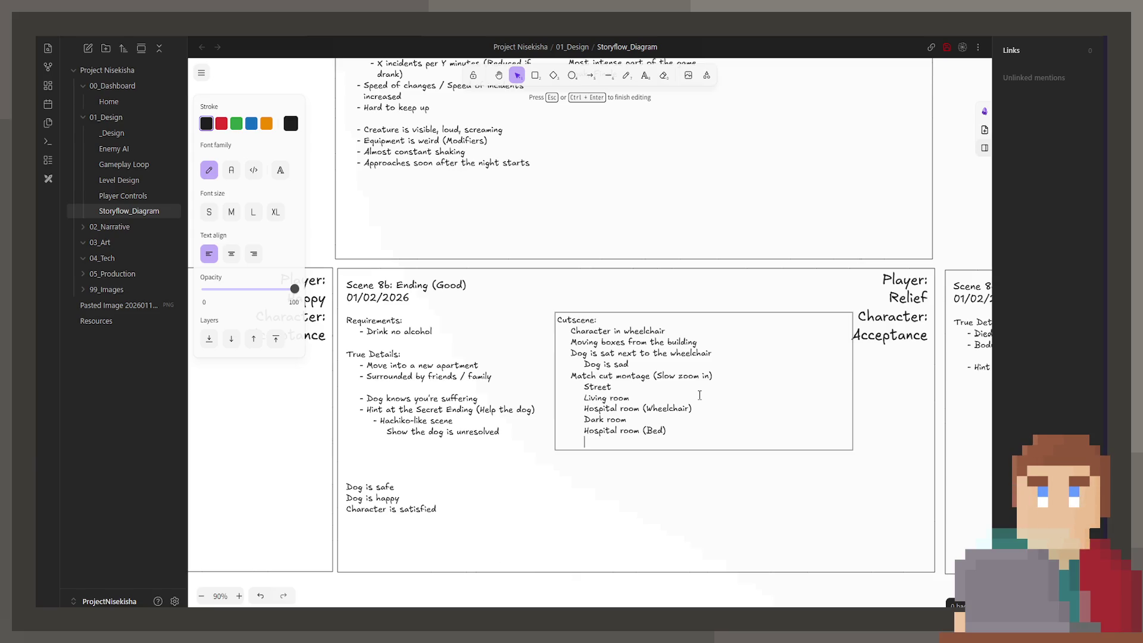
Add Grass, Slow zoom out and Tombstone lines to the cutscene list
type("Grass")
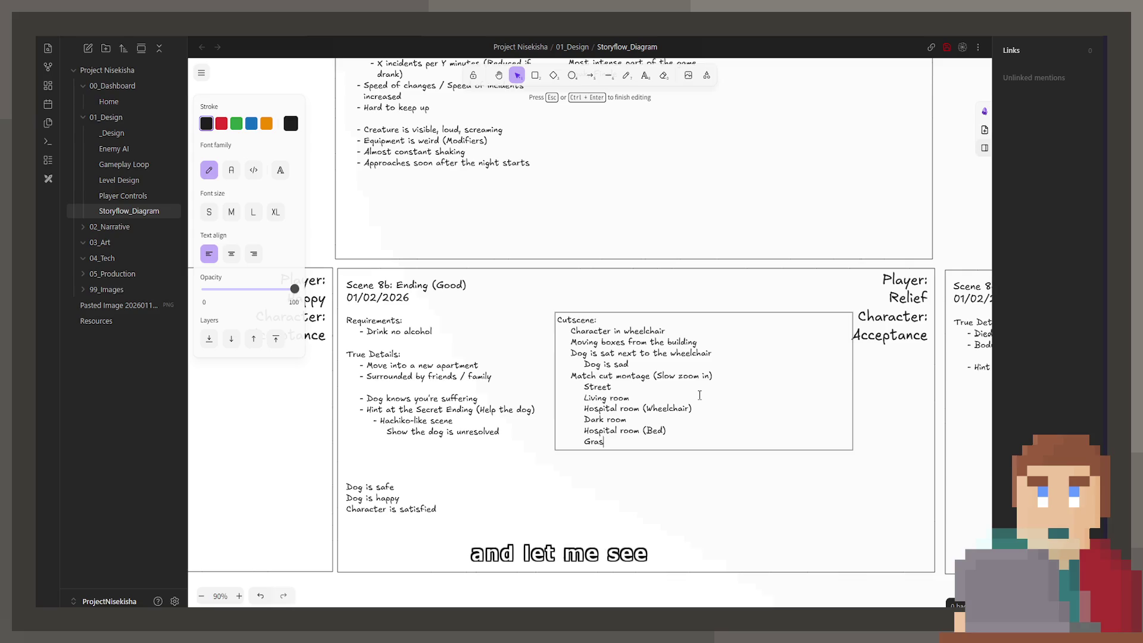
key("Return")
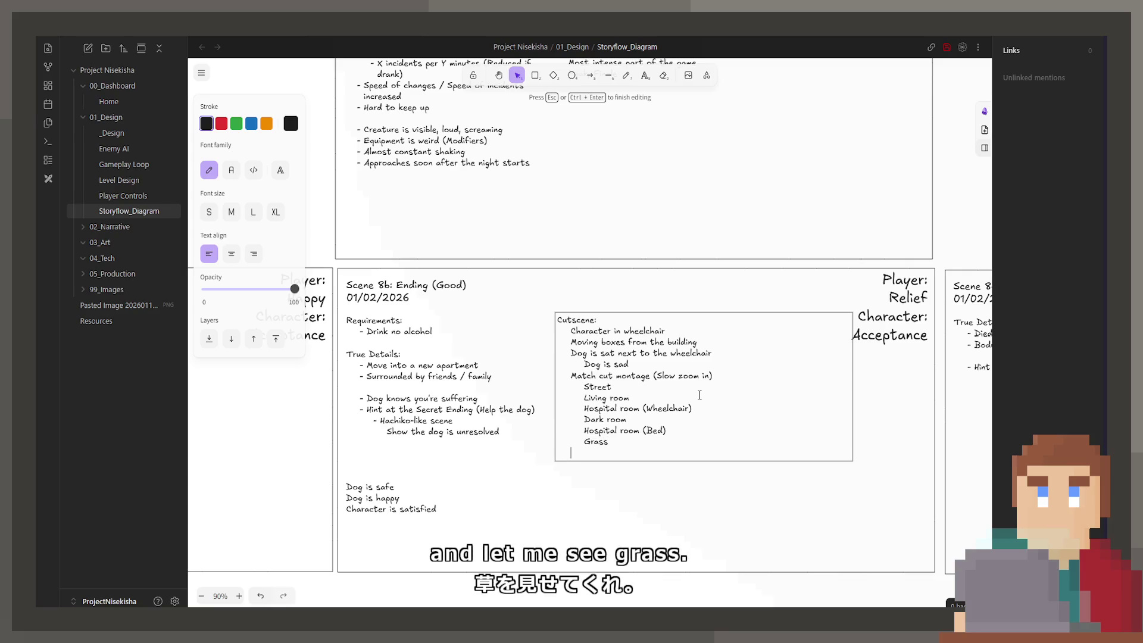
type("Slow zoom out")
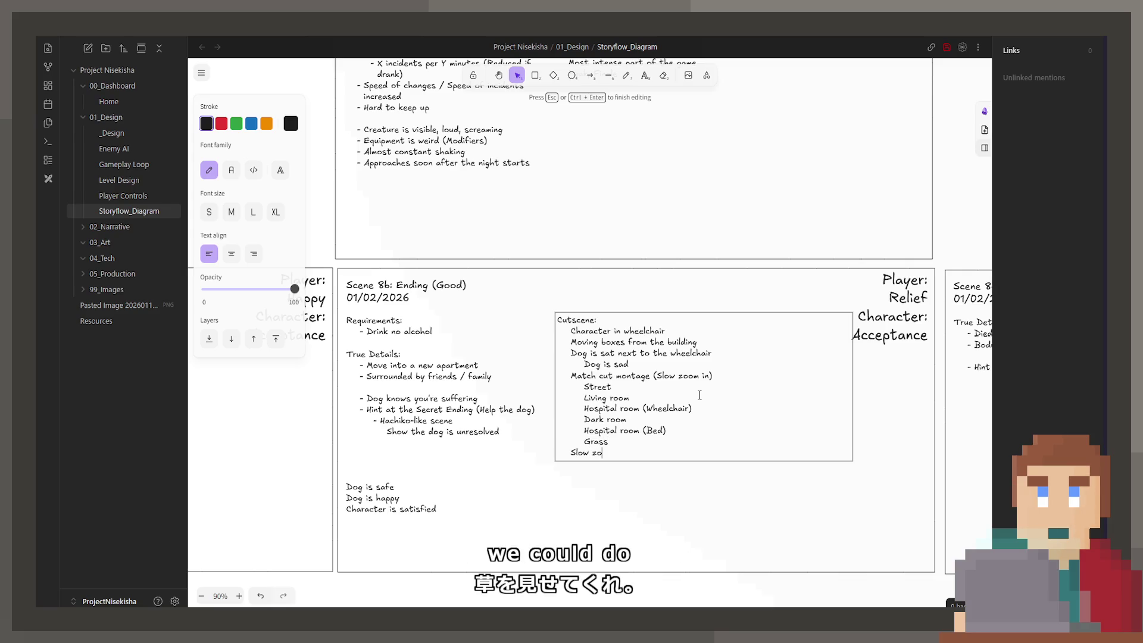
key("Return")
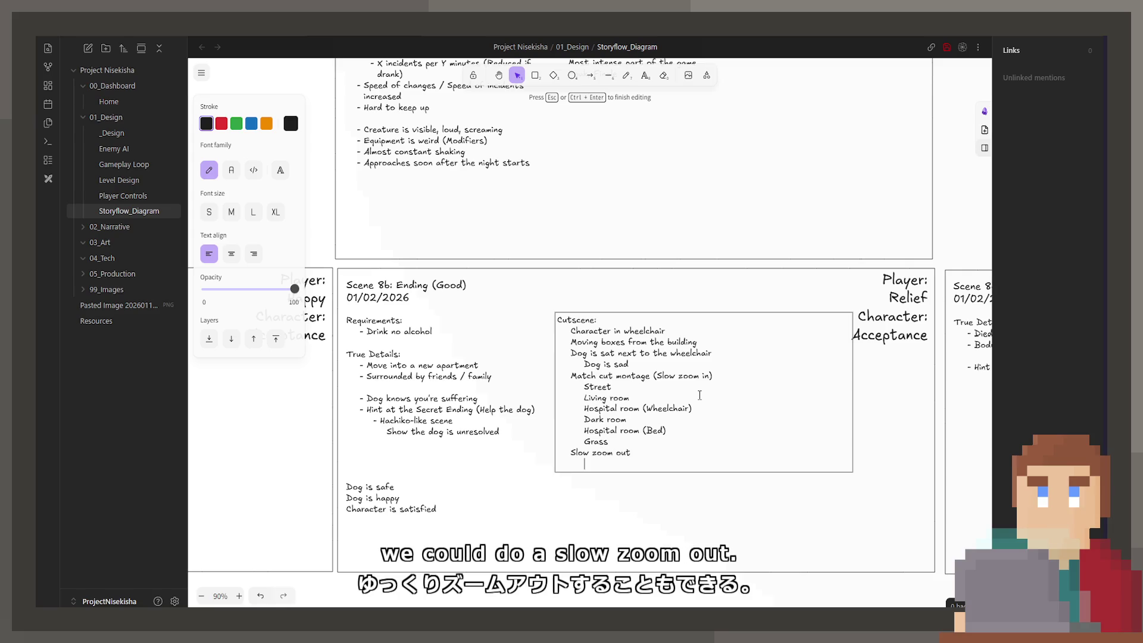
type("Tombstone")
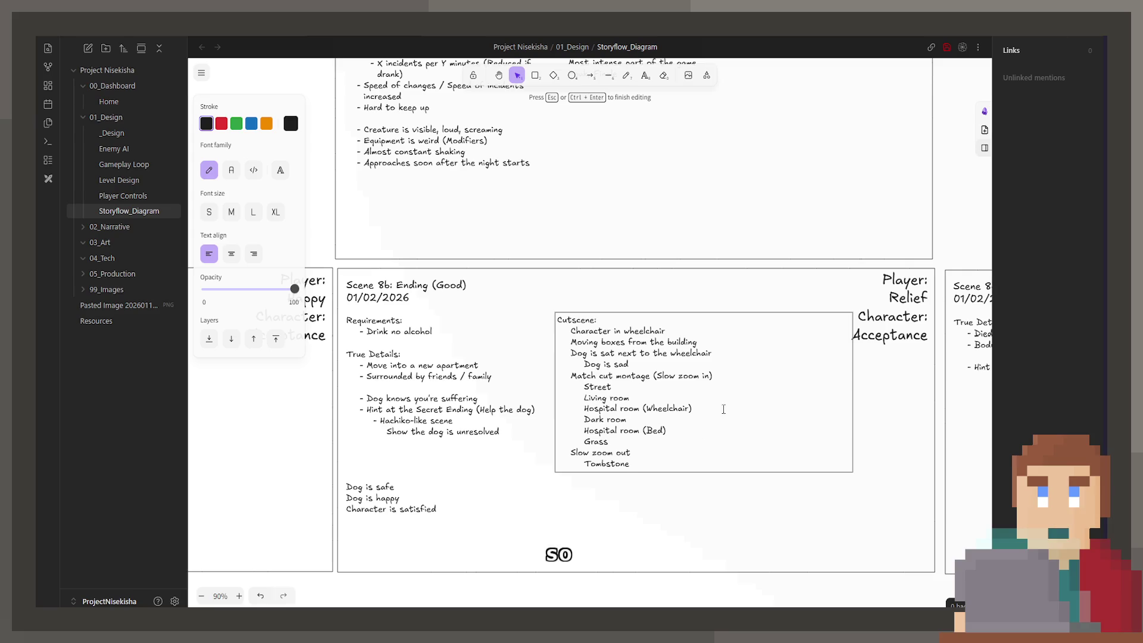
left_click(474, 79)
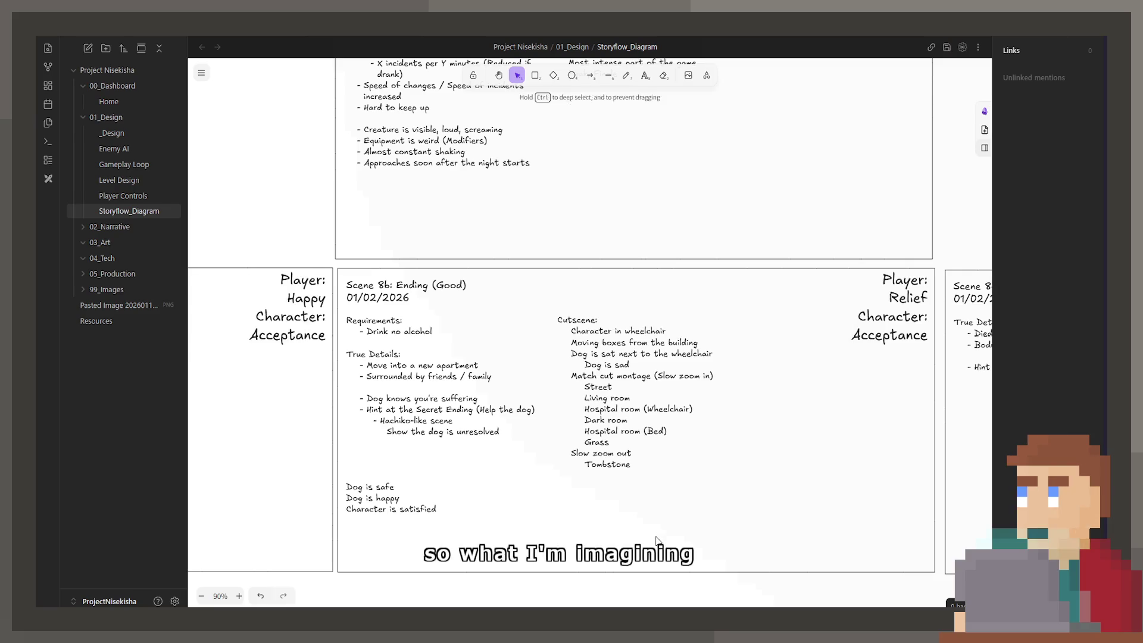
Draw a sharp-cornered, transparent rectangle frame with black outline beside the cutscene list
left_click(535, 75)
mouse_move(752, 384)
left_mouse_down()
mouse_move(862, 456)
mouse_move(887, 525)
mouse_move(887, 467)
left_mouse_up()
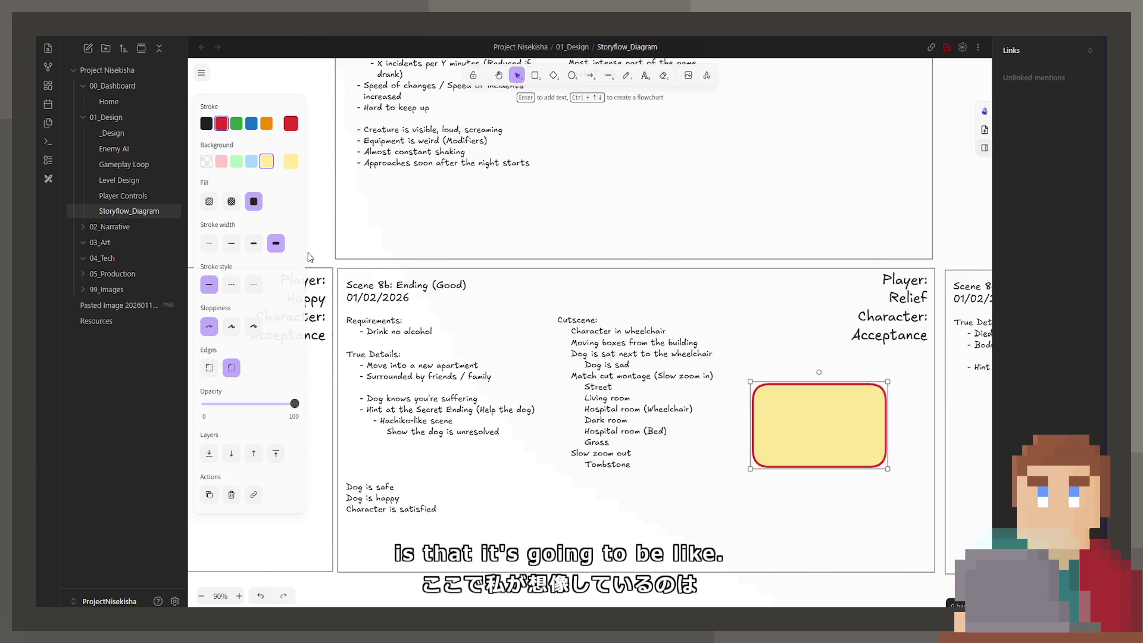
left_click(207, 368)
left_click(206, 161)
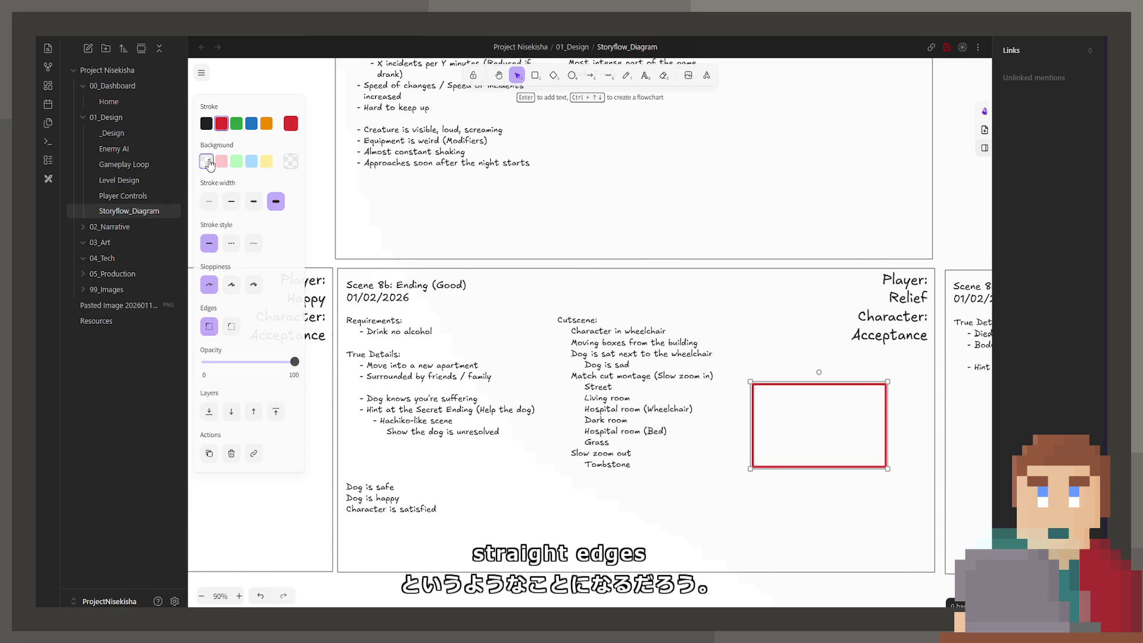
left_click(206, 123)
scroll(774, 476, "up", 5, "ctrl")
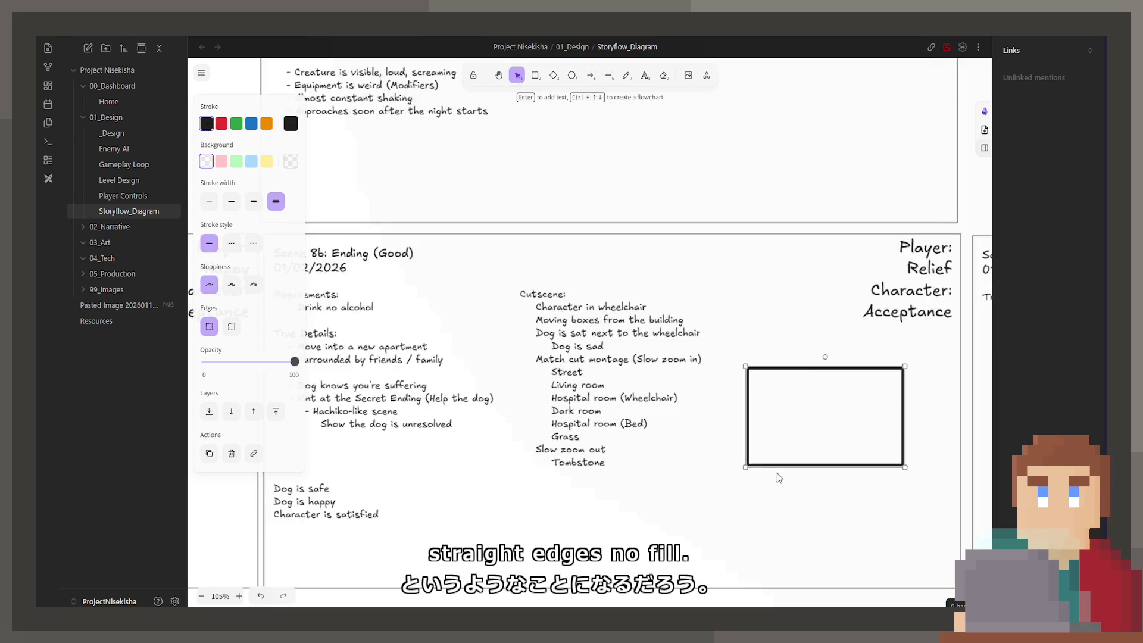
scroll(595, 417, "up", 3, "ctrl")
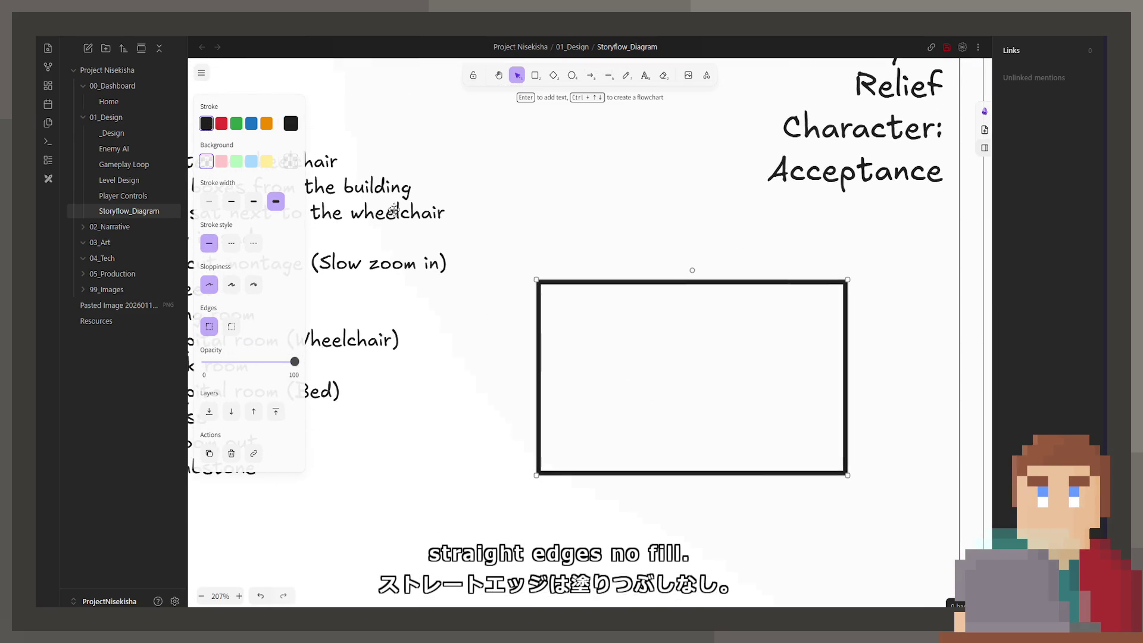
left_click(531, 136)
Draw an ellipse inside the frame with light green fill and green outline
left_click(572, 76)
mouse_move(610, 381)
left_mouse_down()
mouse_move(770, 419)
mouse_move(777, 435)
mouse_move(756, 426)
left_mouse_up()
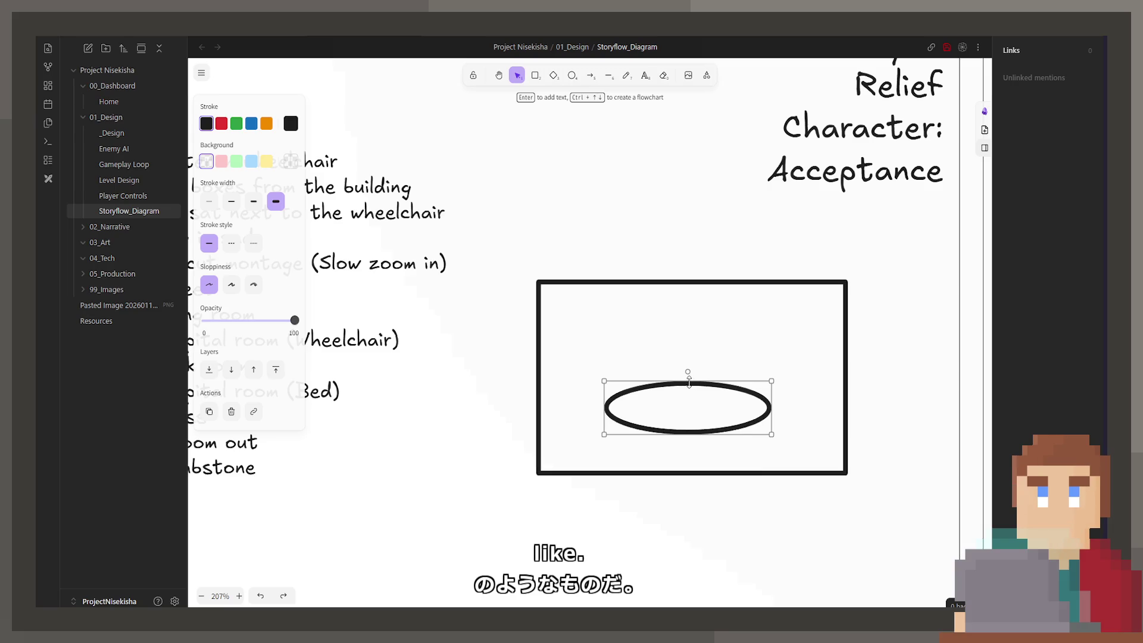
left_click_drag(689, 382, 689, 368)
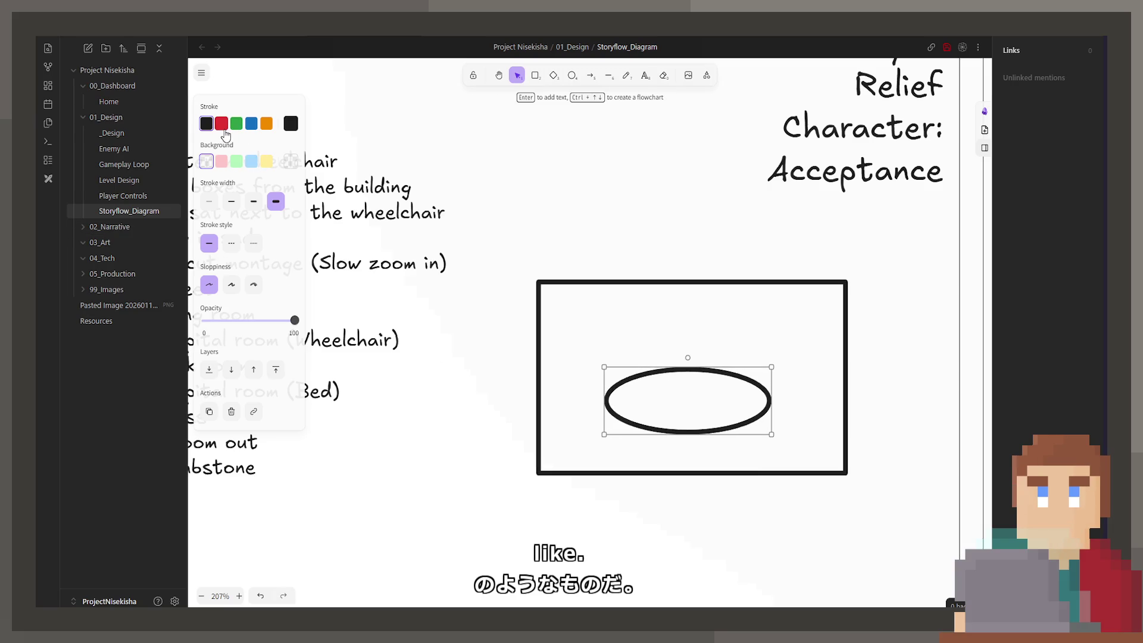
left_click(236, 160)
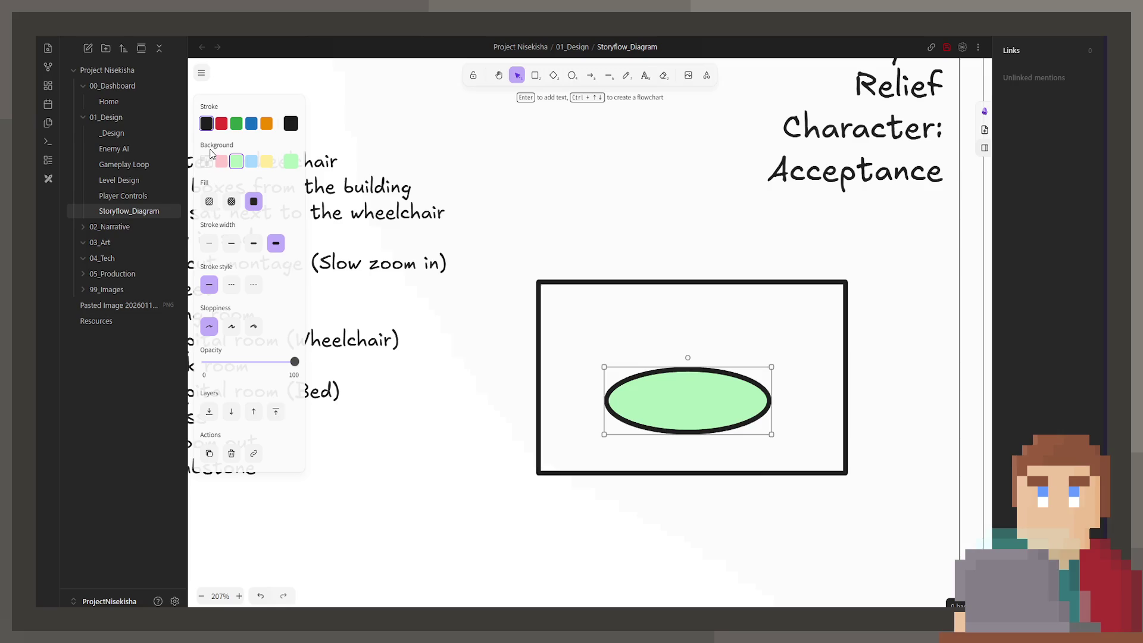
left_click(237, 123)
left_click_drag(692, 409, 696, 406)
left_click_drag(697, 366, 689, 387)
scroll(405, 428, "down", 5)
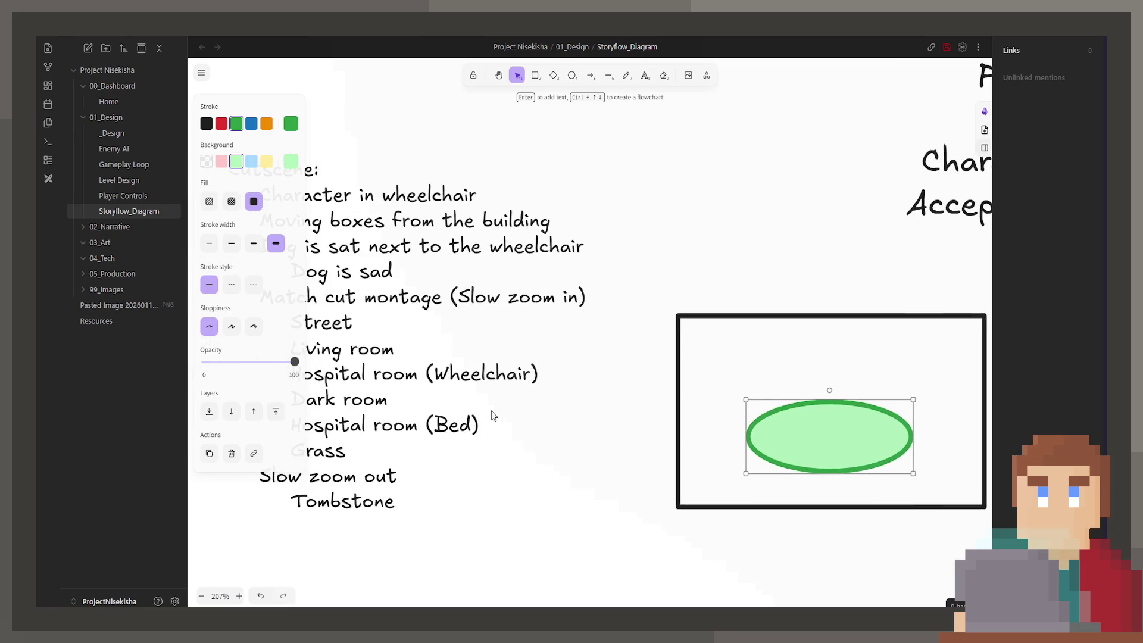
Duplicate the Player/Character text and rewrite it as a small, centre-aligned 'Sleeping Dog' label
mouse_move(694, 311)
left_mouse_down("alt")
mouse_move(706, 343)
mouse_move(597, 447)
left_mouse_up("alt")
double_click(617, 439)
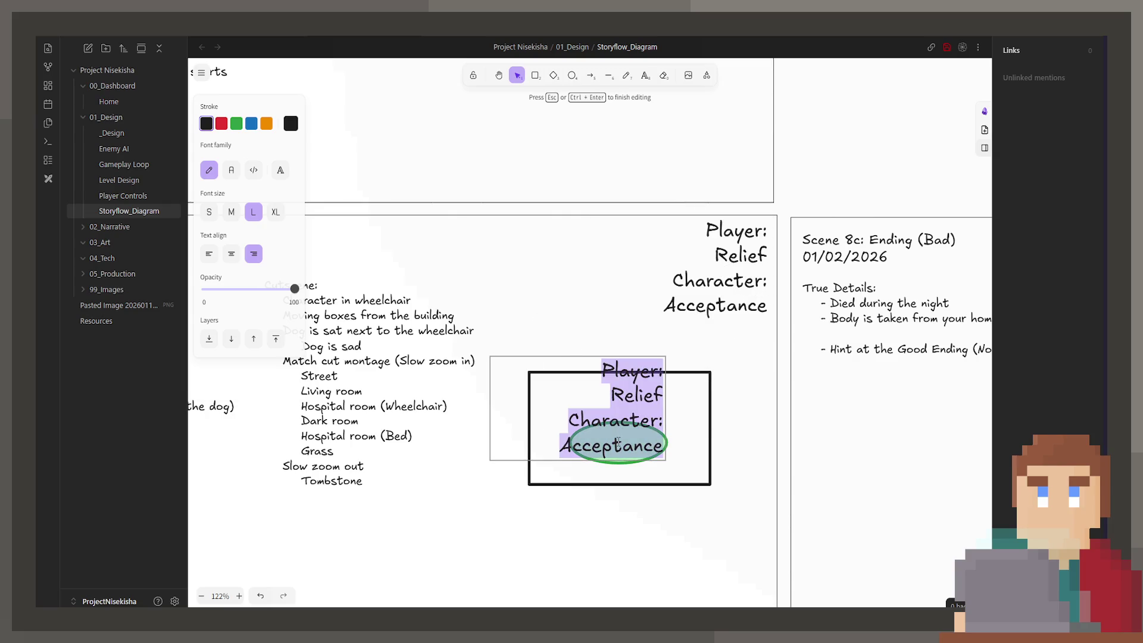
type("Sleeping Dog")
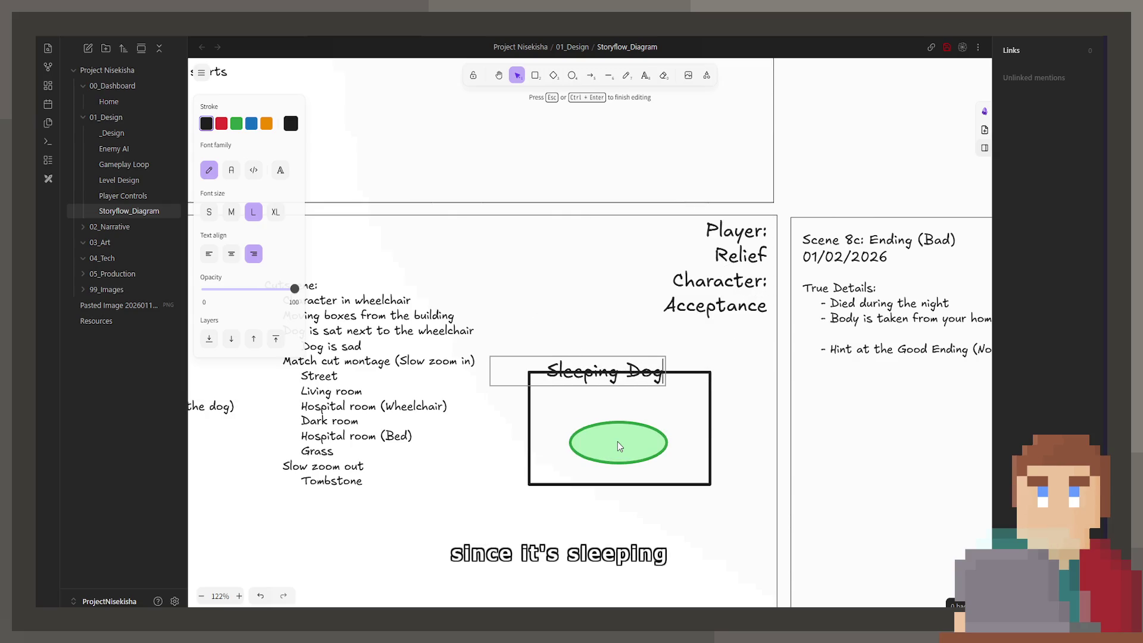
left_click(209, 212)
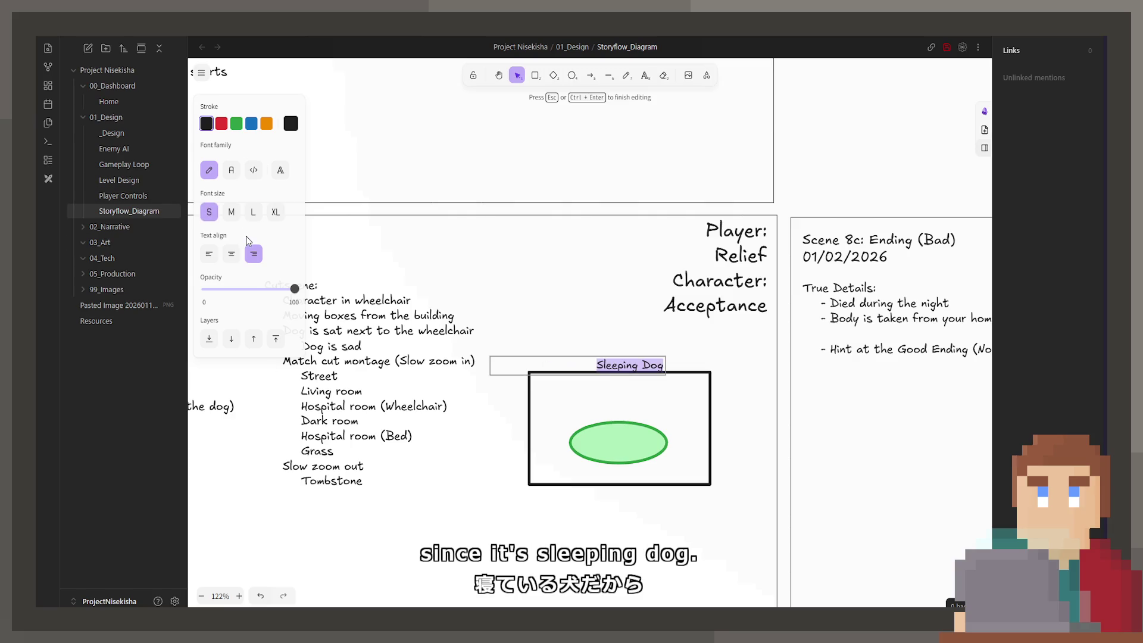
left_click(232, 254)
key("Escape")
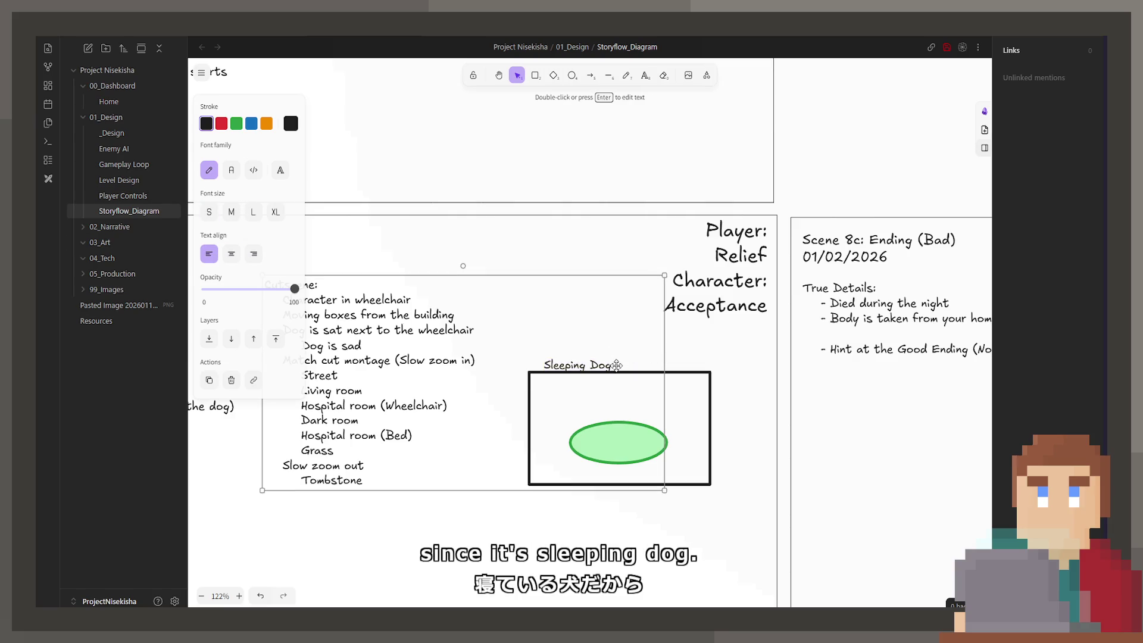
Narrow the Sleeping Dog label and position it on the green ellipse
mouse_move(666, 369)
left_mouse_down()
mouse_move(562, 370)
mouse_move(618, 413)
left_mouse_up()
scroll(630, 483, "up", 5, "ctrl")
mouse_move(586, 350)
left_mouse_down()
mouse_move(592, 343)
mouse_move(622, 397)
left_mouse_up()
left_click(621, 371)
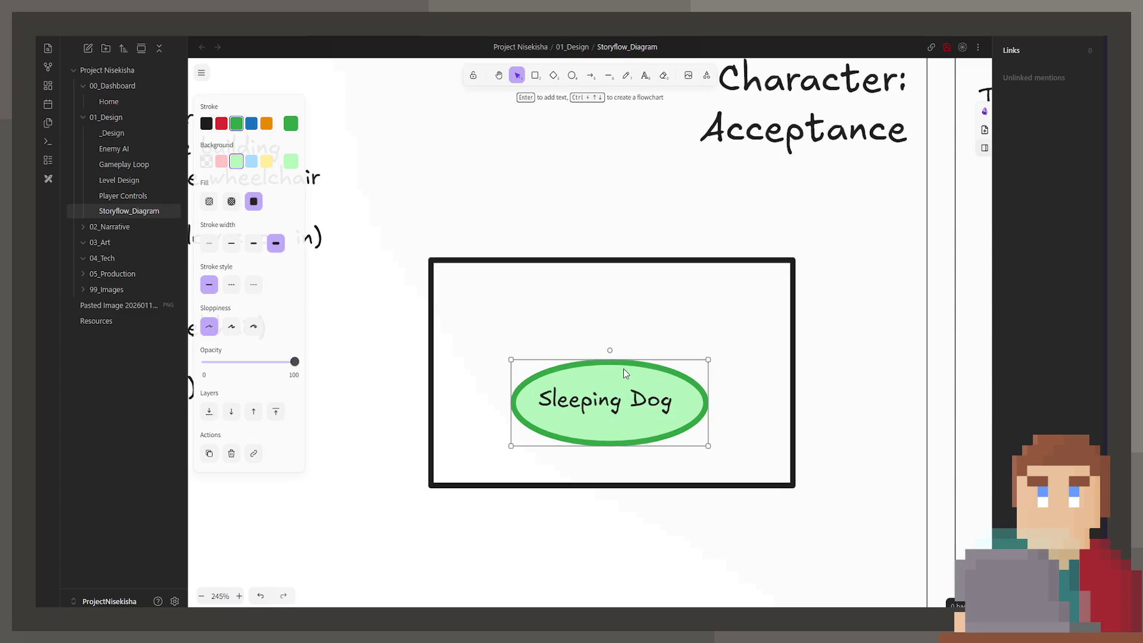
left_click(602, 408)
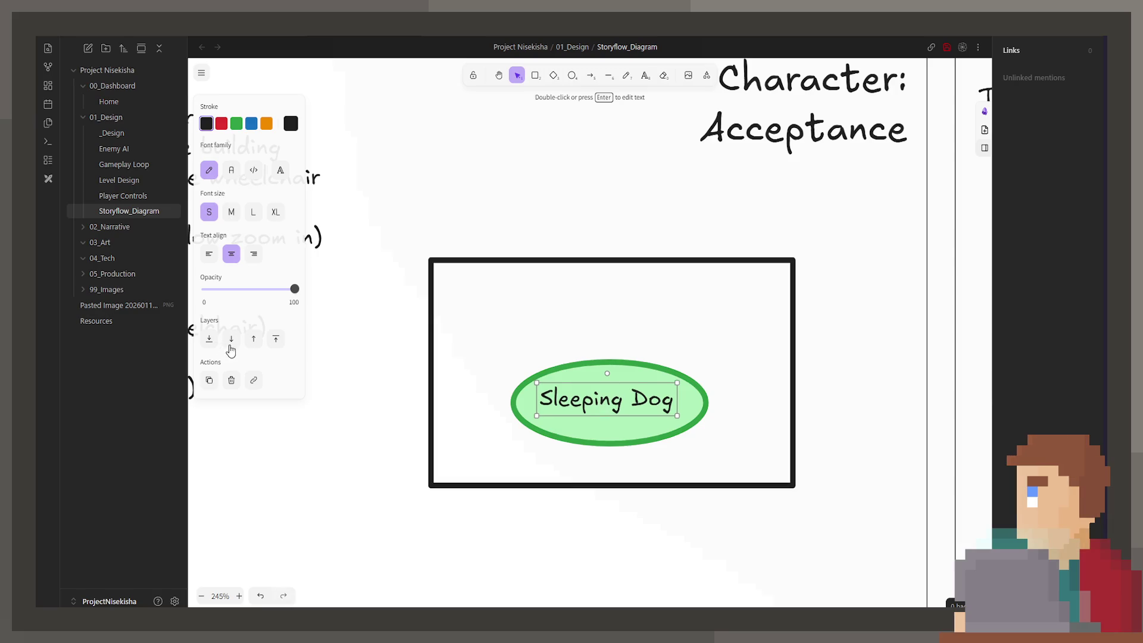
left_click(332, 536)
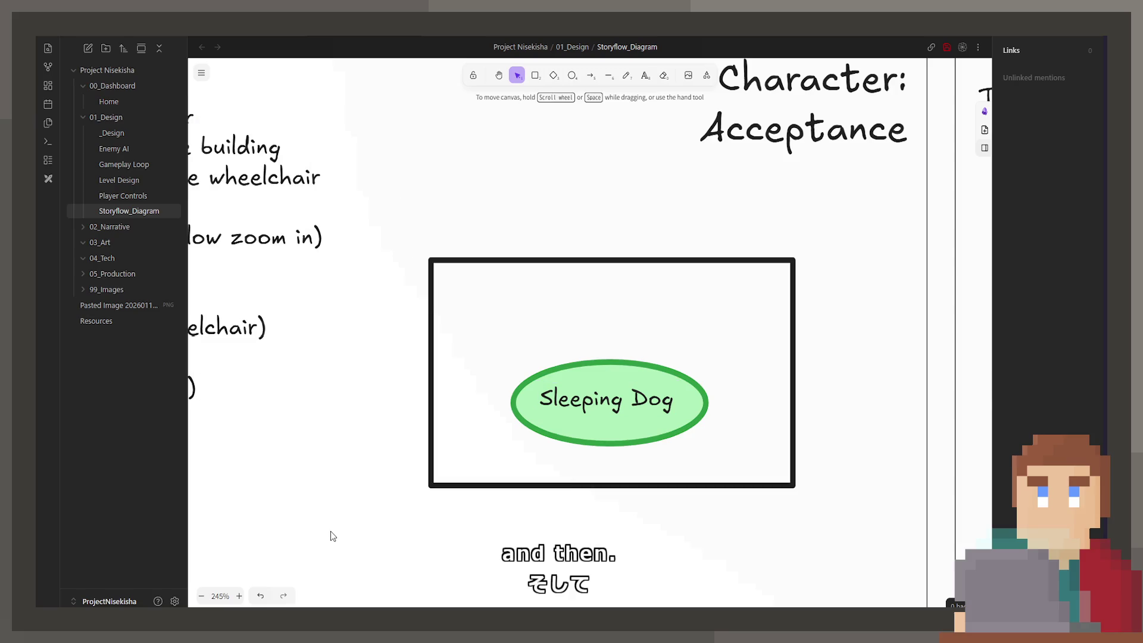
Draw a black arrow pointing into the rectangle's top-right corner
left_click(589, 75)
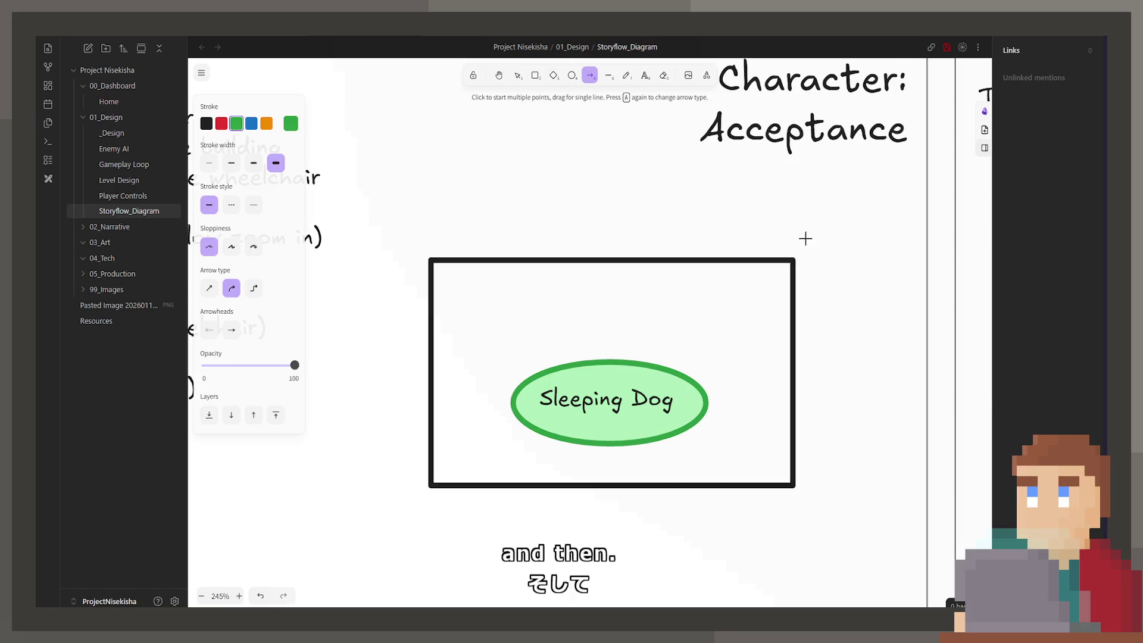
left_click_drag(806, 239, 770, 288)
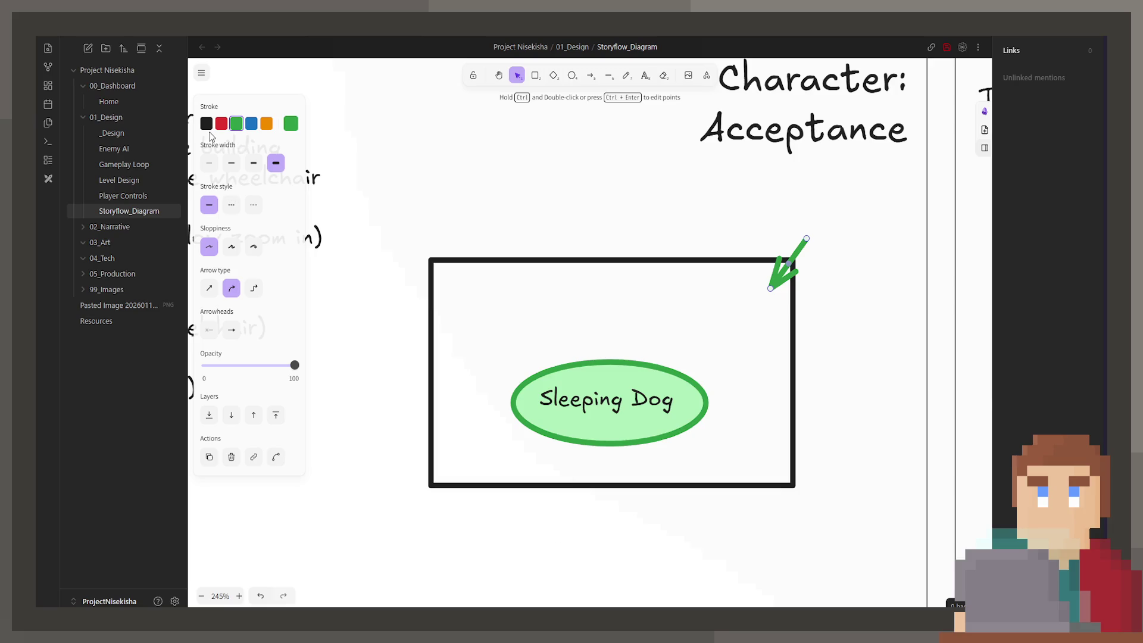
left_click(207, 123)
left_click_drag(808, 241, 821, 222)
Copy the corner arrow to point into the bottom-right and bottom-left corners
mouse_move(776, 276)
left_mouse_down("alt")
mouse_move(773, 502)
mouse_move(775, 467)
left_mouse_up("alt")
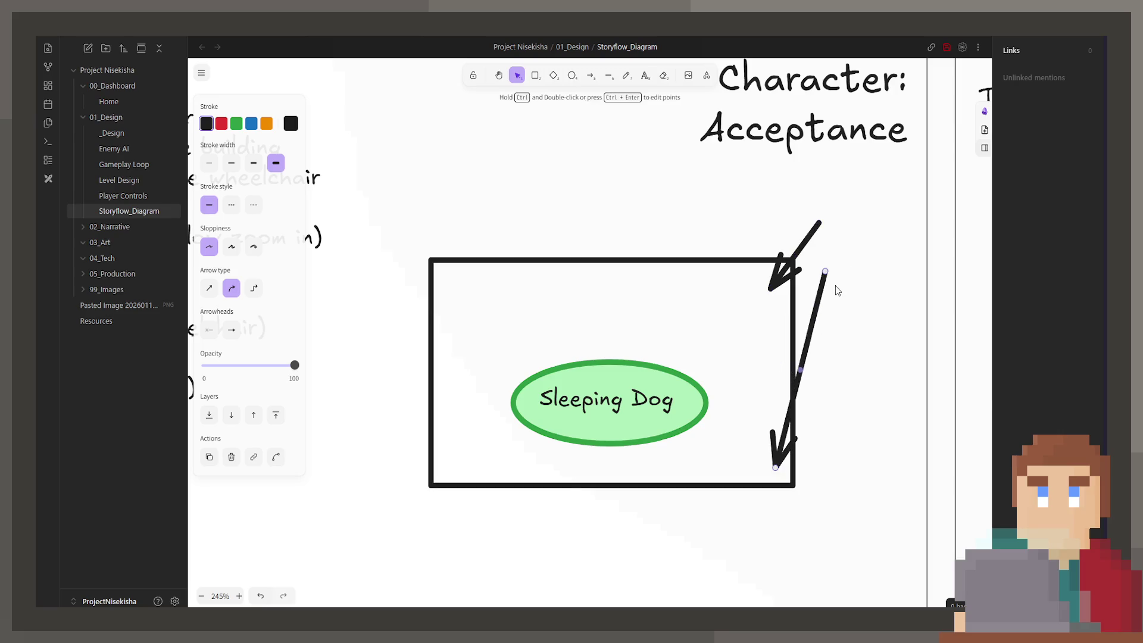
mouse_move(829, 274)
left_mouse_down()
mouse_move(834, 447)
mouse_move(822, 526)
left_mouse_up()
key("ctrl+c")
key("ctrl+v")
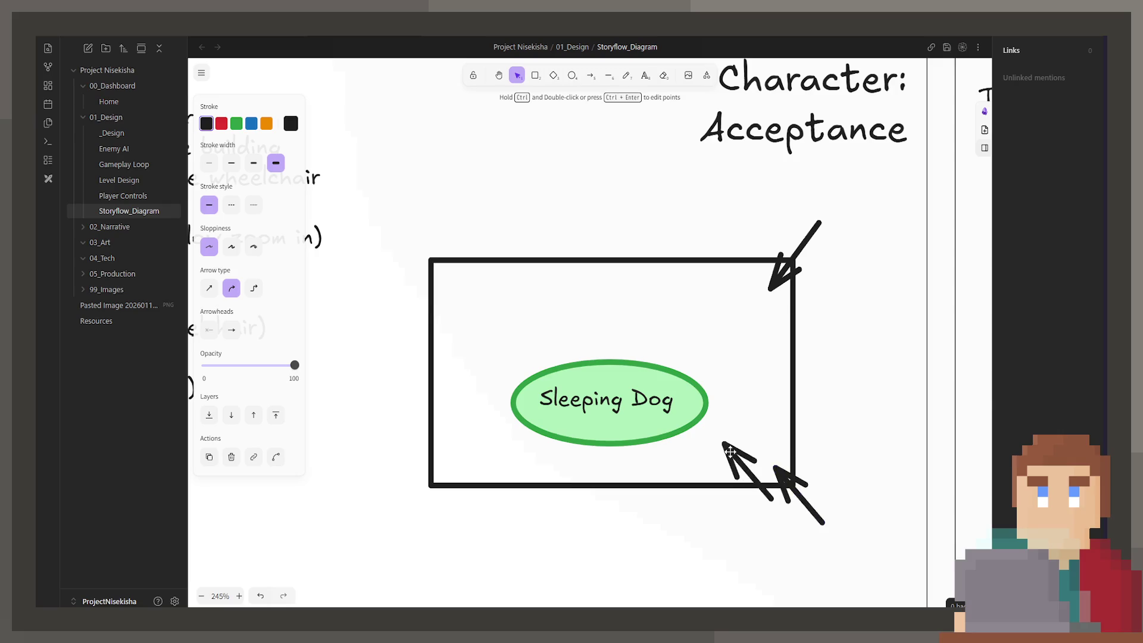
mouse_move(725, 443)
left_mouse_down()
mouse_move(438, 477)
mouse_move(452, 466)
left_mouse_up()
mouse_move(771, 499)
left_mouse_down()
mouse_move(456, 548)
mouse_move(416, 528)
mouse_move(409, 510)
left_mouse_up()
left_click(506, 516)
Paste another arrow copy aimed into the top-left corner
key("ctrl+v")
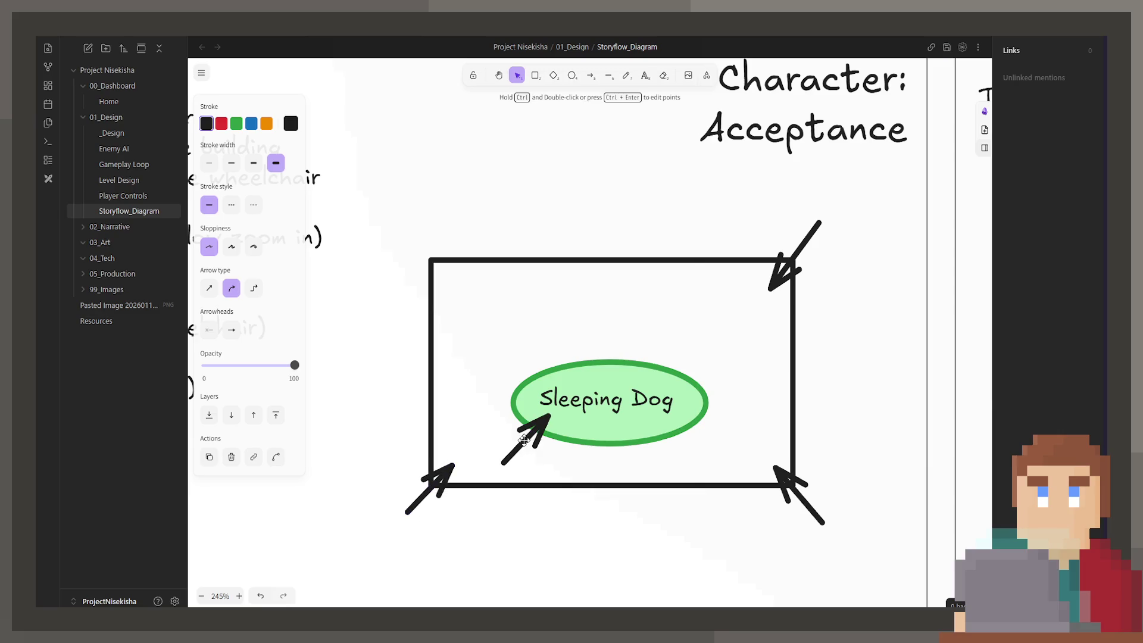
left_click_drag(545, 411, 443, 274)
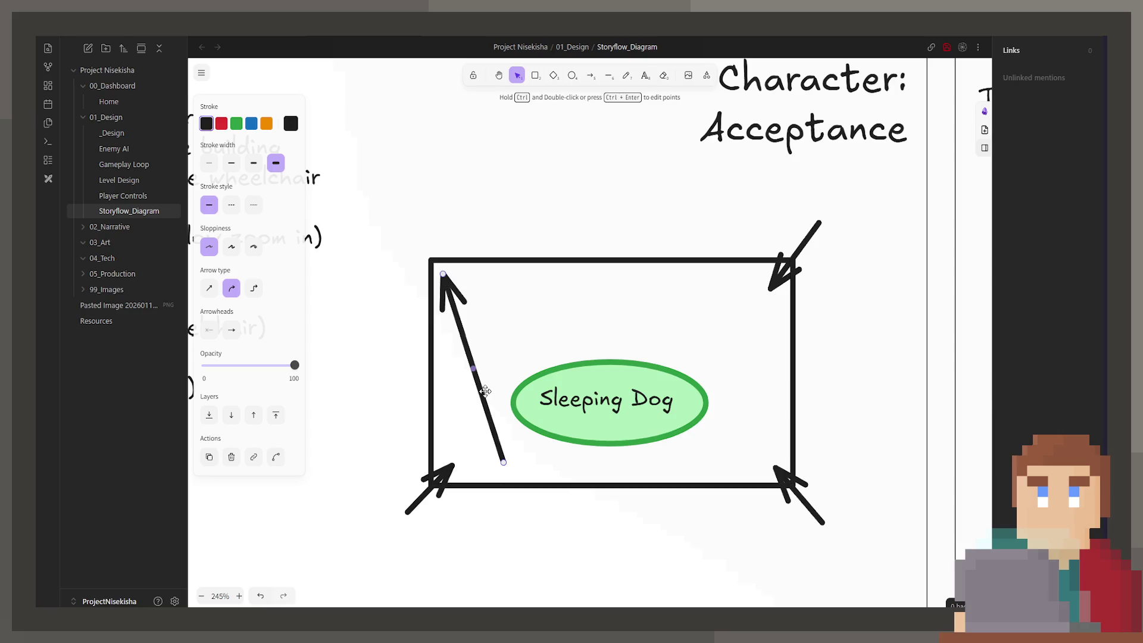
mouse_move(502, 466)
left_mouse_down()
mouse_move(408, 286)
mouse_move(409, 243)
mouse_move(395, 225)
left_mouse_up()
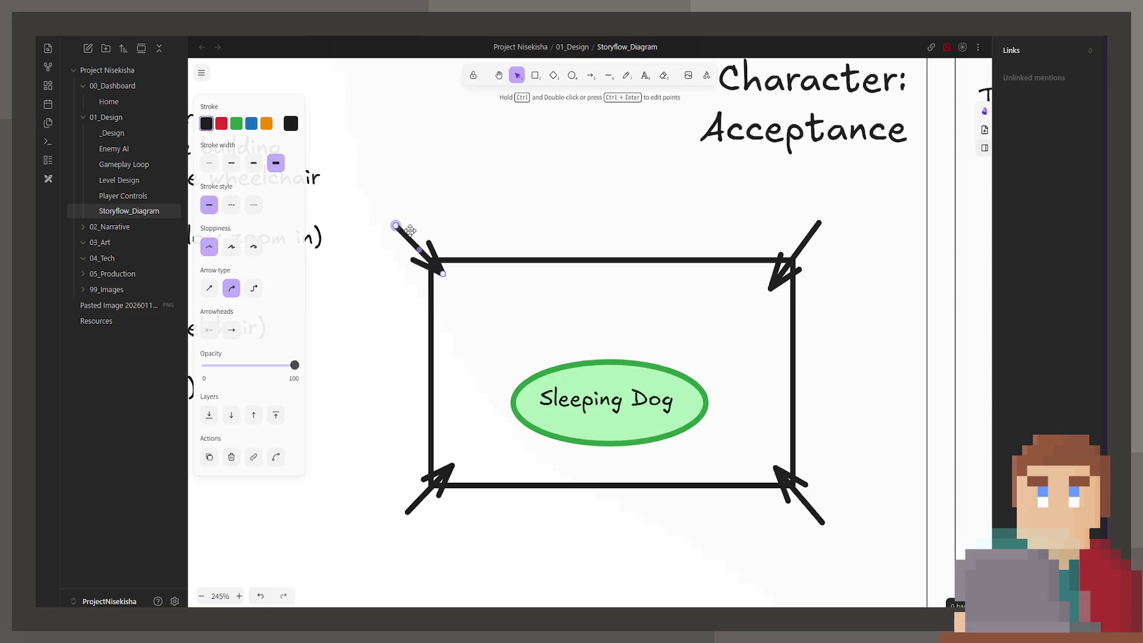
left_click(593, 258)
Duplicate the Sleeping Dog label and place the copy above the top-right corner
left_click(732, 306)
left_click(641, 372)
key("ctrl+v")
mouse_move(636, 396)
left_mouse_down()
mouse_move(723, 226)
mouse_move(823, 205)
mouse_move(732, 224)
left_mouse_up()
Change the copied label's text to 'Zoom in' and nudge it into place
key("Return")
type("Zoom in")
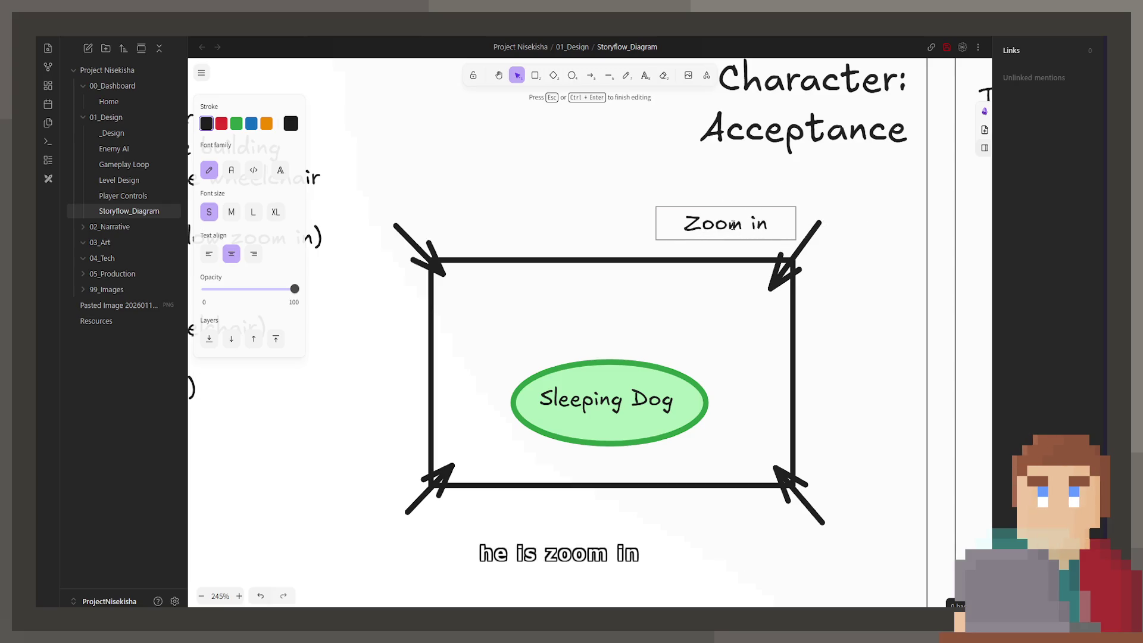
key("Escape")
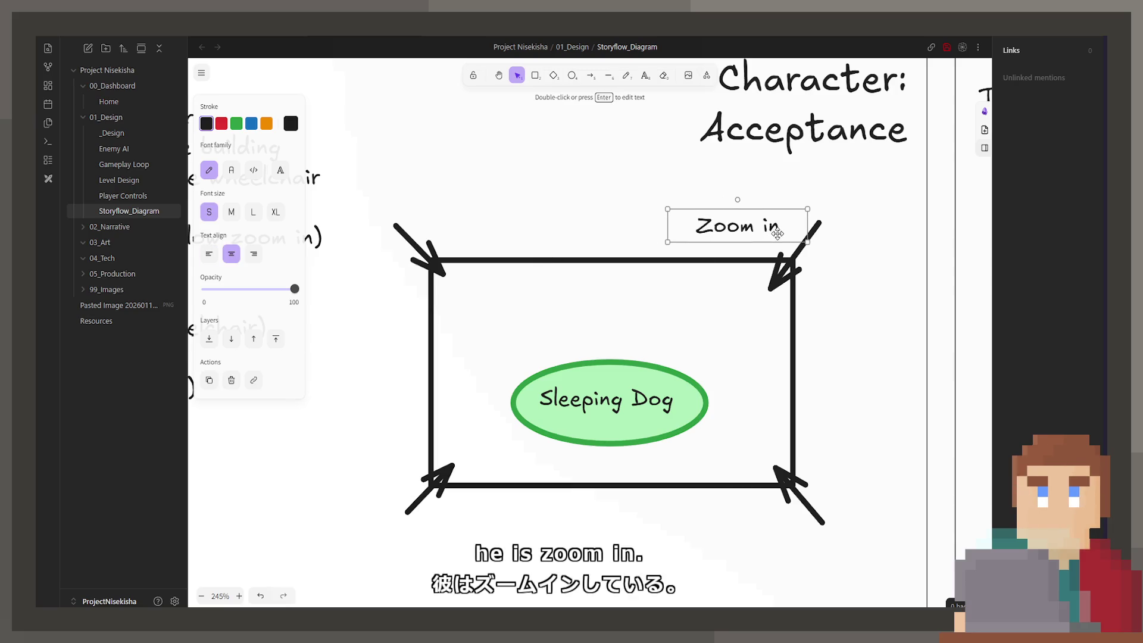
left_click_drag(771, 231, 785, 236)
left_click(893, 281)
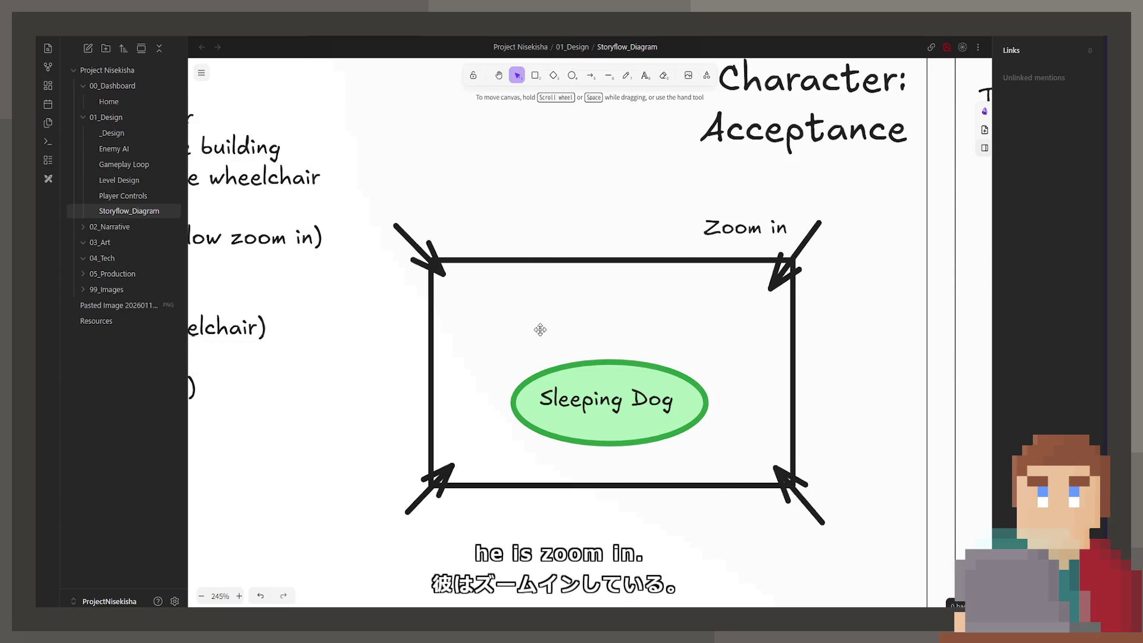
Draw a horizontal line across the rectangle's upper part
key("r")
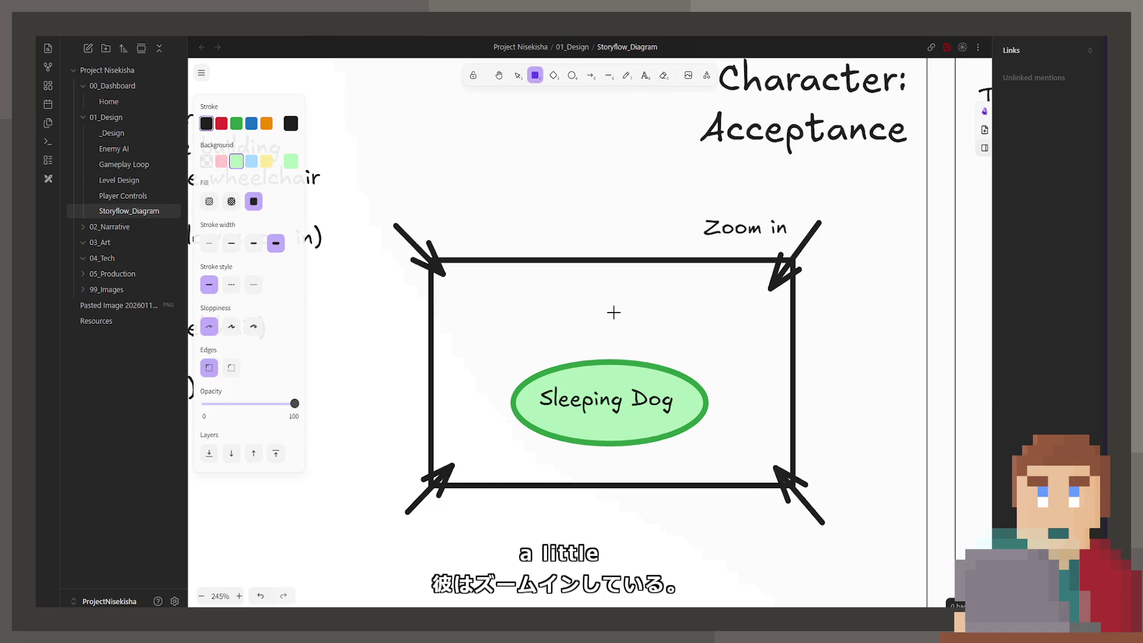
key("l")
left_click_drag(433, 334, 791, 333)
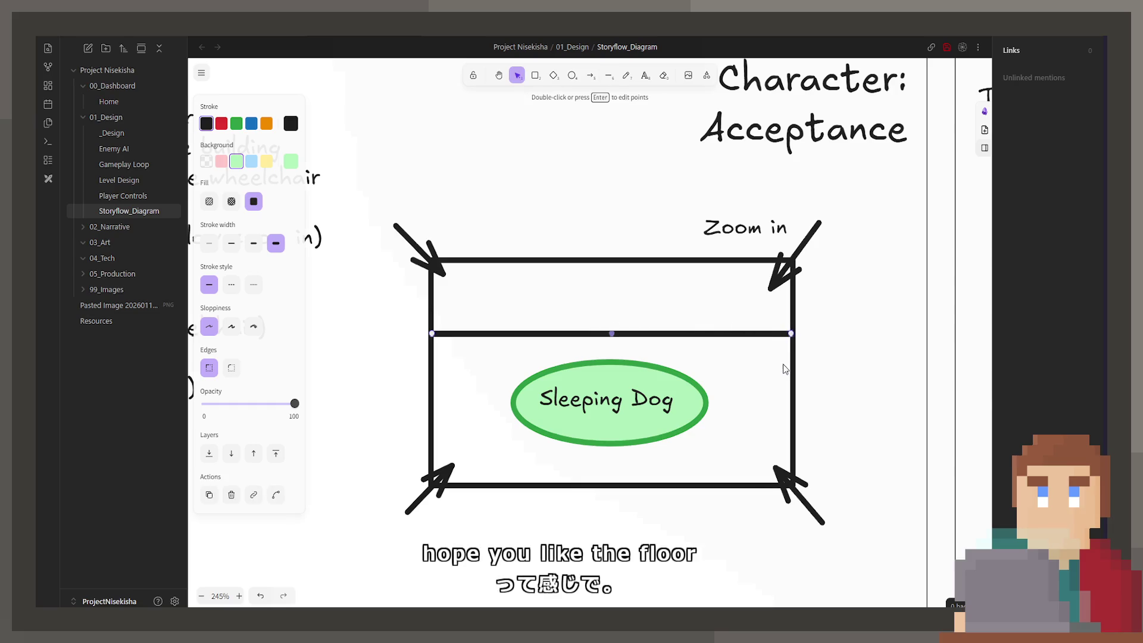
key("Escape")
Draw a yellow-filled box on the right side, plus a resized copy below it
left_click(529, 76)
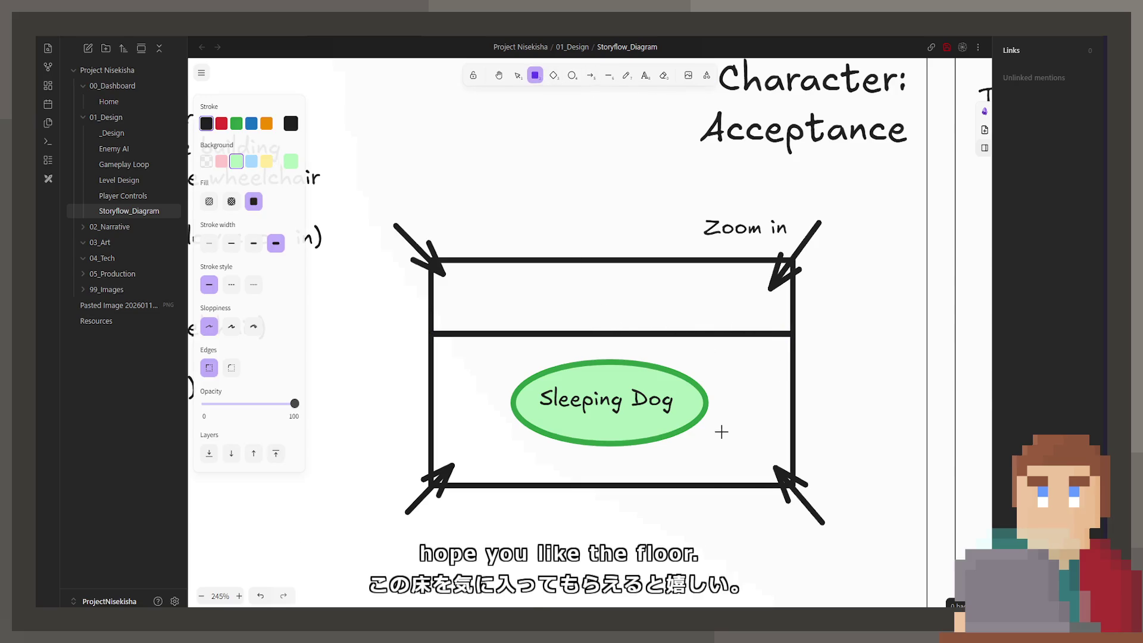
left_click_drag(726, 416, 793, 296)
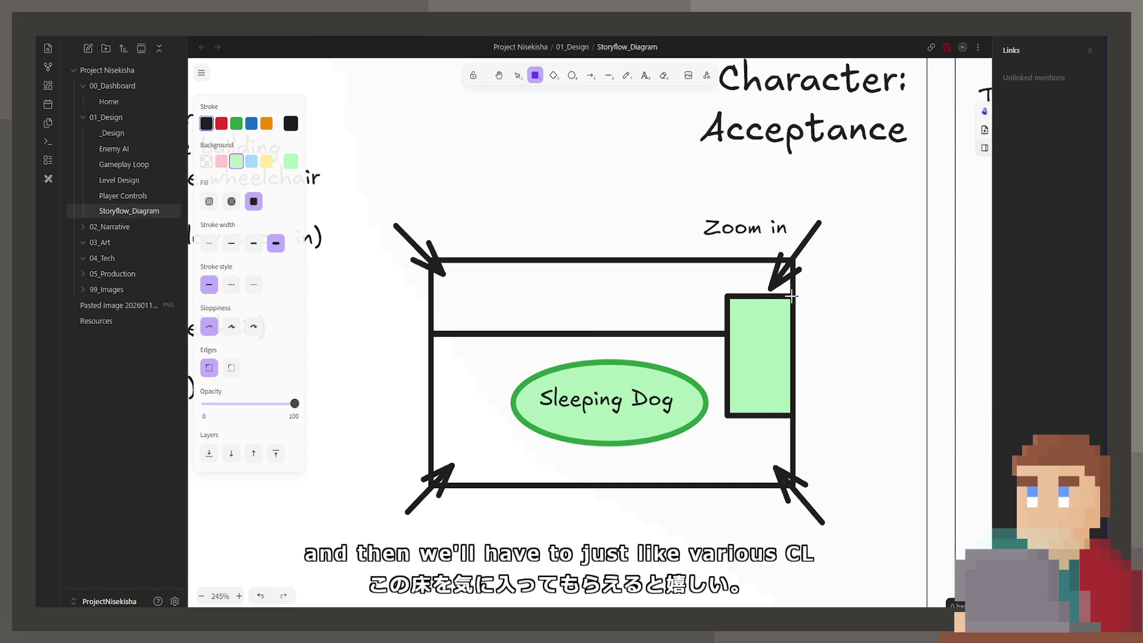
left_click(266, 161)
key("ctrl+d")
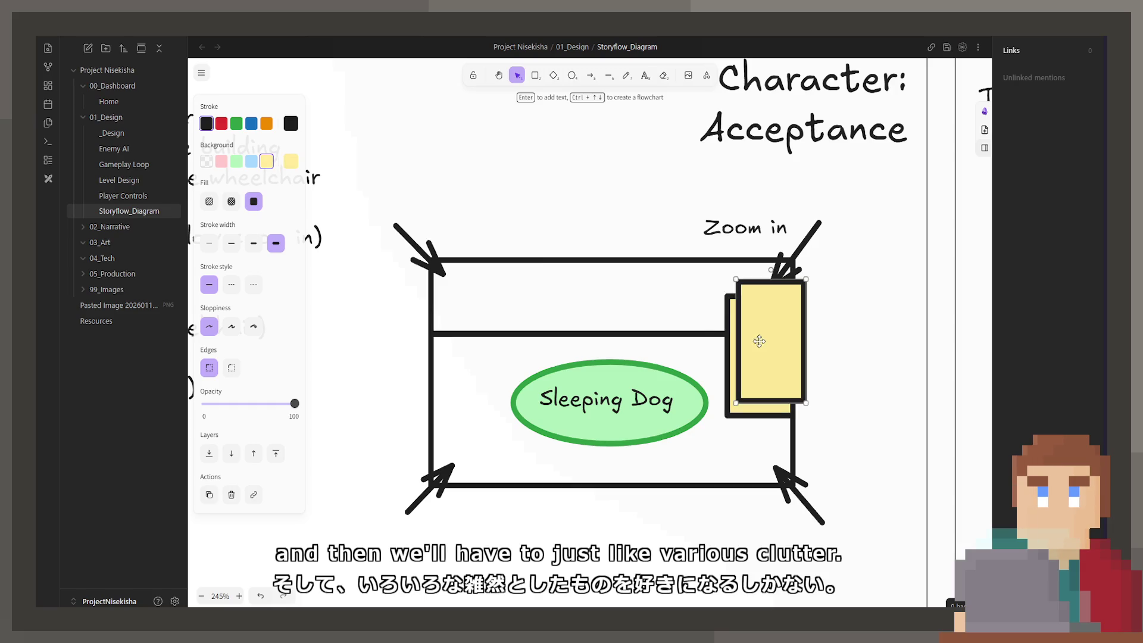
left_click_drag(772, 344, 759, 367)
mouse_move(723, 332)
left_mouse_down()
mouse_move(718, 396)
mouse_move(711, 369)
left_mouse_up()
Duplicate a yellow box and place it left of the Sleeping Dog ellipse
key("ctrl+d")
mouse_move(766, 400)
left_mouse_down()
mouse_move(613, 396)
mouse_move(480, 416)
left_mouse_up()
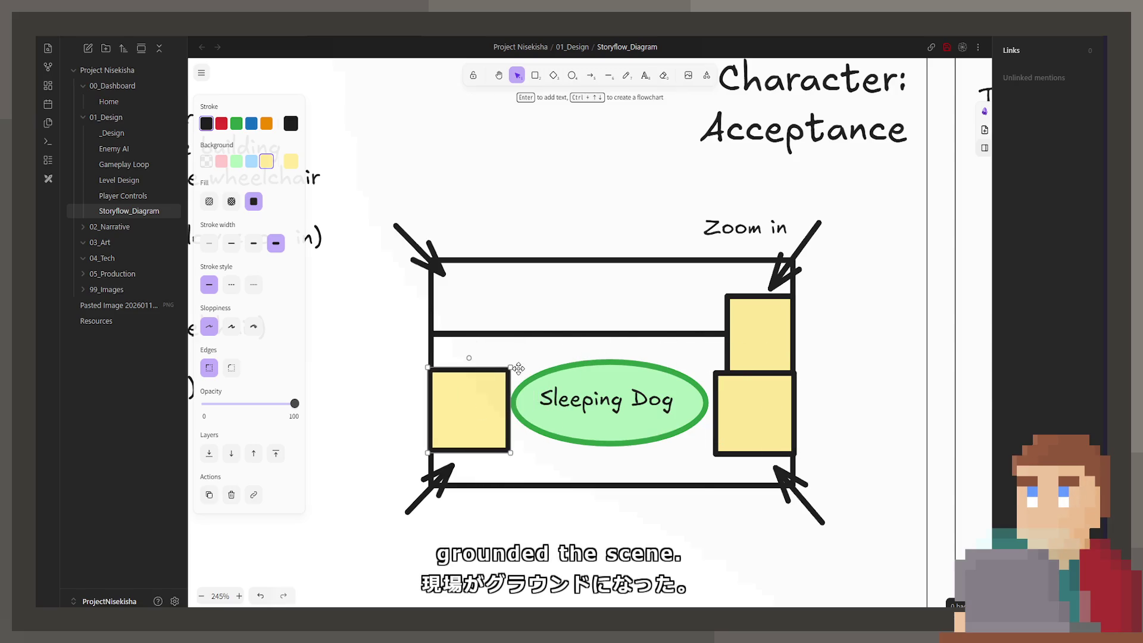
mouse_move(512, 364)
left_mouse_down()
mouse_move(479, 323)
mouse_move(499, 307)
left_mouse_up()
left_click(818, 357)
scroll(819, 357, "down", 10)
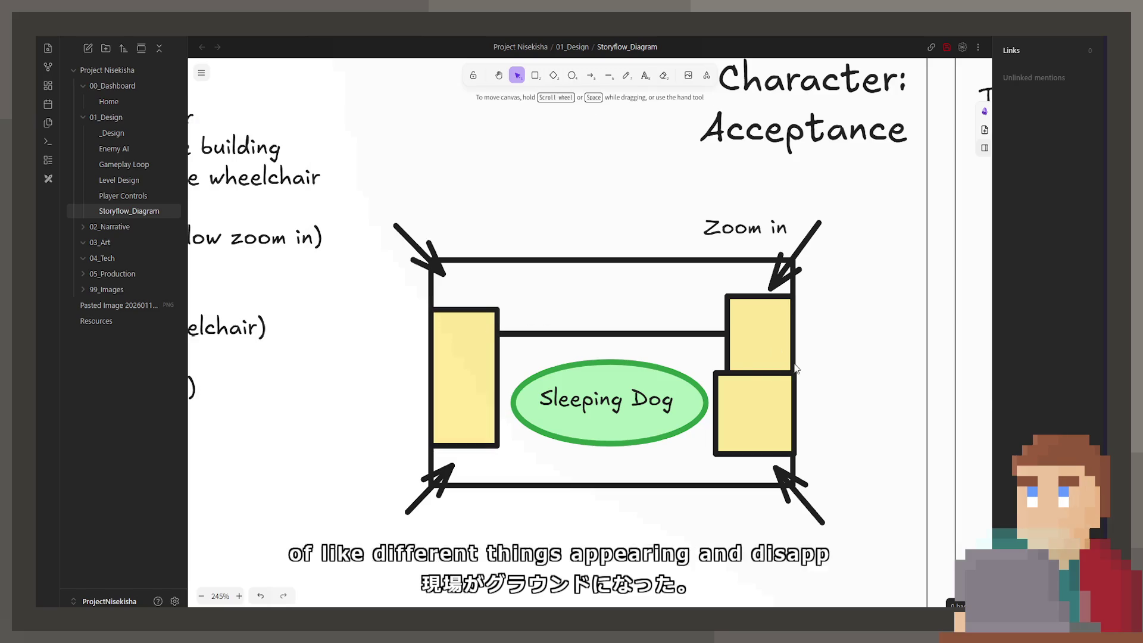
scroll(771, 421, "down", 3)
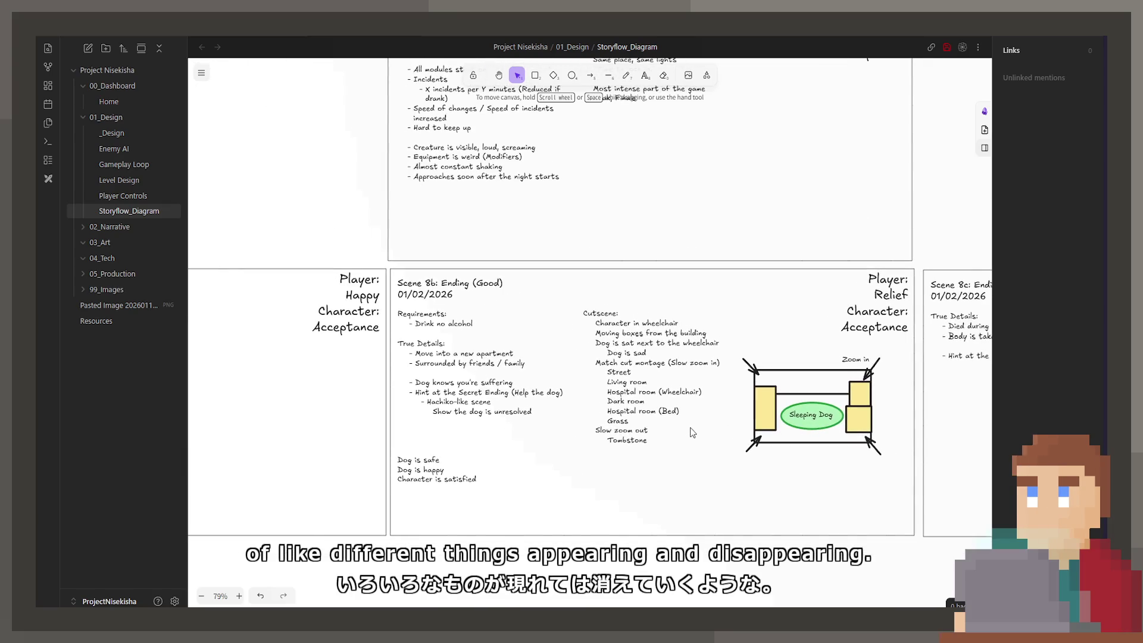
scroll(632, 464, "up", 1)
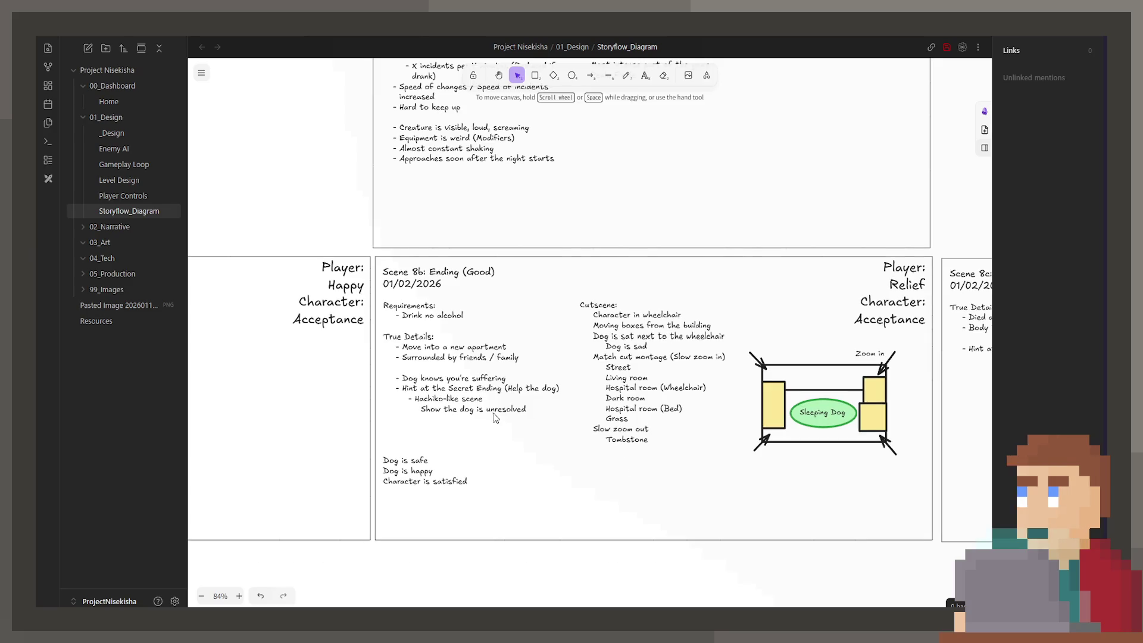
double_click(550, 406)
left_click(550, 406)
left_click_drag(549, 406, 387, 378)
double_click(504, 377)
left_click_drag(506, 378, 400, 378)
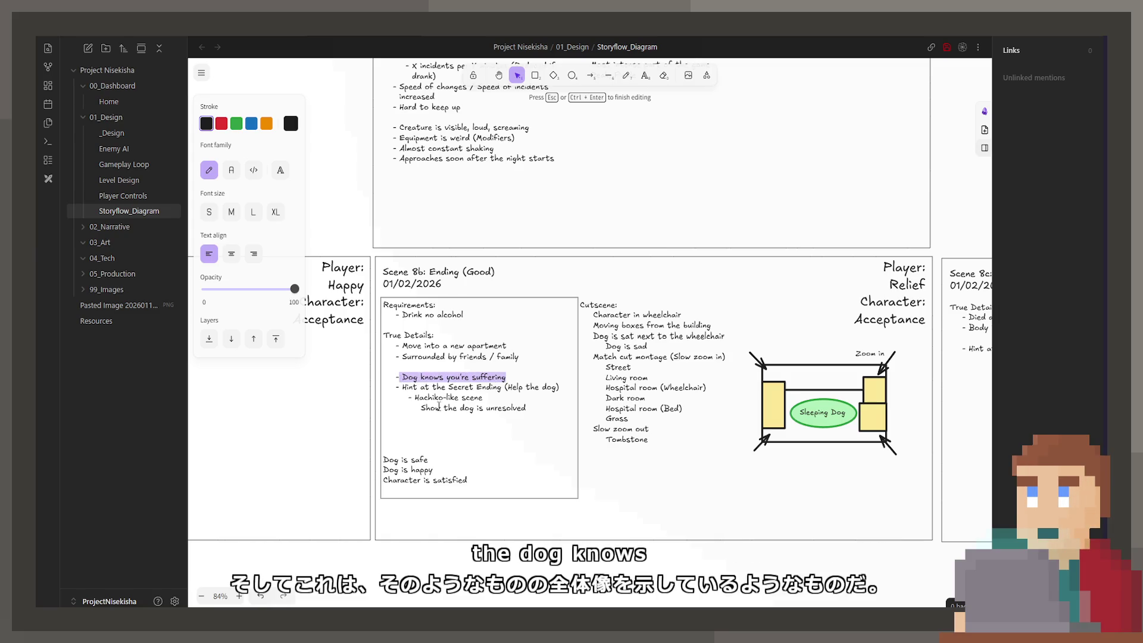
left_click(450, 415)
key("Escape")
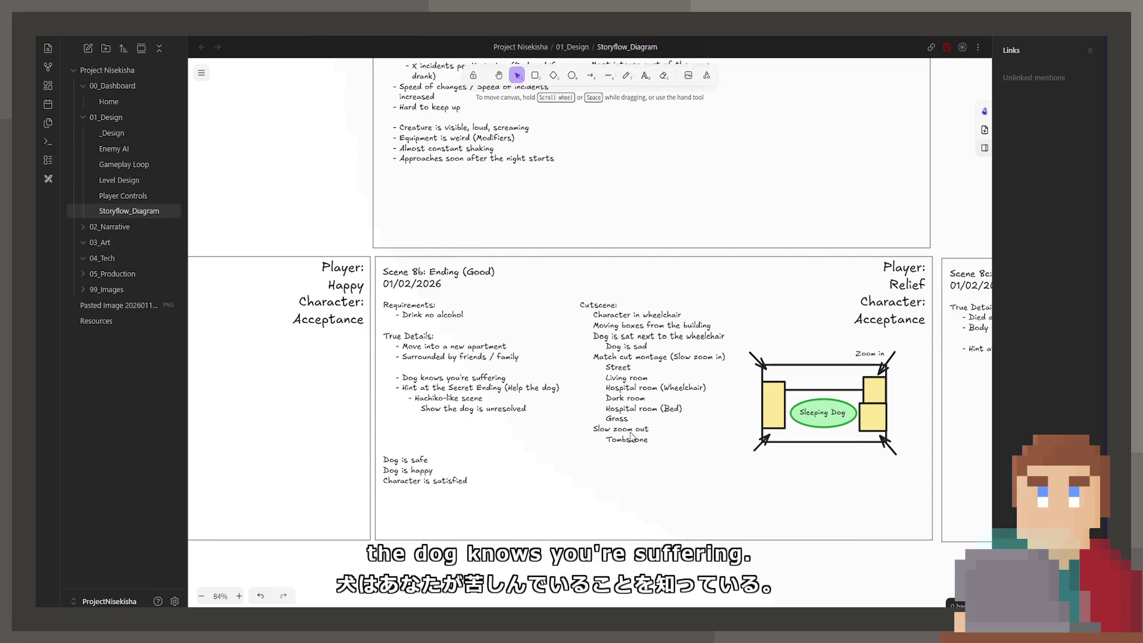
left_click(648, 359)
double_click(649, 359)
key("Escape")
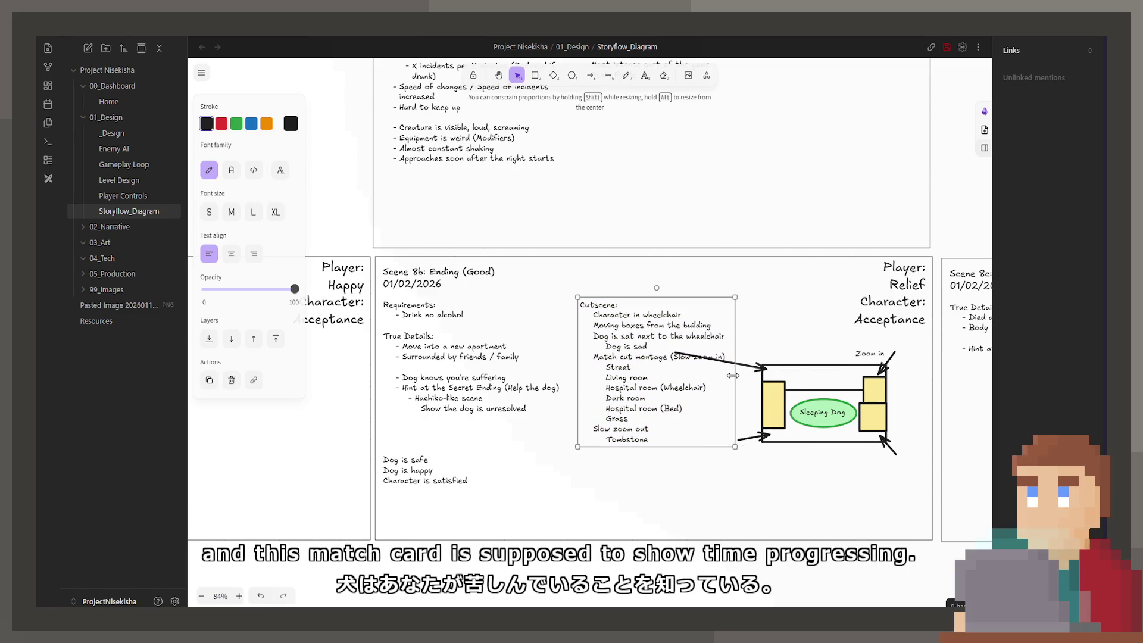
left_click(761, 464)
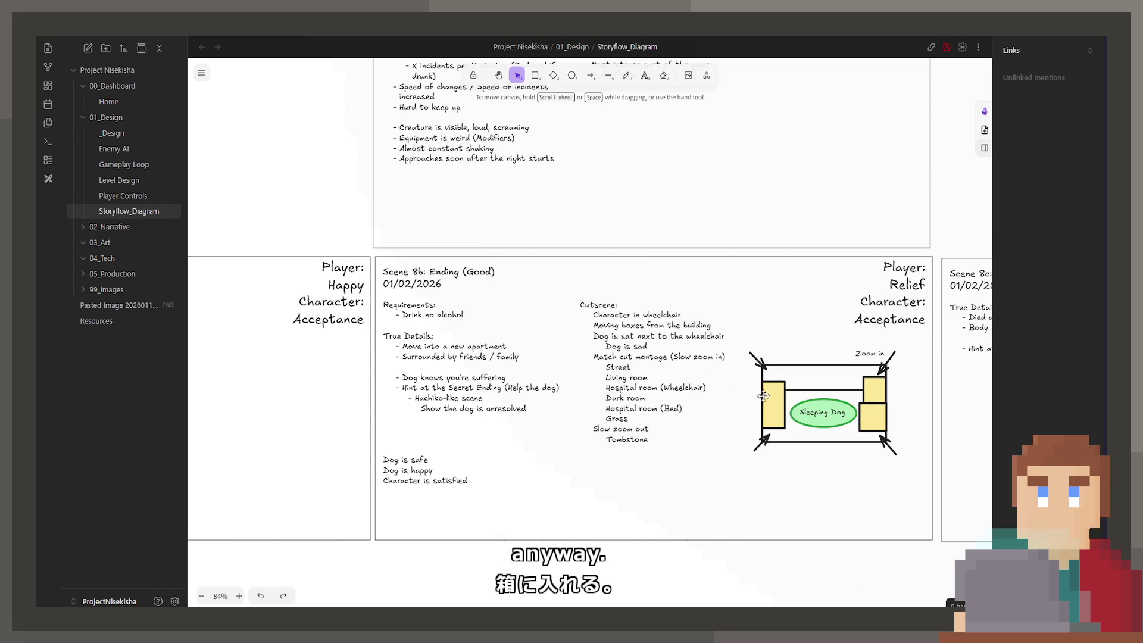
double_click(643, 439)
key("Right")
key("Return")
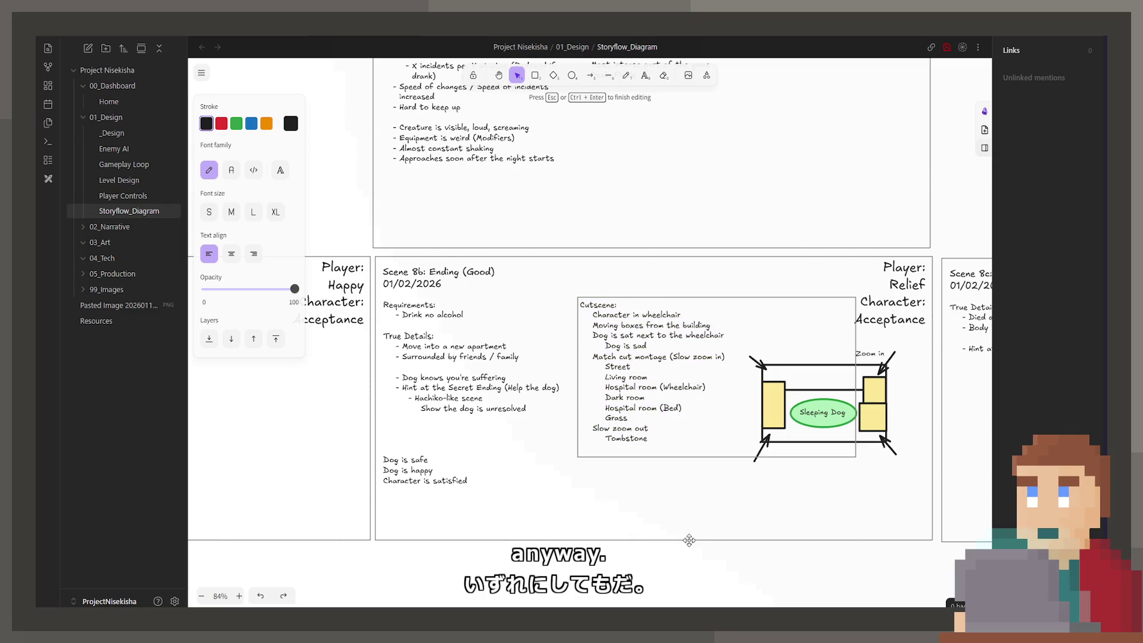
left_click(849, 548)
scroll(753, 481, "up", 5)
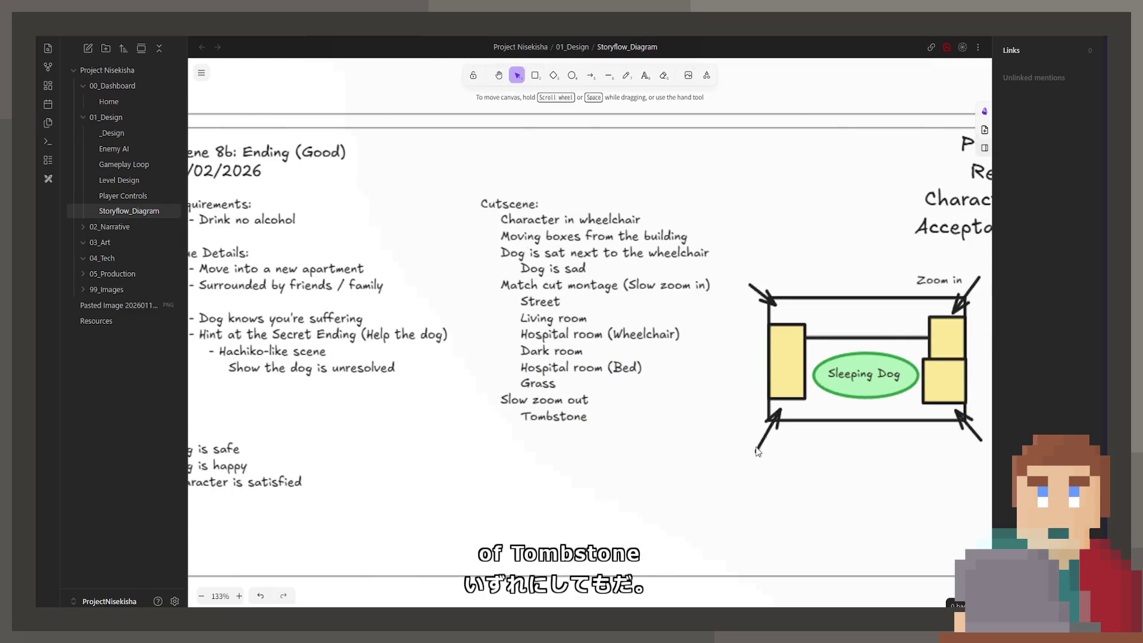
Nudge the bottom-left arrow's tail and lock the Cutscene text
left_click(761, 446)
key("Escape")
mouse_move(761, 446)
left_mouse_down()
mouse_move(758, 433)
mouse_move(759, 455)
left_mouse_up()
left_click(740, 434)
right_click(731, 435)
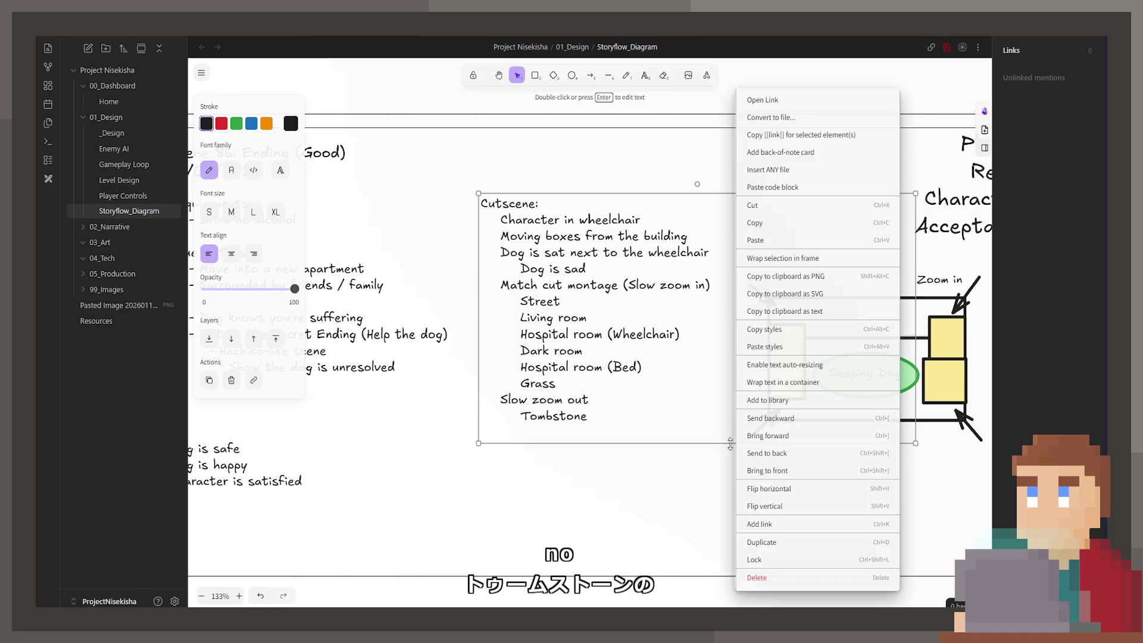
left_click(768, 562)
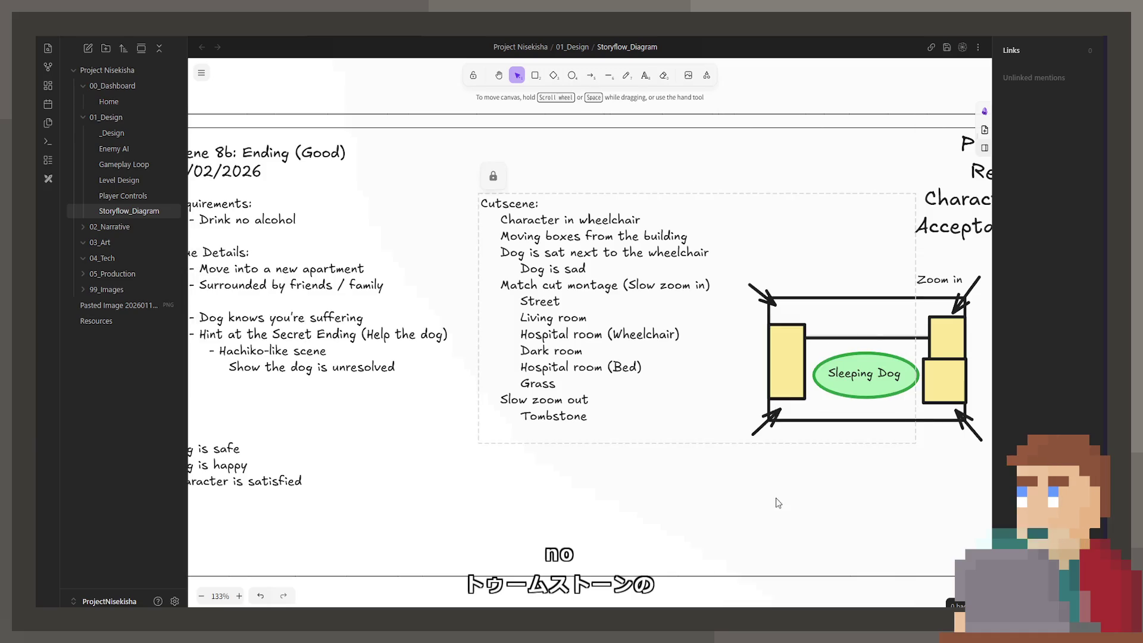
Select the storyboard's bottom-left and top-left zoom arrows
left_click(754, 435)
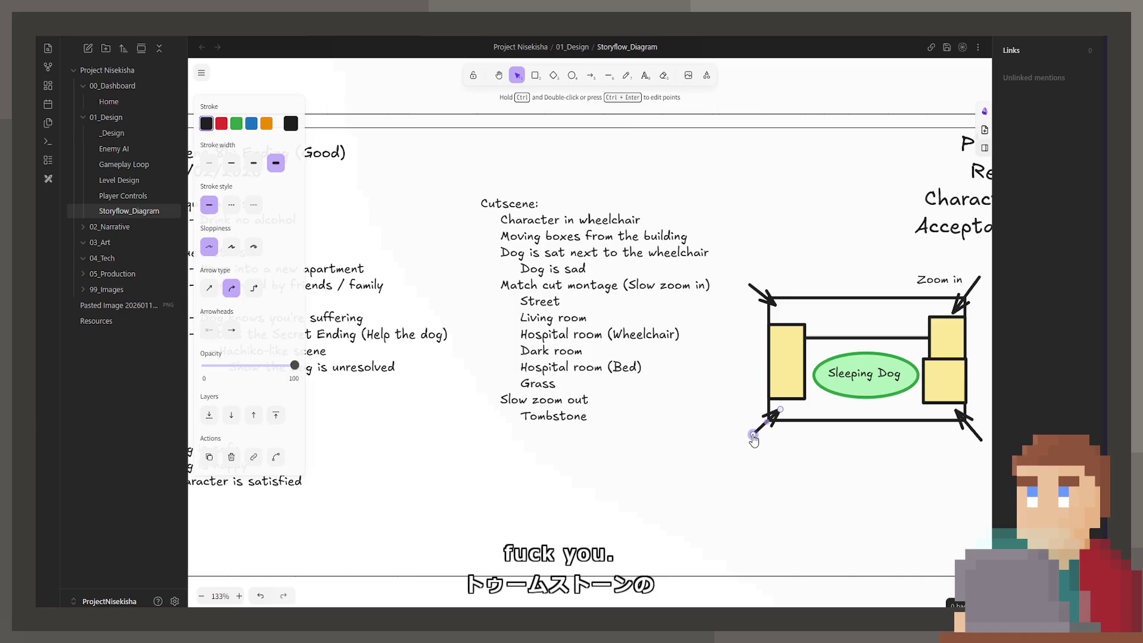
left_click(768, 304)
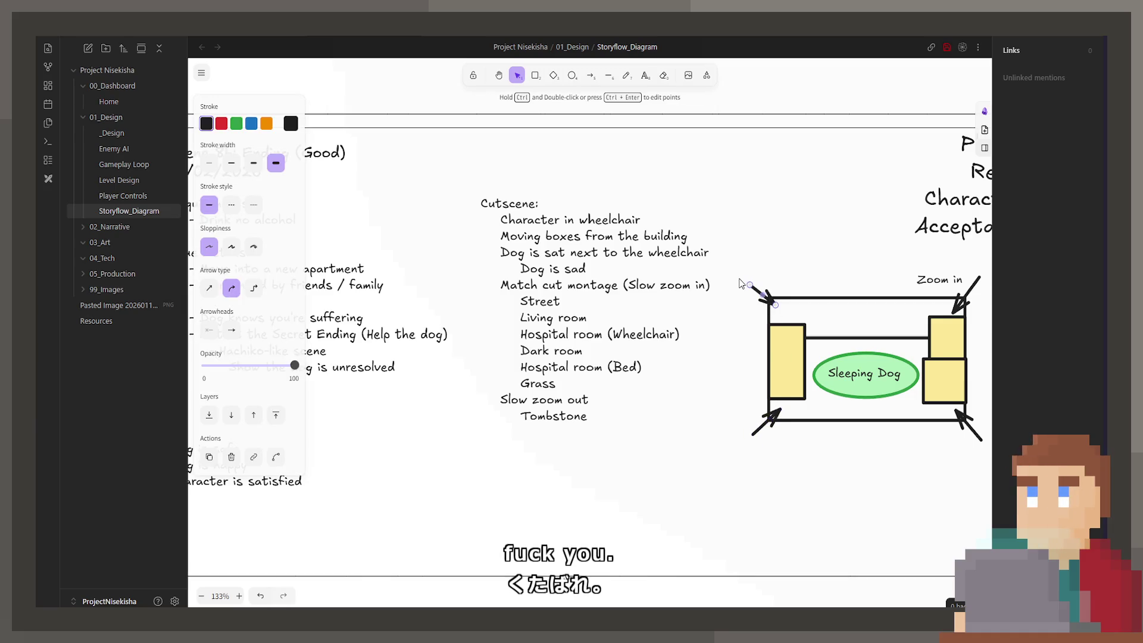
left_click(744, 281)
left_click(752, 289)
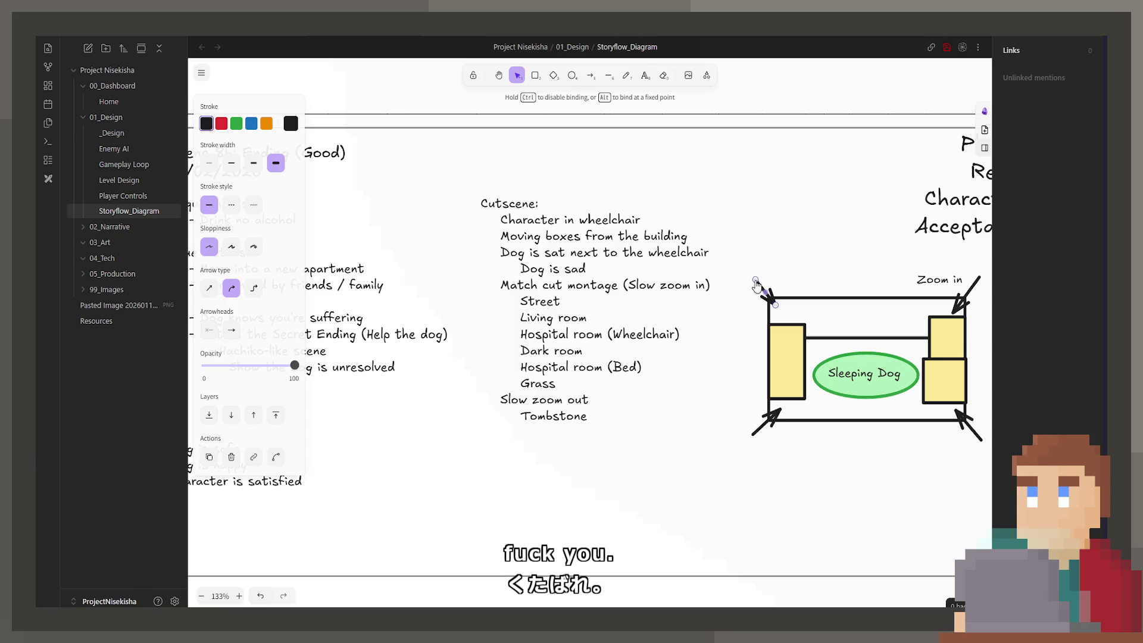
Unlock the Cutscene text and narrow its box so it clears the sketch
left_click(606, 370)
right_click(606, 370)
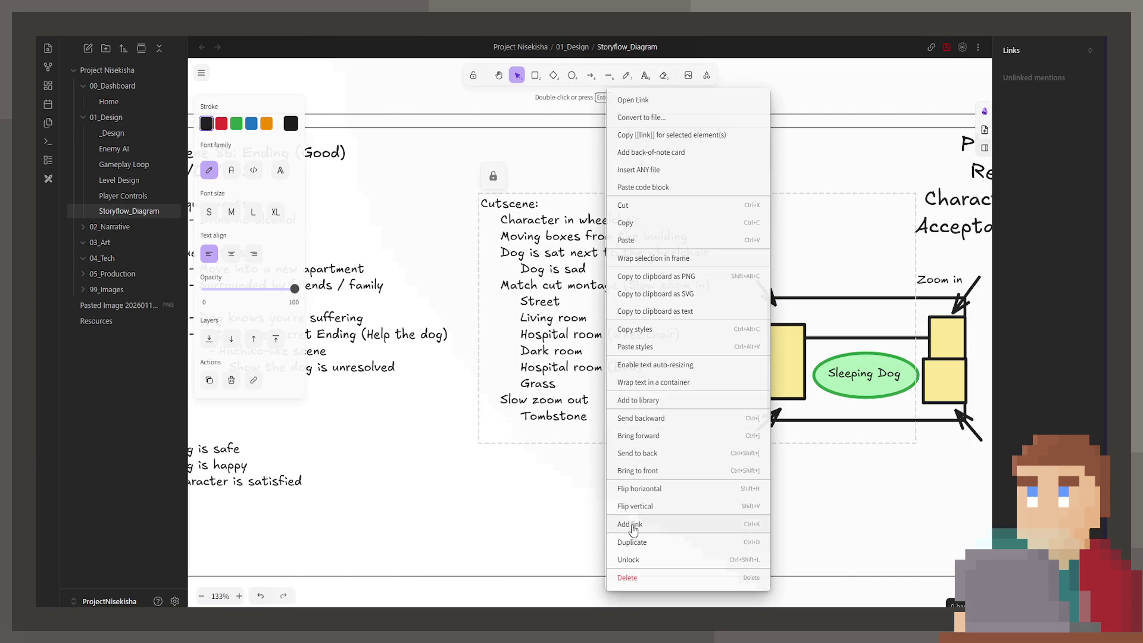
left_click(632, 559)
scroll(916, 327, "down", 1)
left_click_drag(917, 328, 742, 327)
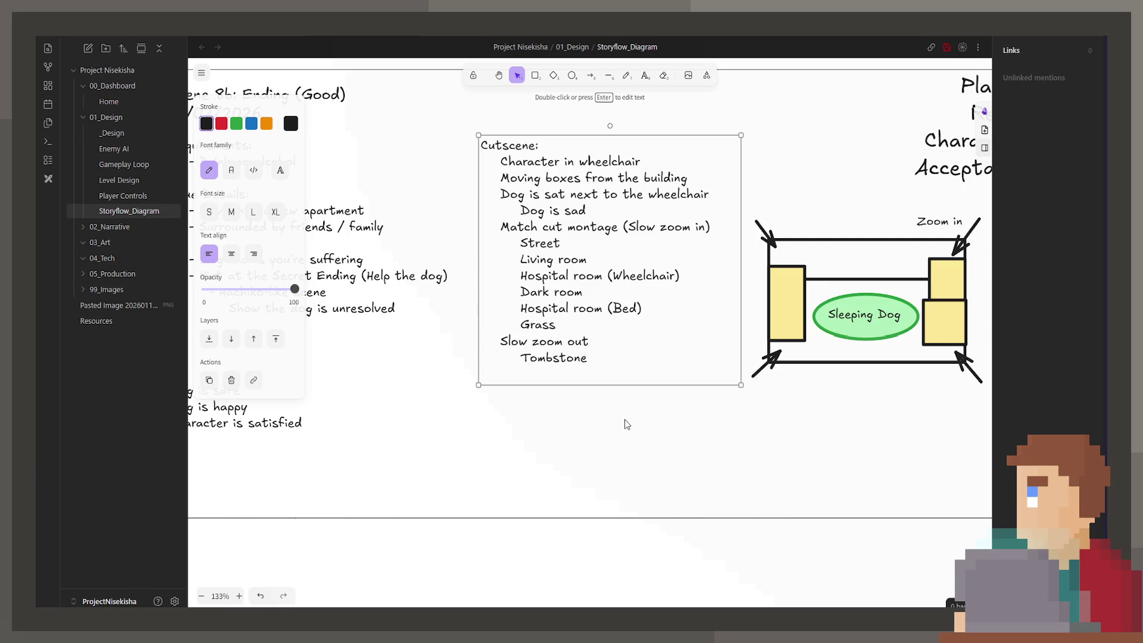
key("Return")
Add a 'Credits' line at the end of the Cutscene text
left_click(563, 376)
type("C")
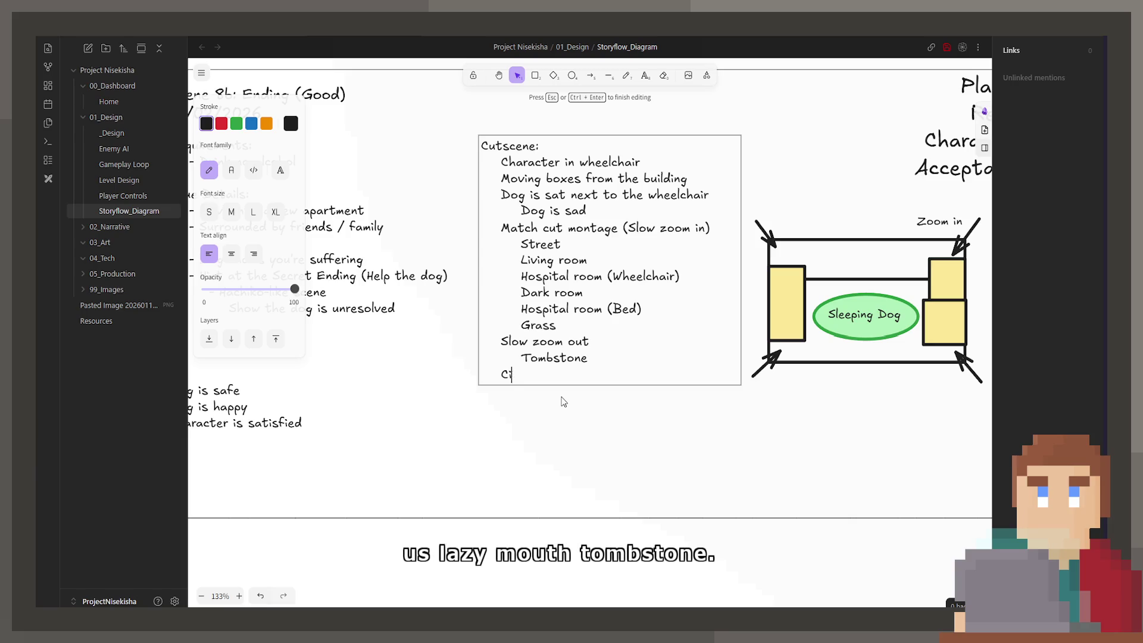
type("ut to Credist")
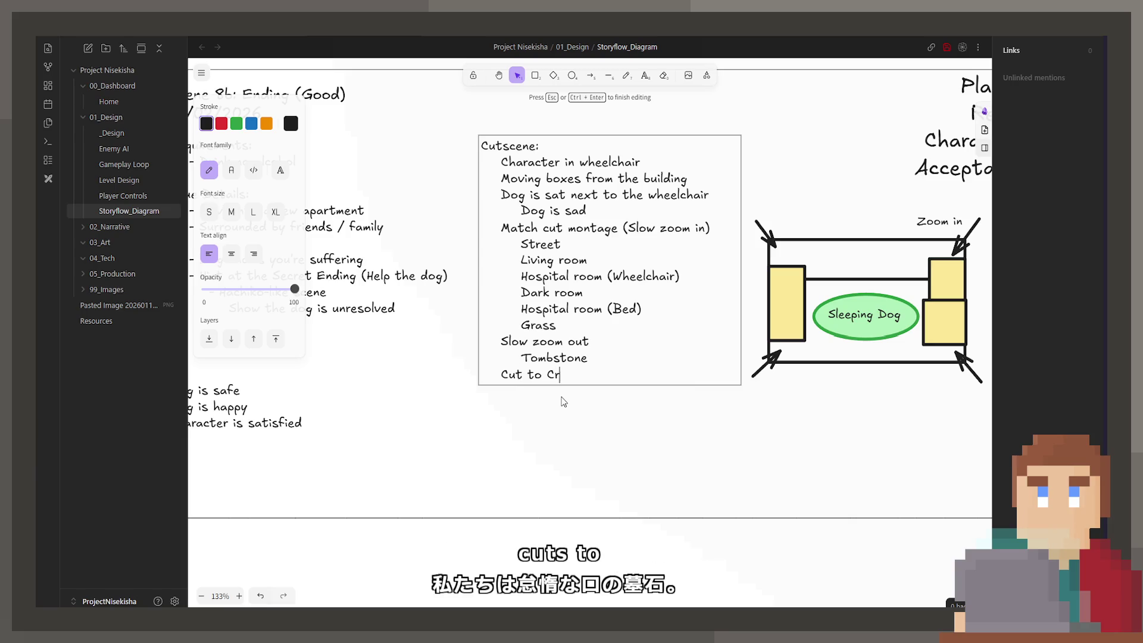
key("BackSpace")
key("BackSpace")
type("ts")
key("Left")
key("Left")
key("Left")
key("BackSpace")
key("BackSpace")
key("BackSpace")
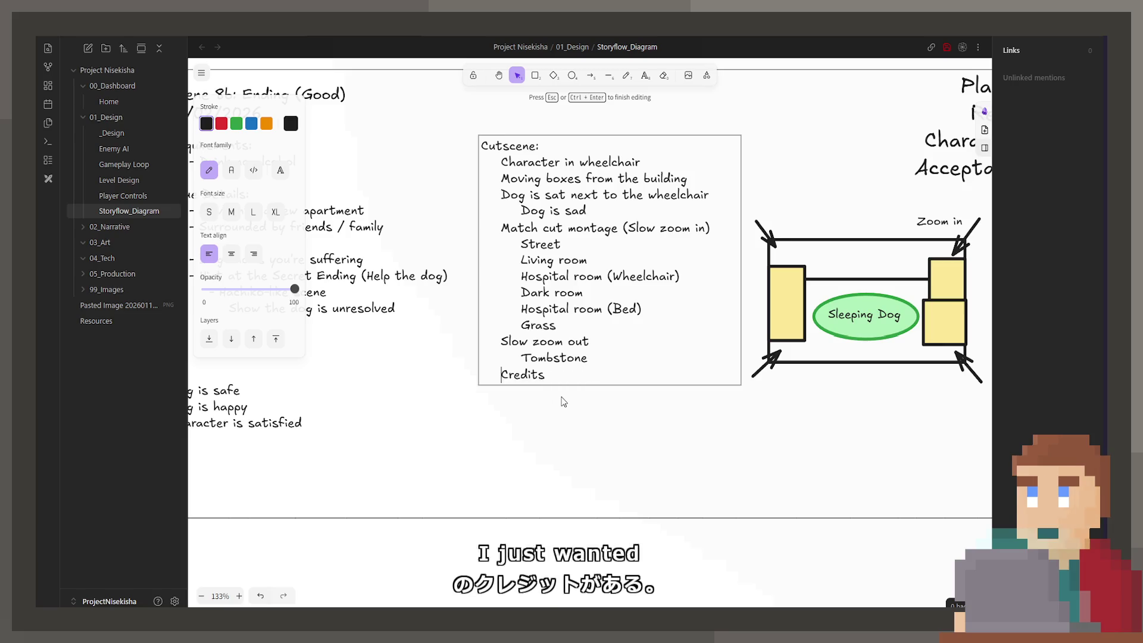
scroll(655, 417, "down", 5)
scroll(677, 499, "right", 5)
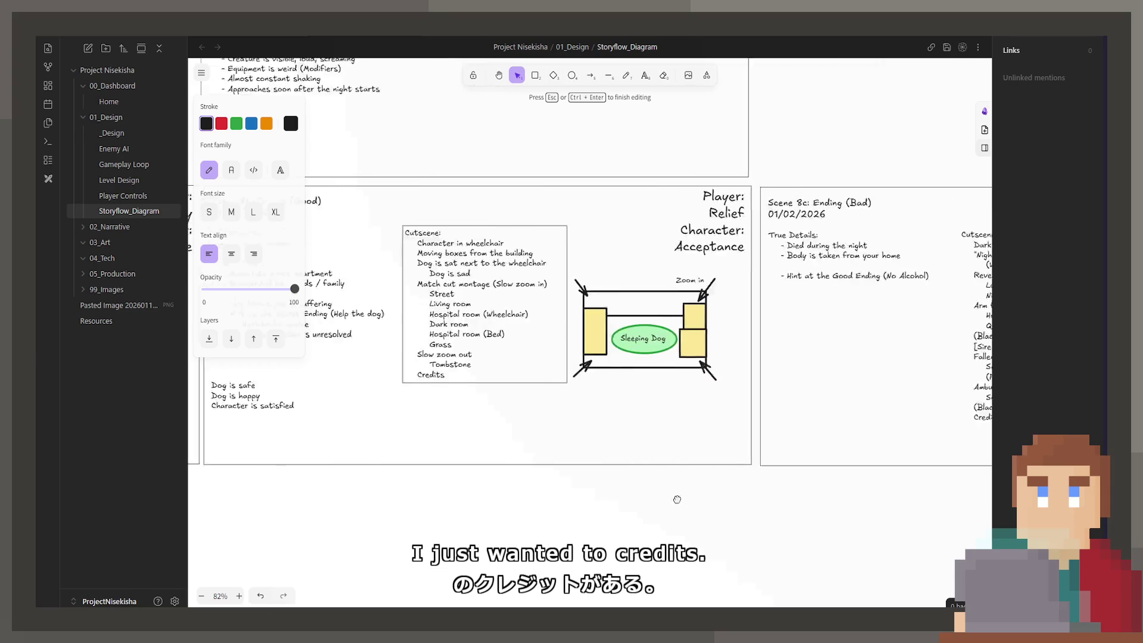
scroll(677, 499, "right", 4)
scroll(682, 436, "left", 8)
scroll(682, 436, "up", 1)
left_click(775, 460)
Insert a '(Black Screen)' line between Tombstone and Credits
double_click(692, 447)
left_click(686, 446)
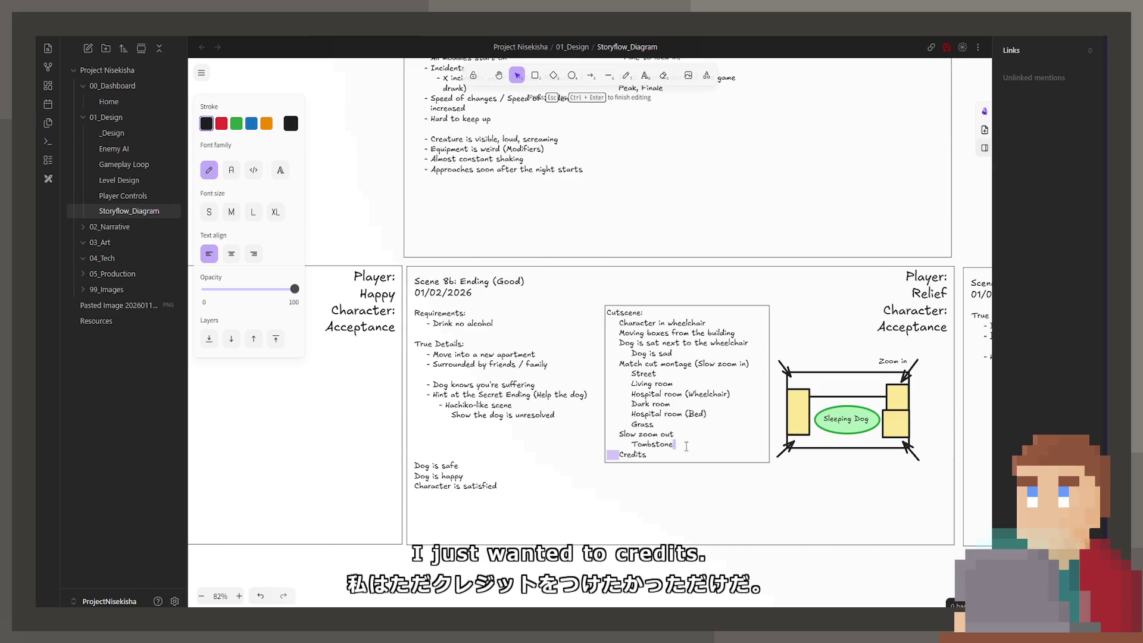
key("Return")
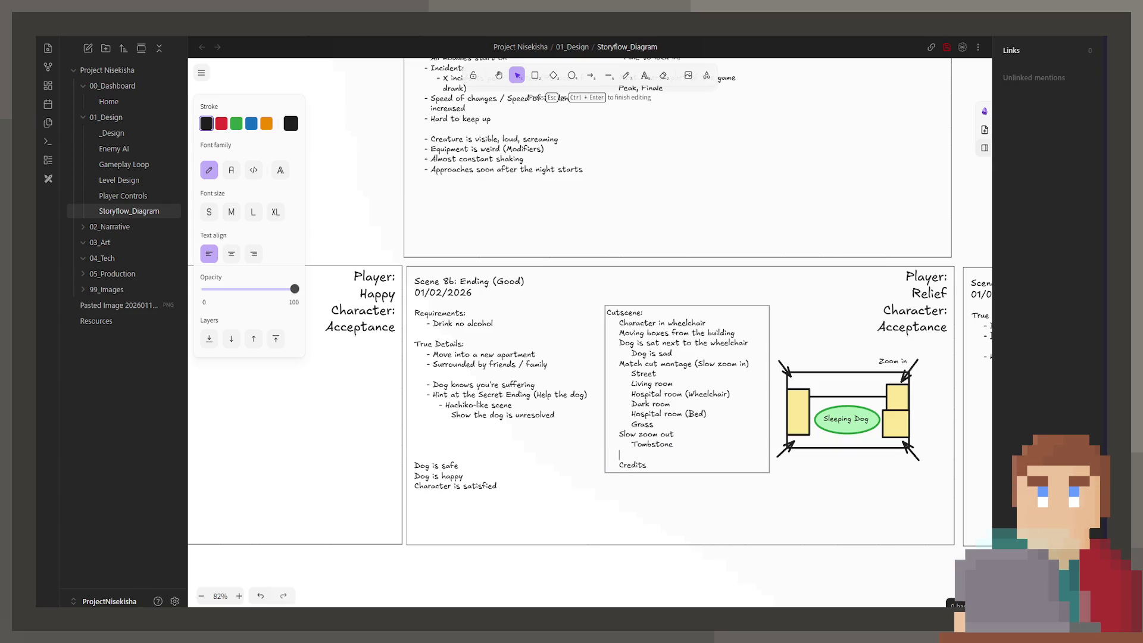
type("(Black Screen)")
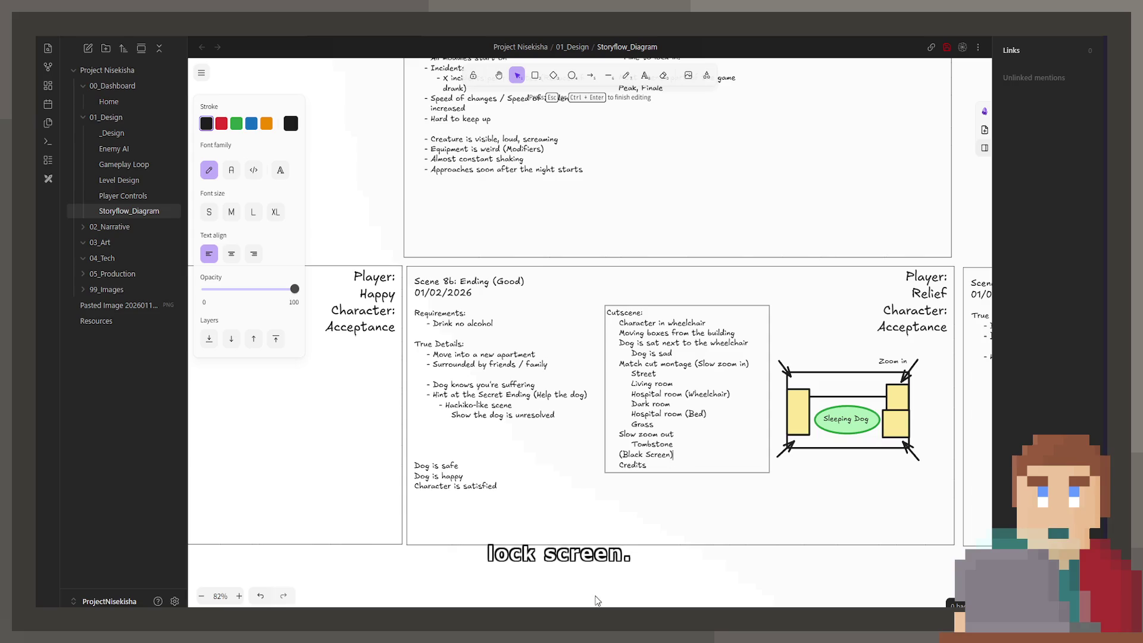
left_click(658, 529)
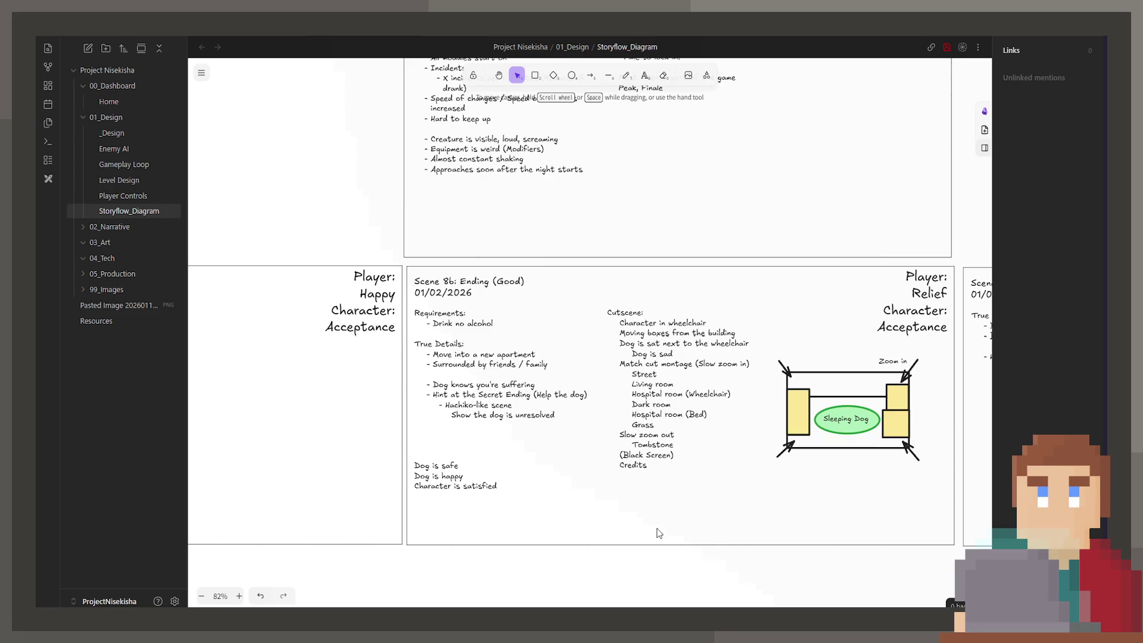
left_click_drag(840, 406, 538, 356)
scroll(539, 356, "down", 3)
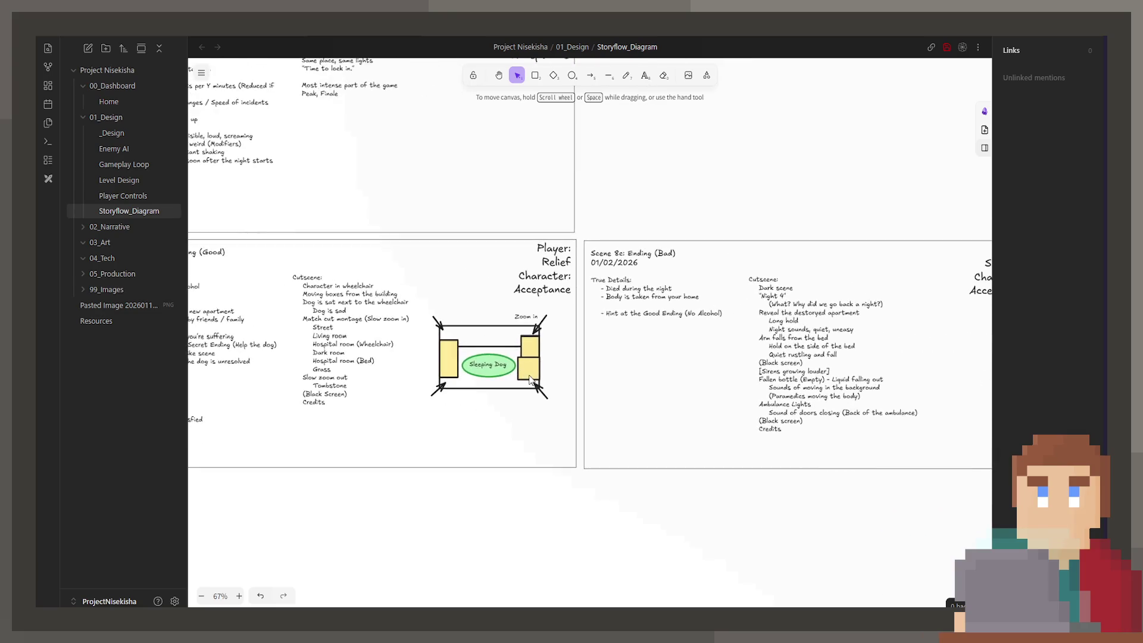
Replace the Player Experience placeholder with Awoken by bark, Wagging Tail Dog and Pet the dog
scroll(602, 373, "left", 6)
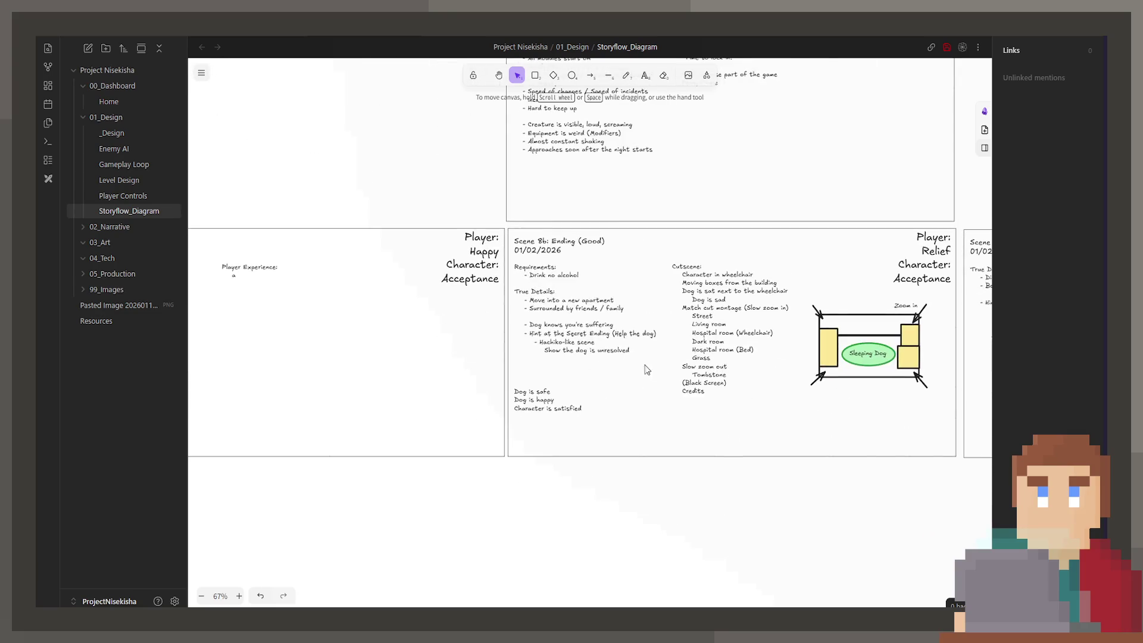
double_click(539, 297)
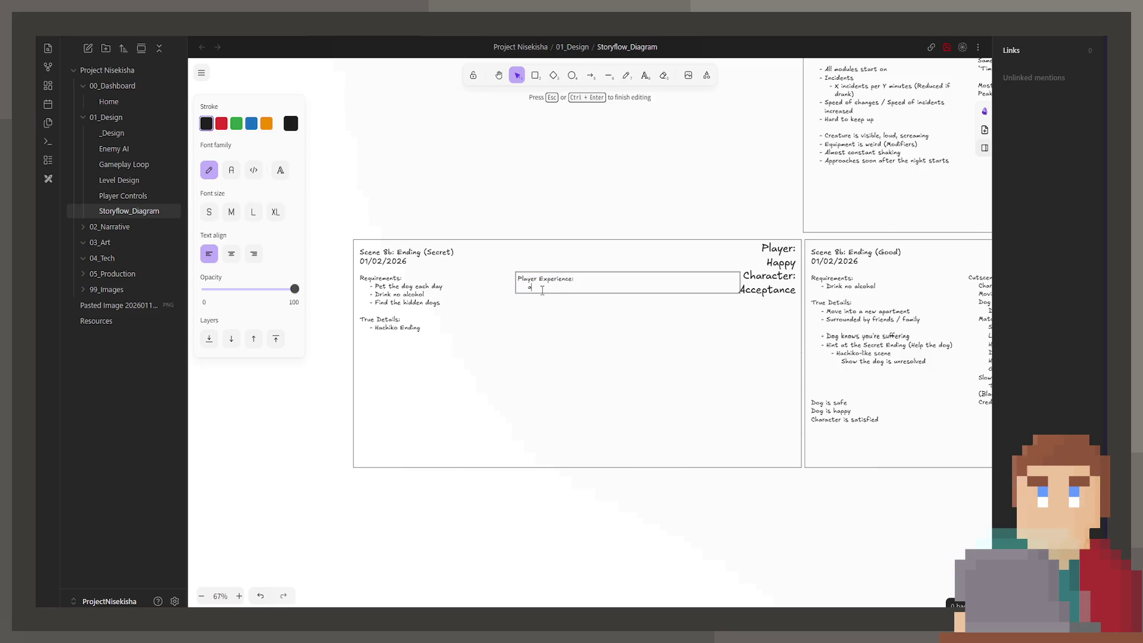
key("BackSpace")
type("Awoken by bark")
key("Return")
type("Wagg")
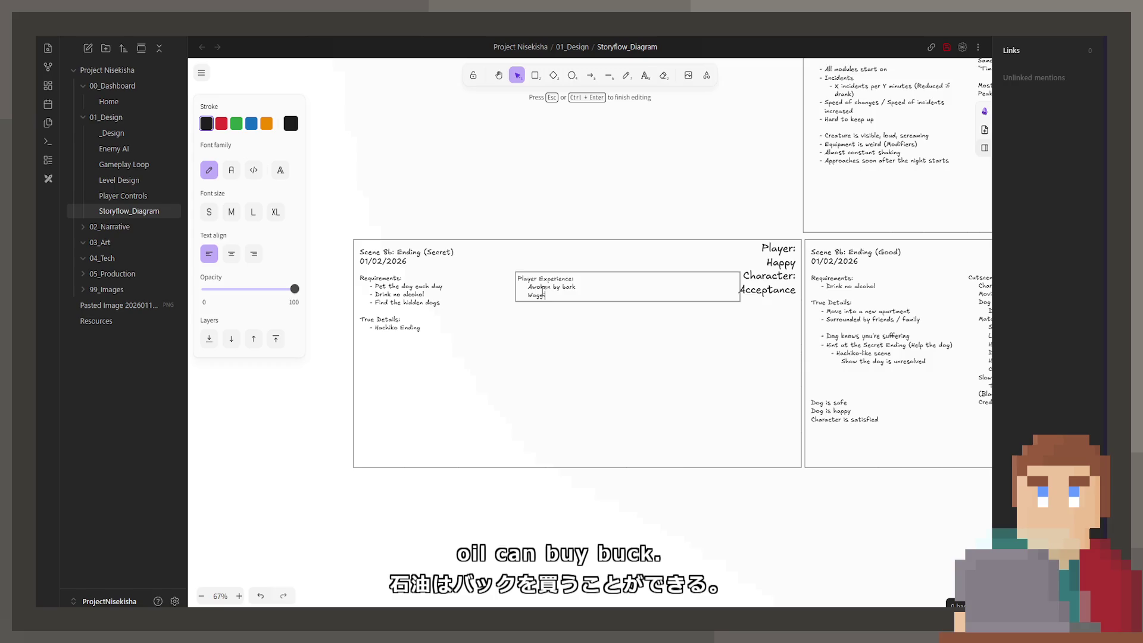
type("ing Tail Dog")
key("Return")
type("Pet the dog")
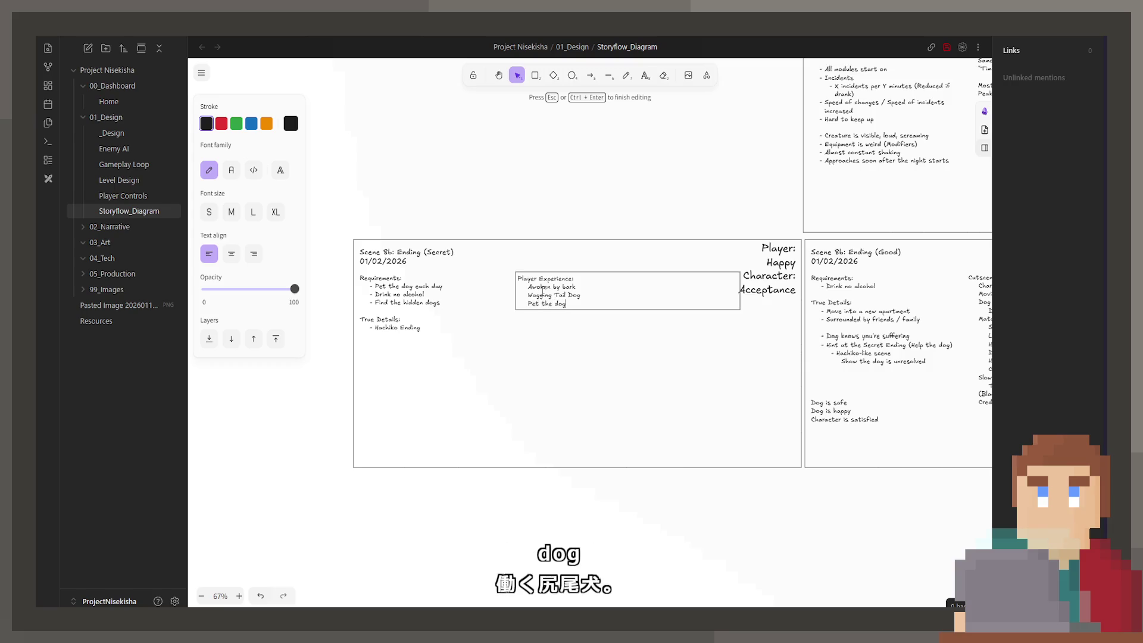
Insert Liminal white space after Awoken by bark, then add Dog runs forward and Follow dog
key("Up")
key("Up")
key("Return")
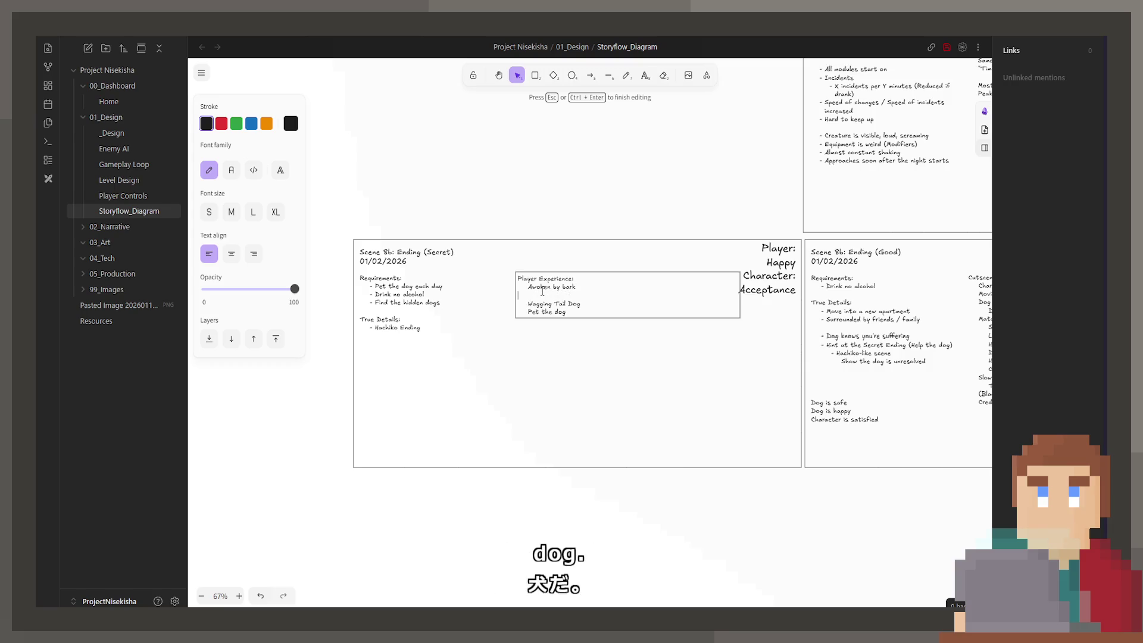
type("(Liminal wh")
type("ite space)")
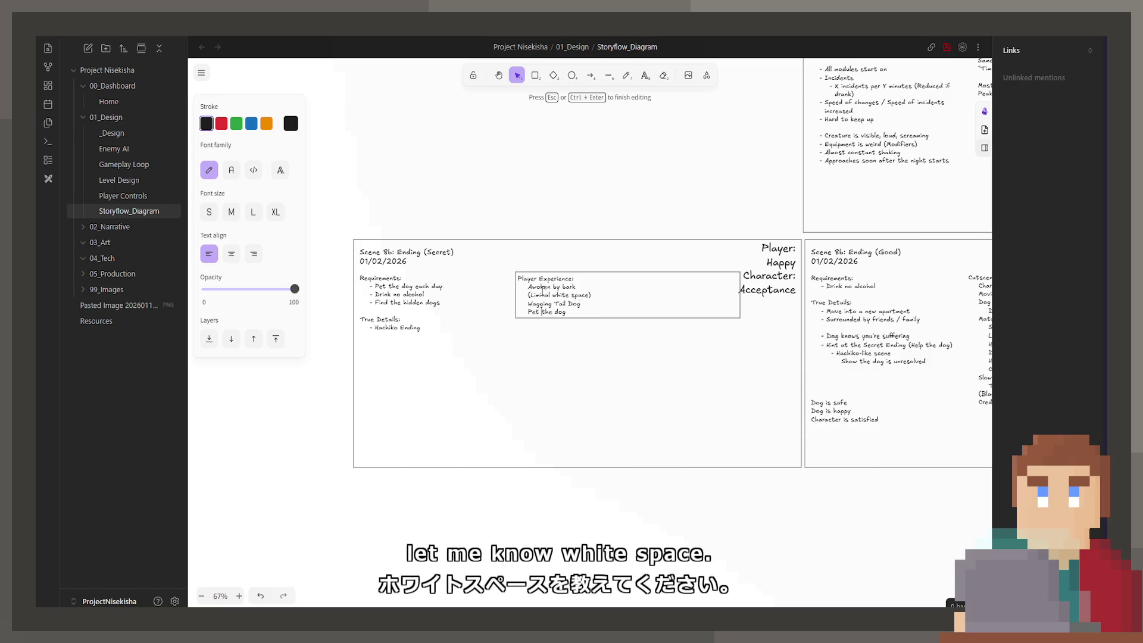
key("Return")
type("Dog r")
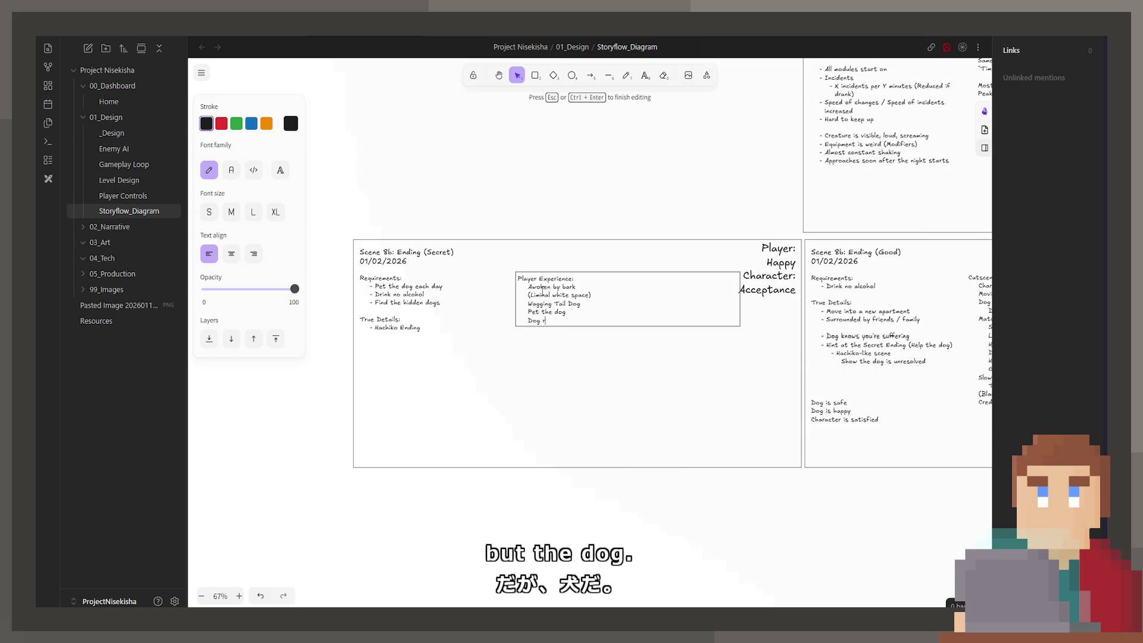
type("uns forward")
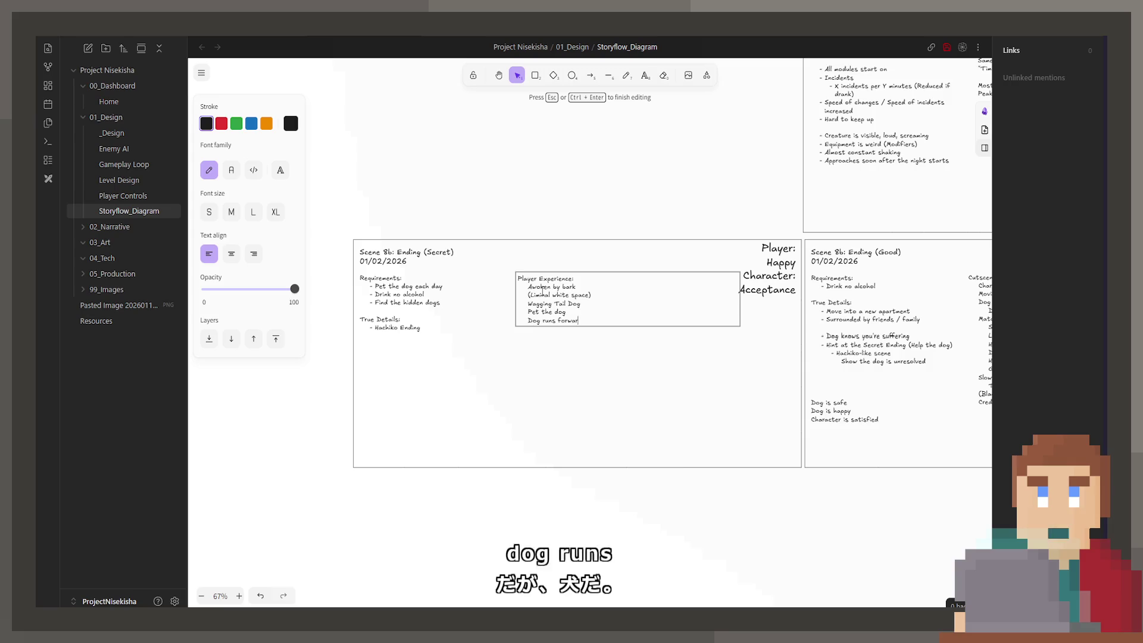
key("Return")
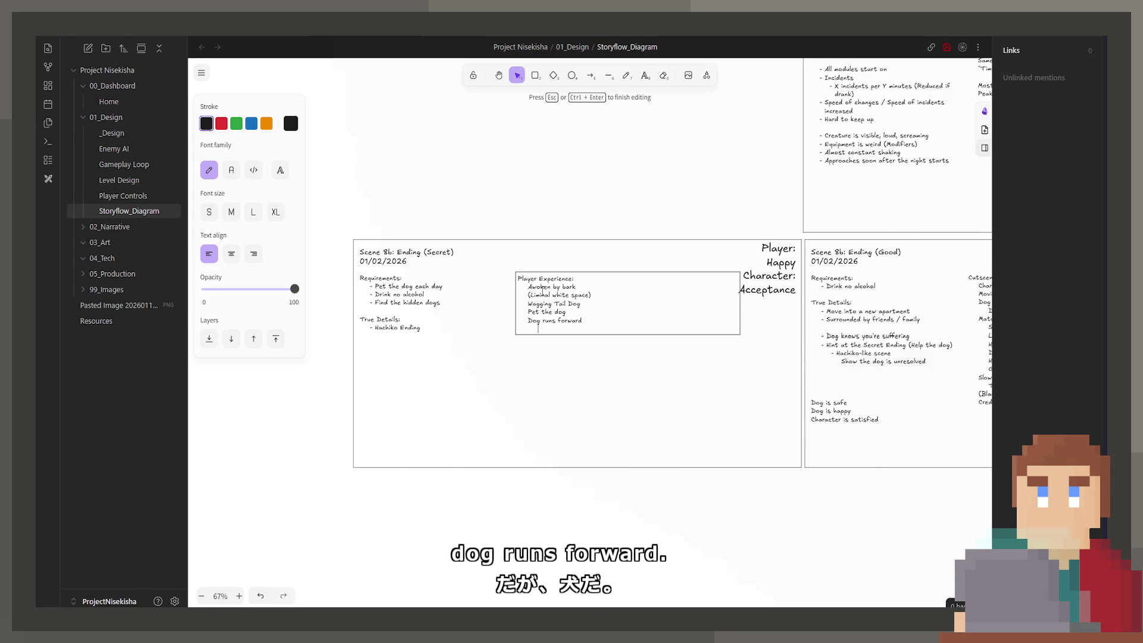
type("Follow dog")
End the Player Experience list with a 'Slow reveal of goal' line
key("Return")
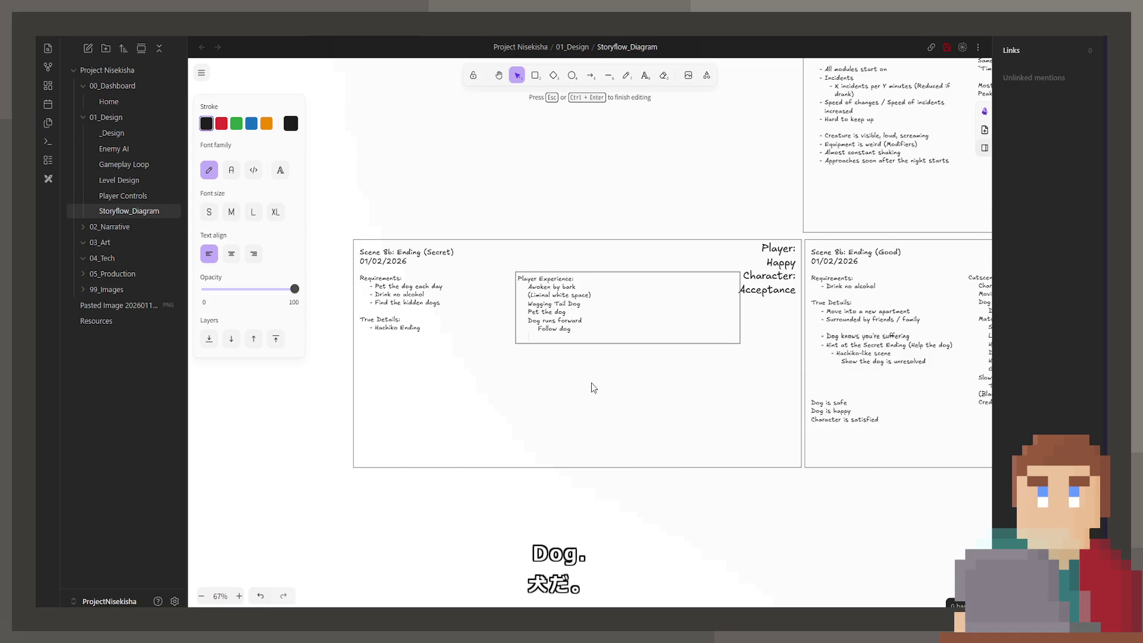
scroll(594, 387, "up", 3)
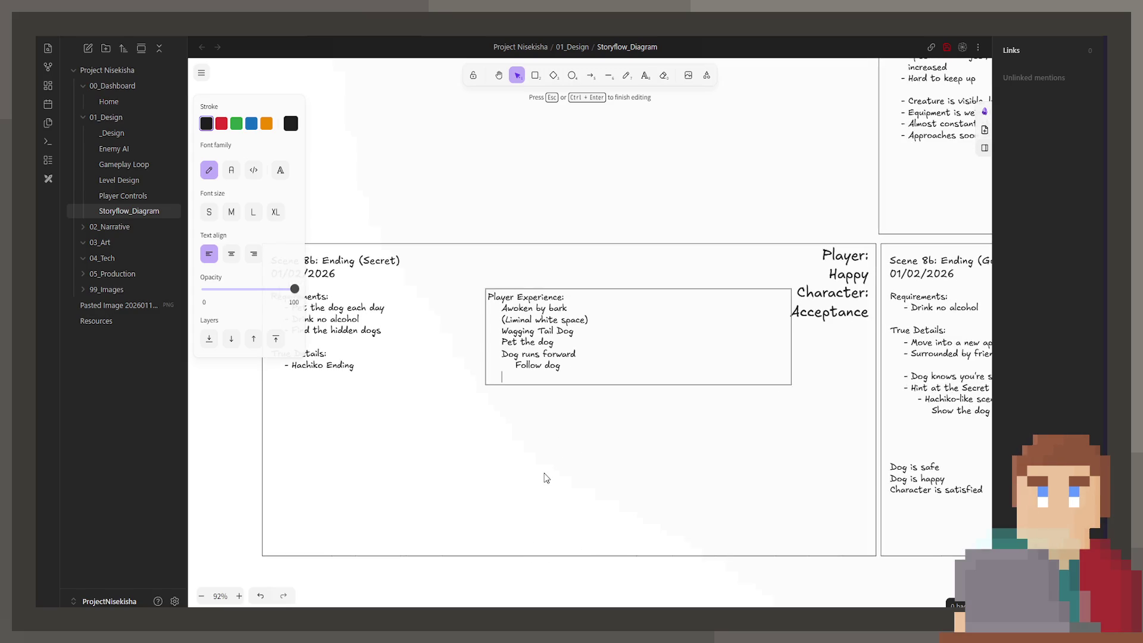
type("Slow reveal")
key("Return")
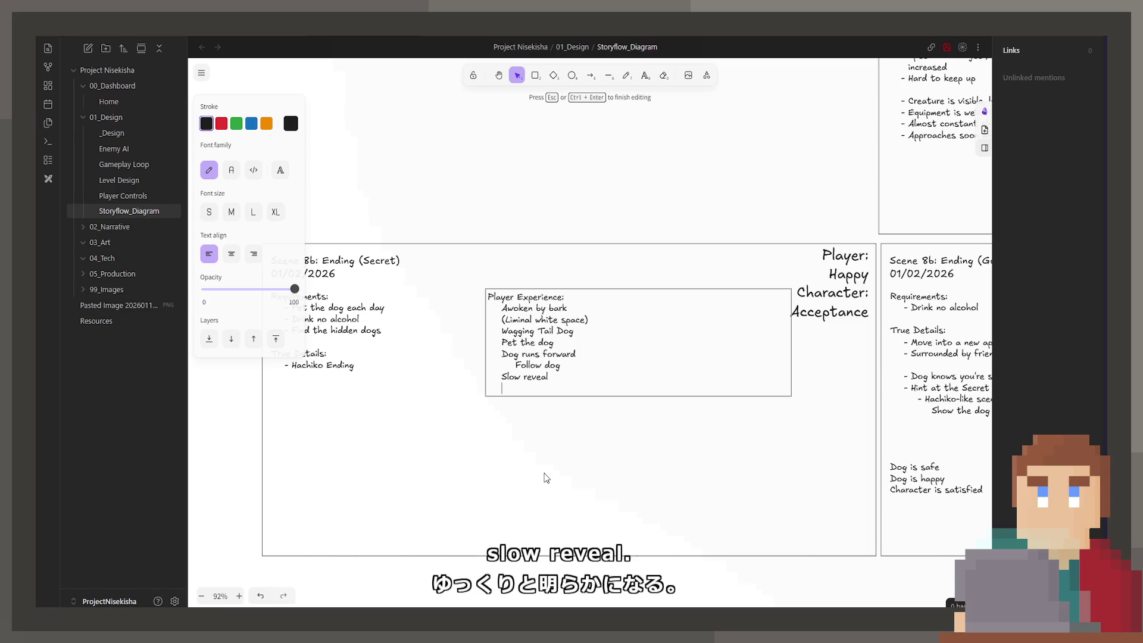
key("shift+Tab")
type("of goal")
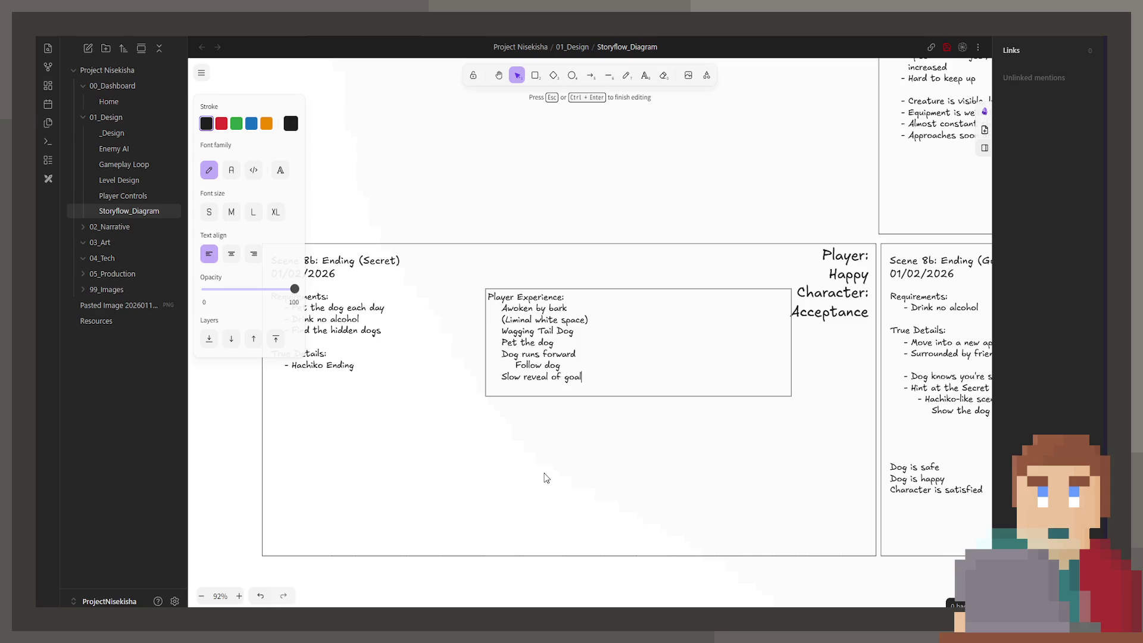
key("Return")
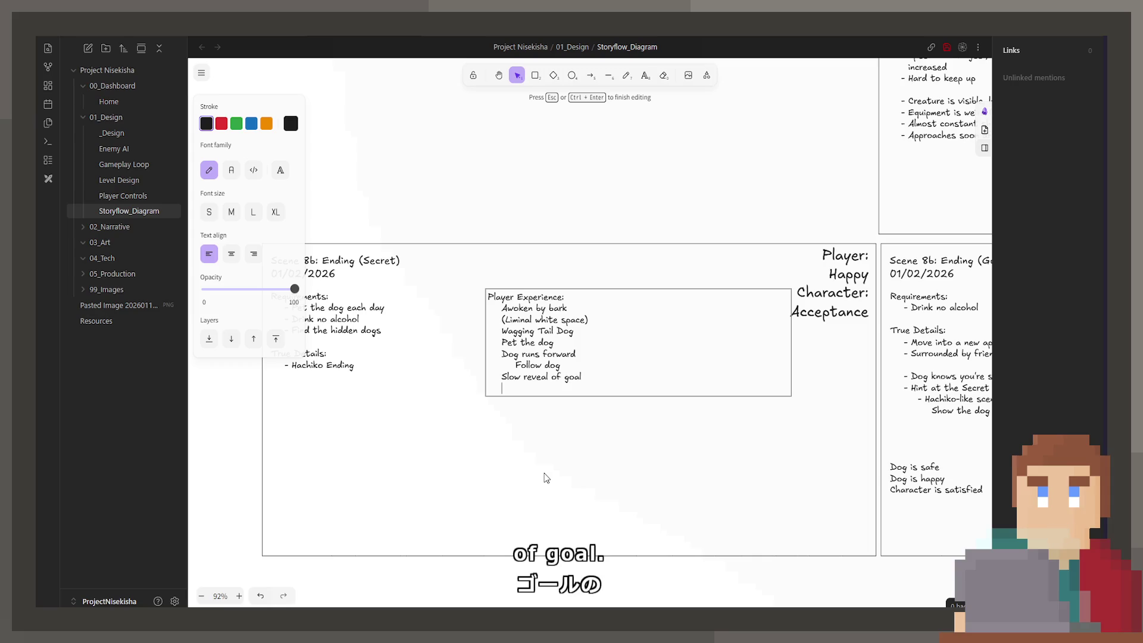
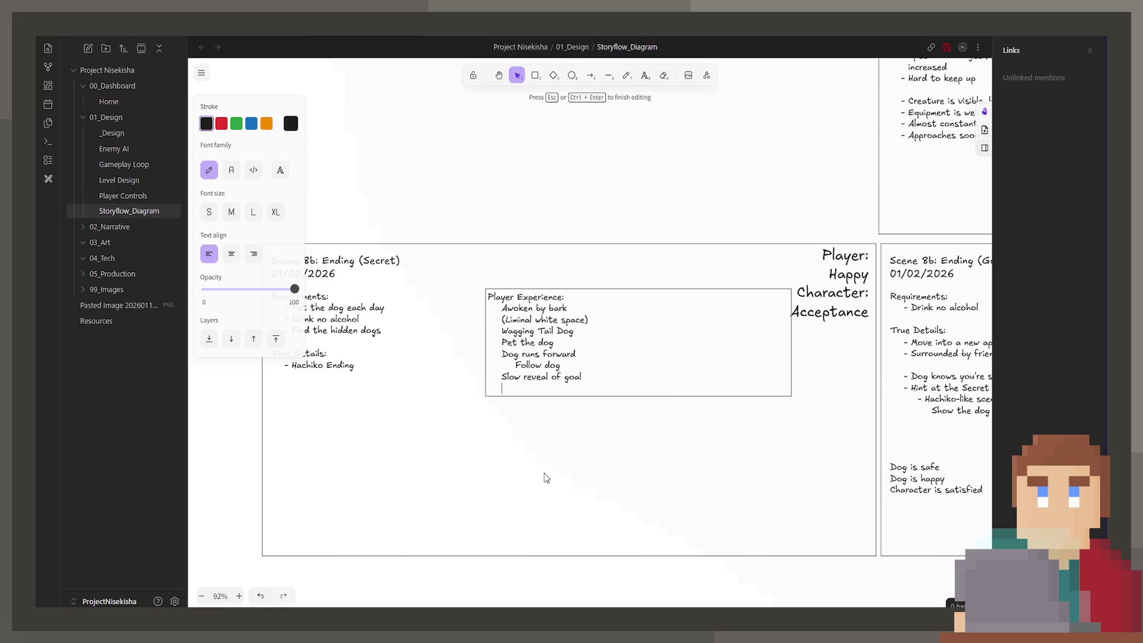
Start a 'Cutscene:' section with the indented entry 'Sitting with dog'
key("Return")
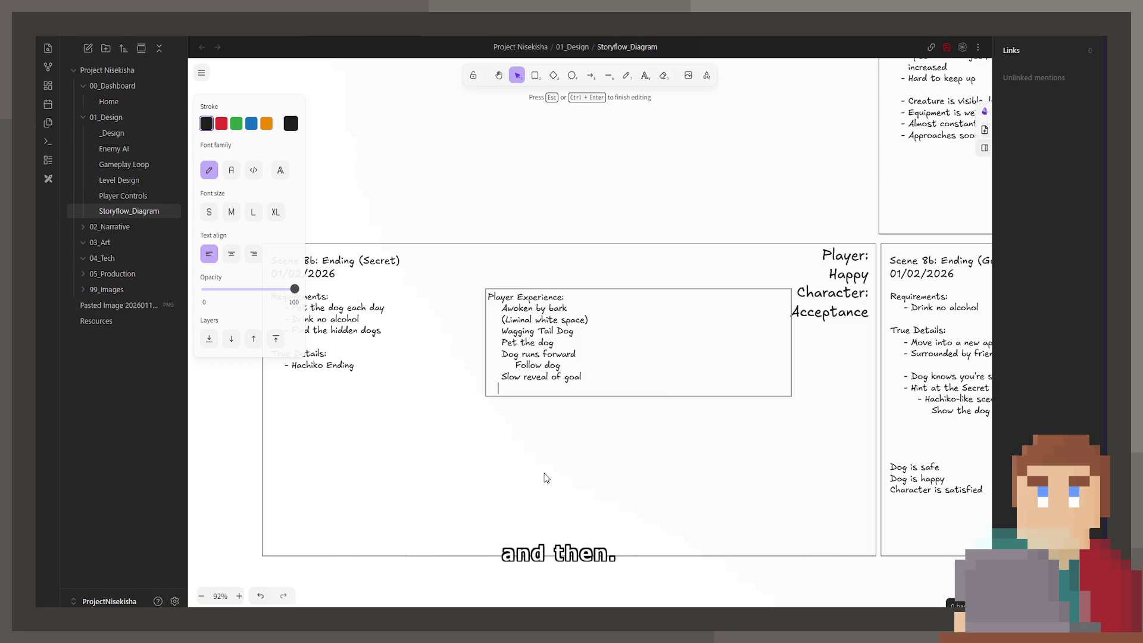
key("Return")
type("Cutscene:")
key("Return")
key("Tab")
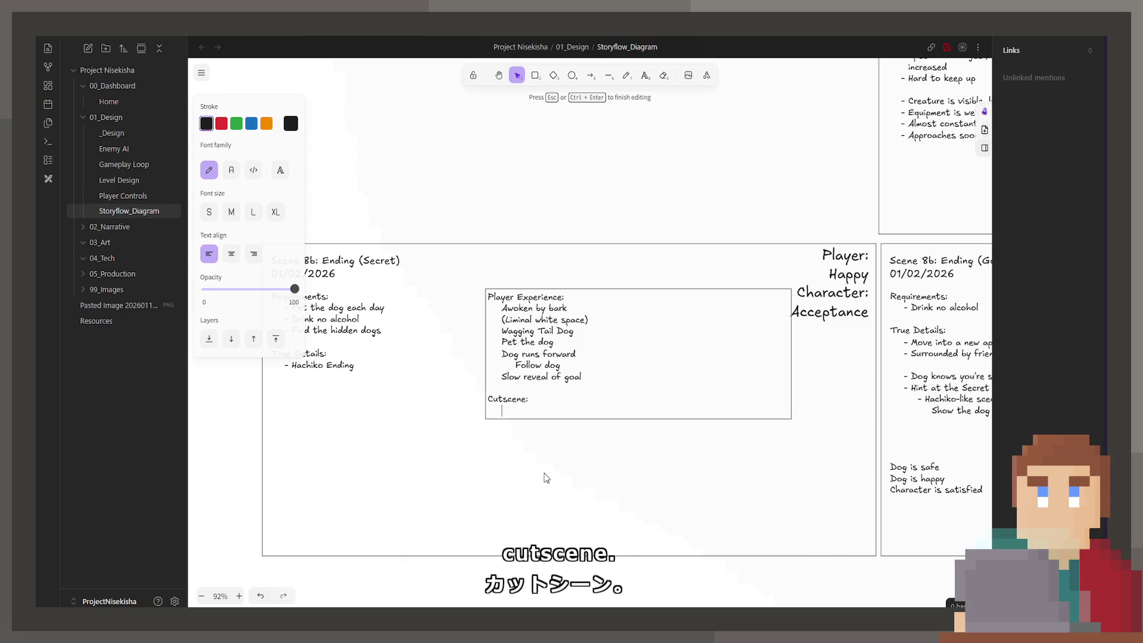
type("Sitting with dog")
Add the lines 'Dog sleeping (Still wagging tail)' and 'Boxes piled up around'
key("Return")
type("Dog sleep")
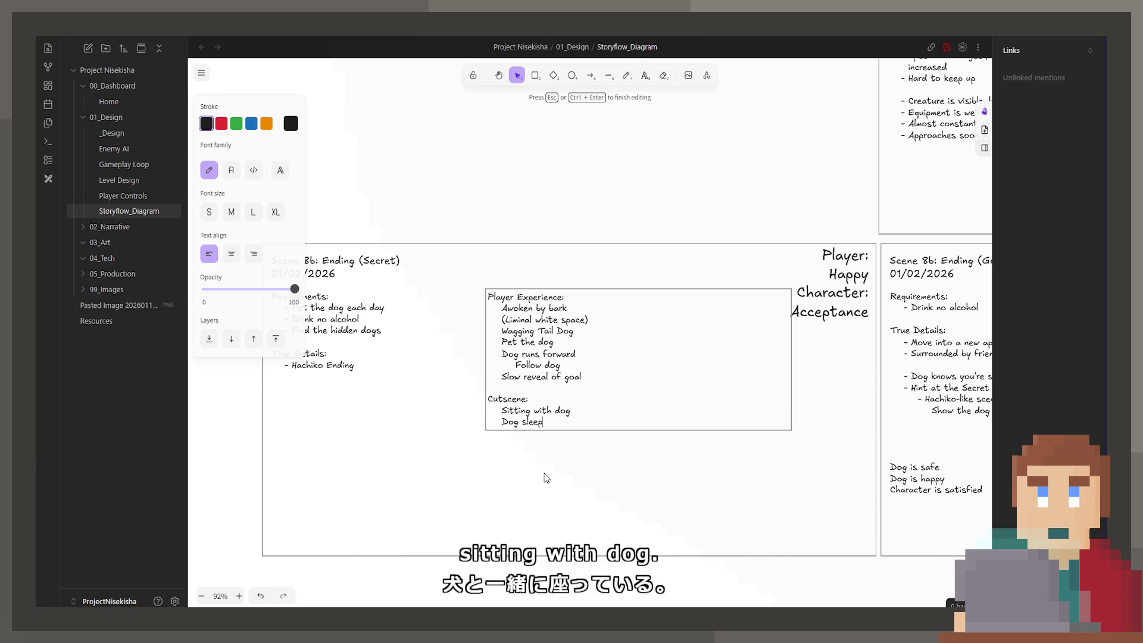
type("ing (Sti")
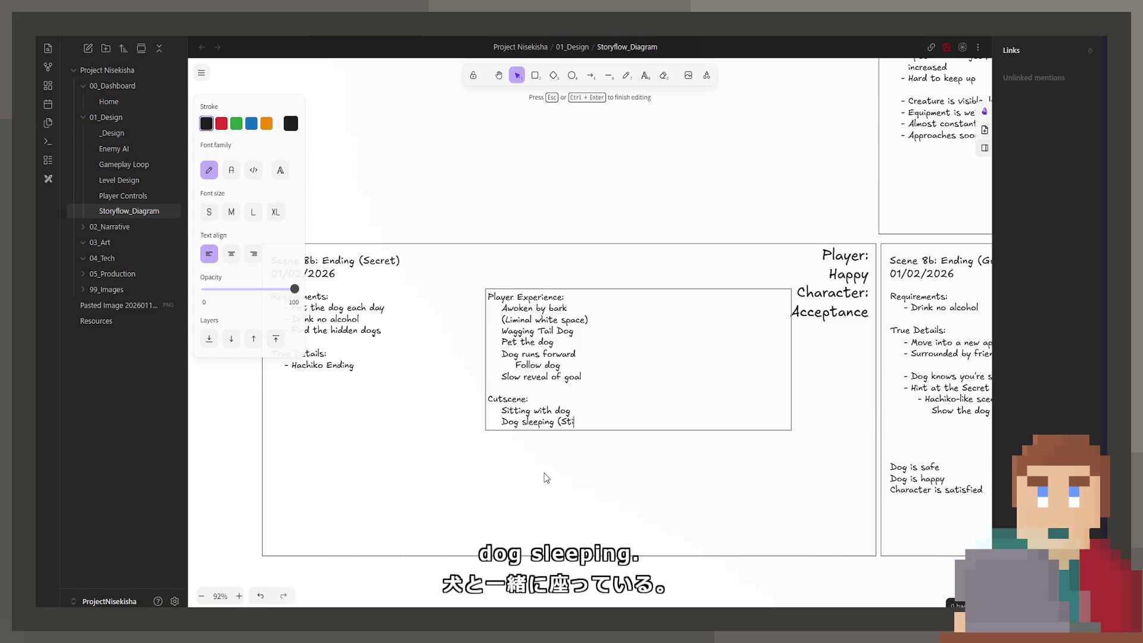
type("ll wagging tail(")
key("BackSpace")
type(")")
key("Return")
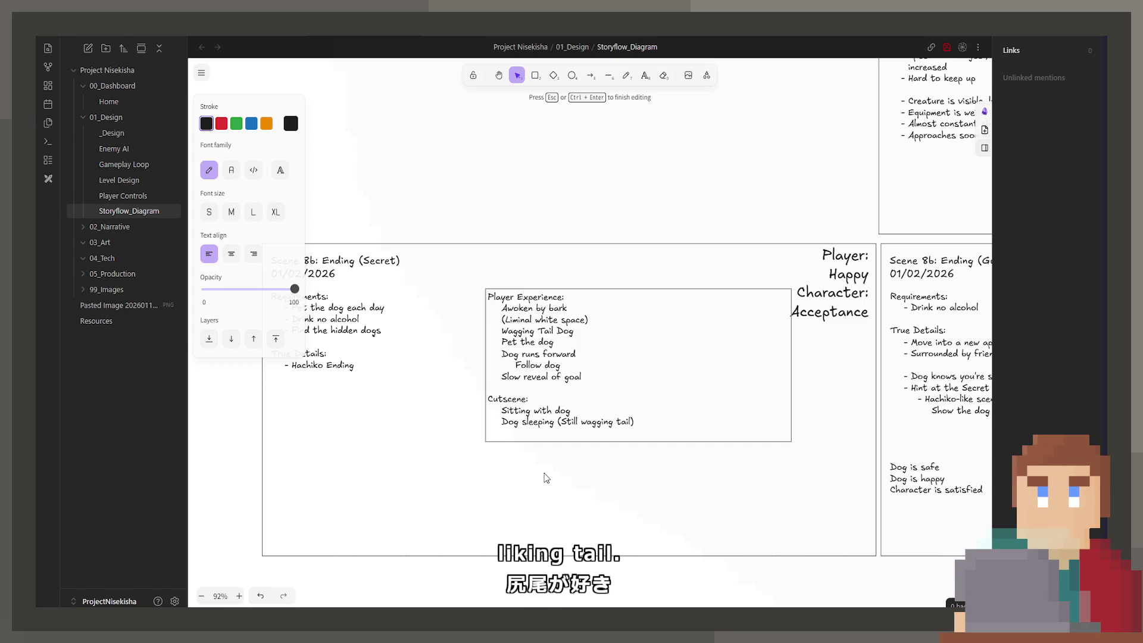
type("Boxes pi")
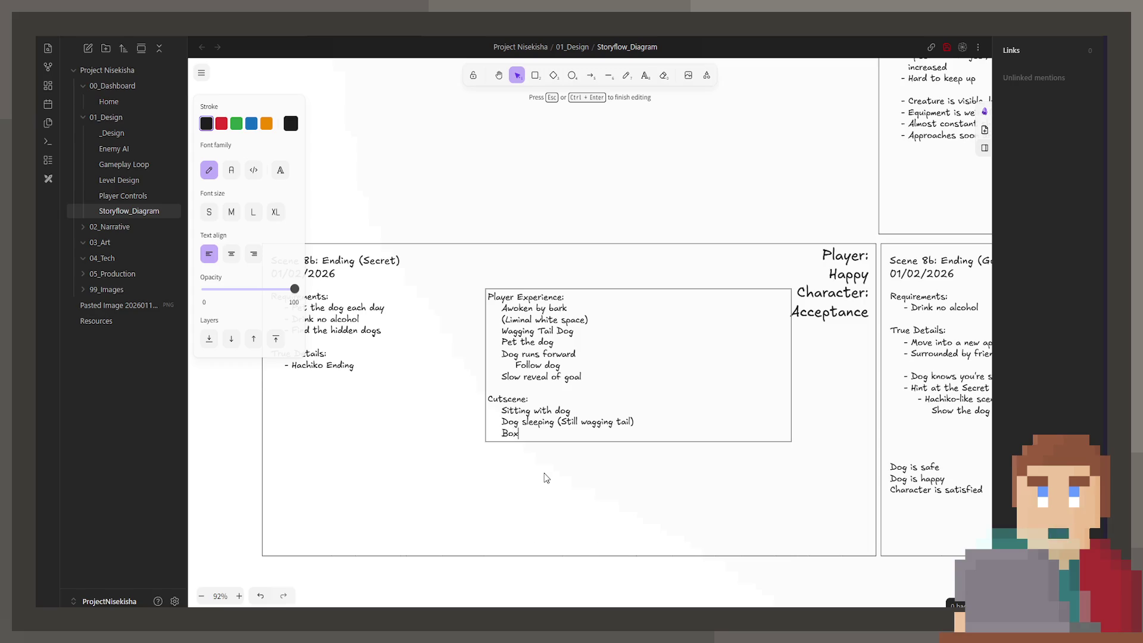
type("lled up")
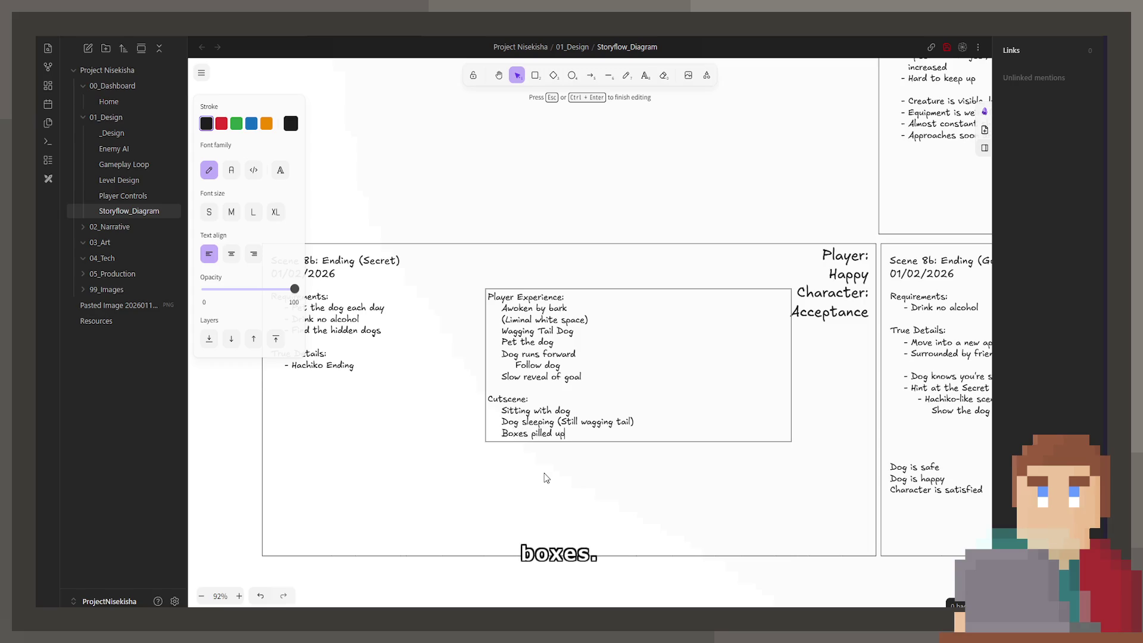
key("Return")
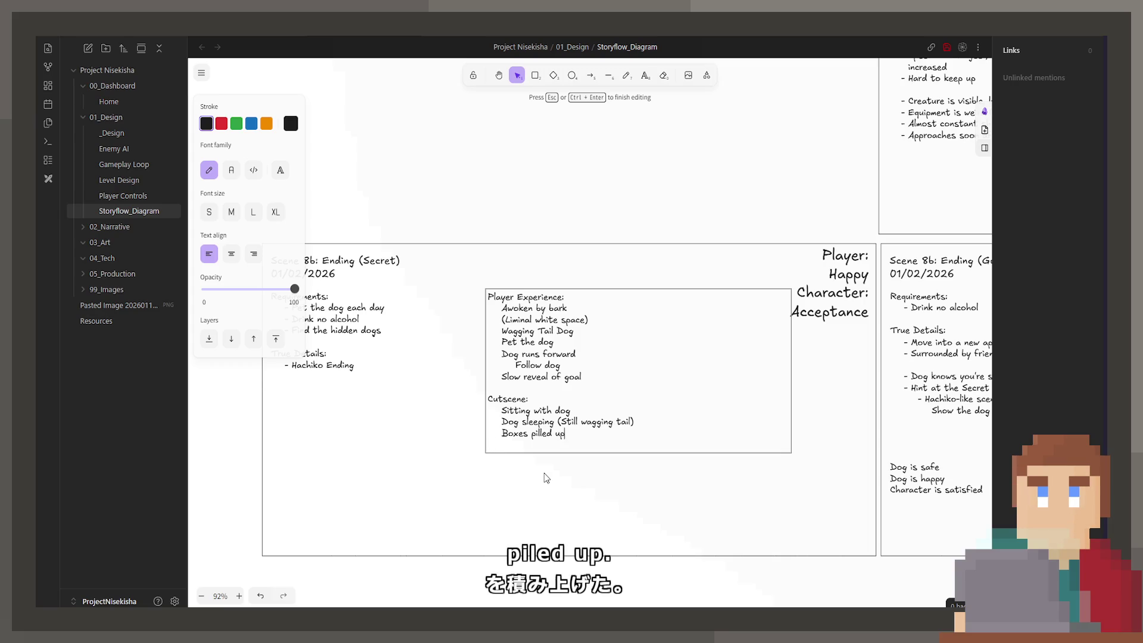
type("around")
Indent the Dog sleeping and Boxes lines under 'Sitting with dog', then add an indented new line
key("Left")
key("Left")
key("Left")
key("Tab")
key("shift+Right")
key("shift+Right")
key("shift+Right")
key("Up")
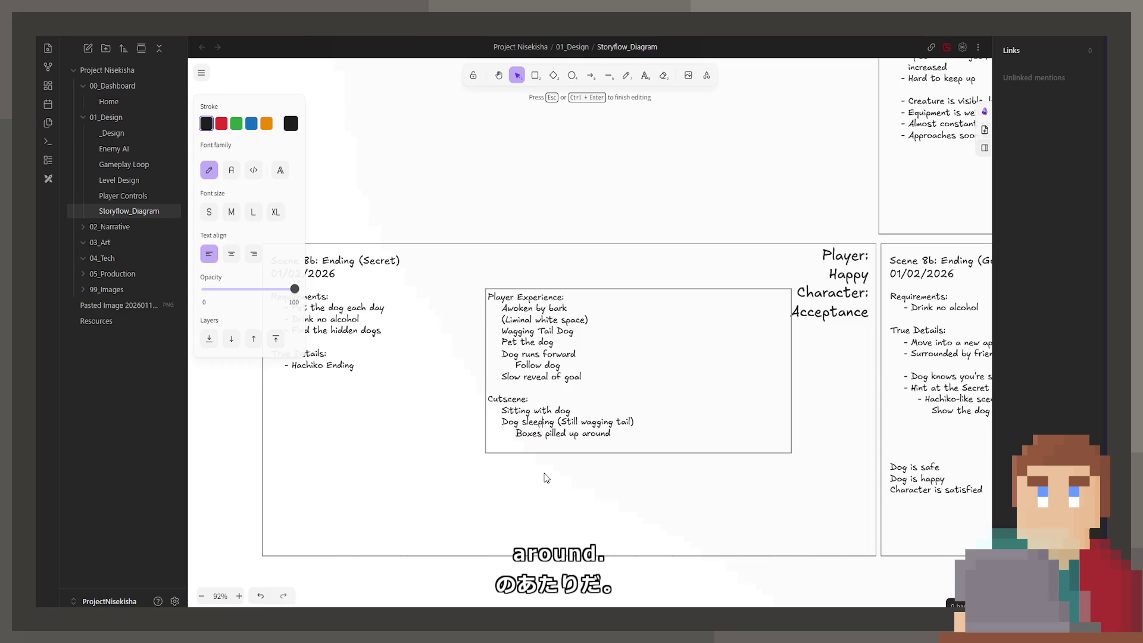
key("Home")
key("Tab")
key("End")
key("Return")
key("Tab")
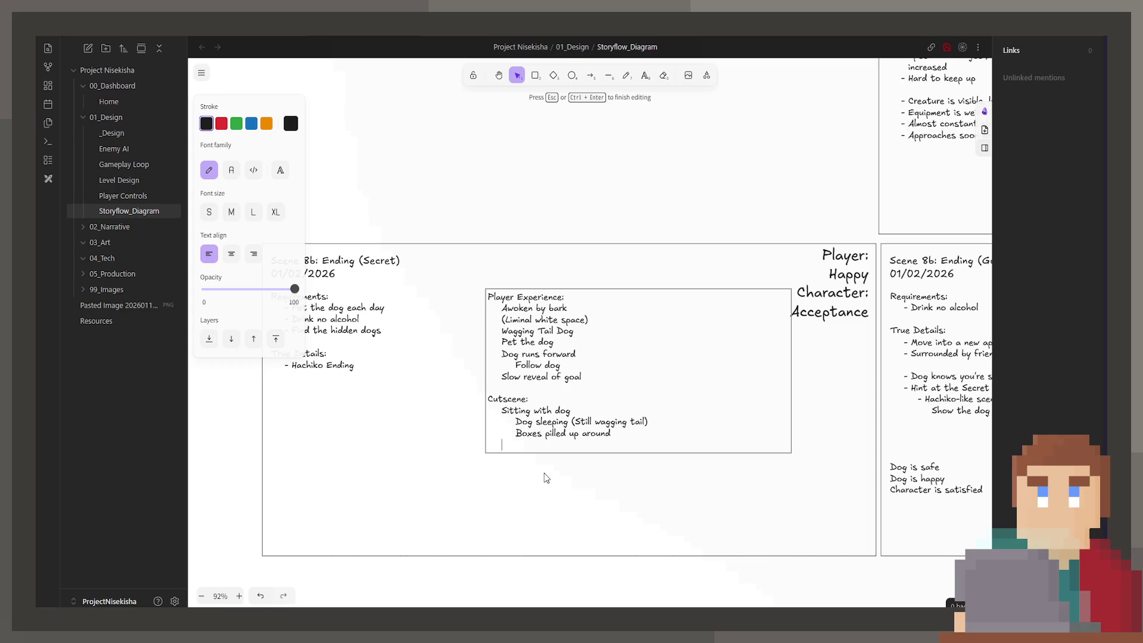
Add 'TV playing' with indented 'Pickup remote' and 'Press button' beneath it
type("TV pl")
key("BackSpace")
key("BackSpace")
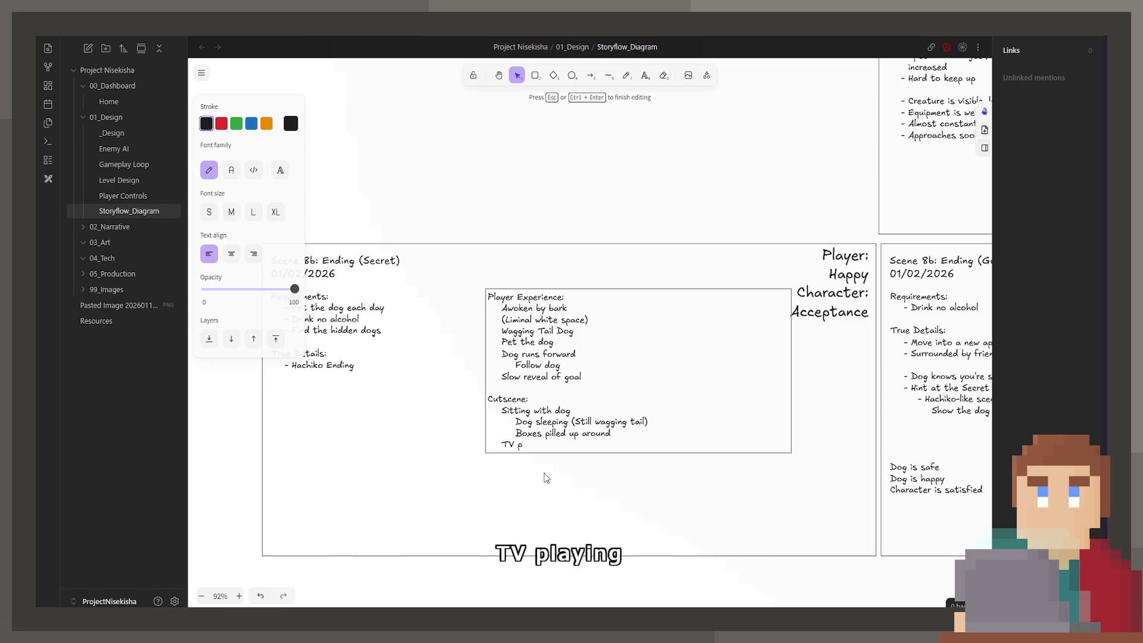
type("Pying")
key("Return")
key("Tab")
type("Plckup remote")
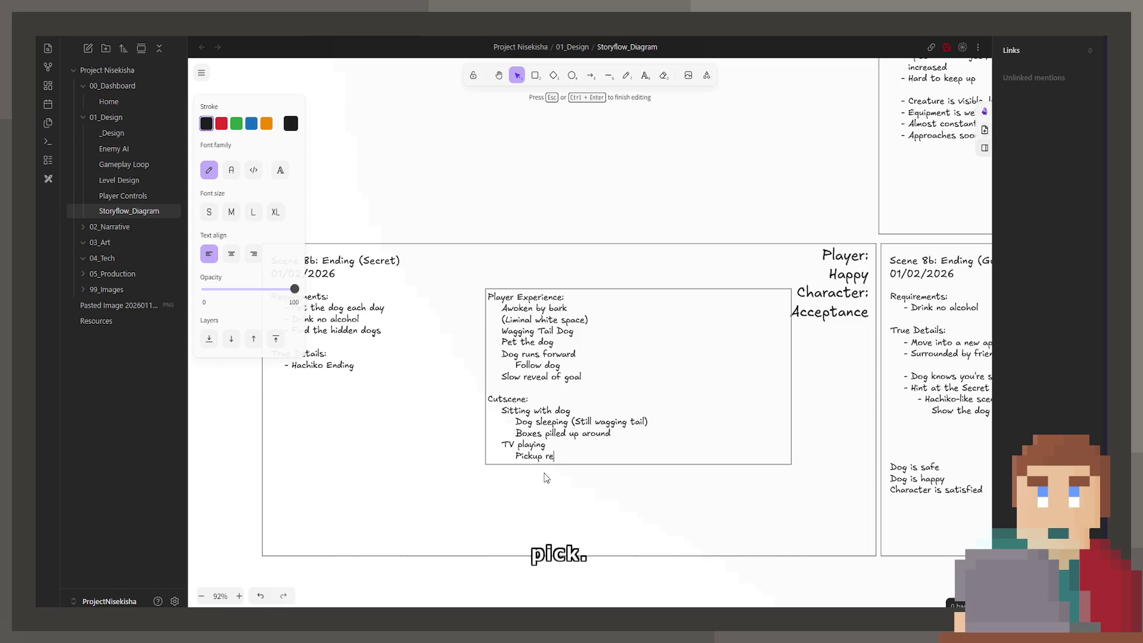
key("Return")
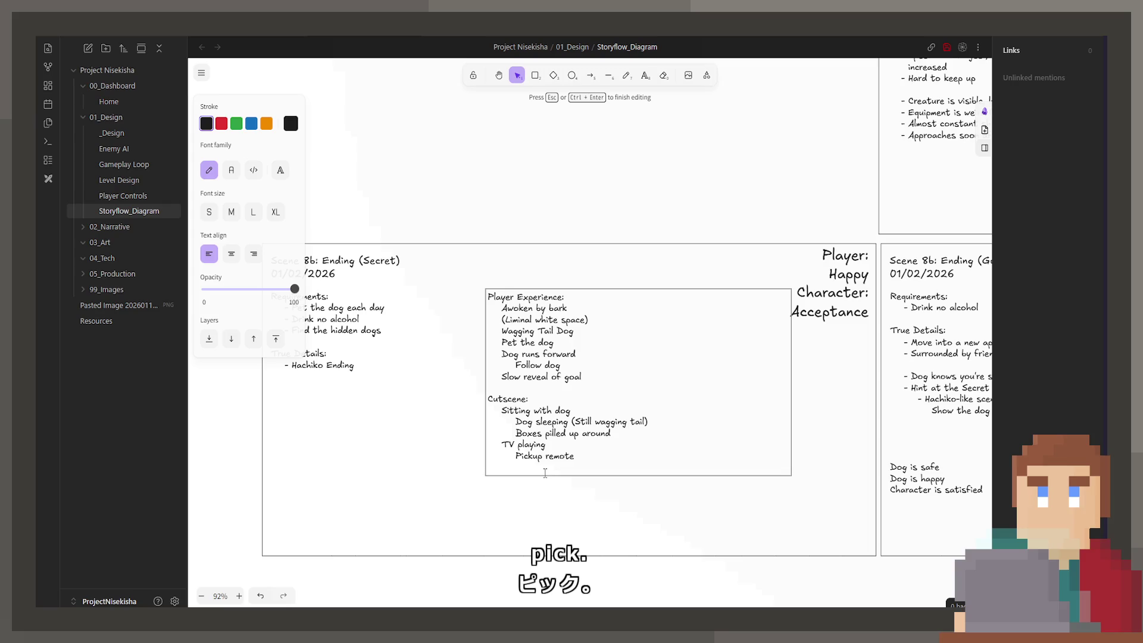
type("ss button")
key("Return")
Replace the 'Cut to black' line with '(Black Screen)' at a reduced indent
key("shift+Tab")
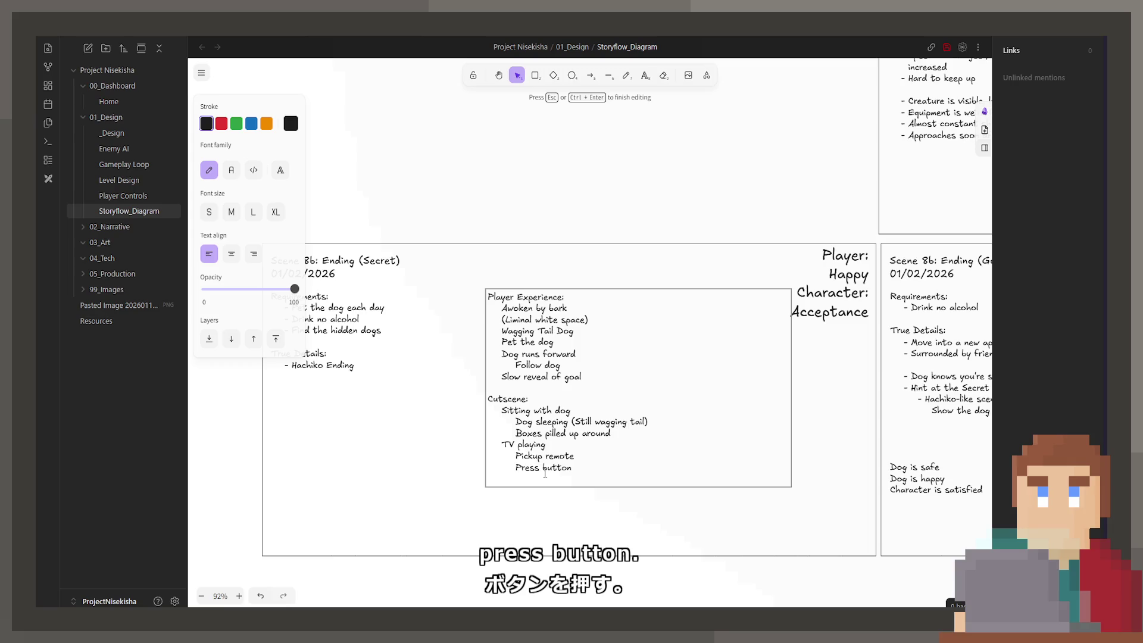
type("Cut to black")
key("Return")
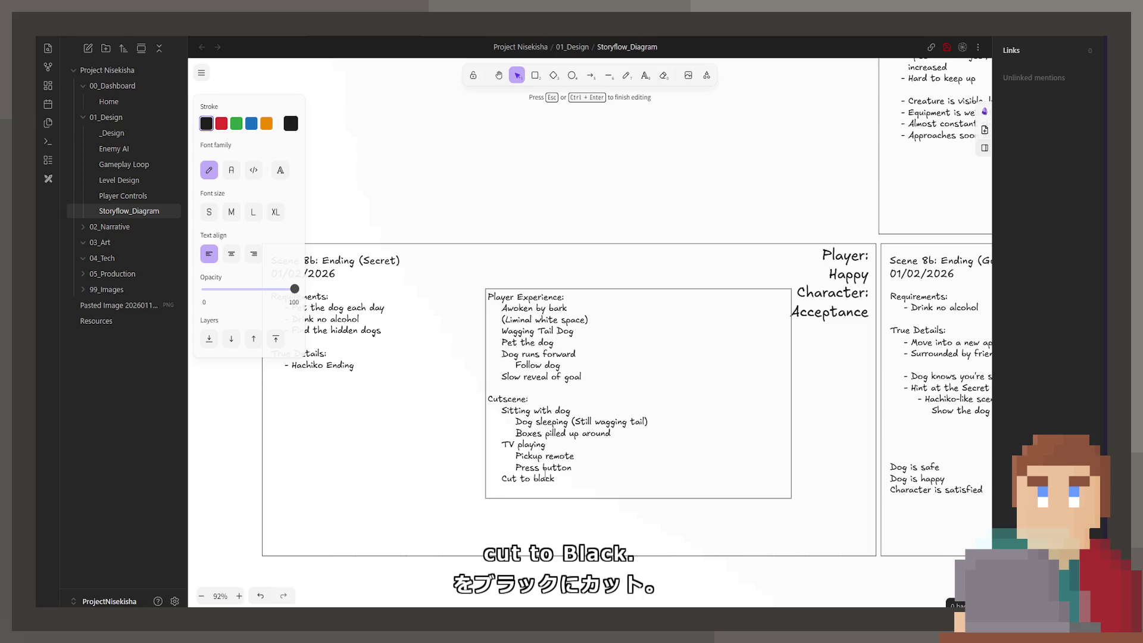
key("Delete")
key("Delete")
key("Delete")
type("(Black Screen")
key("BackSpace")
type(")")
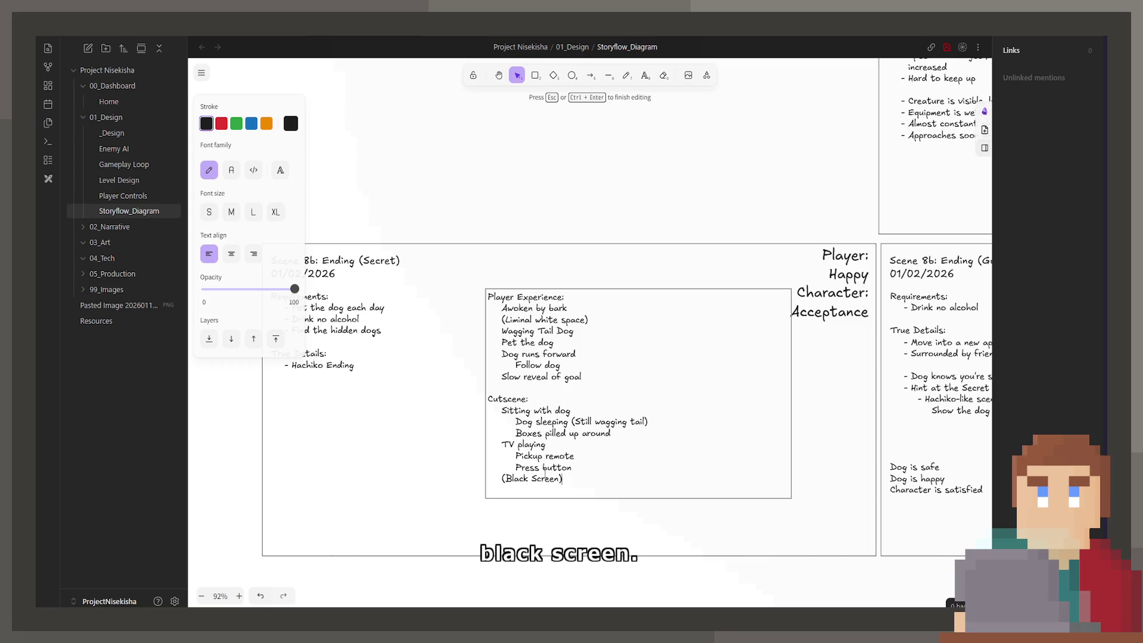
key("BackSpace")
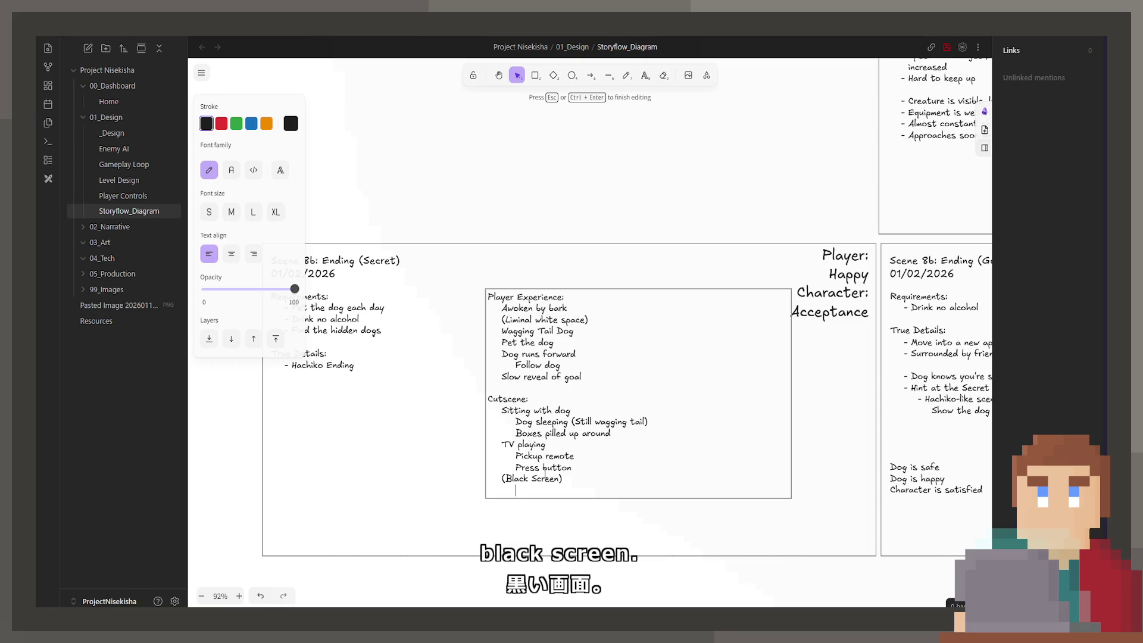
Finish the list with 'Matches press of button' and 'Credits', then exit the text box
type("Motches press of button")
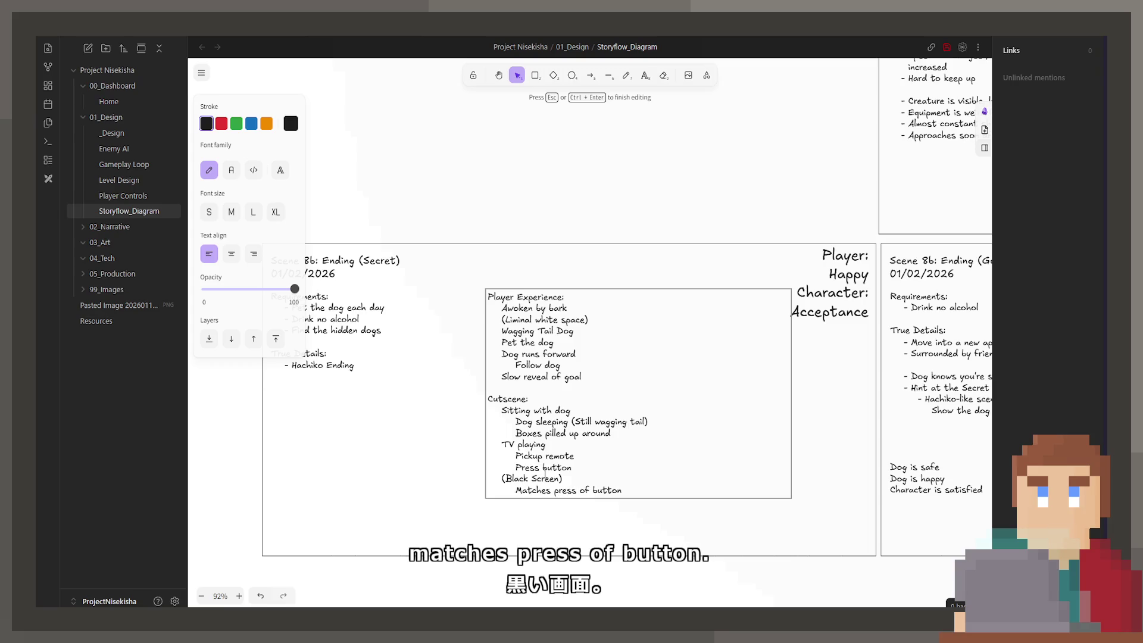
key("Return")
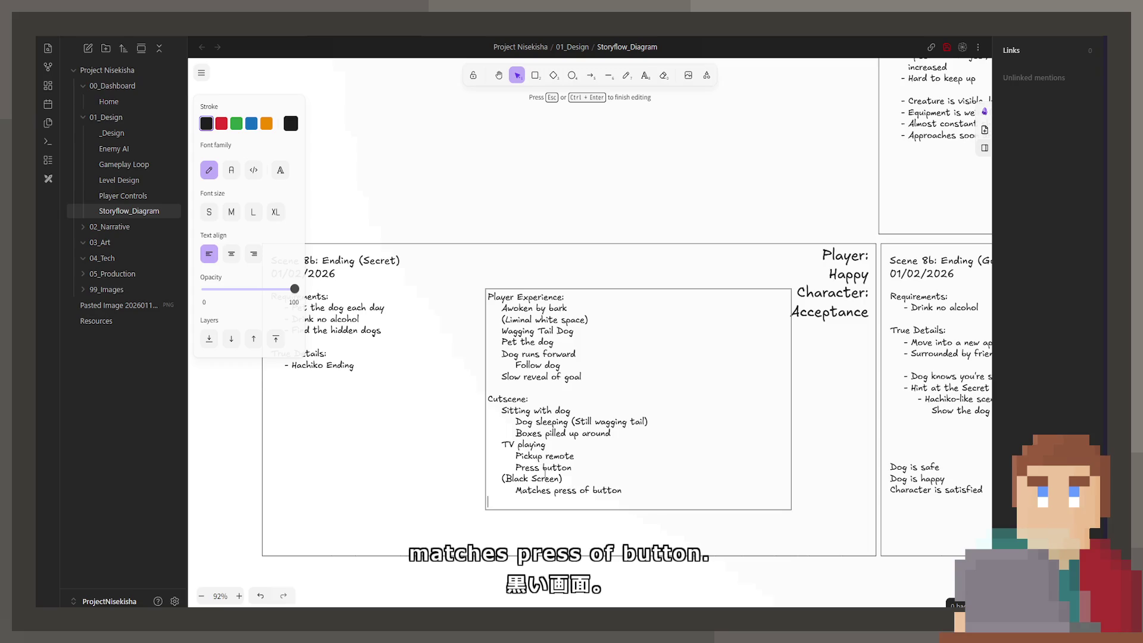
type("Credits")
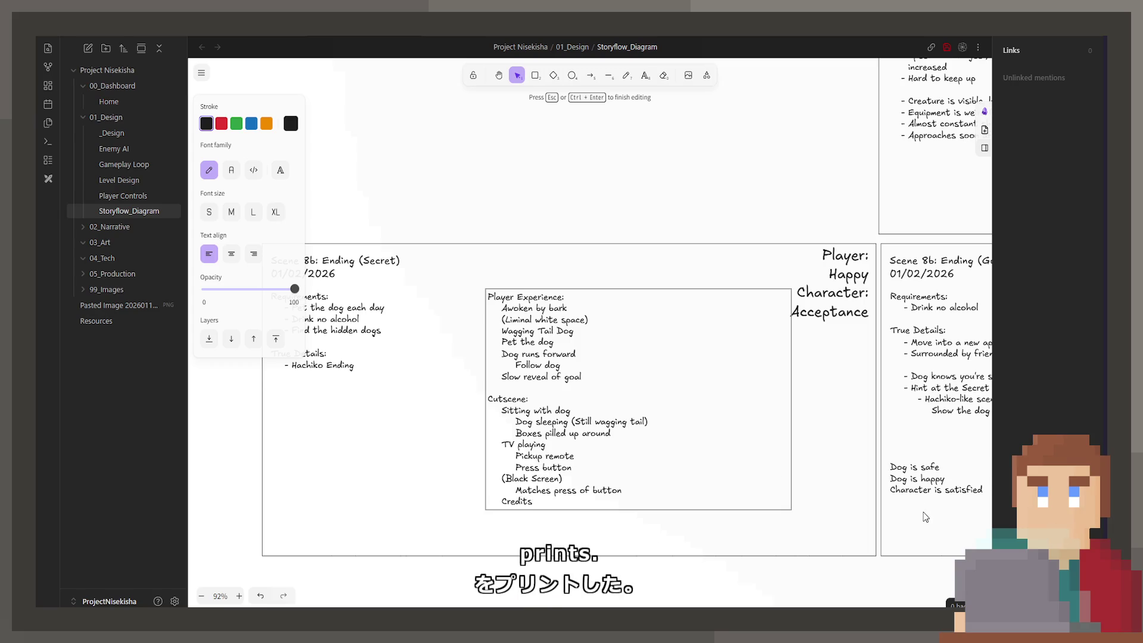
left_click(835, 509)
Save the Storyflow_Diagram drawing with Ctrl+S
scroll(819, 470, "right", 4)
scroll(809, 455, "right", 9)
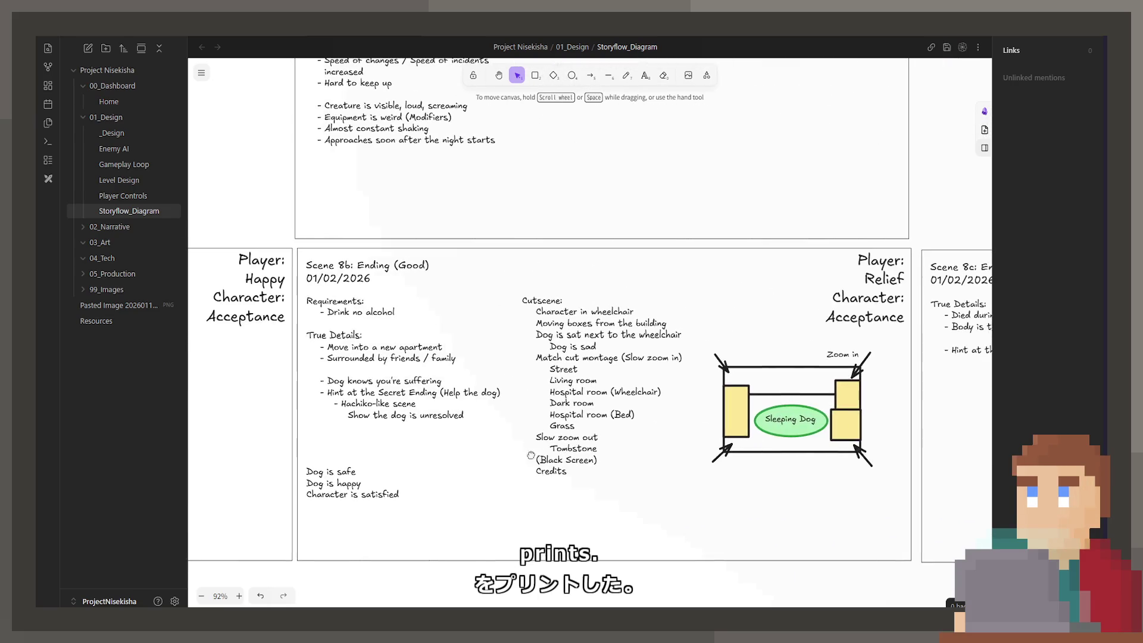
key("ctrl+s")
Scroll around the canvas to review the Scene 2–4 cards, including Train (Busy) and Apartment (Dirty)
scroll(559, 399, "right", 1)
scroll(559, 400, "right", 8)
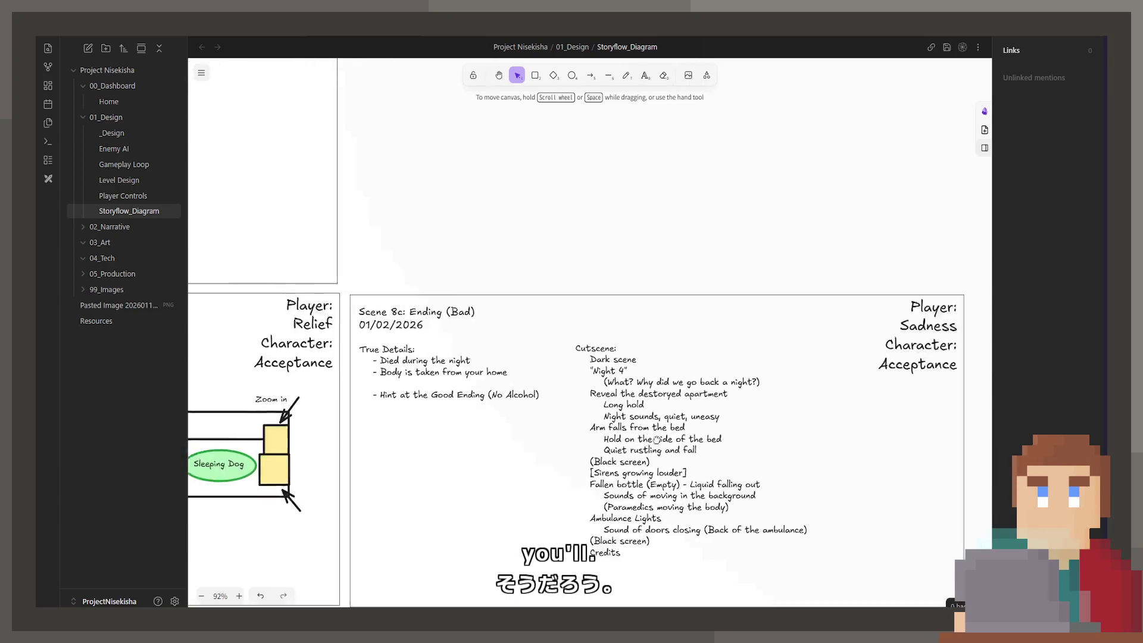
scroll(797, 419, "left", 5)
scroll(562, 401, "down", 2)
scroll(562, 401, "left", 6)
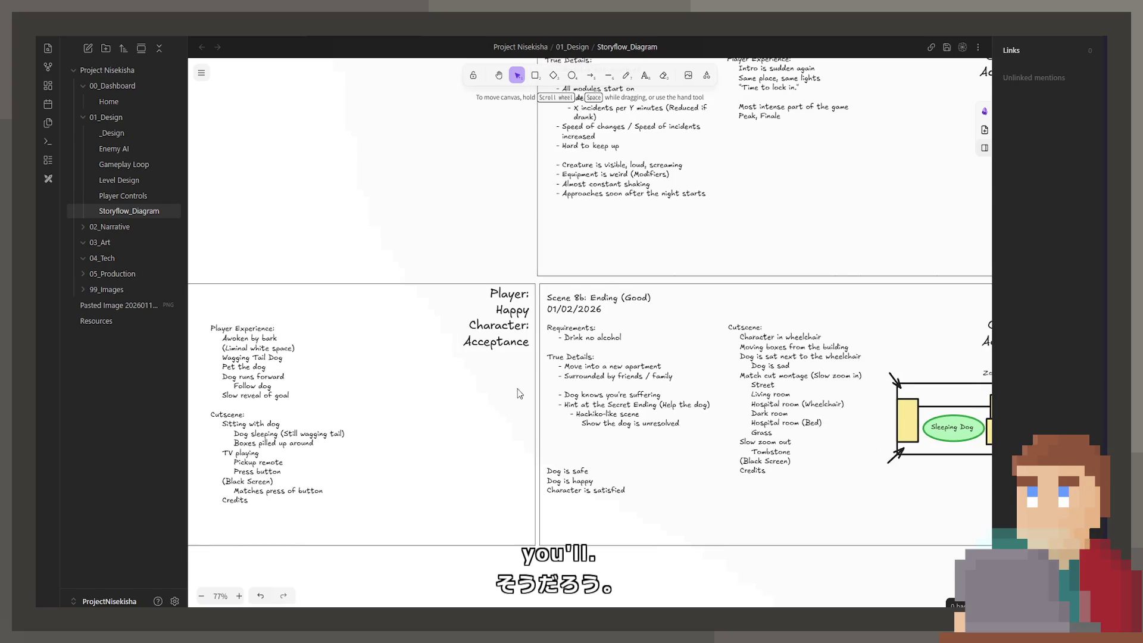
scroll(675, 404, "down", 6)
scroll(675, 404, "down", 1)
scroll(676, 381, "right", 4)
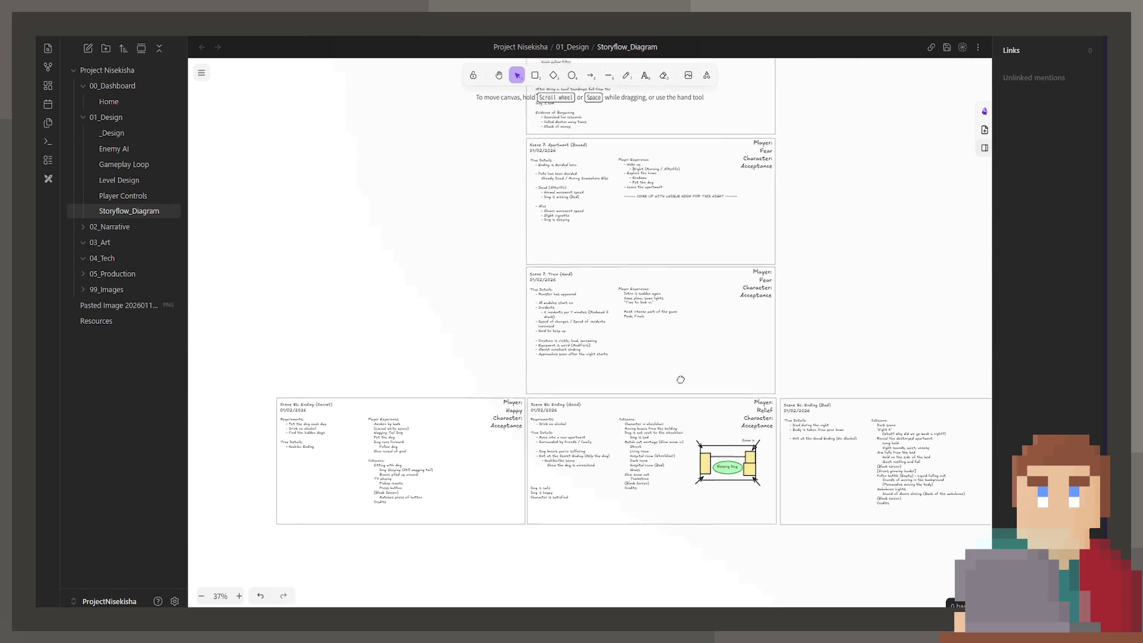
scroll(657, 479, "up", 12)
scroll(658, 417, "up", 5)
scroll(652, 369, "up", 2)
scroll(683, 395, "up", 4)
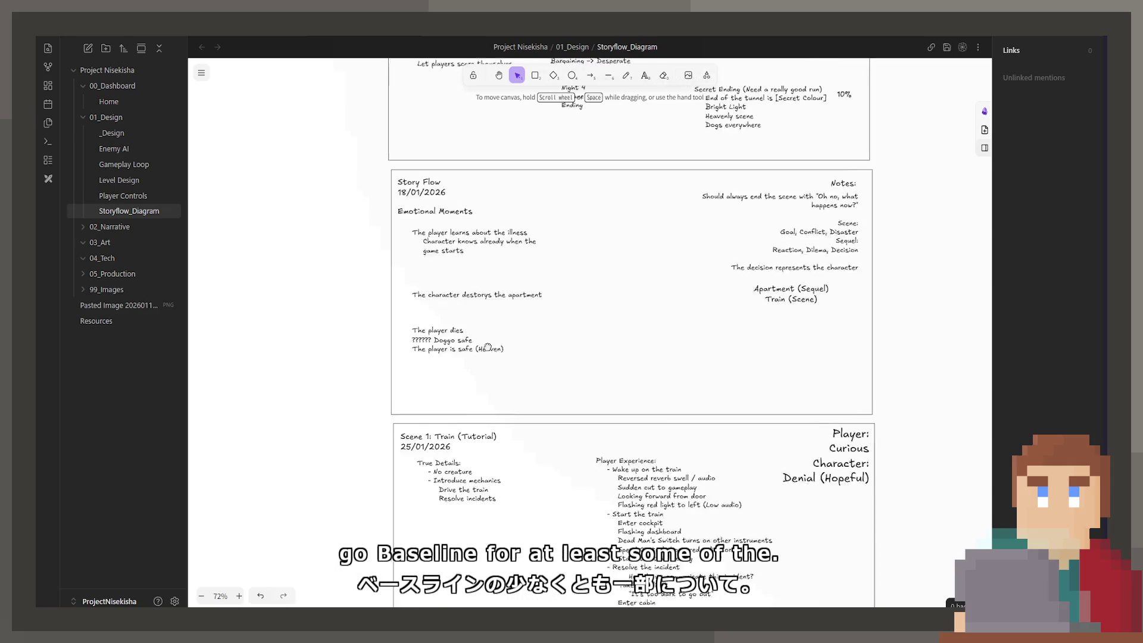
scroll(428, 209, "up", 5)
scroll(429, 210, "left", 3)
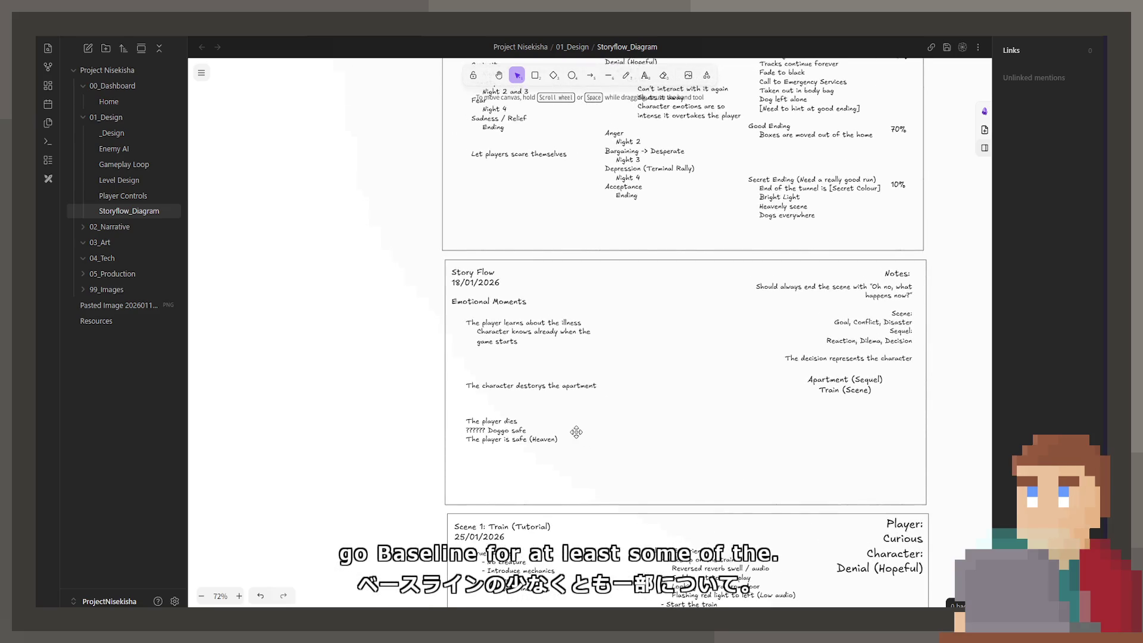
scroll(560, 419, "down", 3)
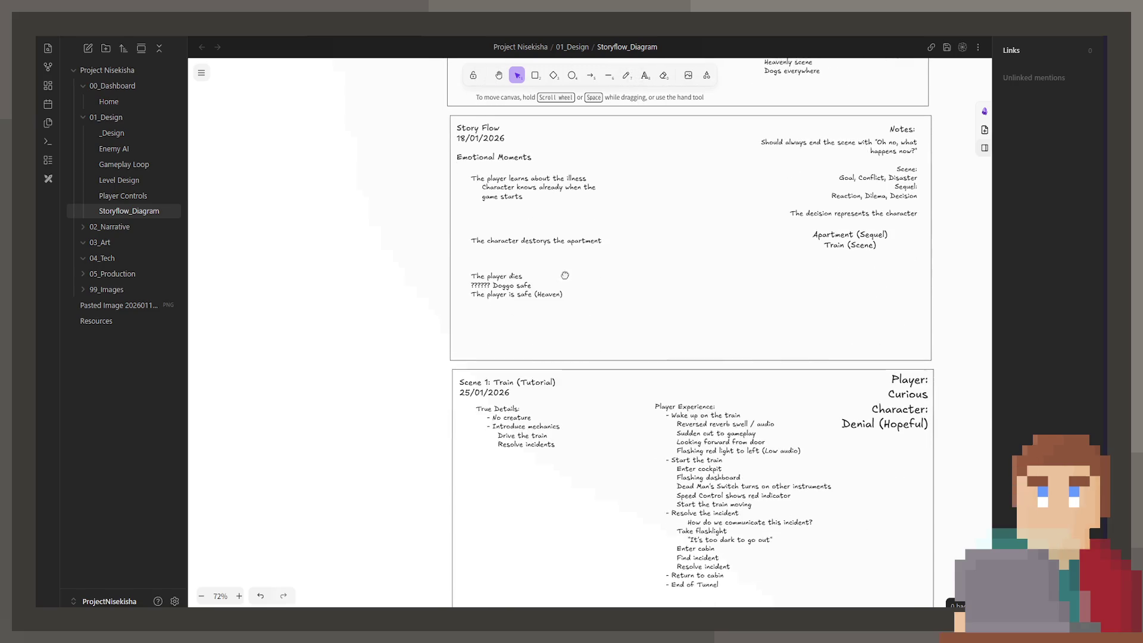
scroll(596, 387, "down", 5)
scroll(595, 387, "right", 2)
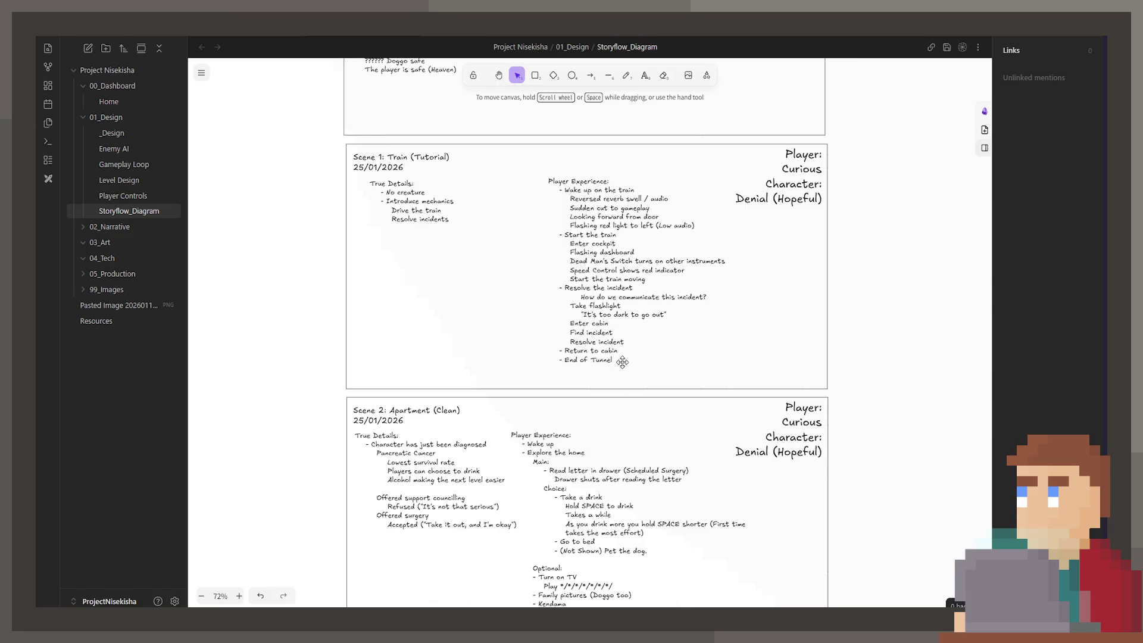
scroll(624, 364, "down", 3)
scroll(639, 291, "down", 3)
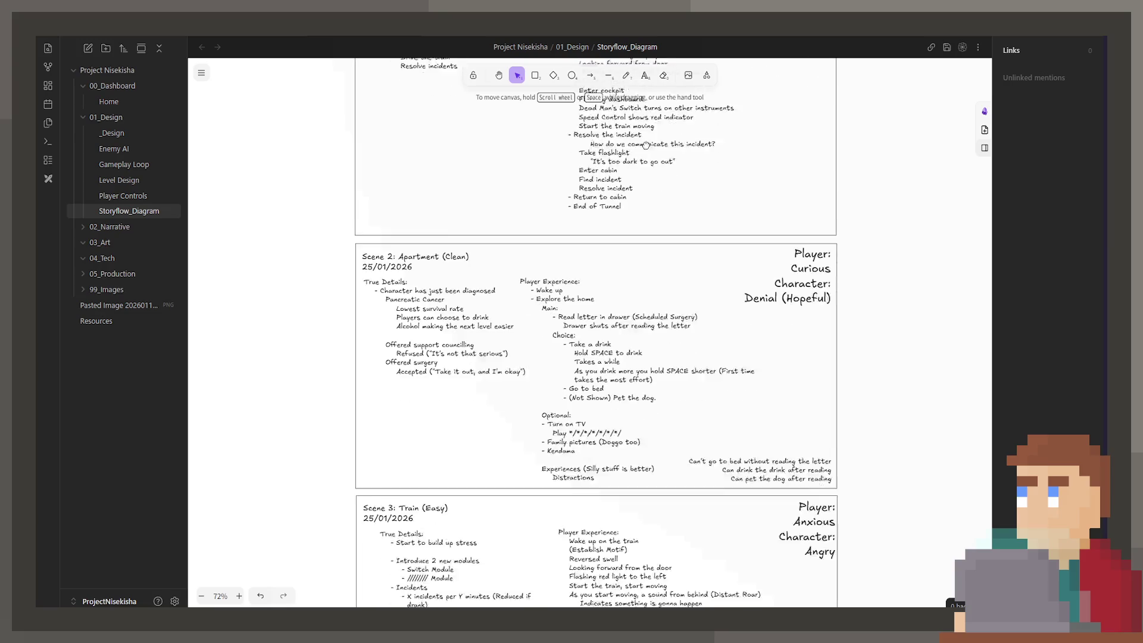
scroll(668, 246, "down", 4)
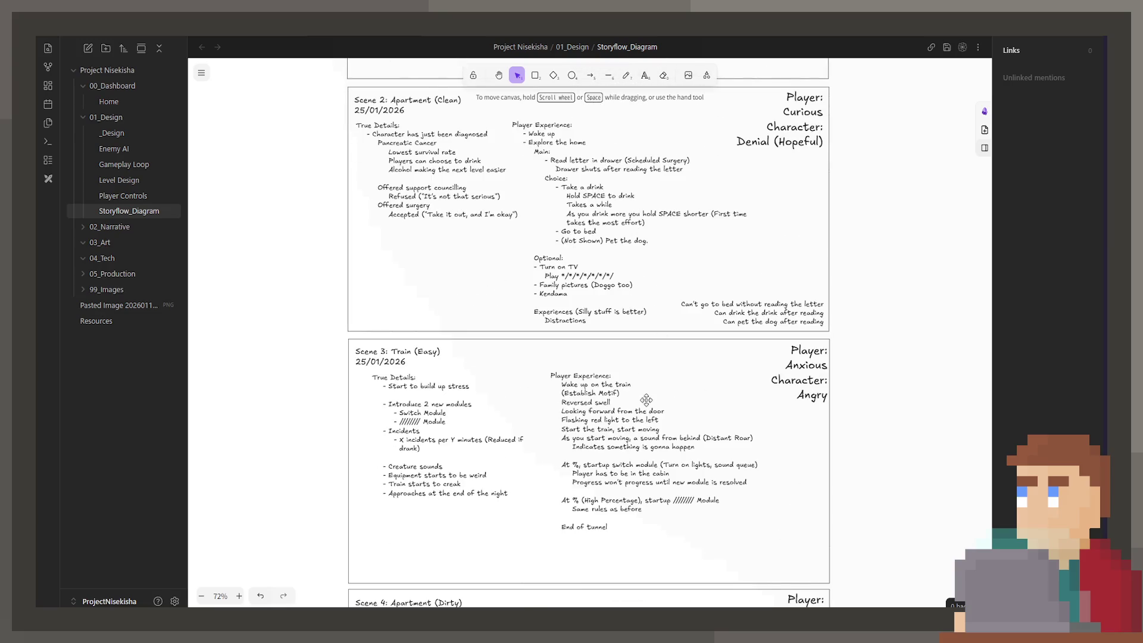
scroll(647, 400, "down", 1)
scroll(621, 361, "down", 1)
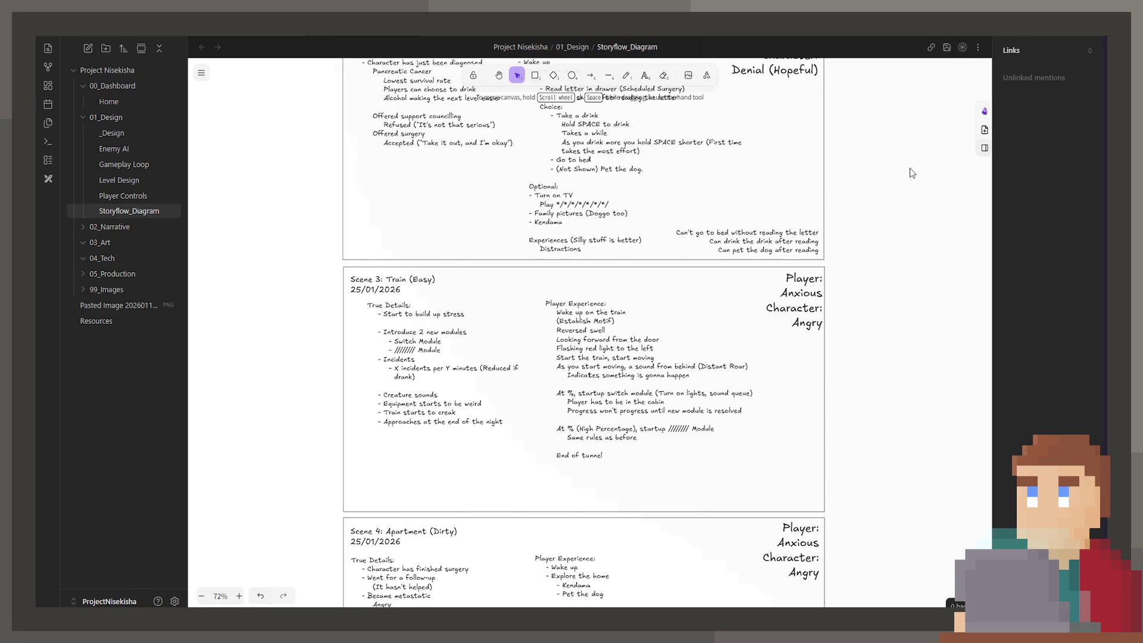
scroll(660, 462, "down", 5)
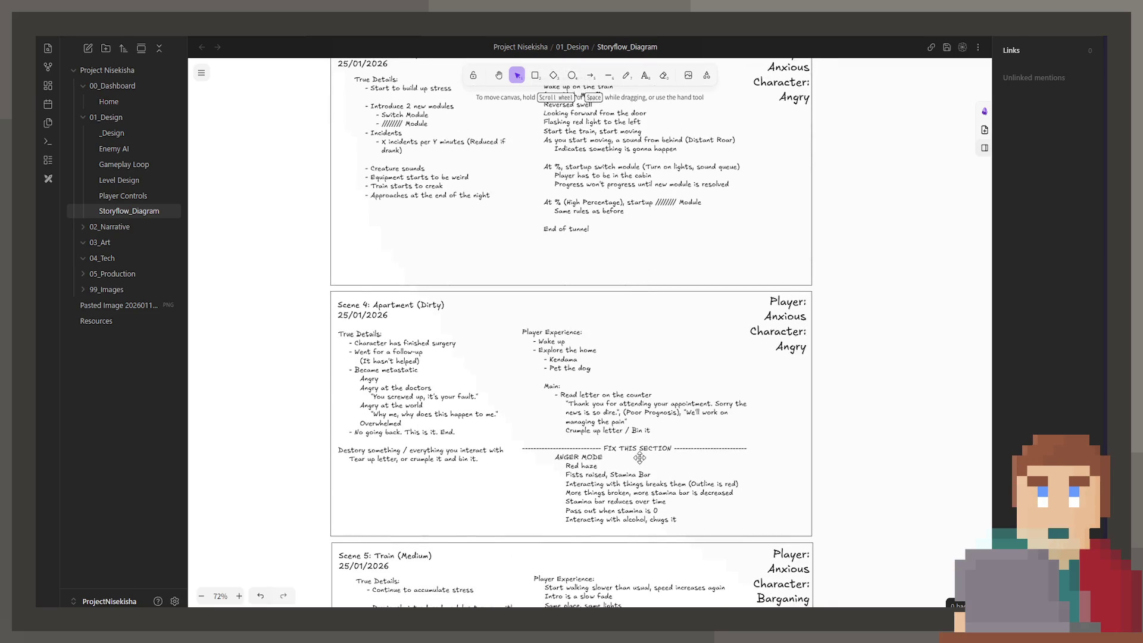
scroll(639, 457, "down", 10)
scroll(565, 297, "down", 10)
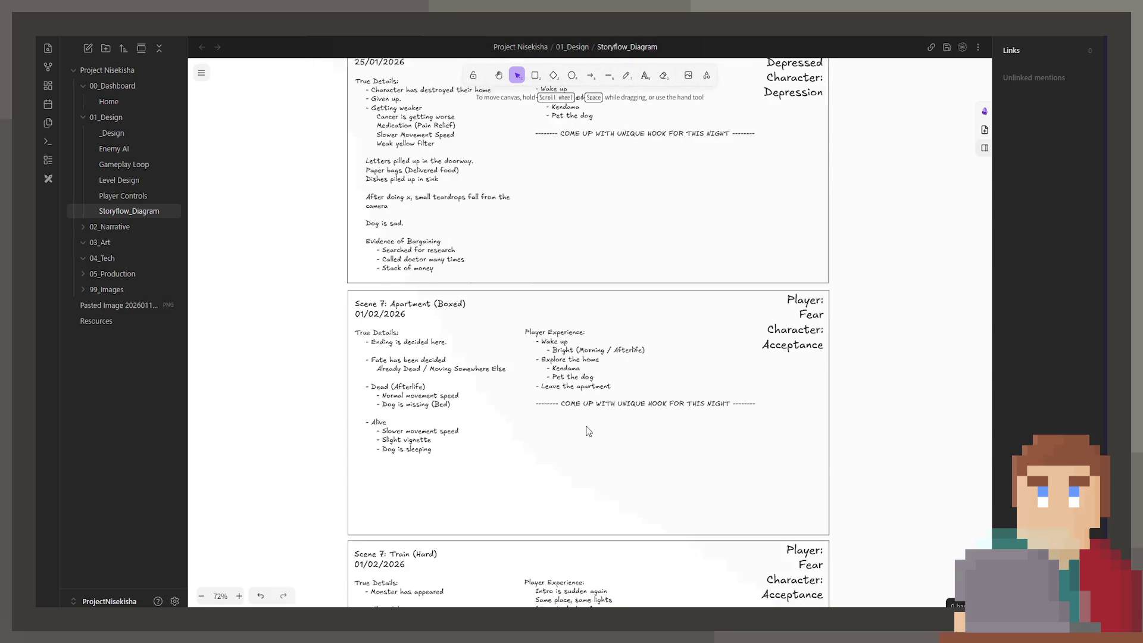
scroll(358, 379, "left", 3)
scroll(357, 379, "left", 4)
scroll(476, 376, "up", 1)
scroll(612, 361, "right", 5)
scroll(611, 361, "right", 5)
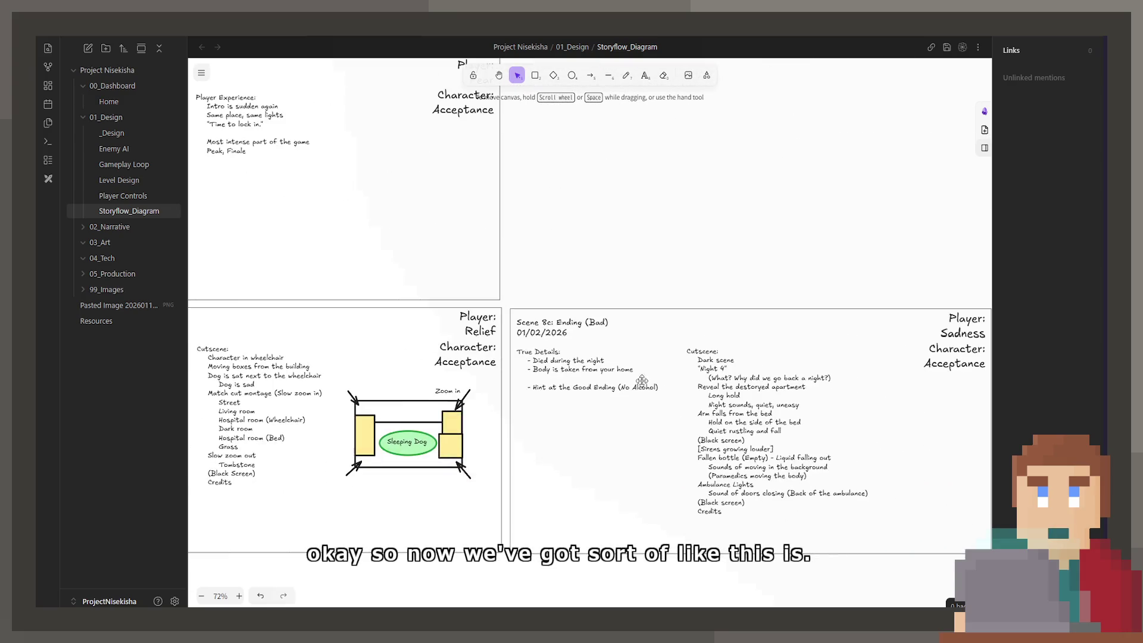
scroll(586, 342, "right", 3)
scroll(342, 403, "left", 4)
scroll(342, 403, "left", 5)
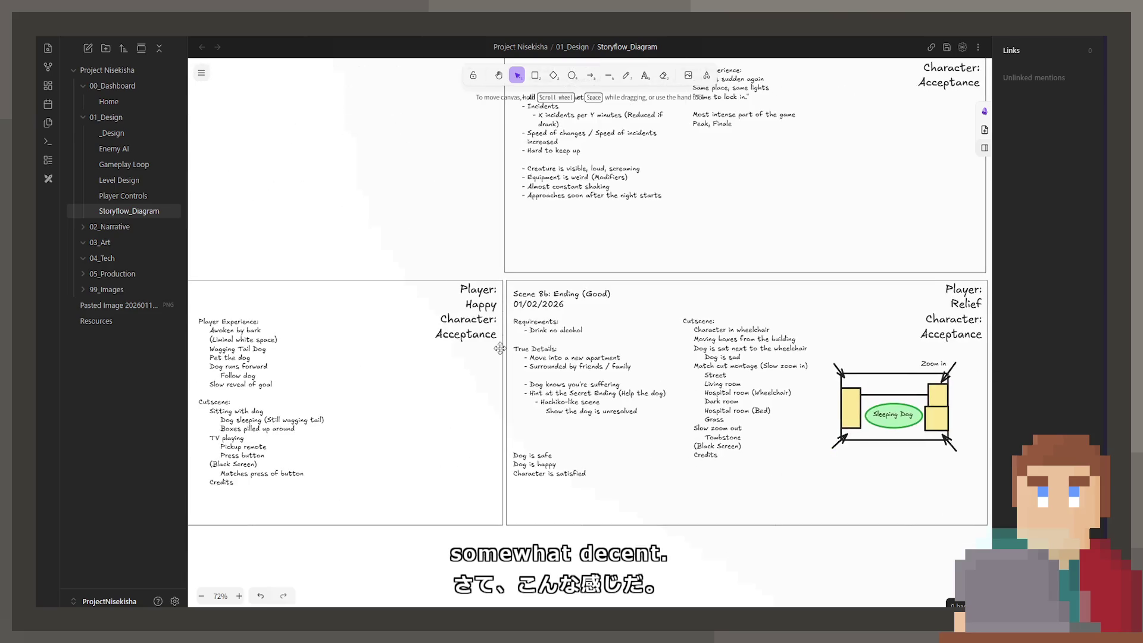
scroll(902, 366, "right", 2)
scroll(782, 408, "right", 3)
scroll(783, 408, "up", 10)
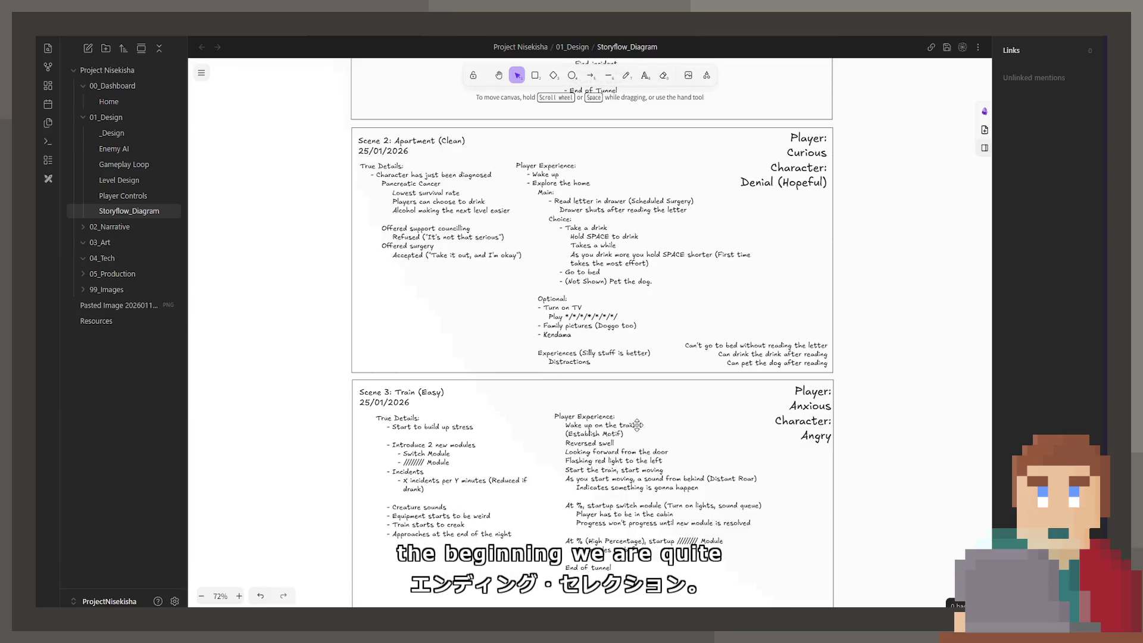
scroll(630, 375, "up", 5)
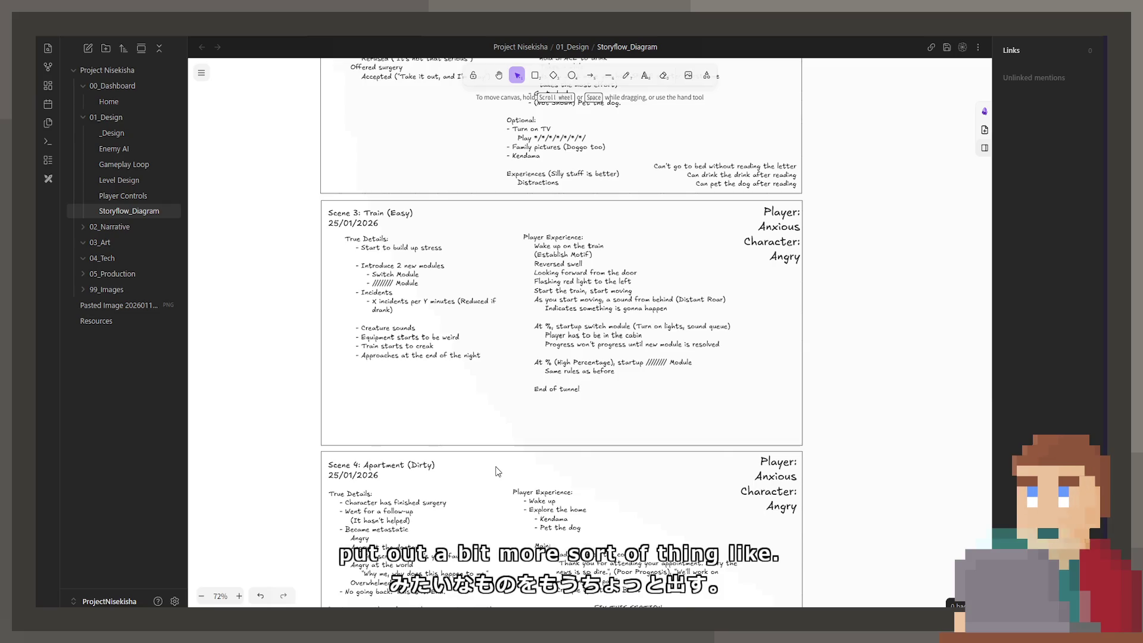
scroll(580, 348, "down", 2)
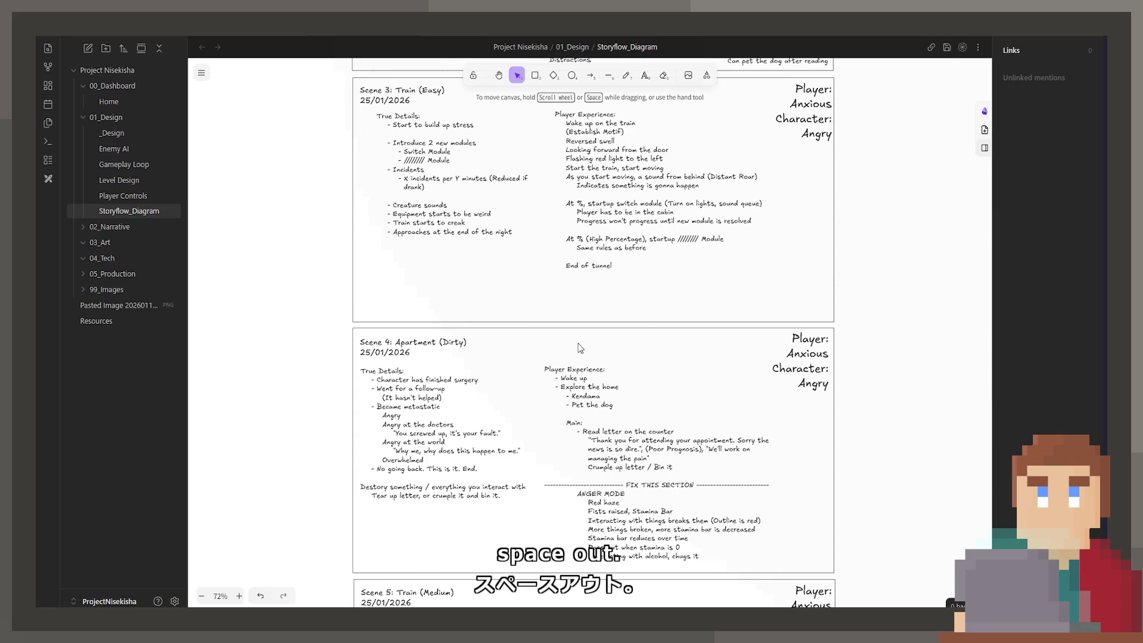
scroll(577, 357, "up", 5)
scroll(568, 393, "down", 11)
scroll(568, 400, "down", 7)
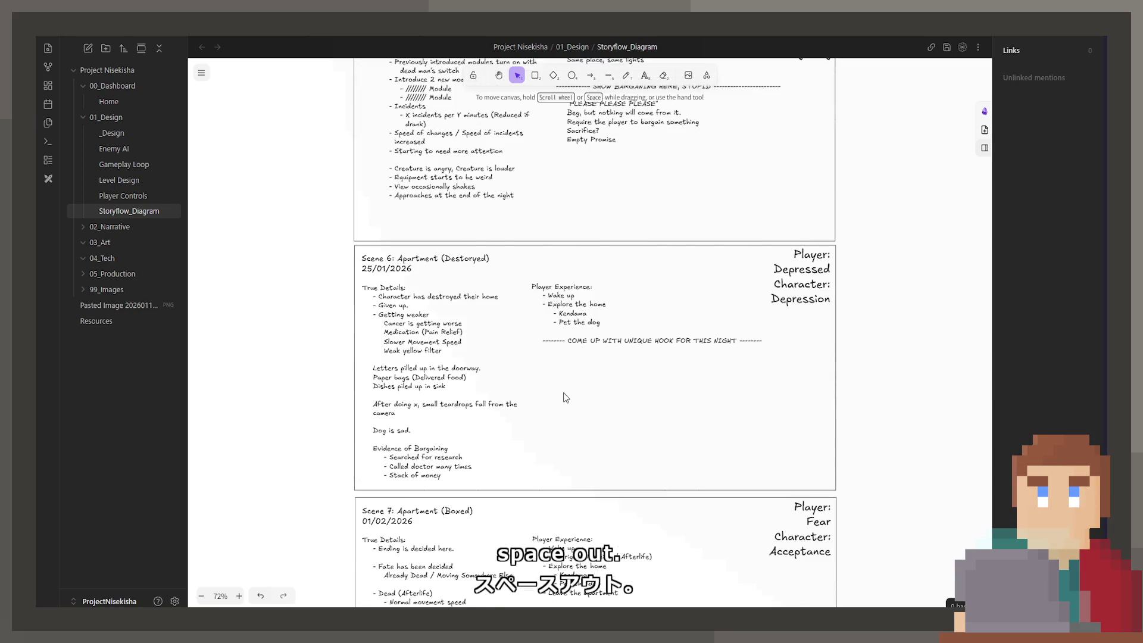
scroll(565, 398, "up", 14)
scroll(566, 398, "up", 15)
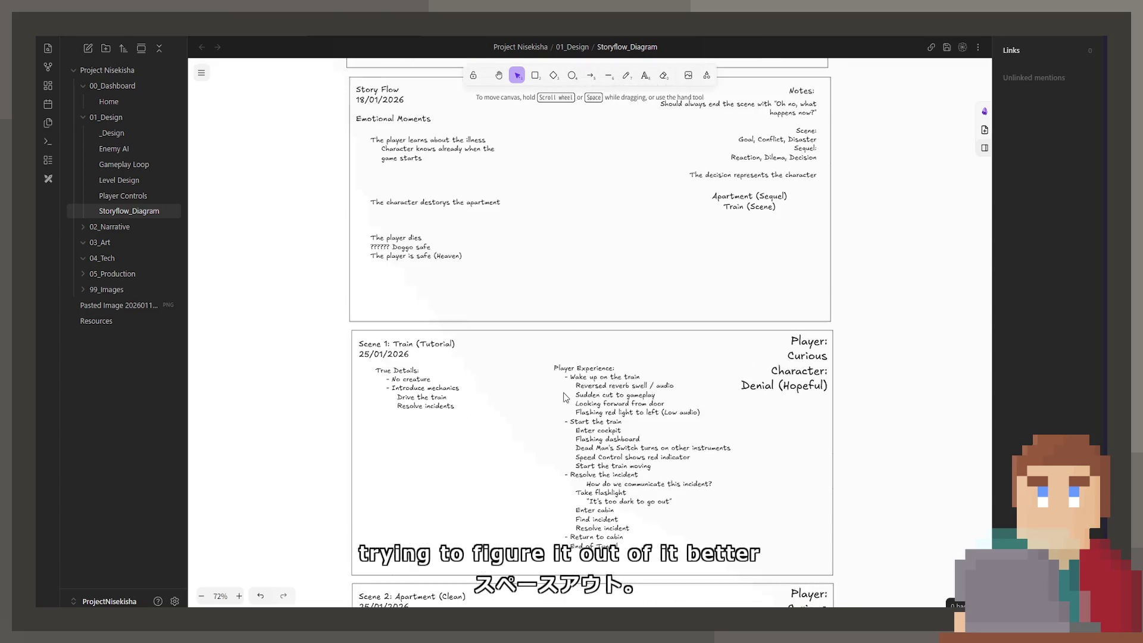
left_click_drag(603, 373, 365, 347)
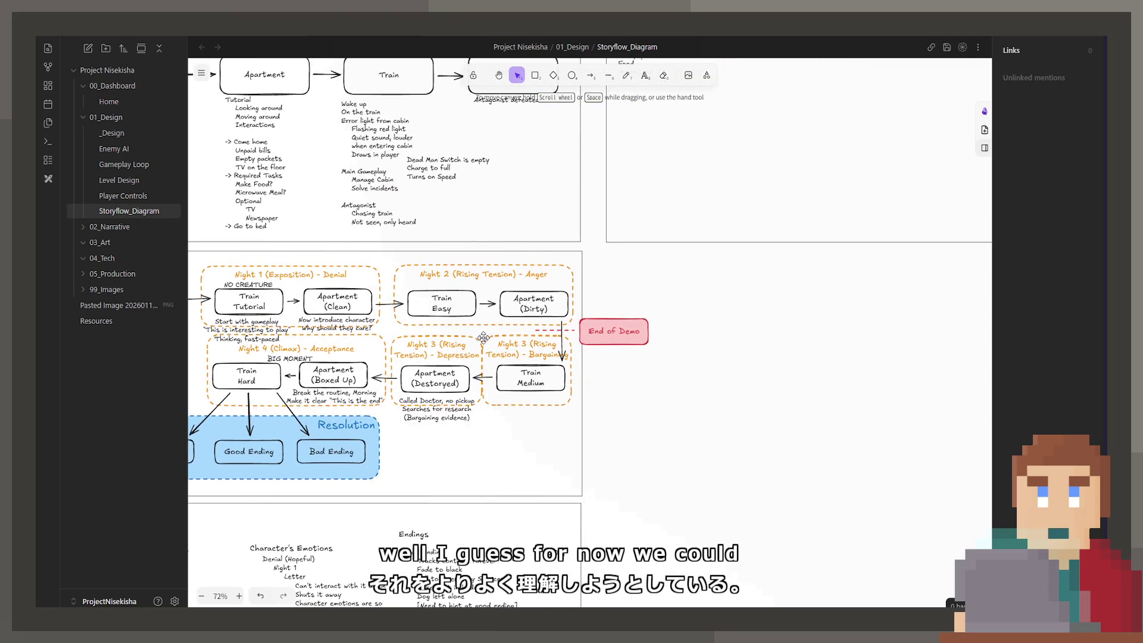
scroll(501, 462, "up", 6)
scroll(502, 462, "right", 2)
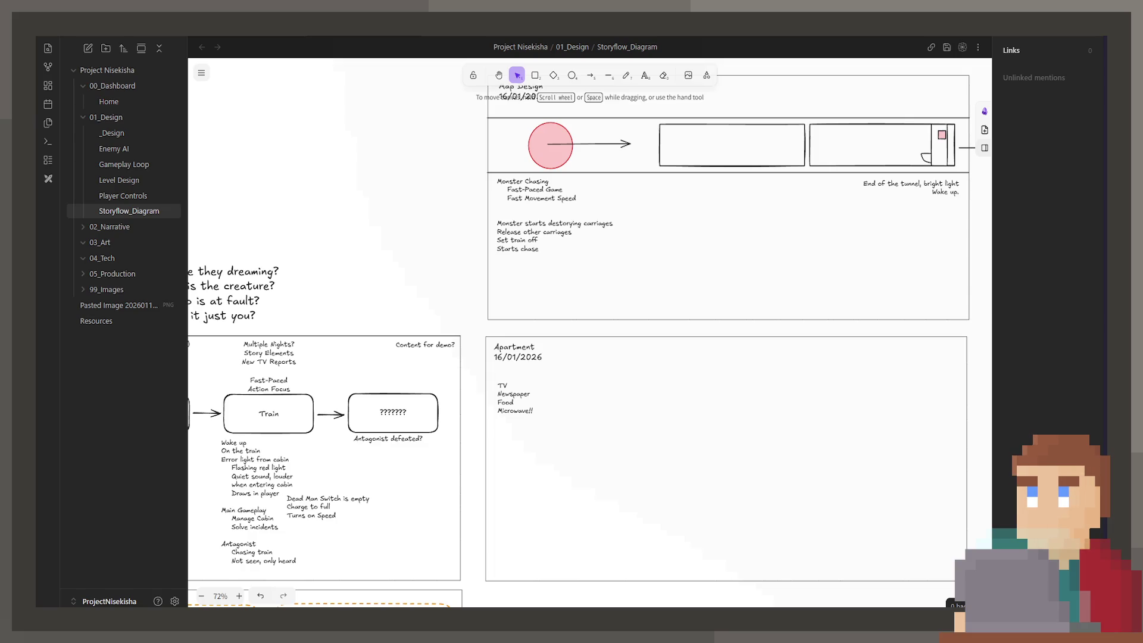
scroll(569, 315, "left", 5)
scroll(569, 316, "down", 1)
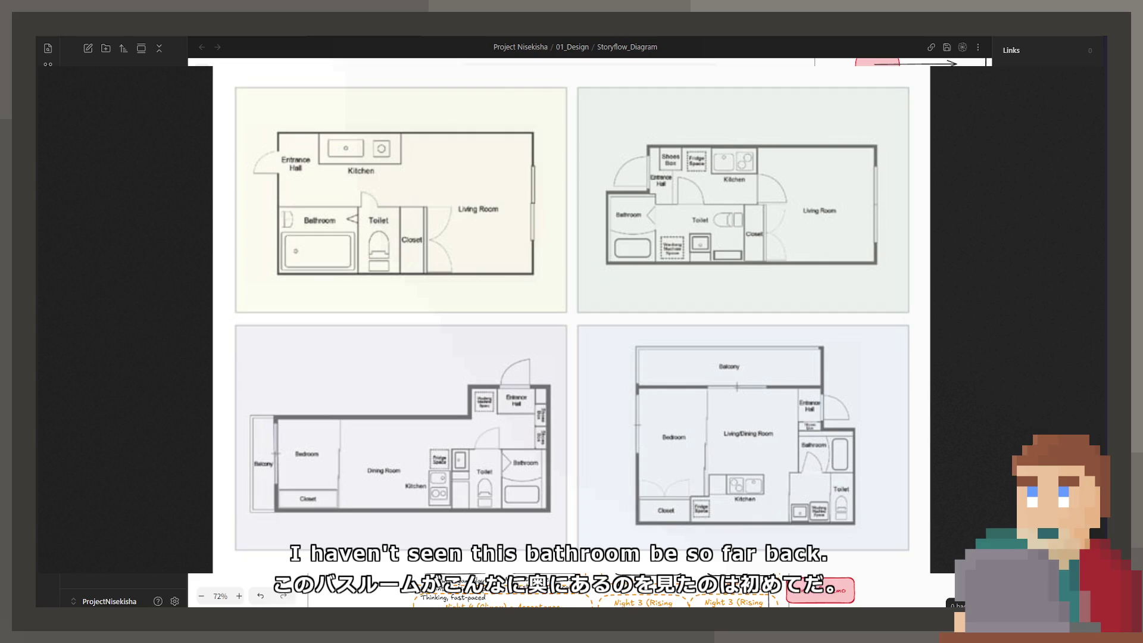
Close the enlarged floor-plan image
key("Escape")
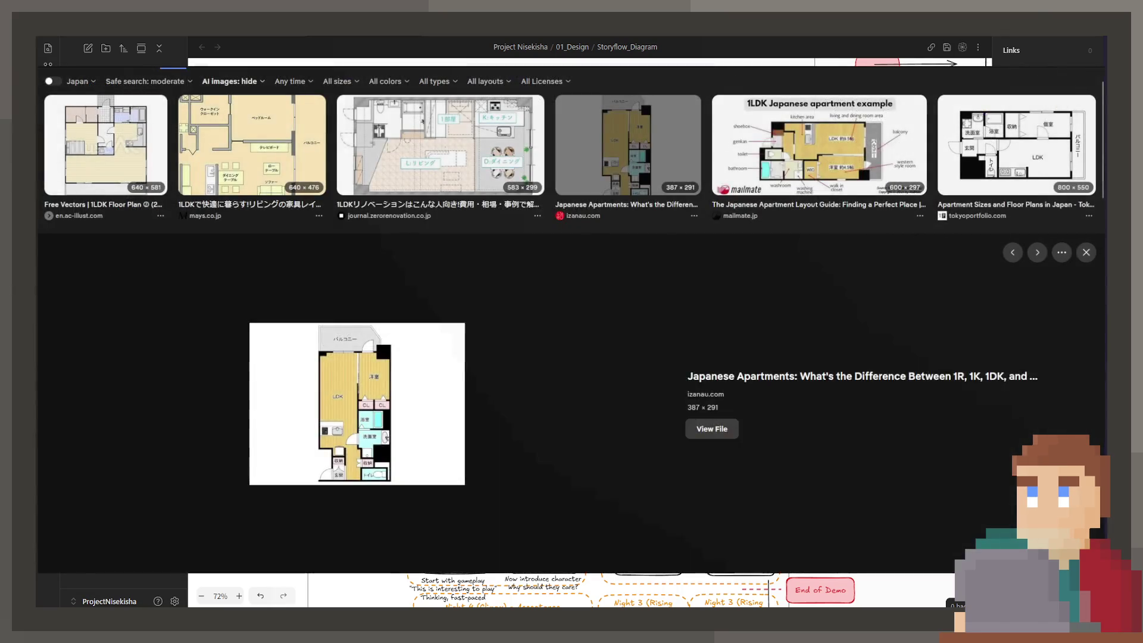
Browse the 1LDK plan previews (mays.co.jp, resort-terrace), ending on the gurukulgalaxy layout chart
key("Right")
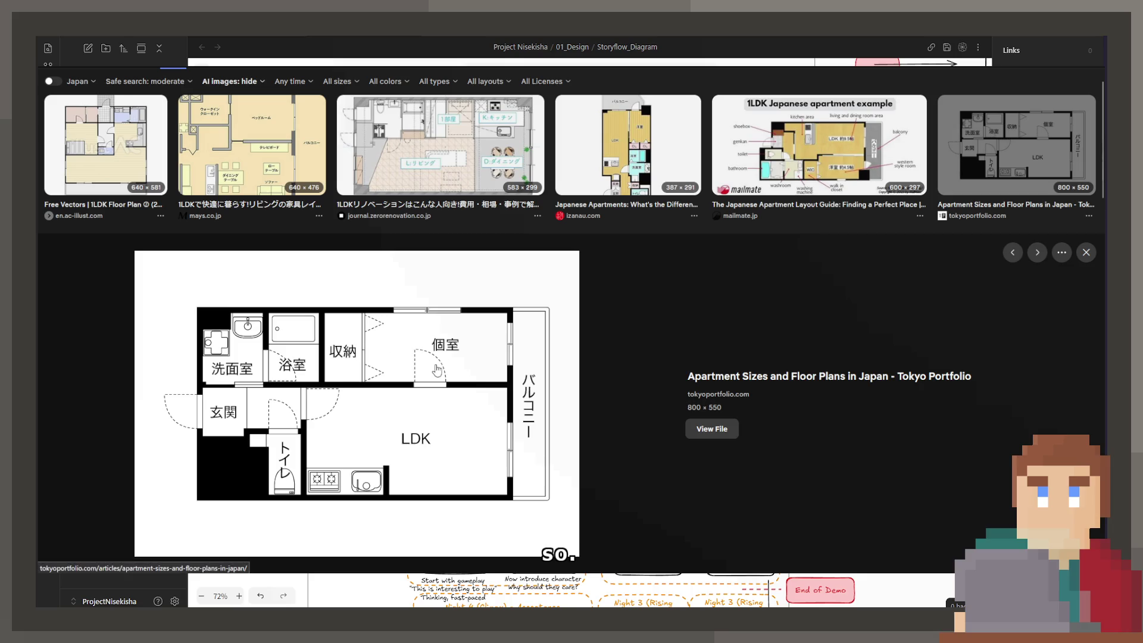
key("Right")
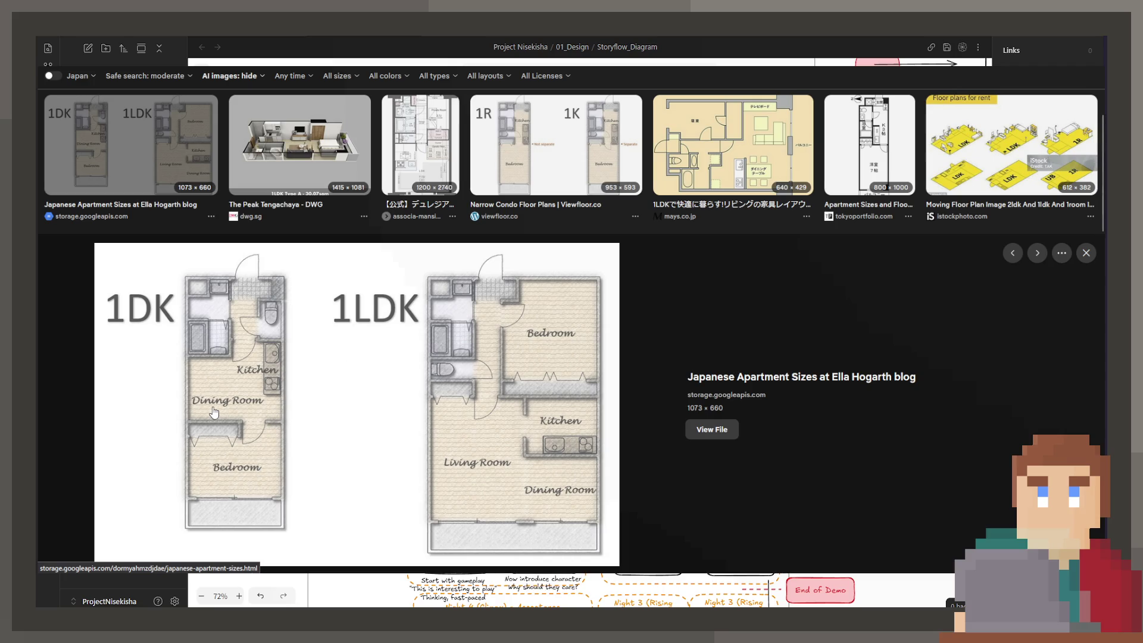
key("Right")
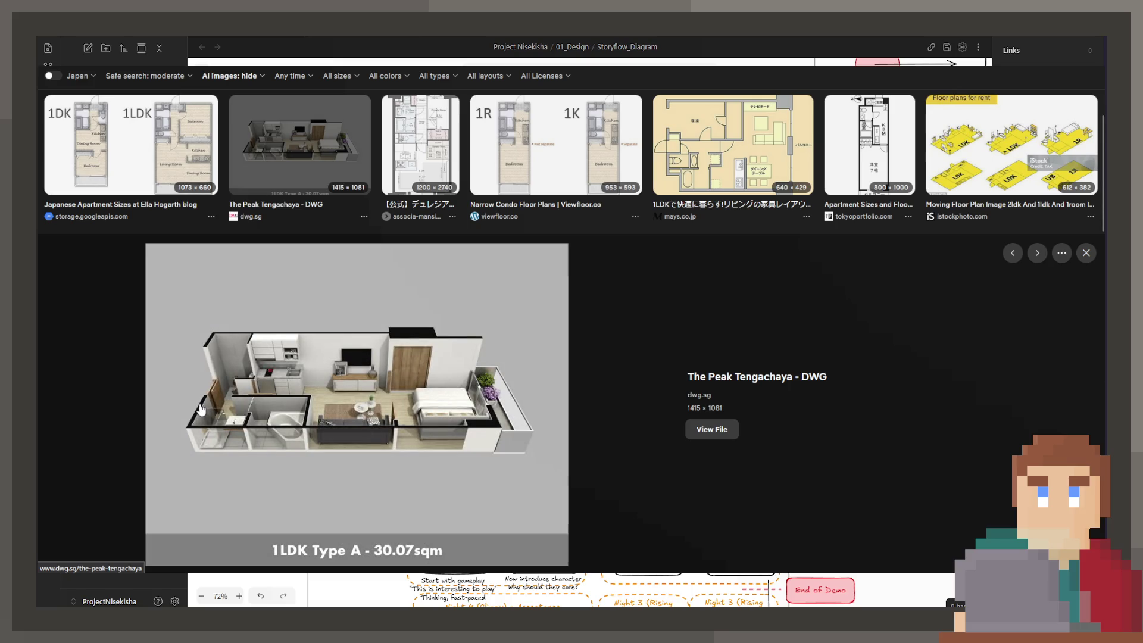
key("Right")
key("Right")
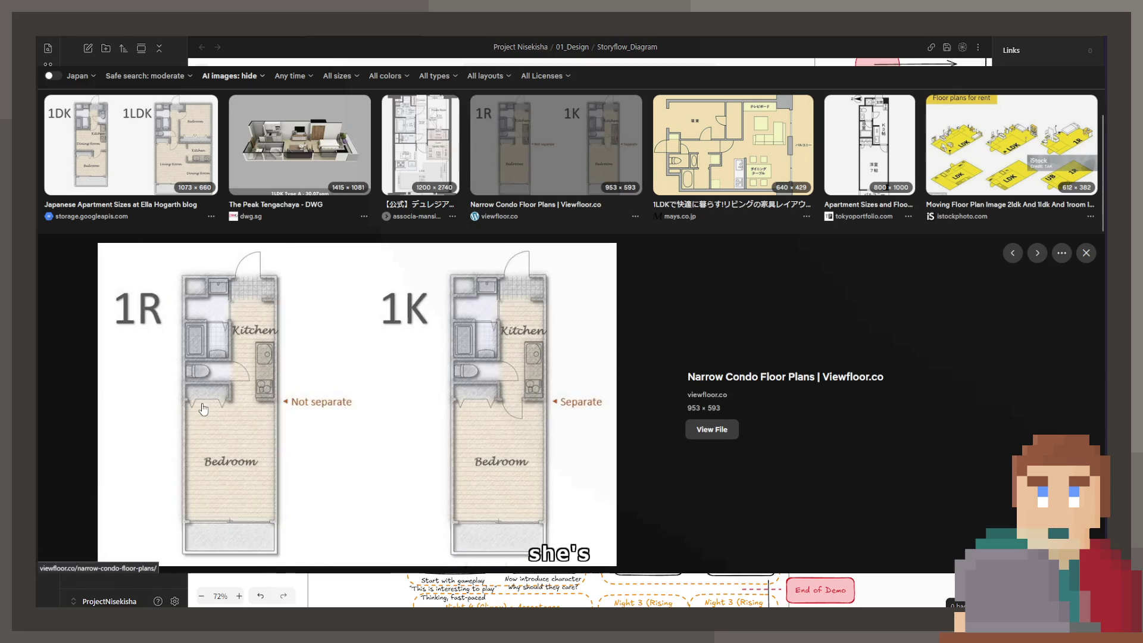
key("Left")
key("Right")
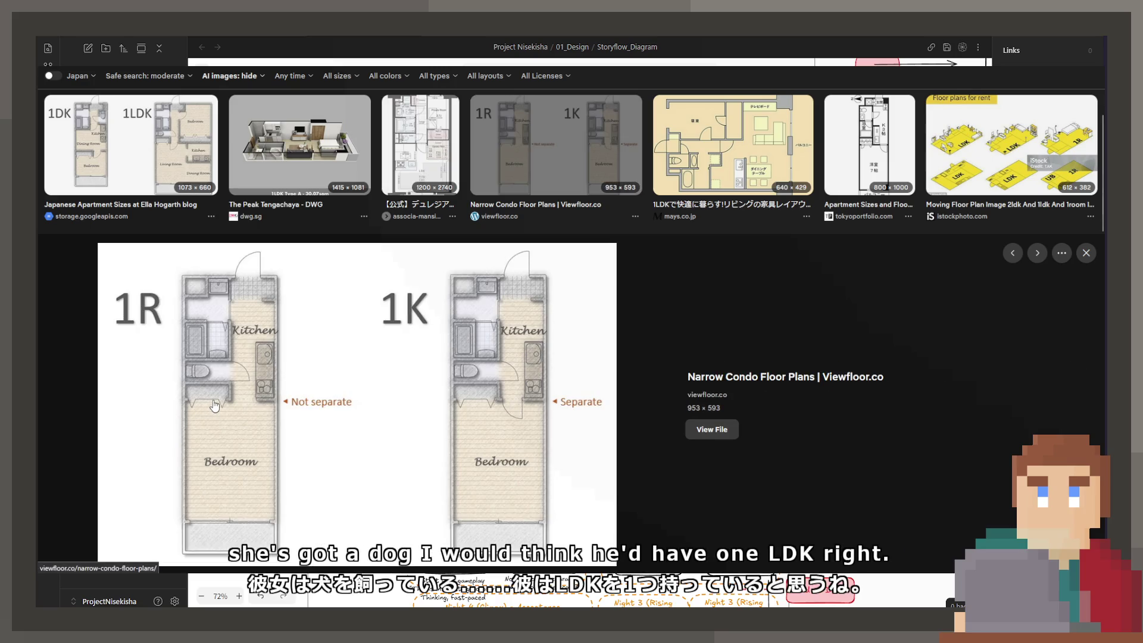
key("Right")
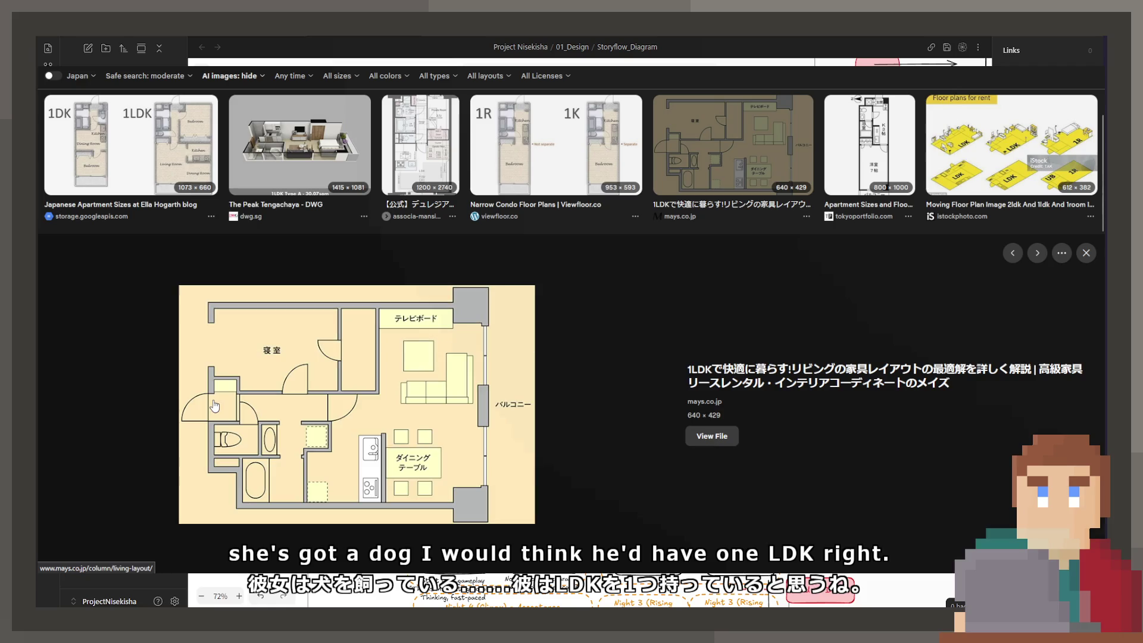
key("Right")
key("Left")
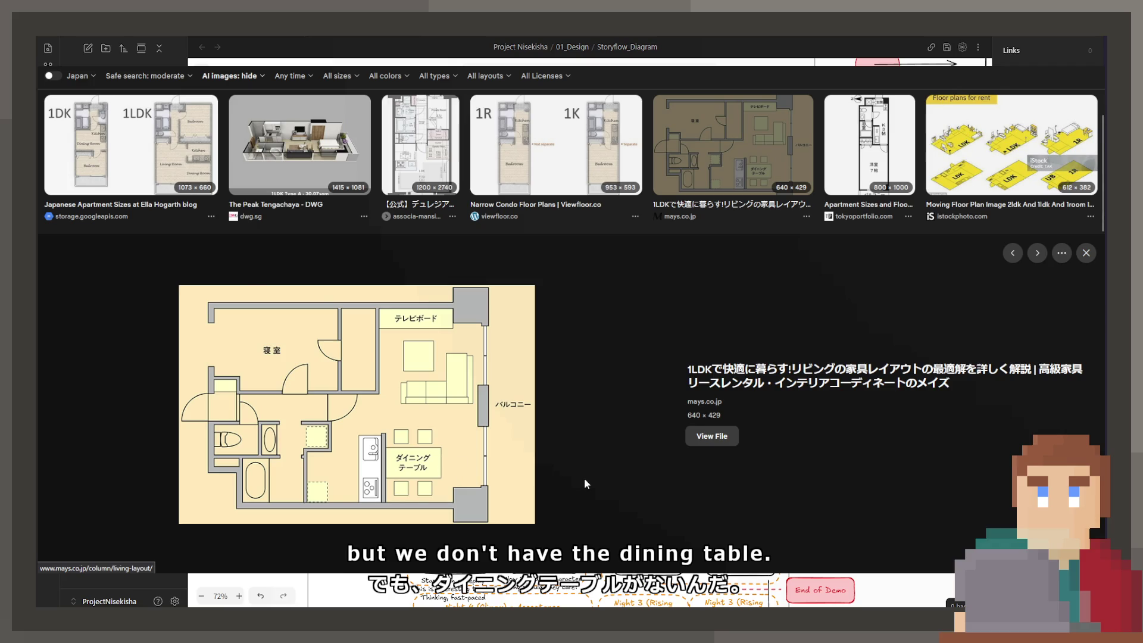
key("Right")
key("Right")
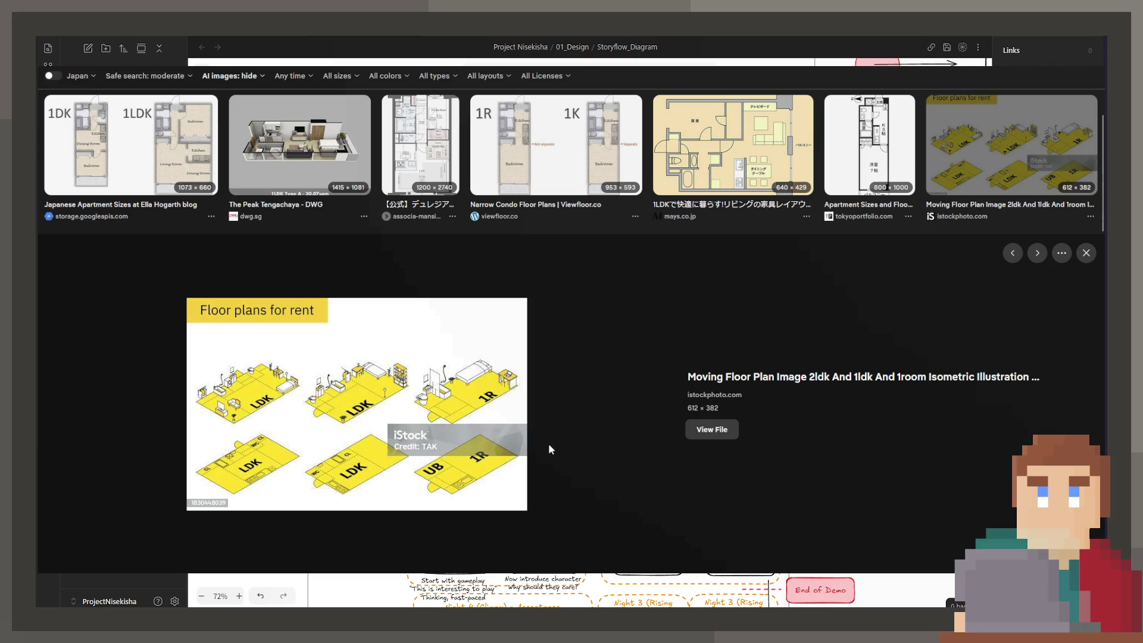
key("Right")
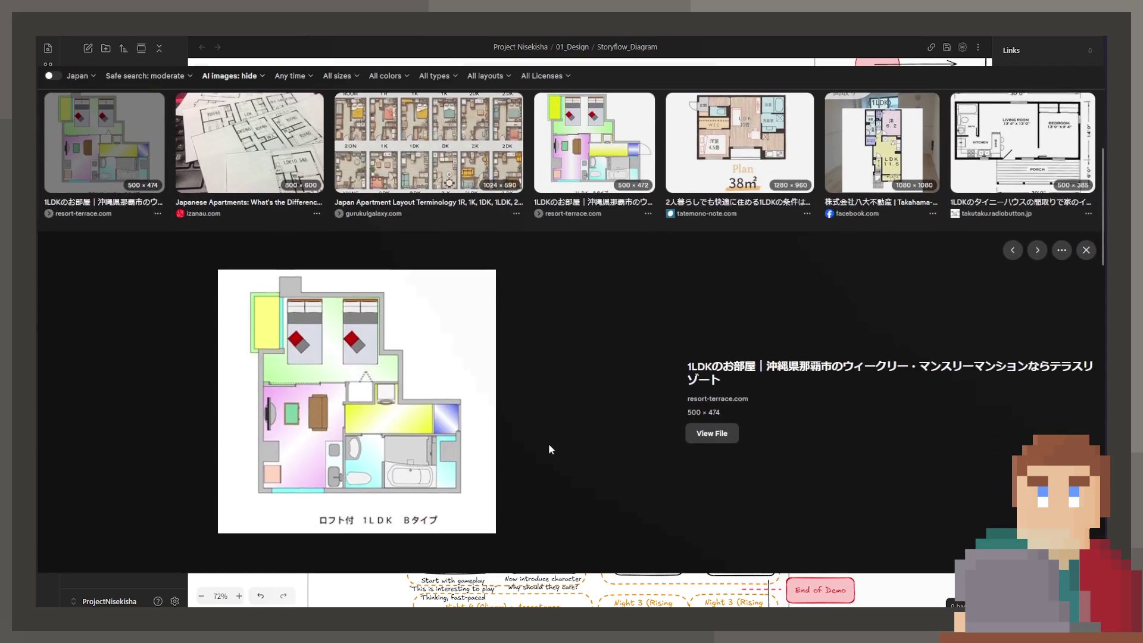
key("Right")
key("Left")
key("Left")
key("Left")
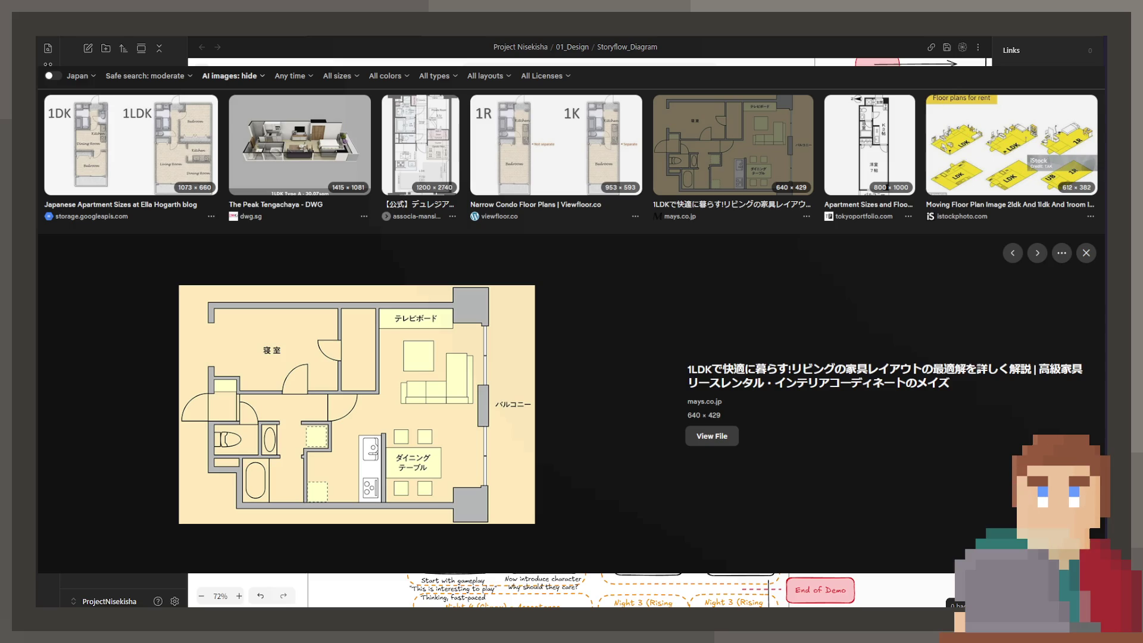
key("Right")
key("Right")
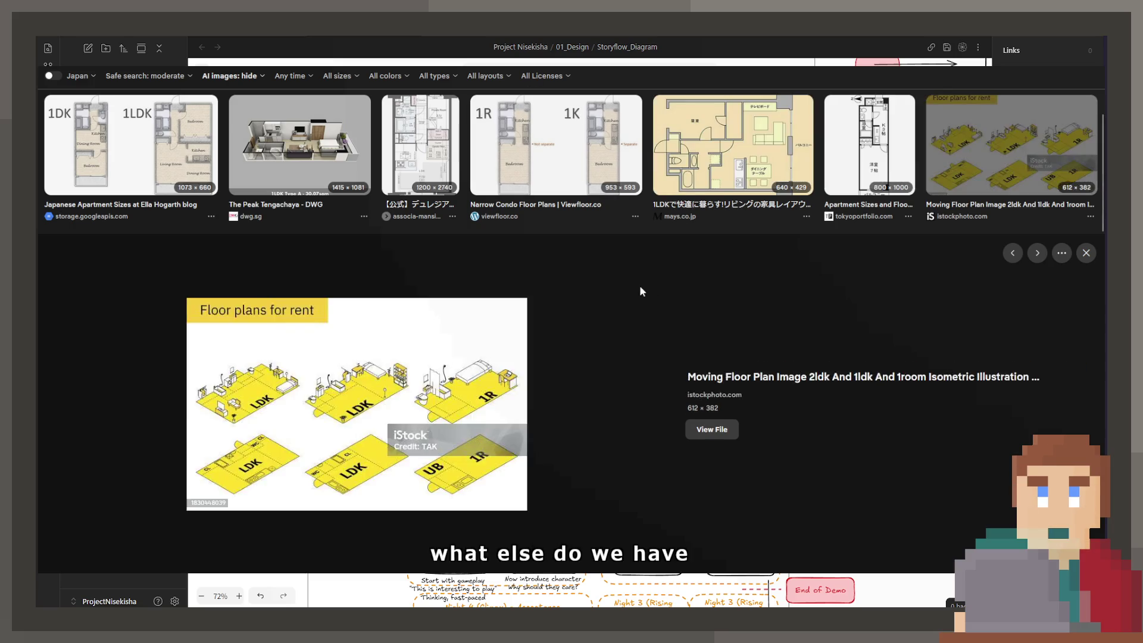
key("Right")
key("Right")
key("Right")
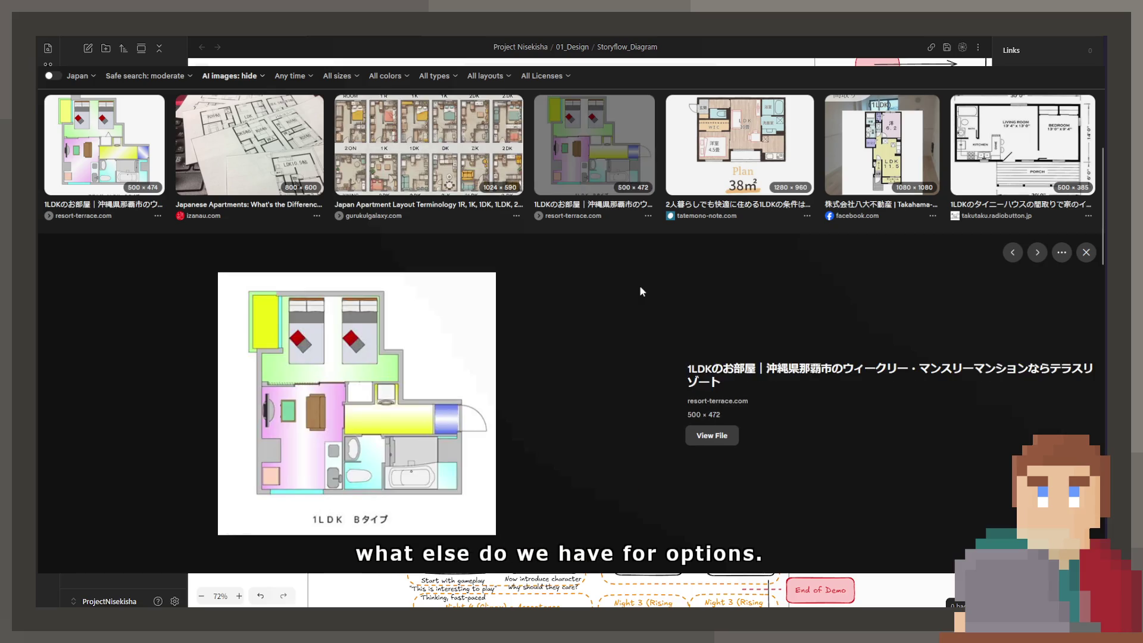
key("Left")
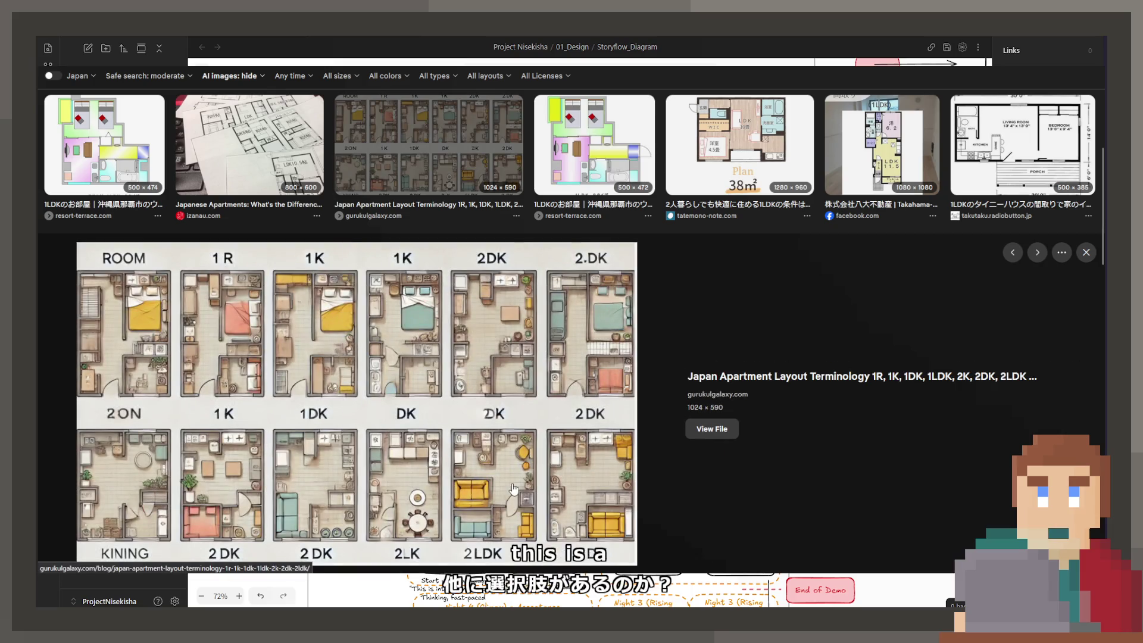
Open the gurukulgalaxy.com source article for the apartment layout terminology chart
scroll(513, 488, "down", 3)
scroll(406, 456, "up", 1)
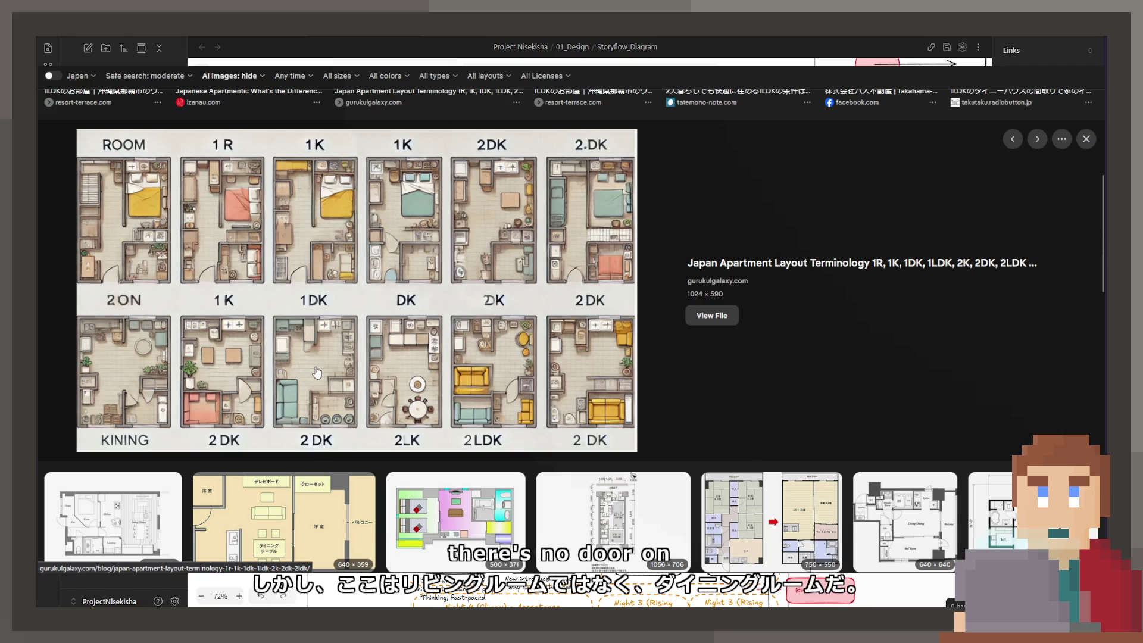
left_click(267, 390)
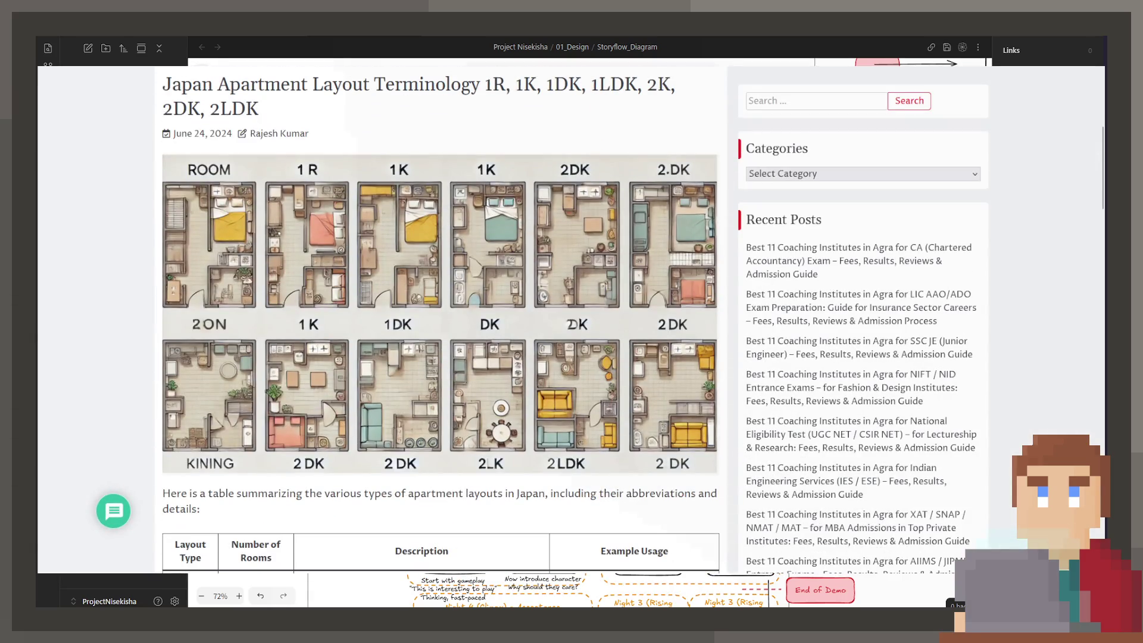
Enlarge and study the article's floor-plan chart, then scroll through the gurukulgalaxy article
left_click(589, 276)
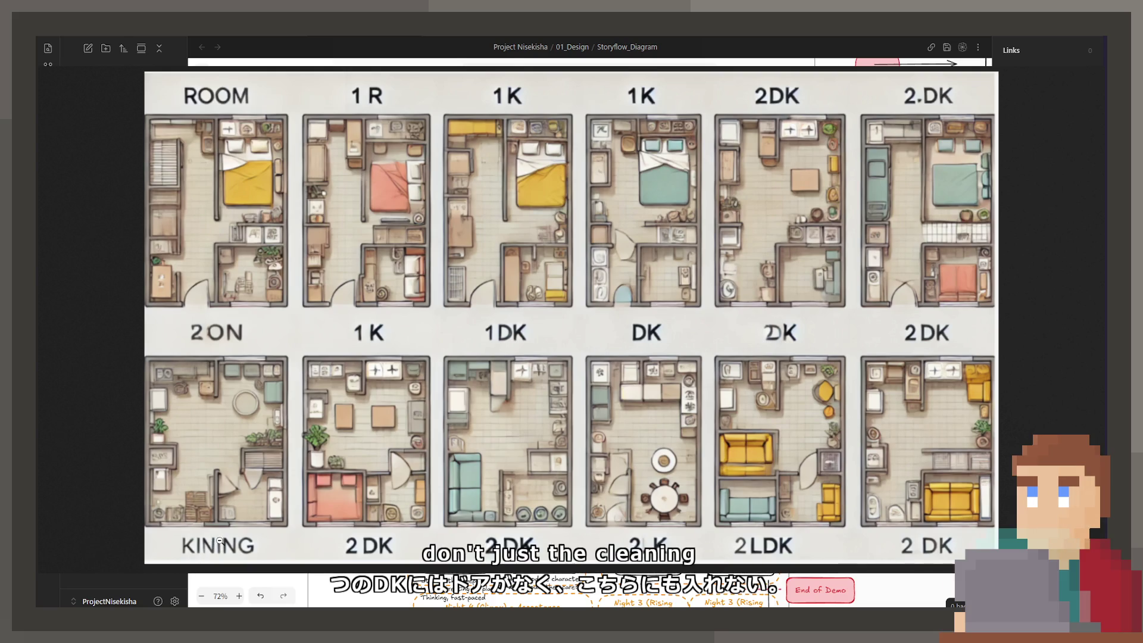
left_click(263, 478)
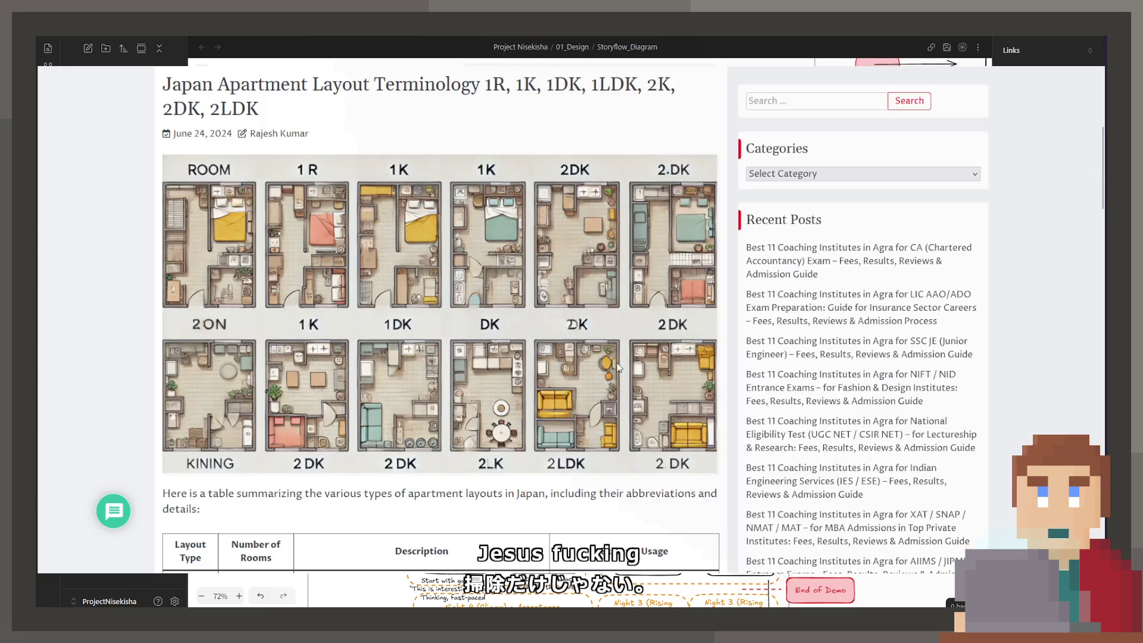
scroll(618, 367, "down", 5)
scroll(616, 364, "down", 10)
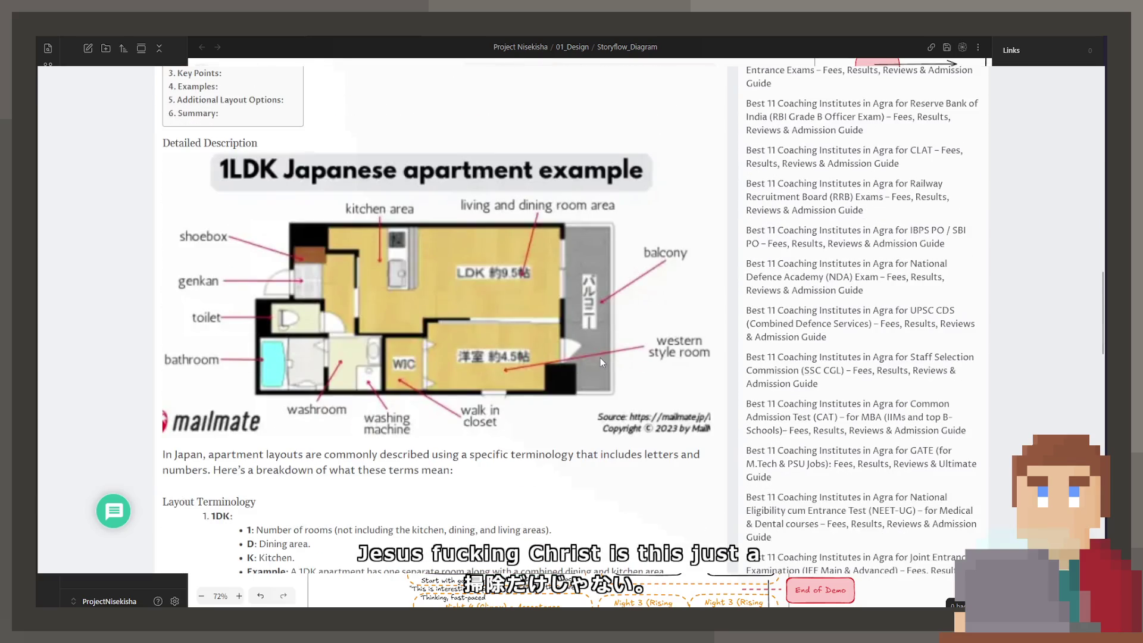
scroll(600, 358, "down", 5)
scroll(600, 361, "down", 10)
scroll(599, 362, "up", 10)
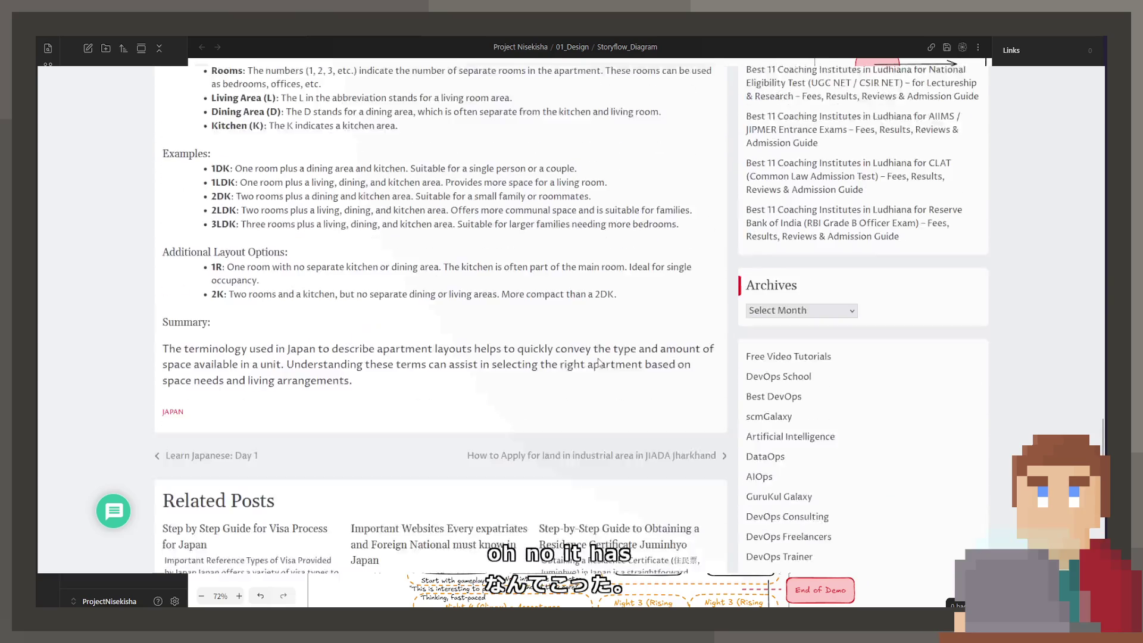
scroll(599, 363, "up", 4)
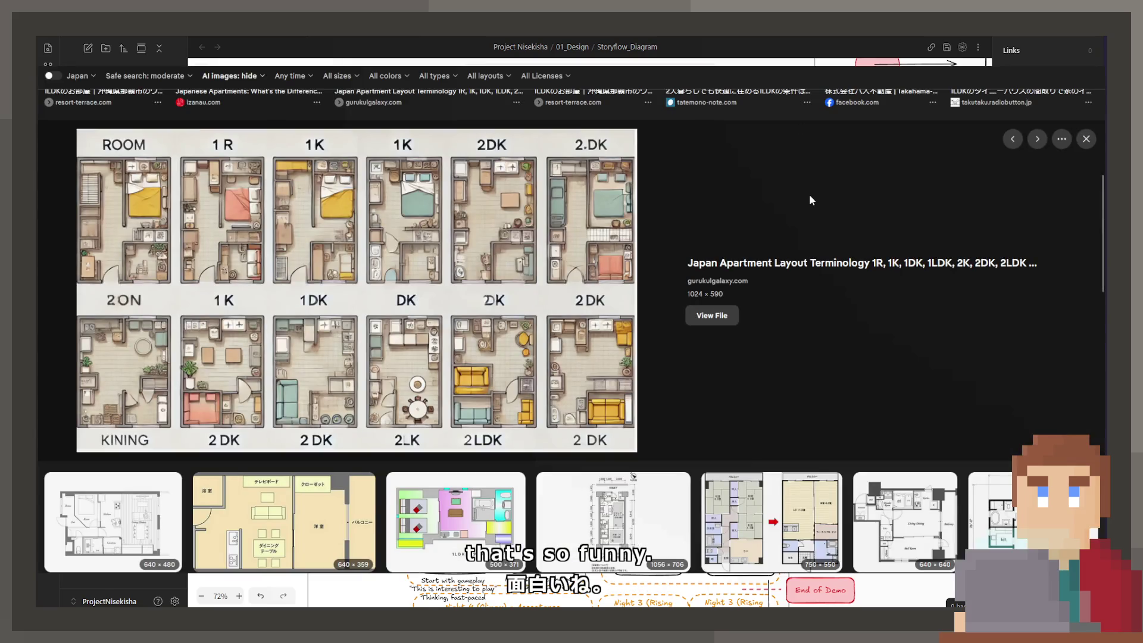
Preview the tatemono-note 1LDK plan and browse through mays.co.jp, ur-net and e-di.com to the takutaku plan
scroll(809, 194, "up", 2)
left_click(809, 198)
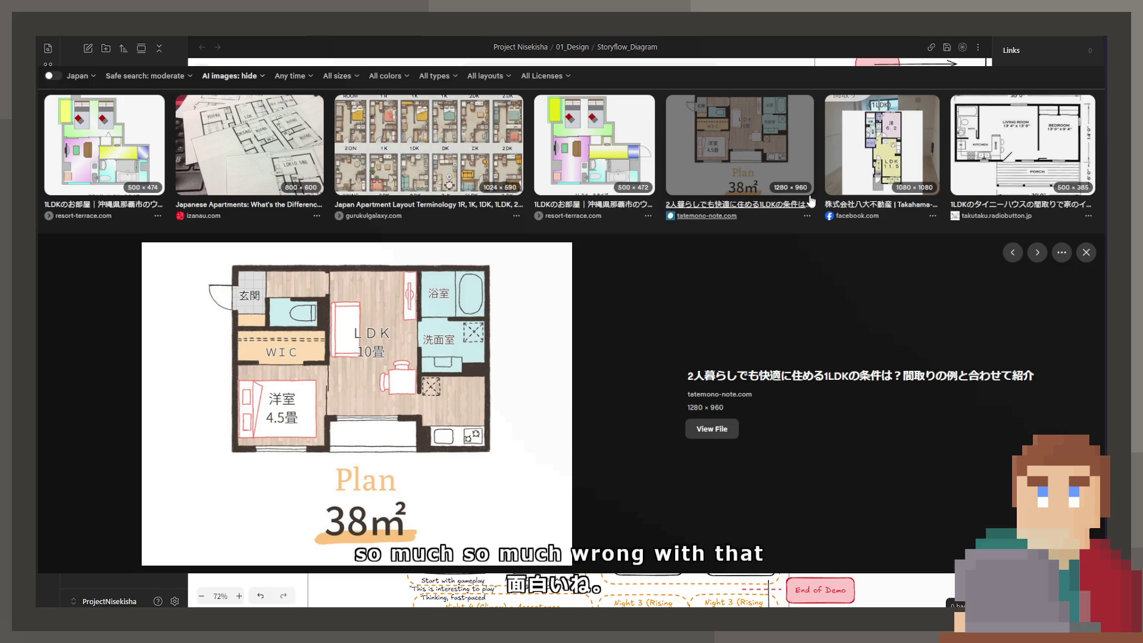
key("Right")
key("Right")
key("Right")
key("Right")
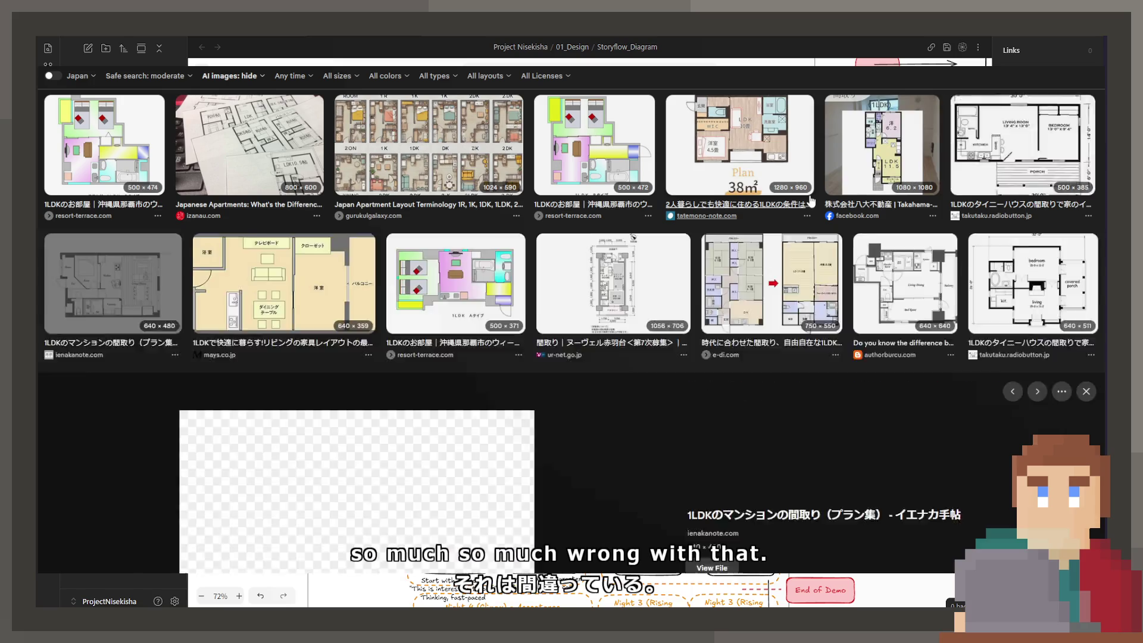
key("Right")
key("Left")
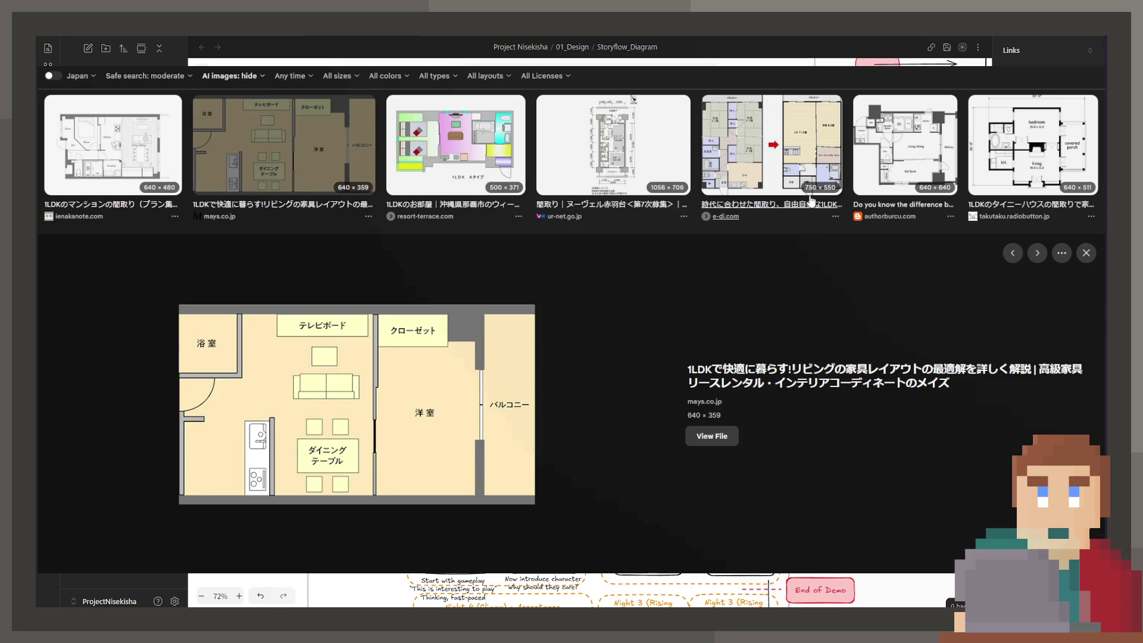
key("Right")
key("Right")
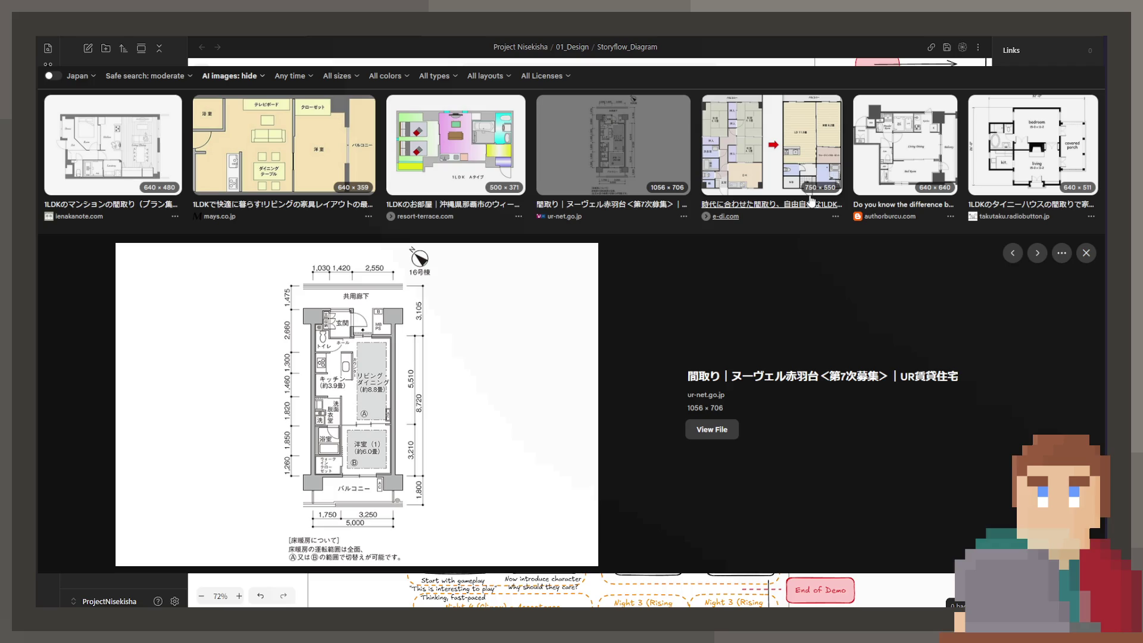
key("Right")
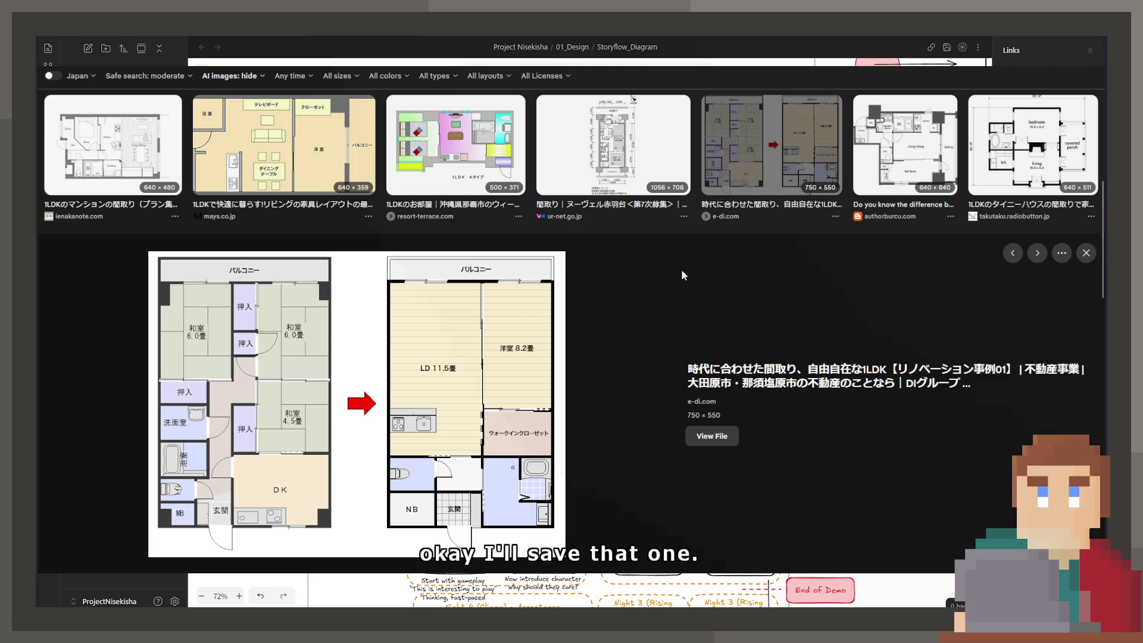
key("Right")
key("Right")
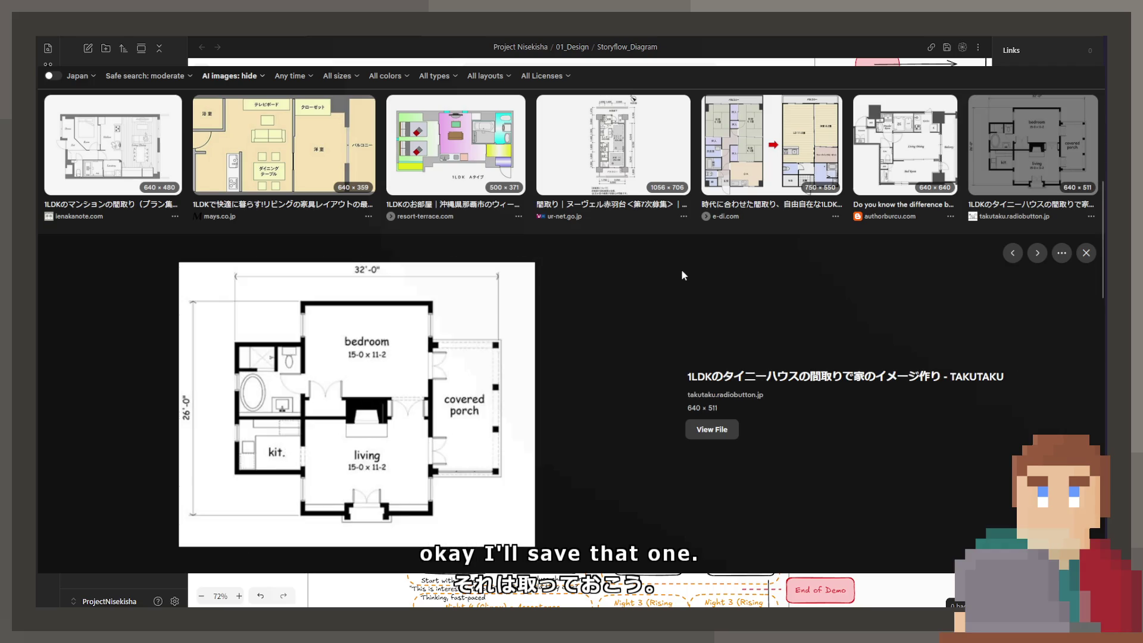
key("Right")
key("Right")
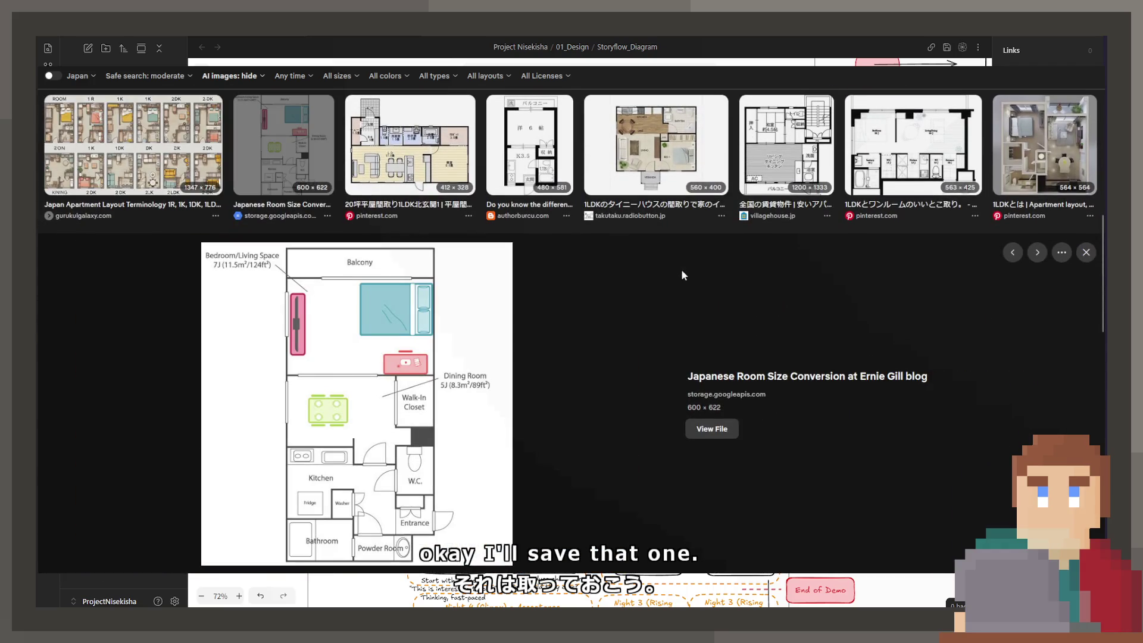
Step the preview from the pinterest 20坪 plan through TAKUTAKU and resort-terrace 1LDK plans to meguro.lumiec
key("Right")
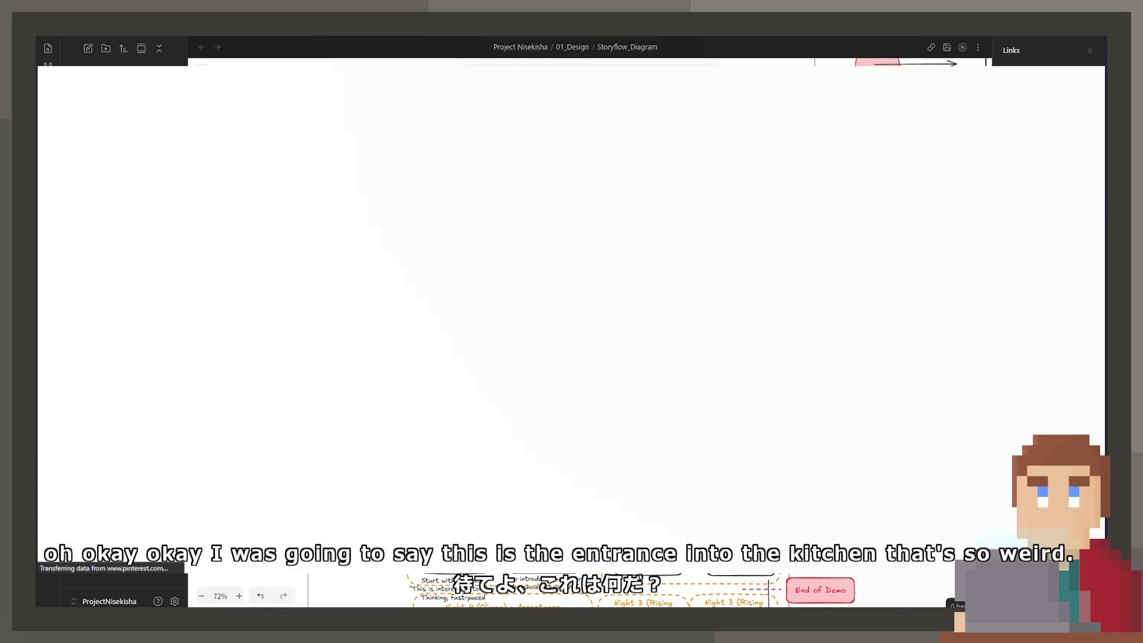
key("alt+Left")
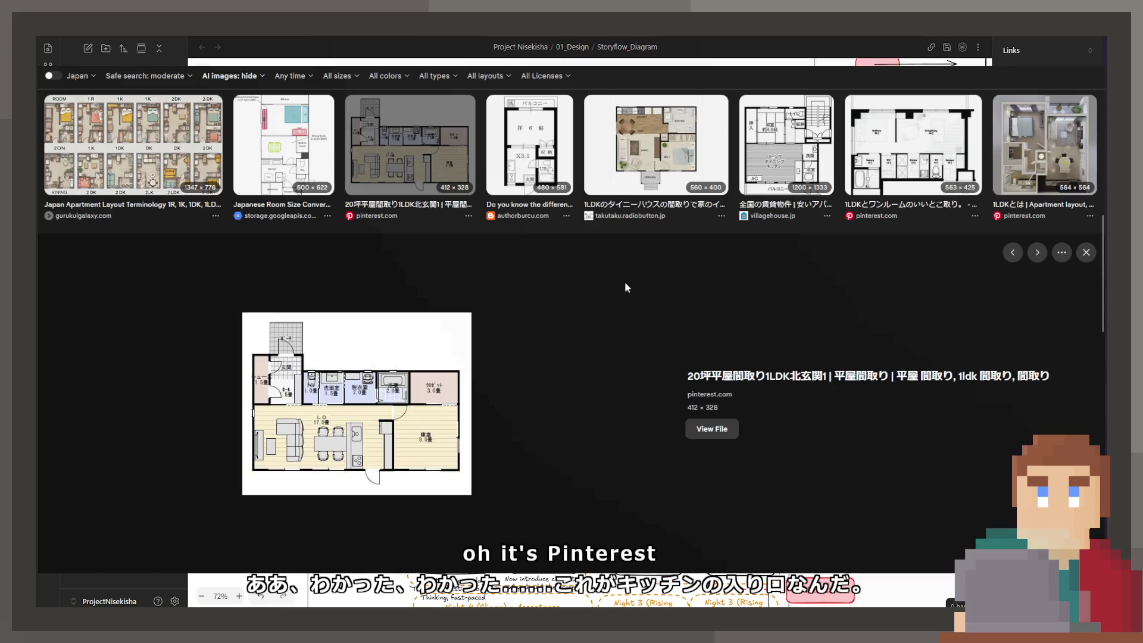
key("Right")
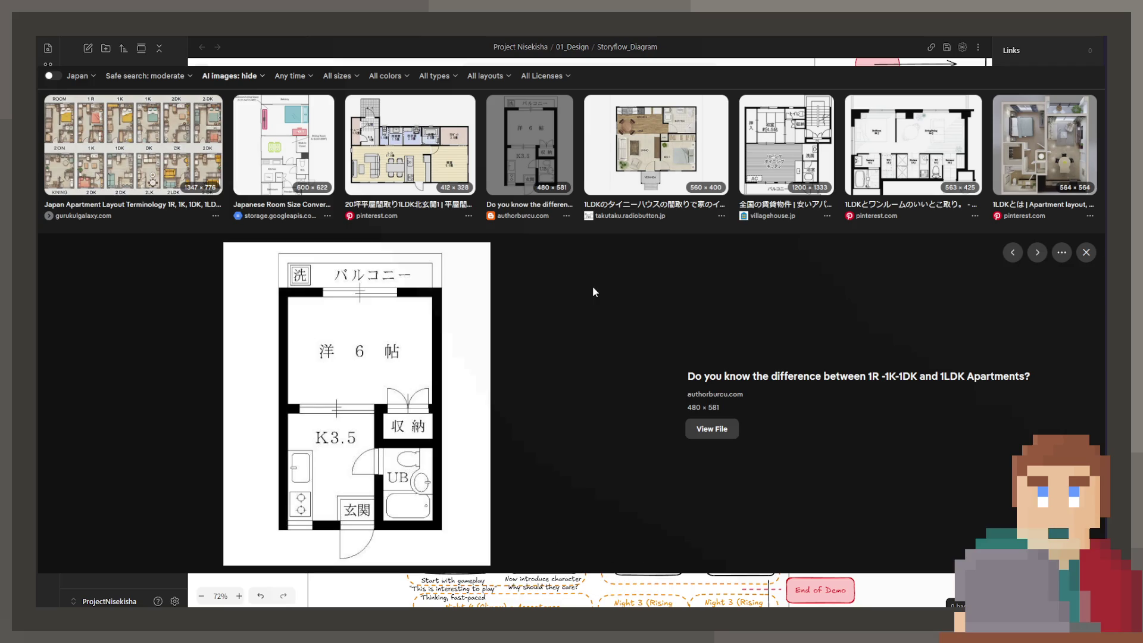
key("Right")
key("Right")
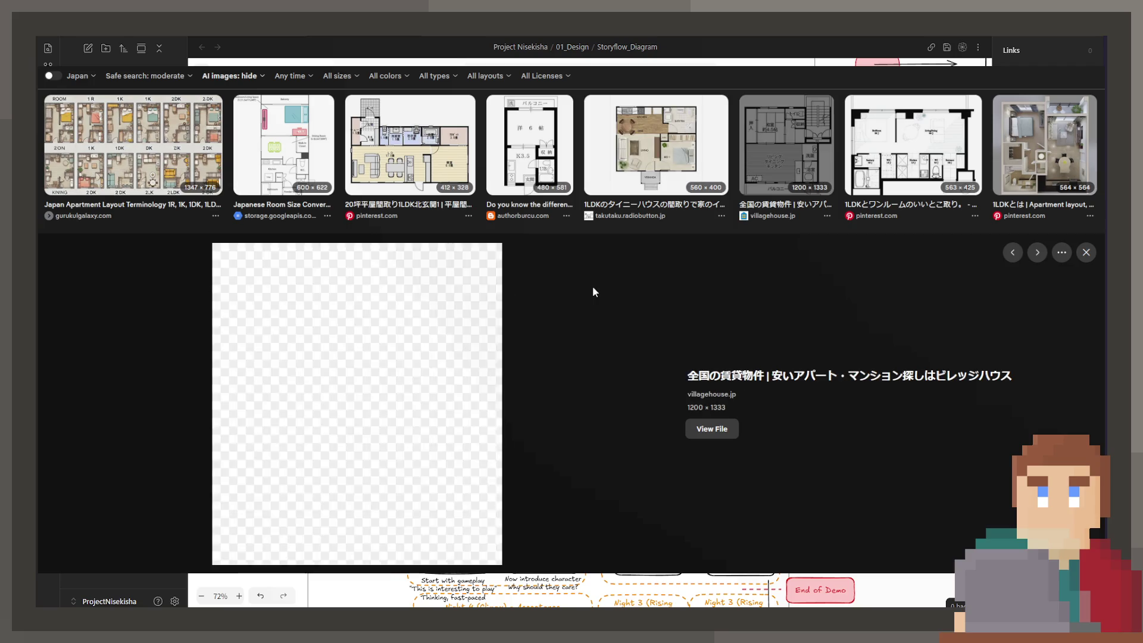
key("Right")
key("Right")
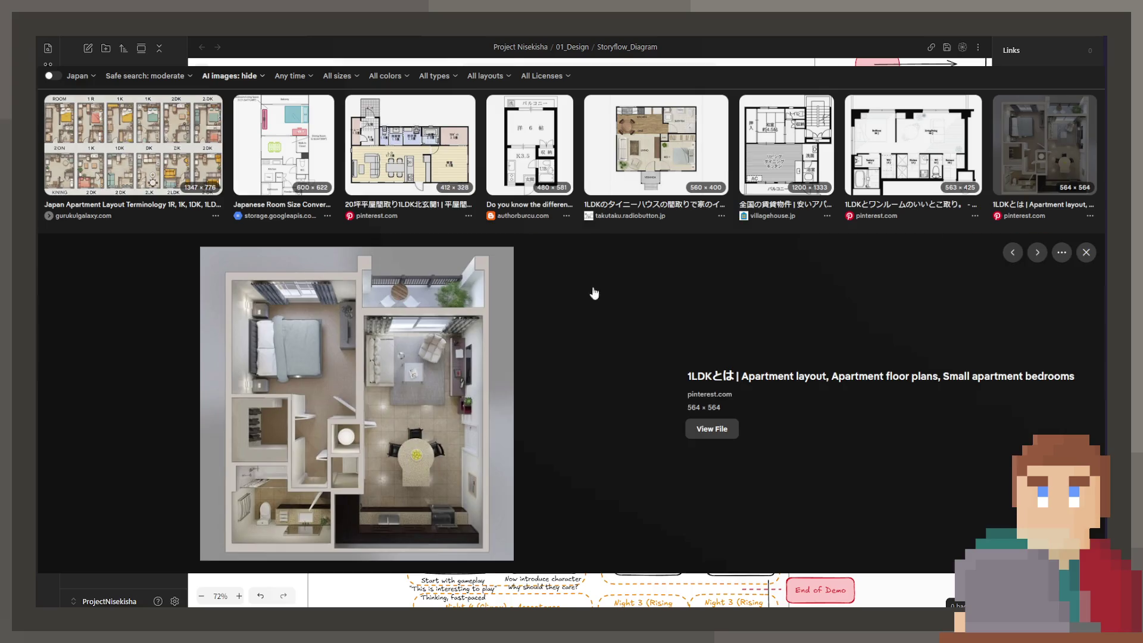
key("Right")
key("Right")
key("Left")
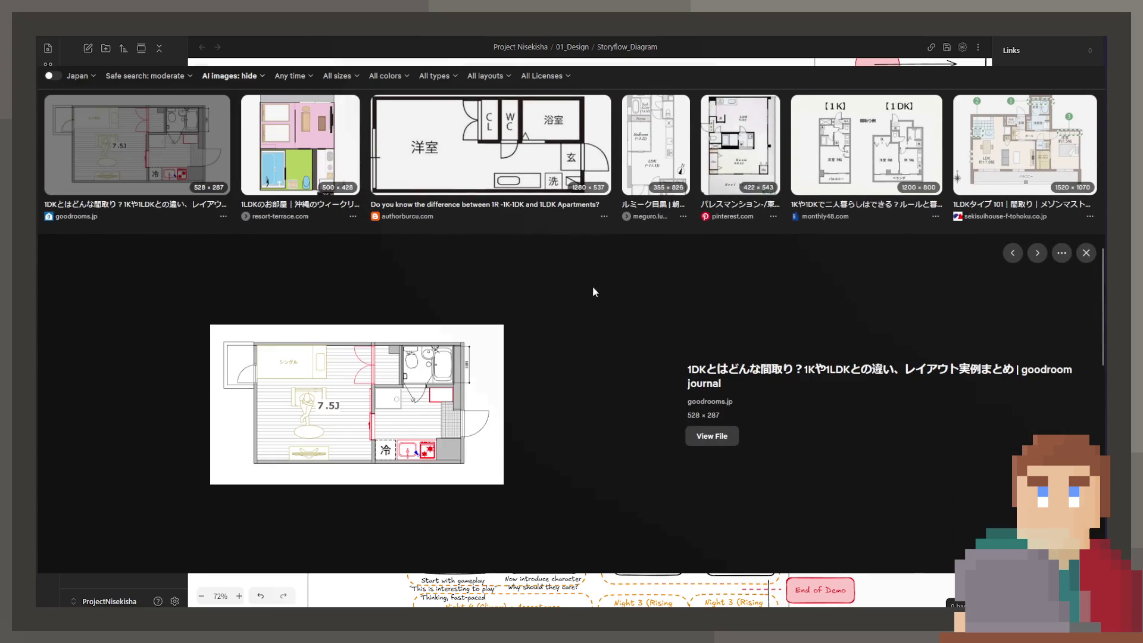
key("Right")
key("Left")
key("Right")
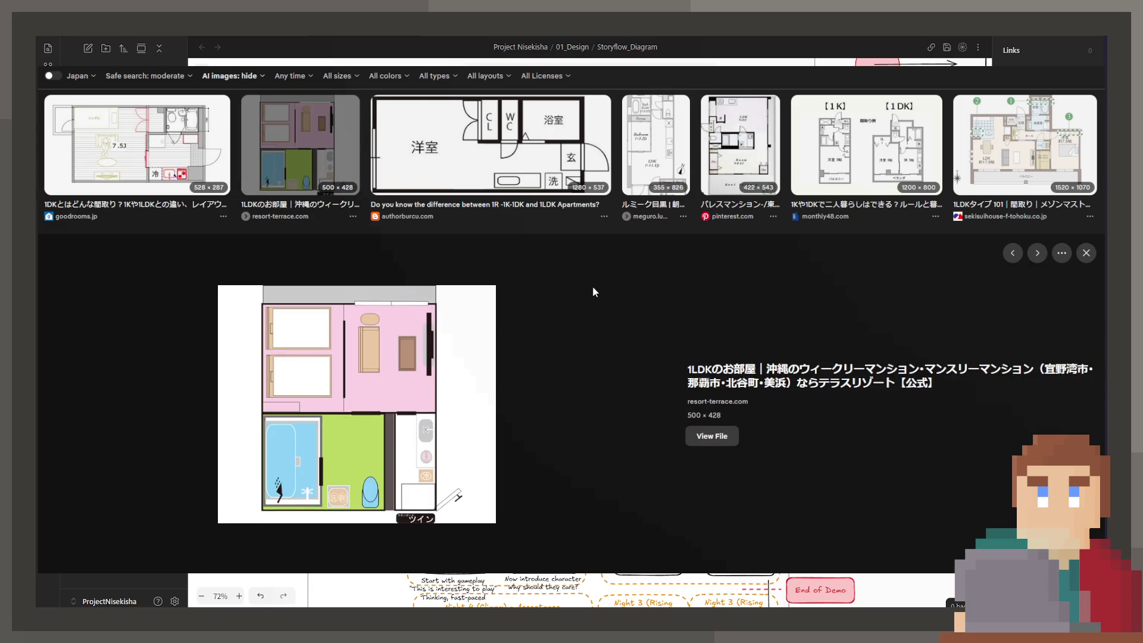
key("Right")
key("Right")
key("Right")
key("Left")
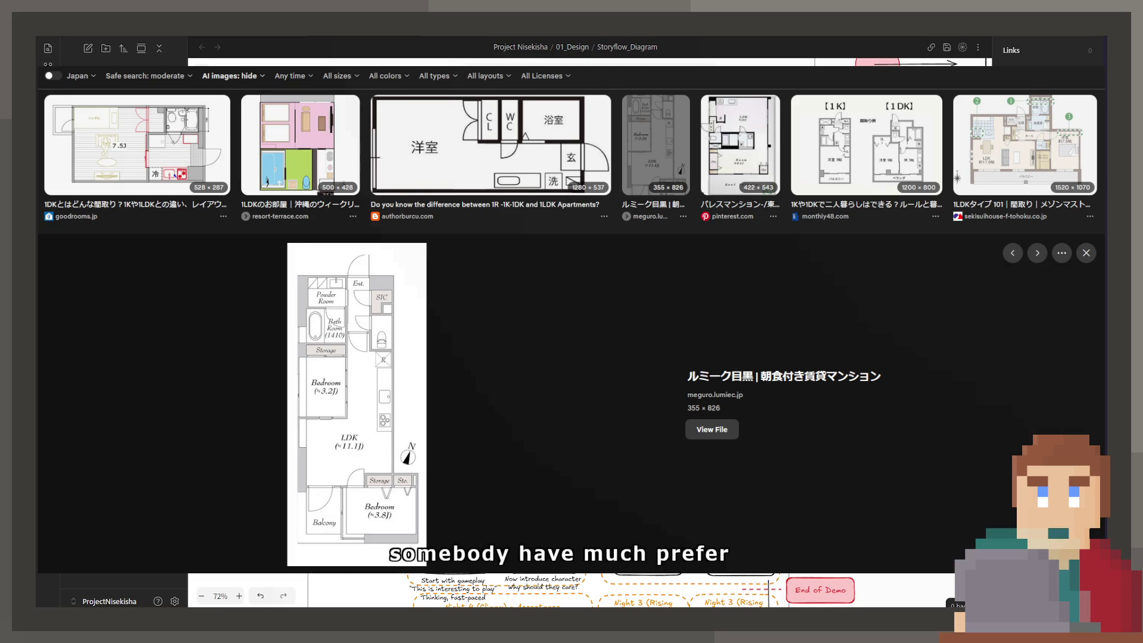
Preview the monthly48 1K/1DK image, then the sekisuihouse, csfc.co.jp and B Plan 1LDK layouts
key("Right")
key("Right")
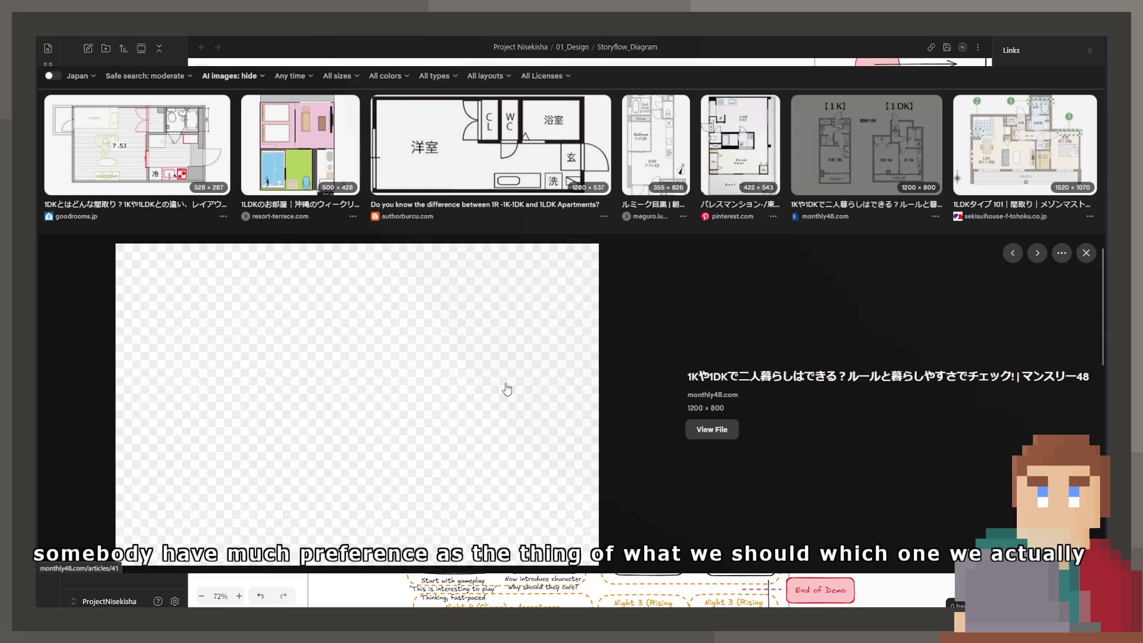
key("Right")
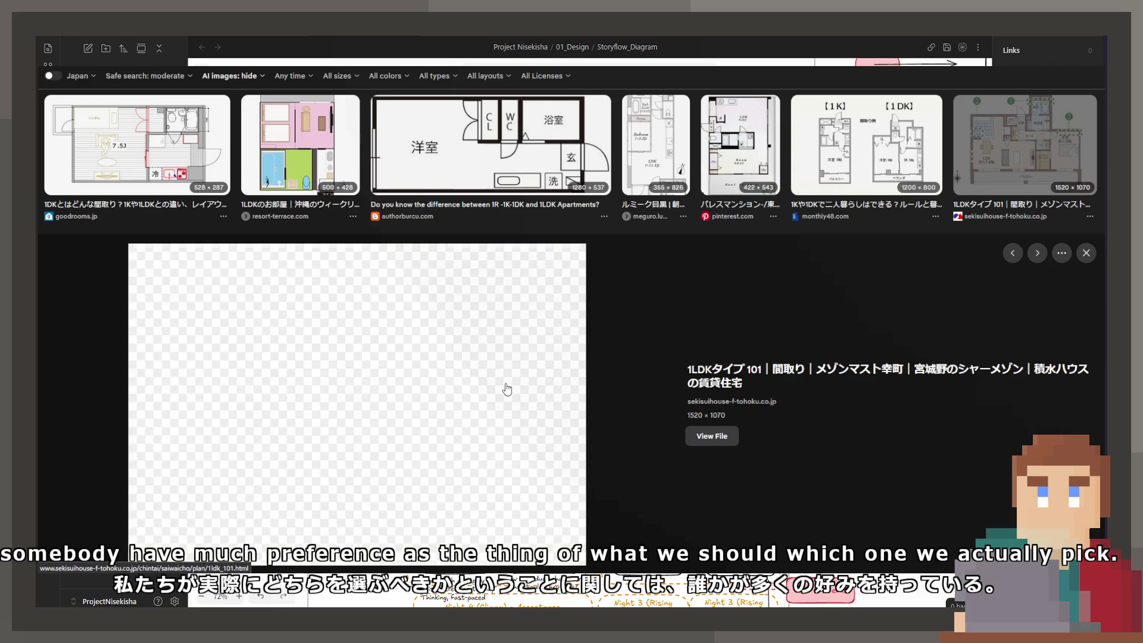
key("Right")
key("Right")
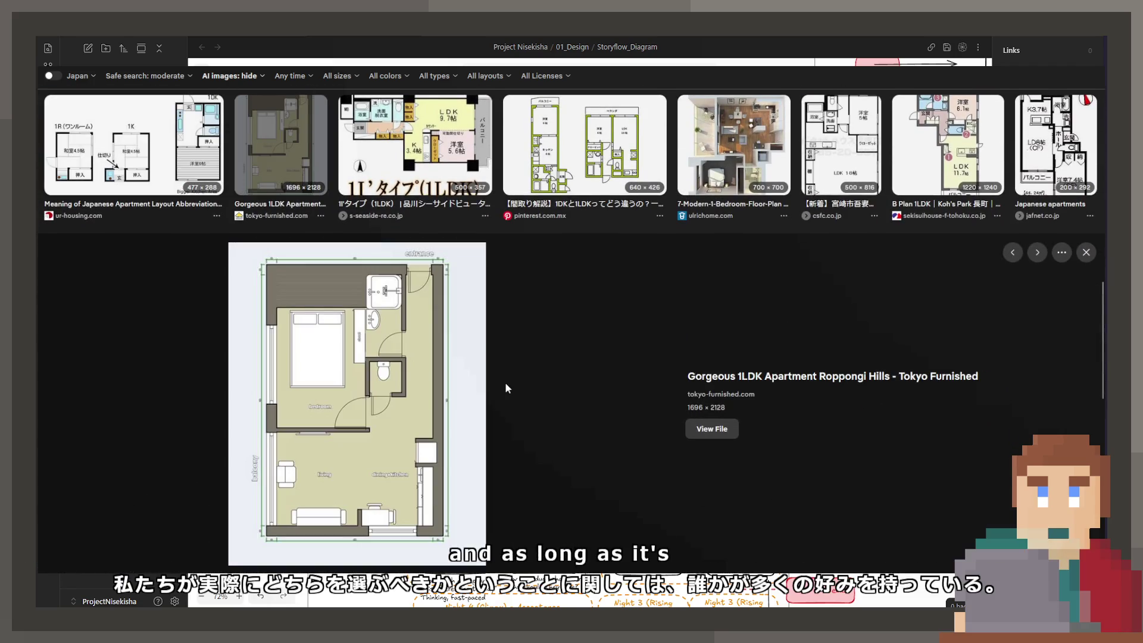
key("Right")
key("Right")
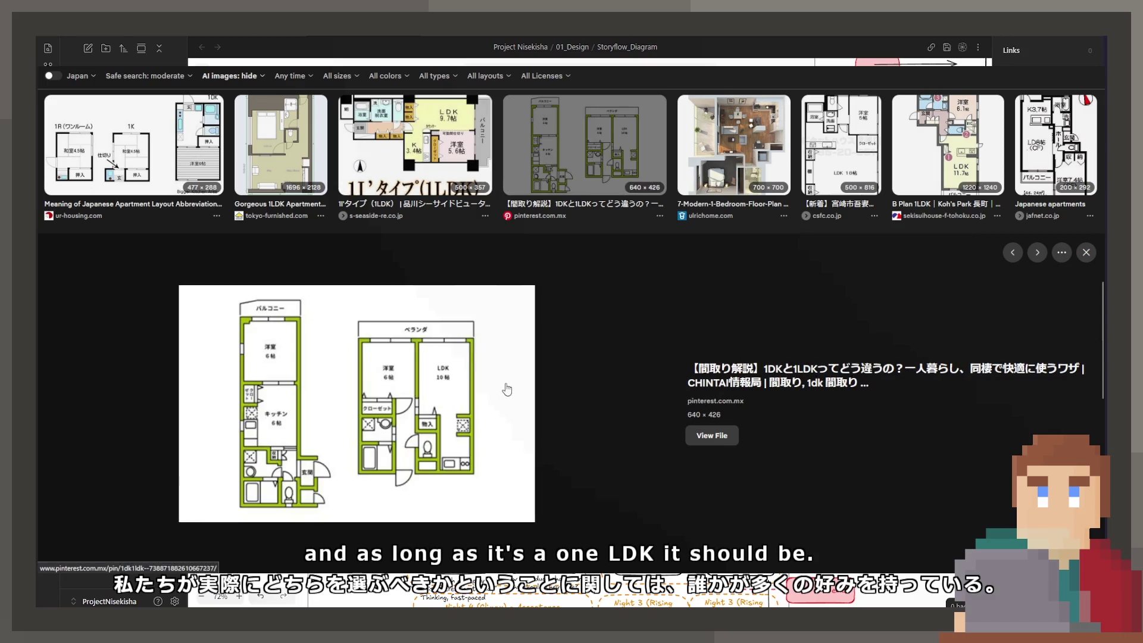
key("Right")
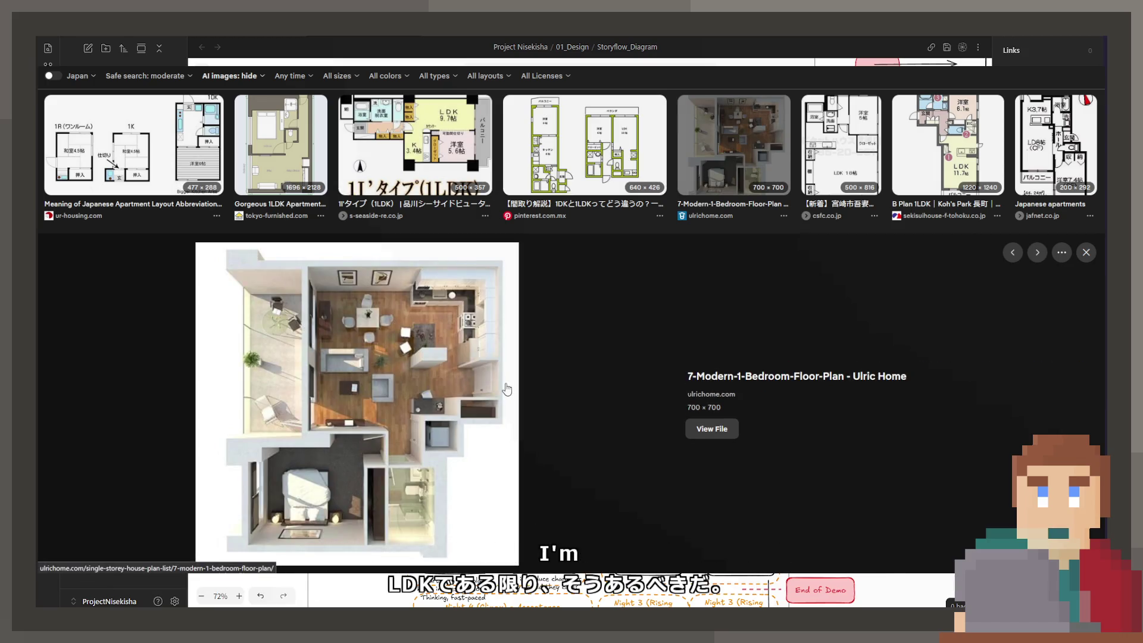
key("Right")
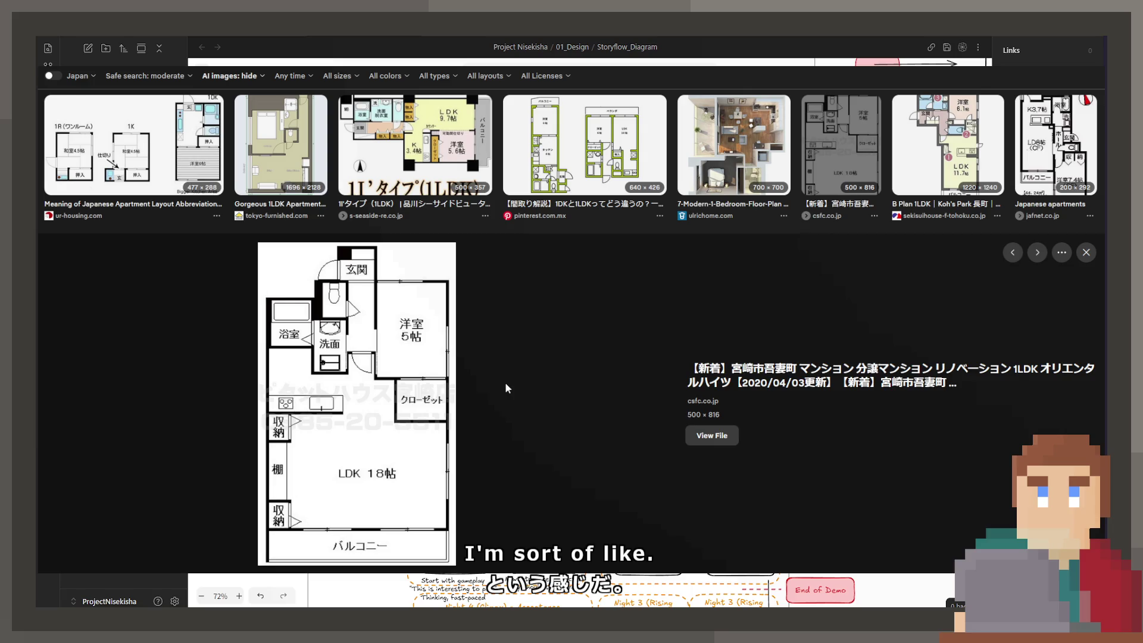
key("Right")
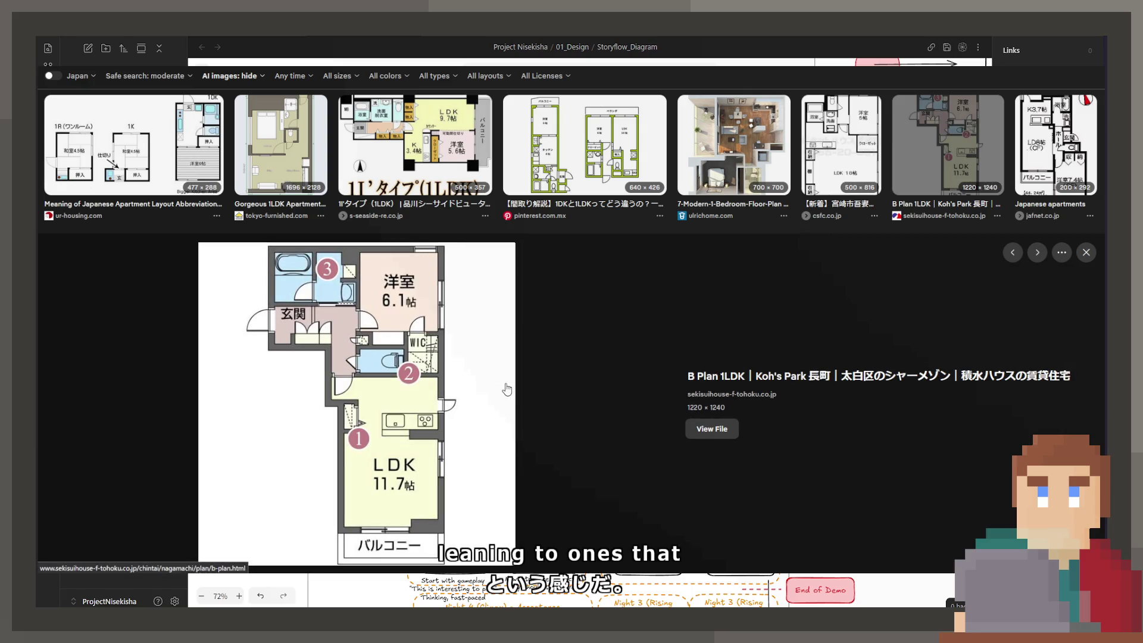
key("Right")
key("Right")
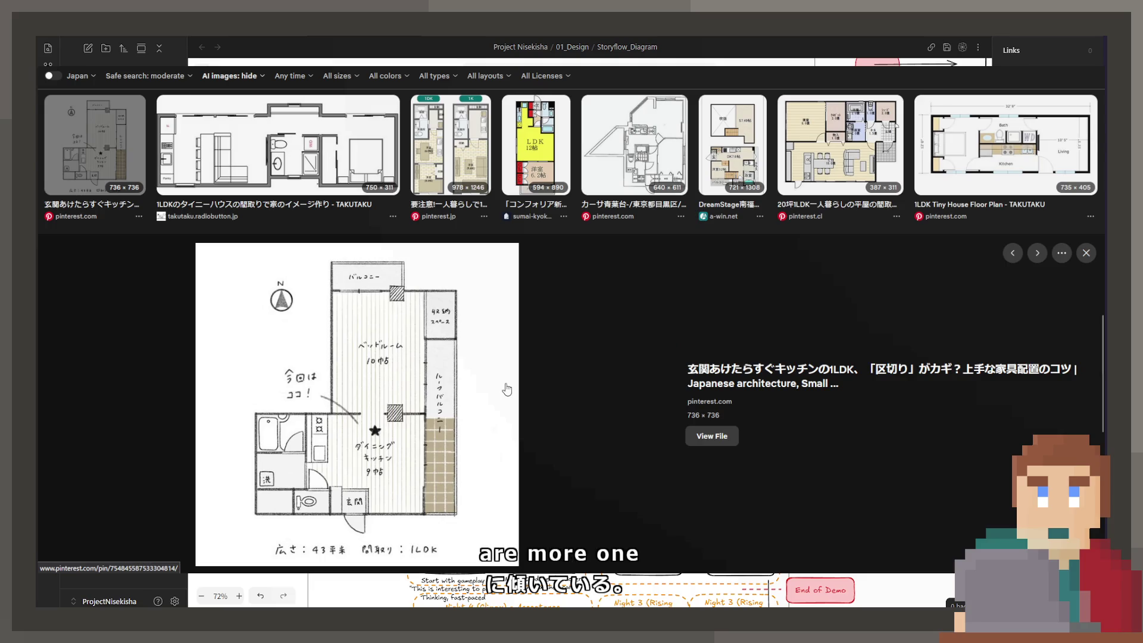
key("Right")
key("Right")
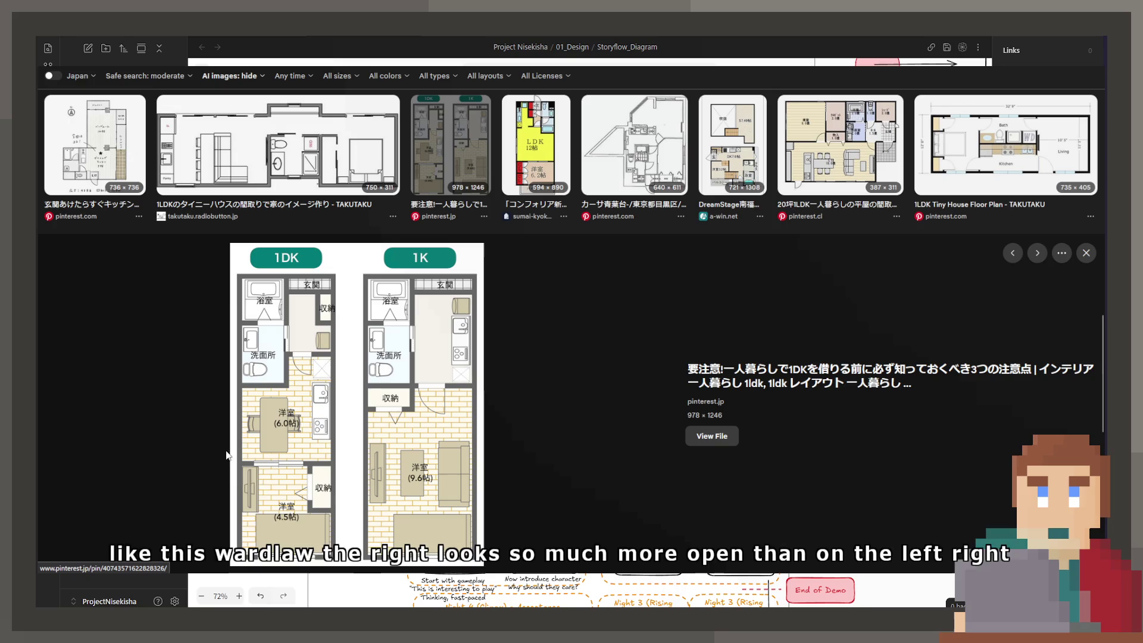
key("Right")
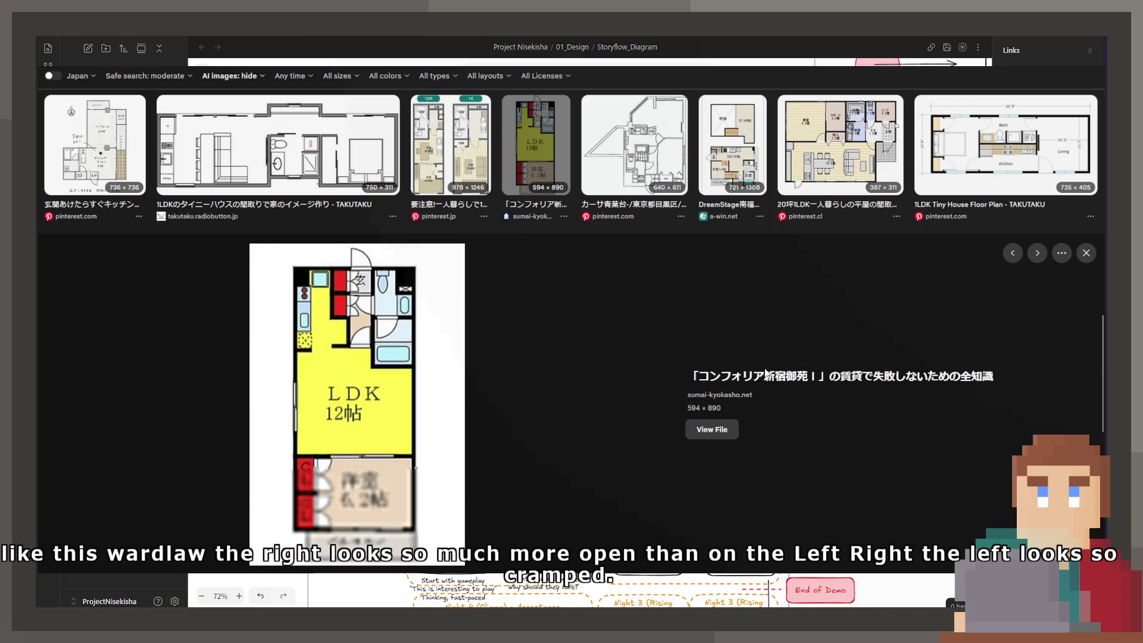
key("Left")
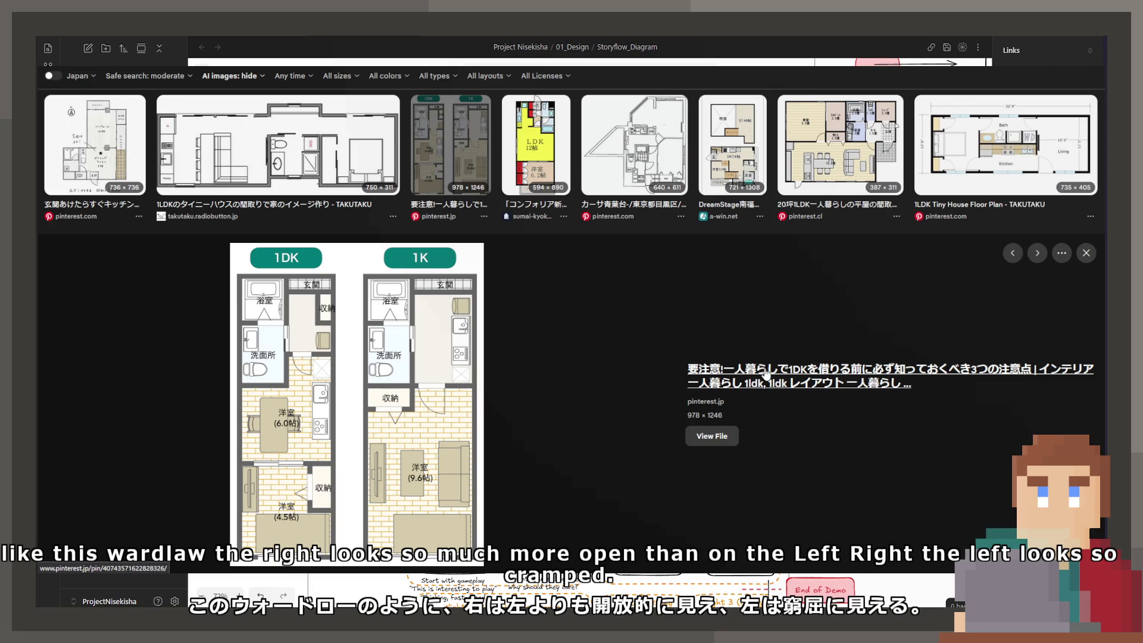
Continue through the yellow 12帖 LDK, DreamStage and Apartment Size Guide previews to the pinterest one-story 1LDK plan
key("Right")
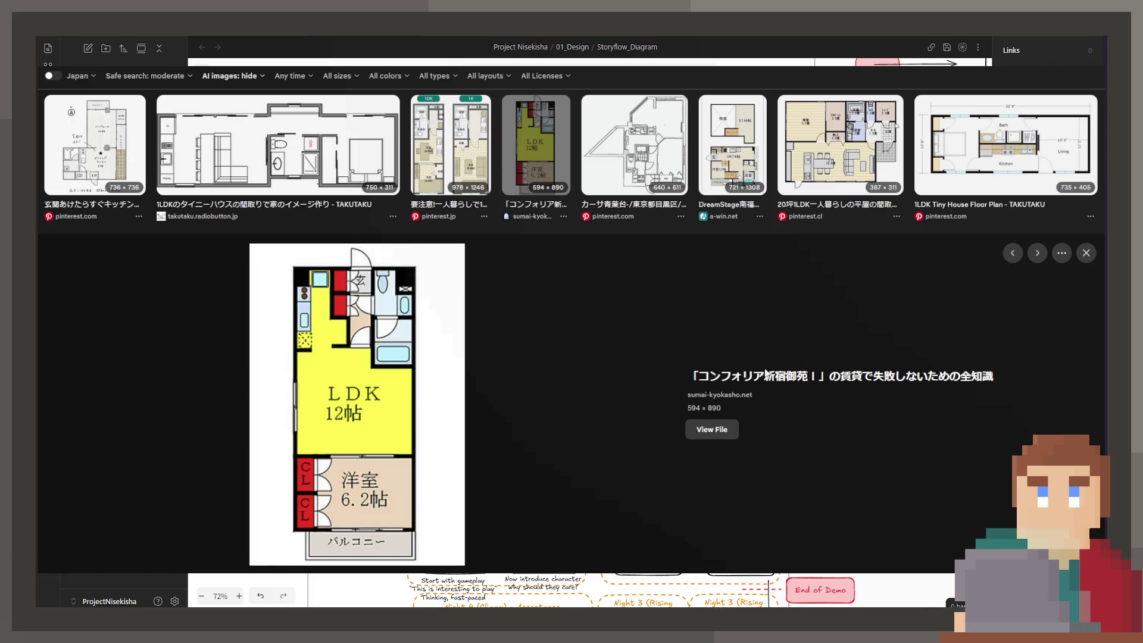
key("Right")
key("Right")
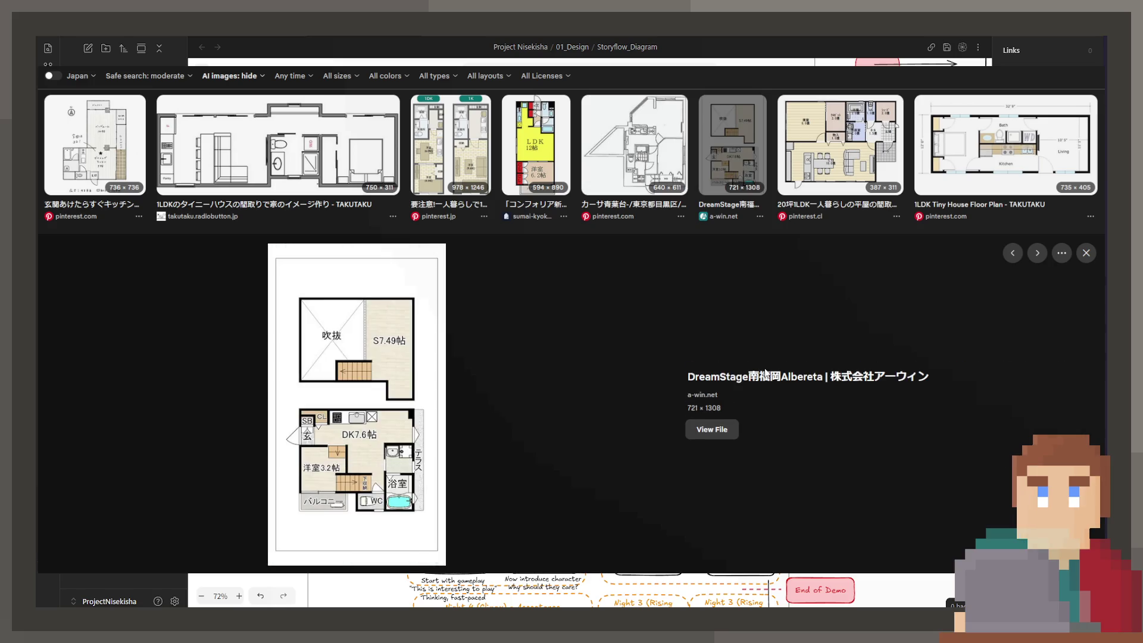
key("Right")
key("Right")
key("Left")
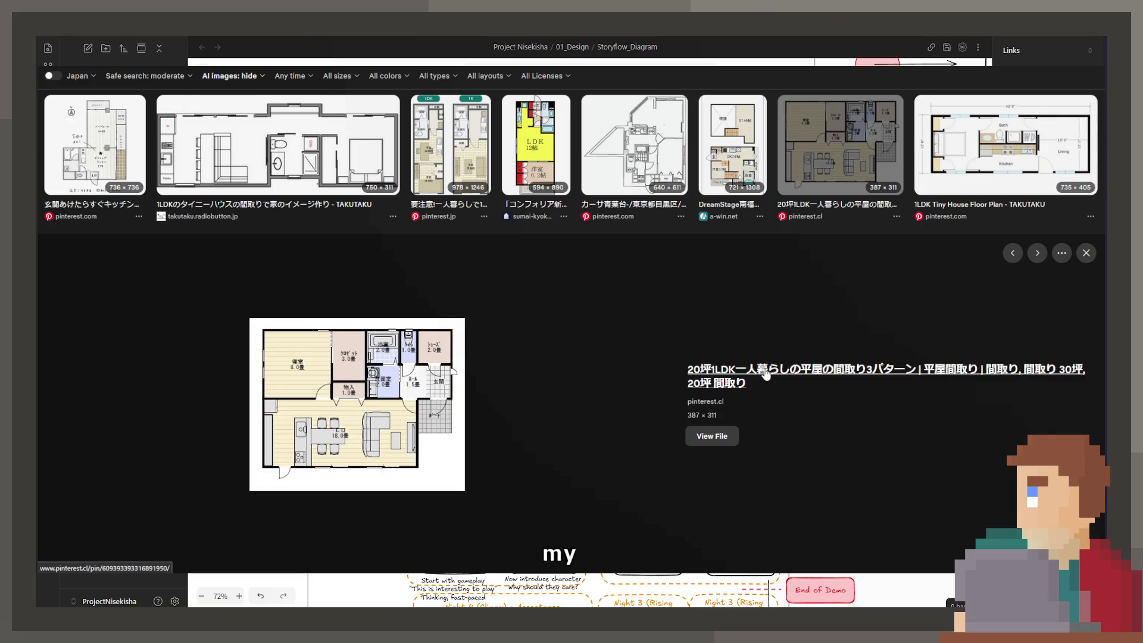
key("Right")
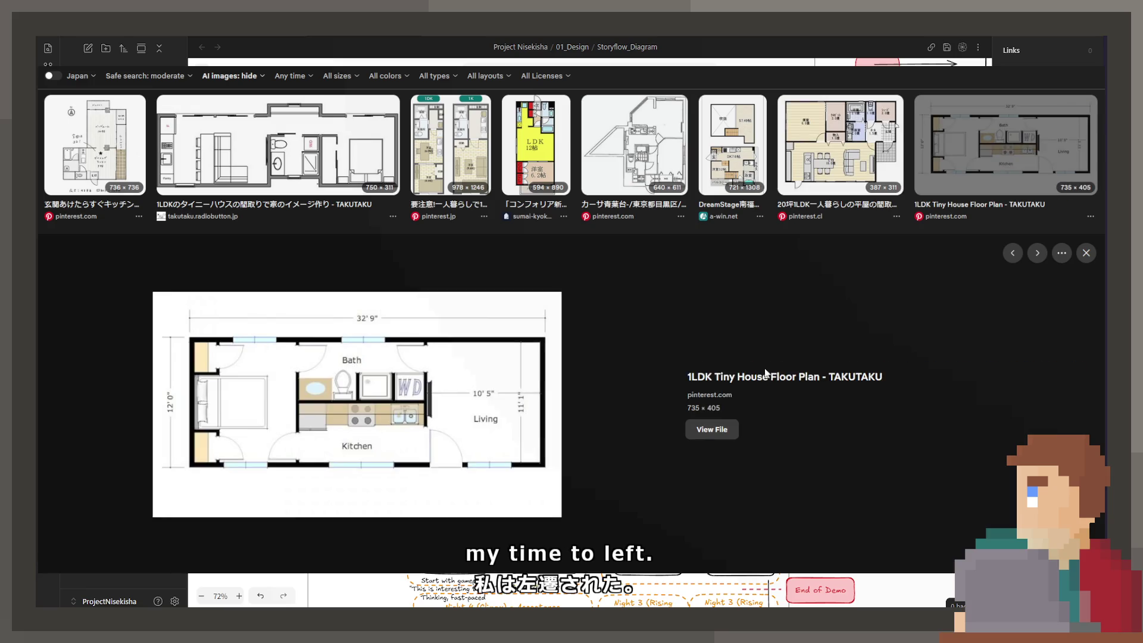
key("Right")
key("Right")
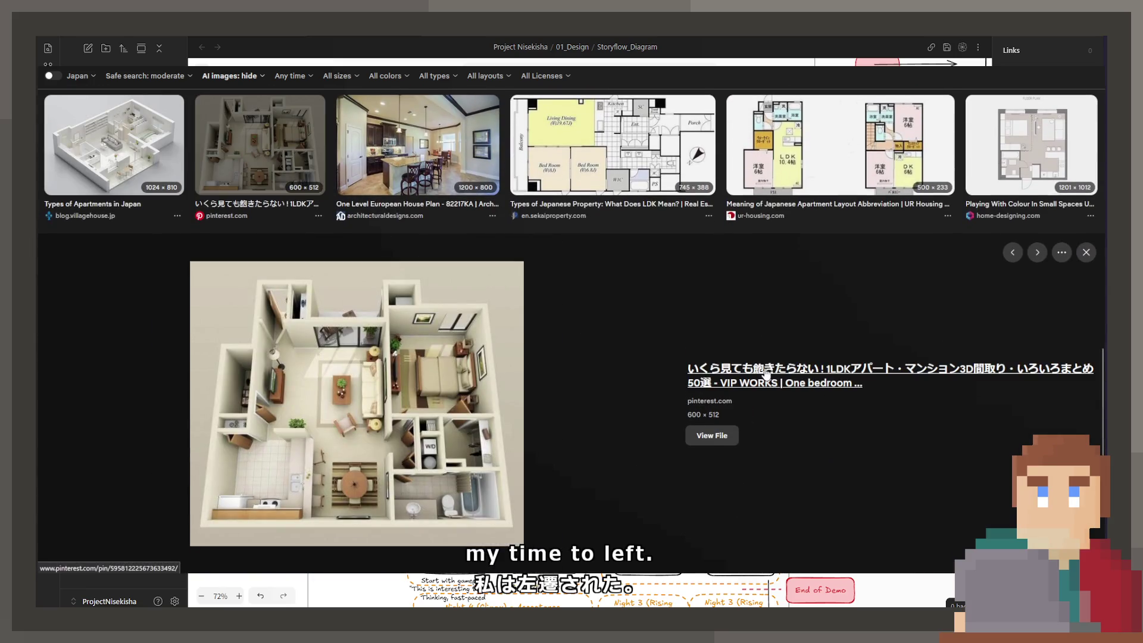
key("Right")
key("Right")
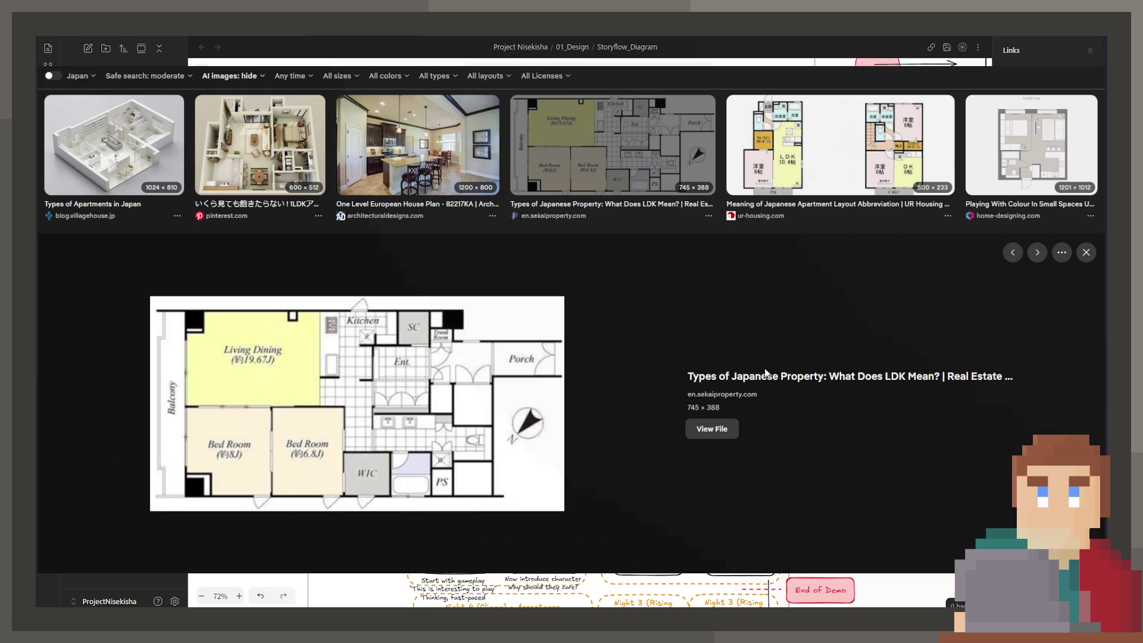
key("Right")
key("Right")
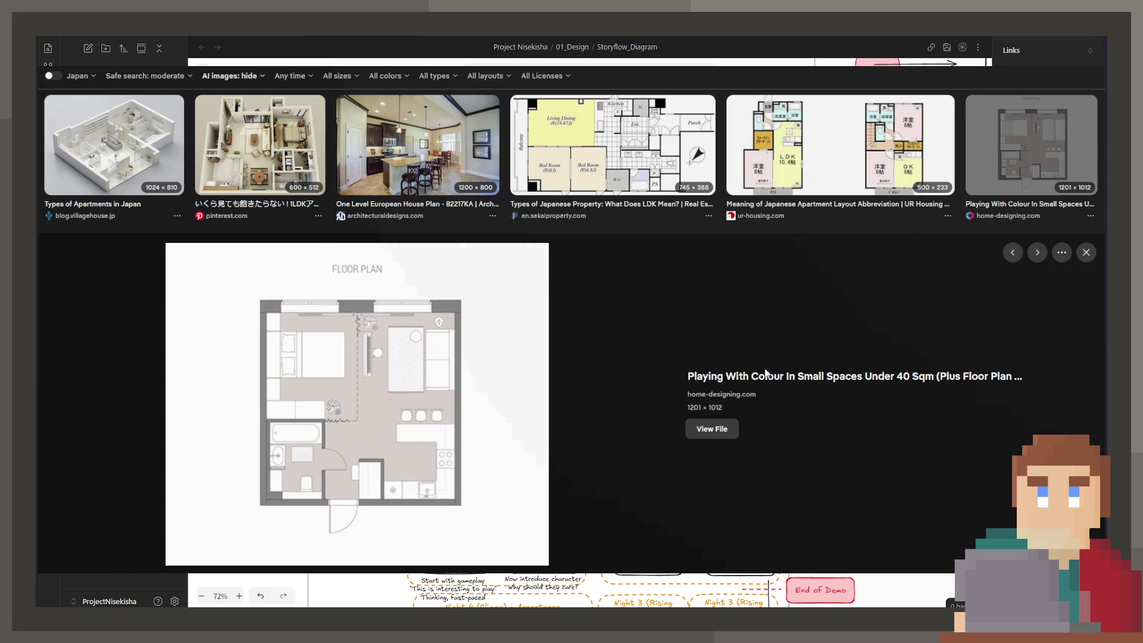
key("Right")
key("Right")
key("Right")
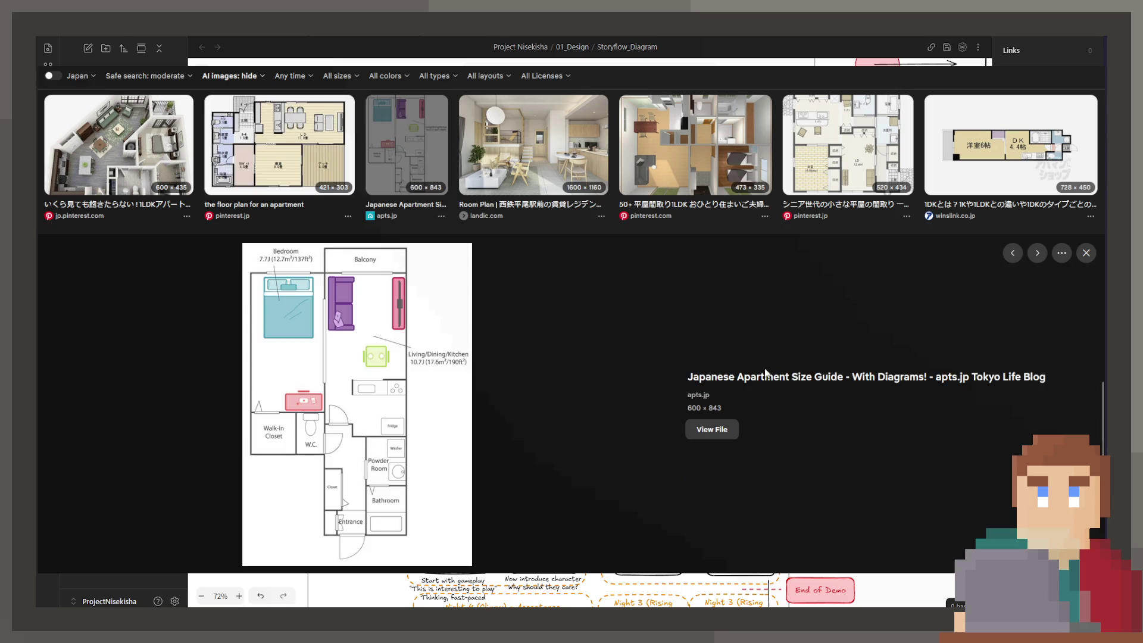
key("Right")
key("Right")
key("Right")
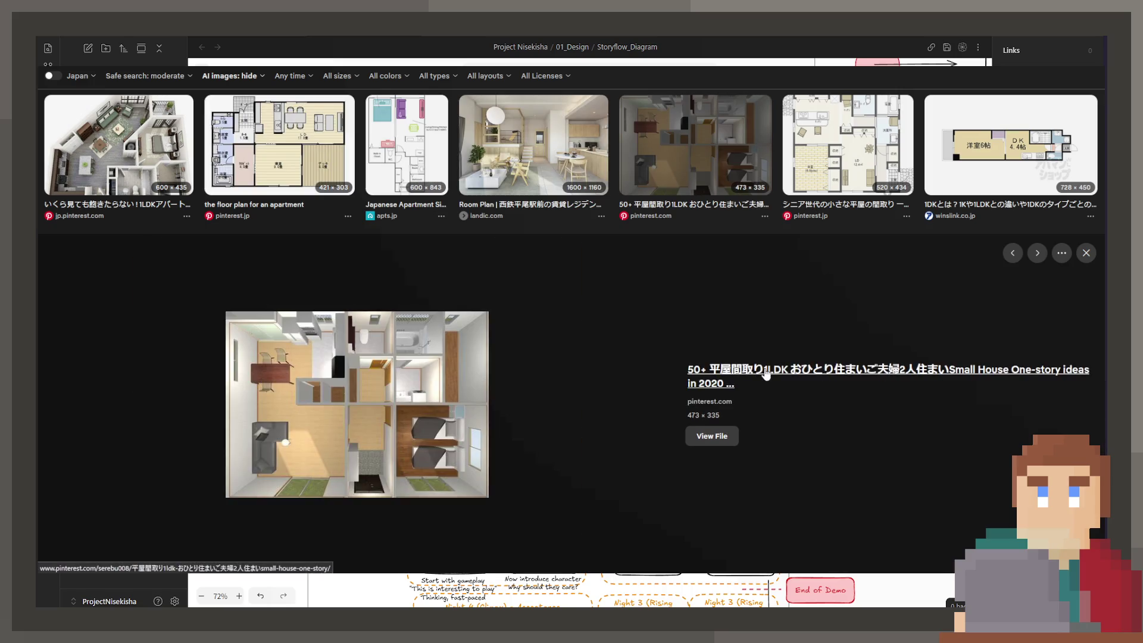
key("Right")
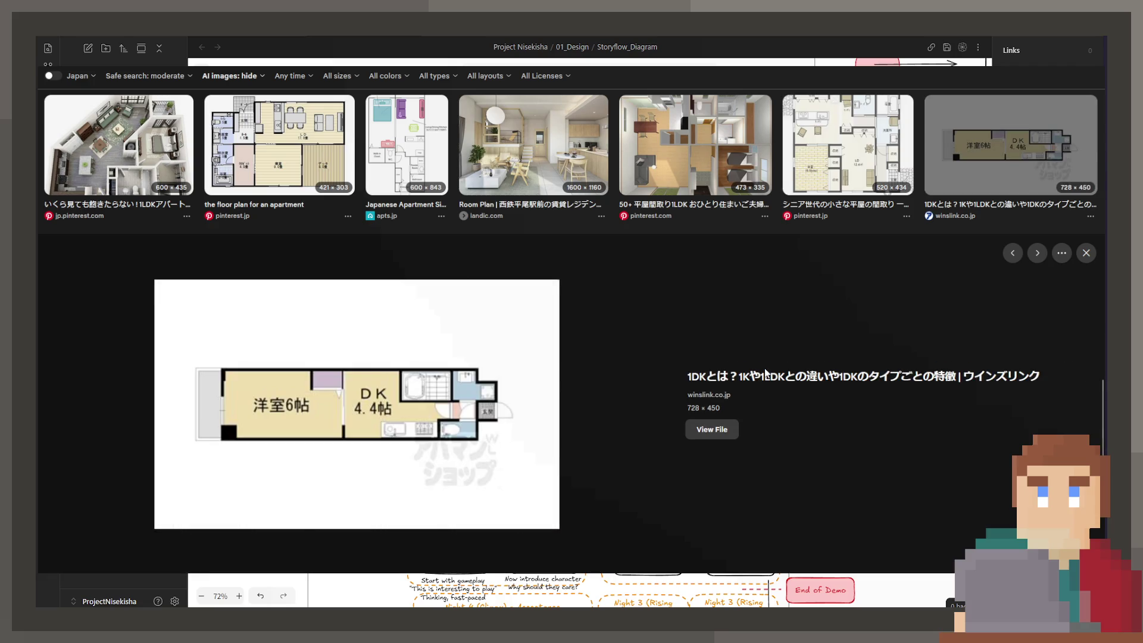
key("Right")
key("Right")
key("Right")
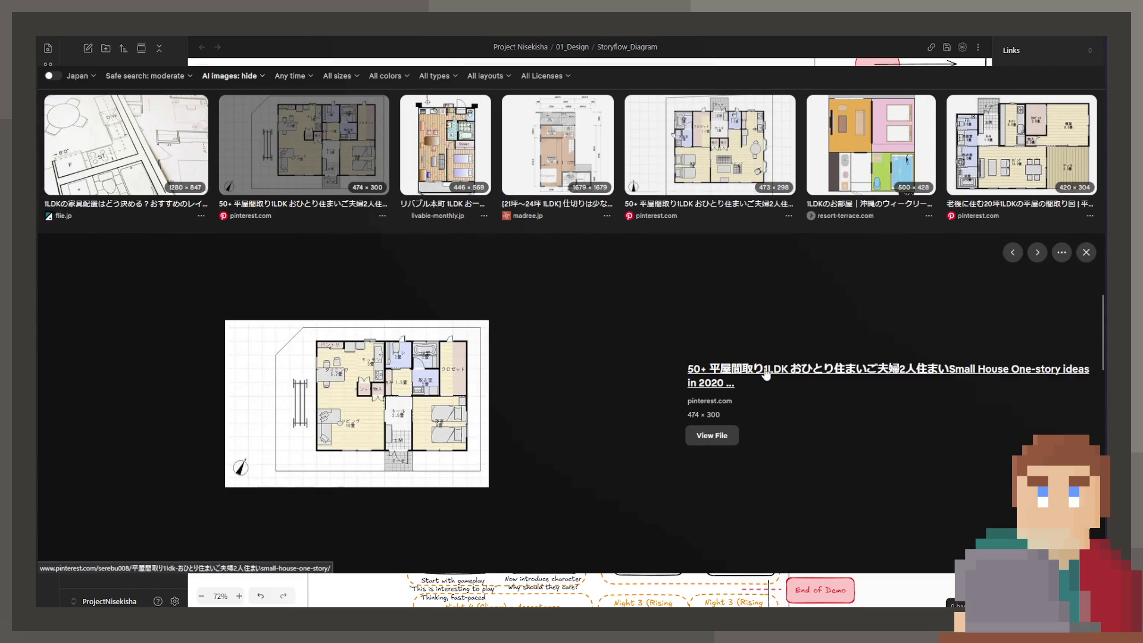
Preview the madree 1LDK plan and LDK isometric illustrations, then close the preview to show the full grid
key("Right")
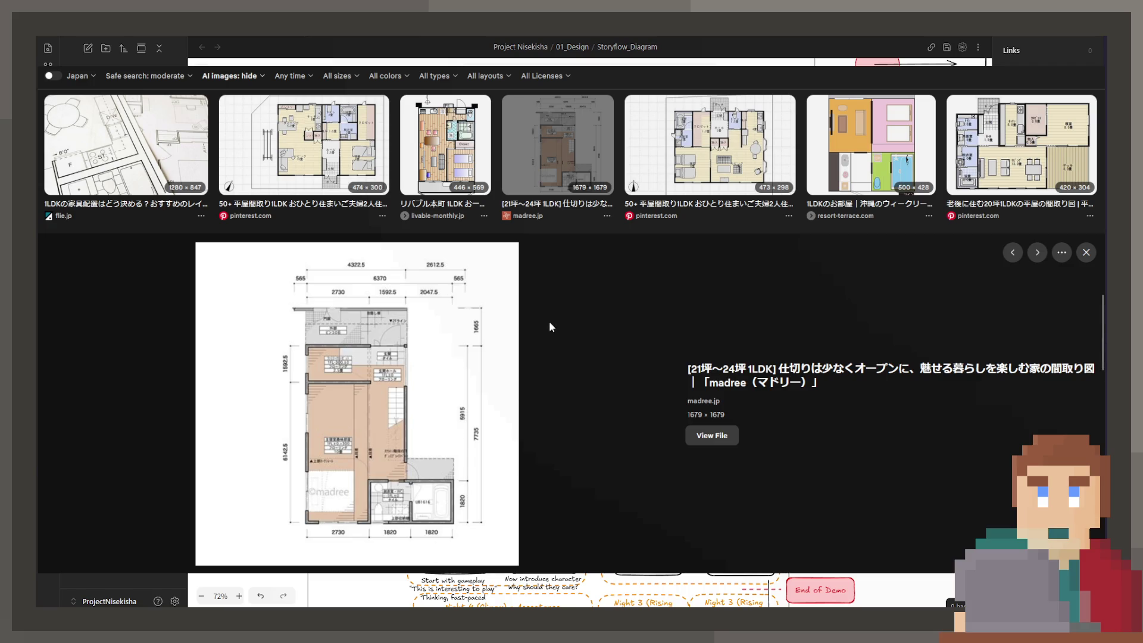
key("Right")
key("Right")
key("Right")
key("Right")
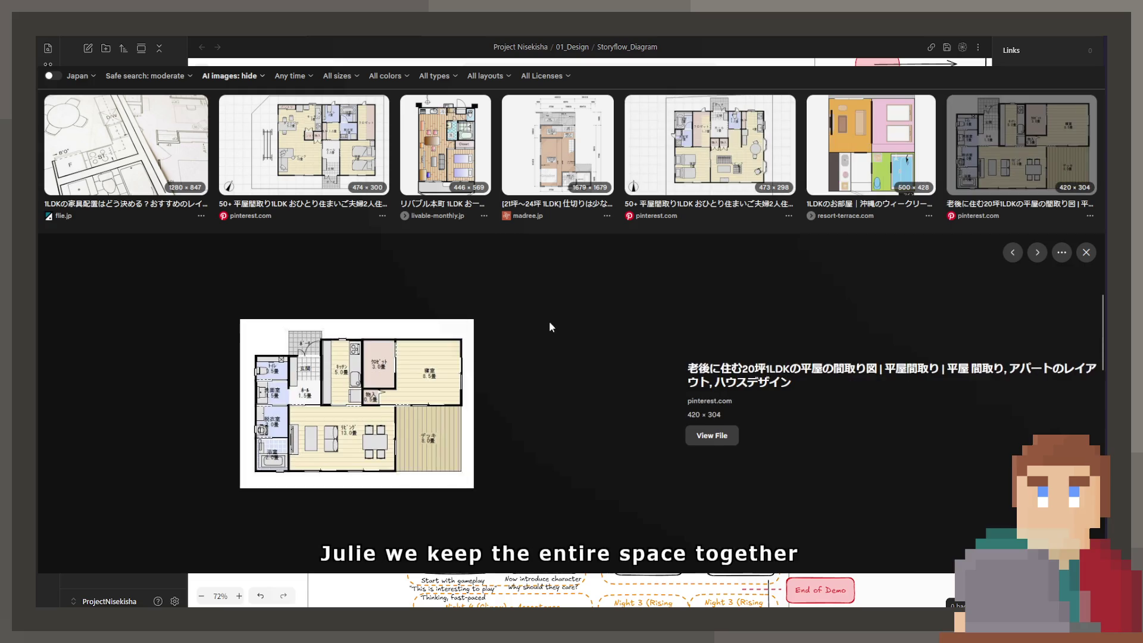
key("Right")
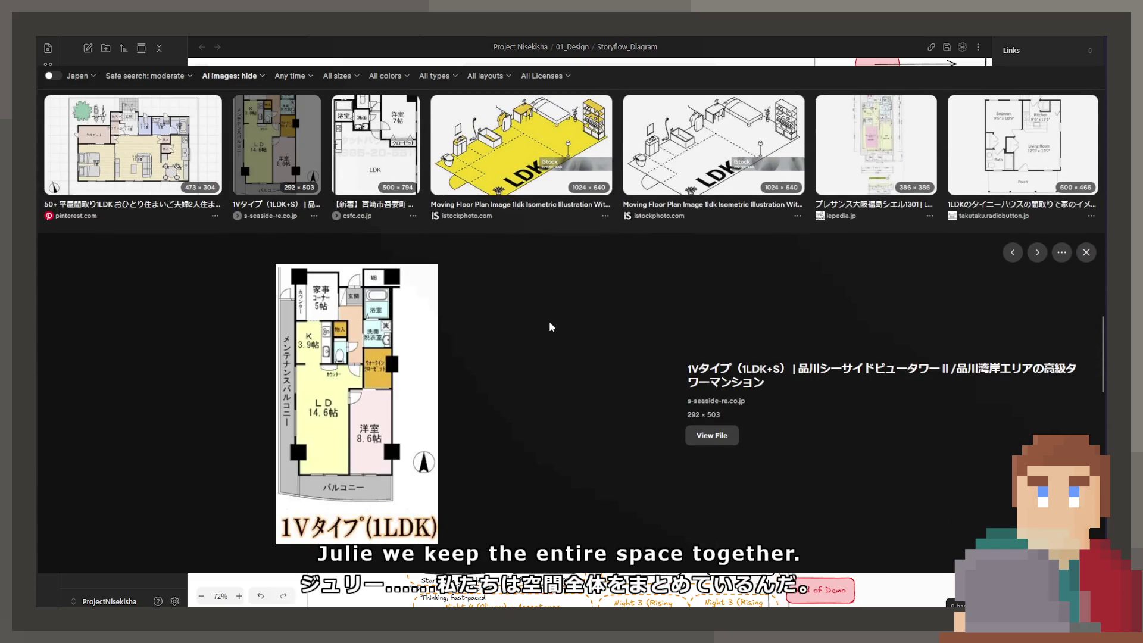
key("Right")
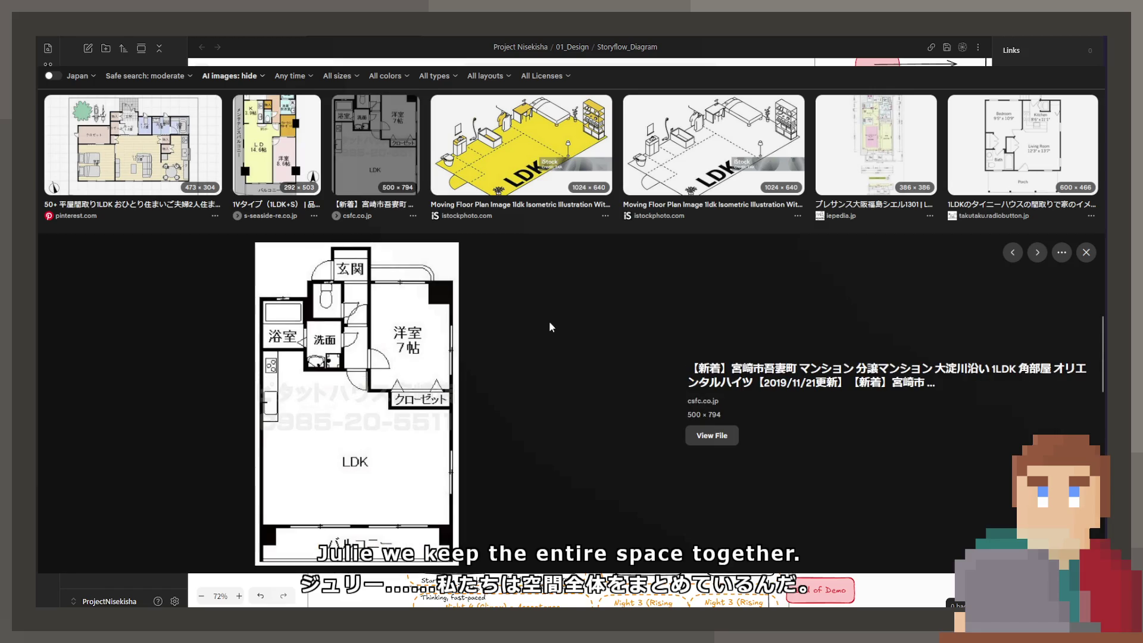
key("Right")
key("Right")
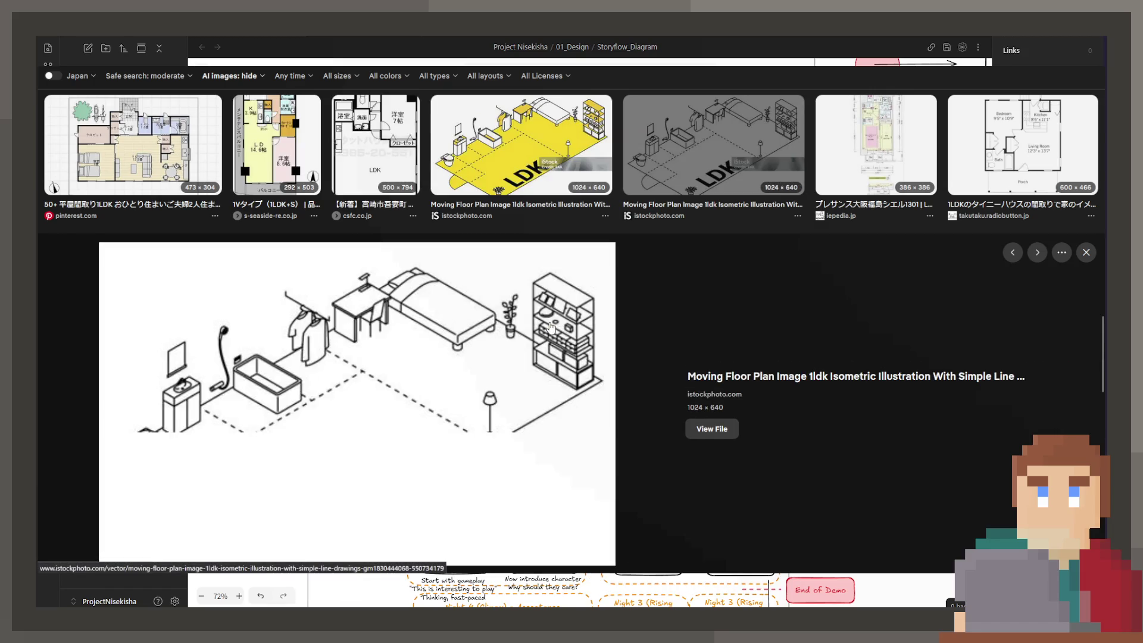
key("Right")
key("Right")
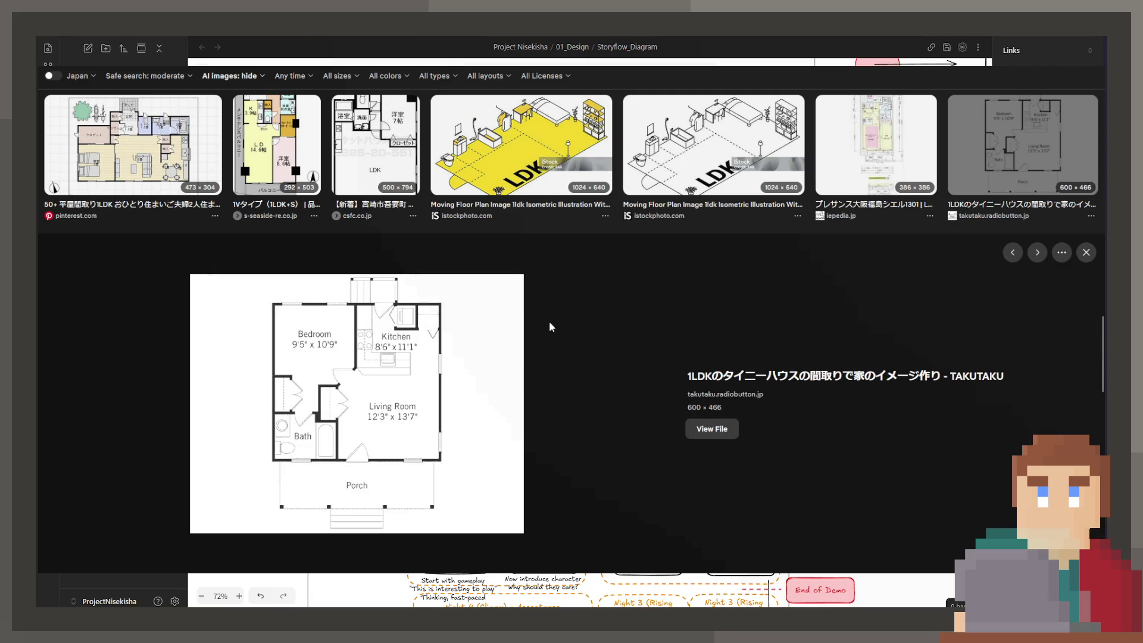
key("Right")
key("Right")
key("Right")
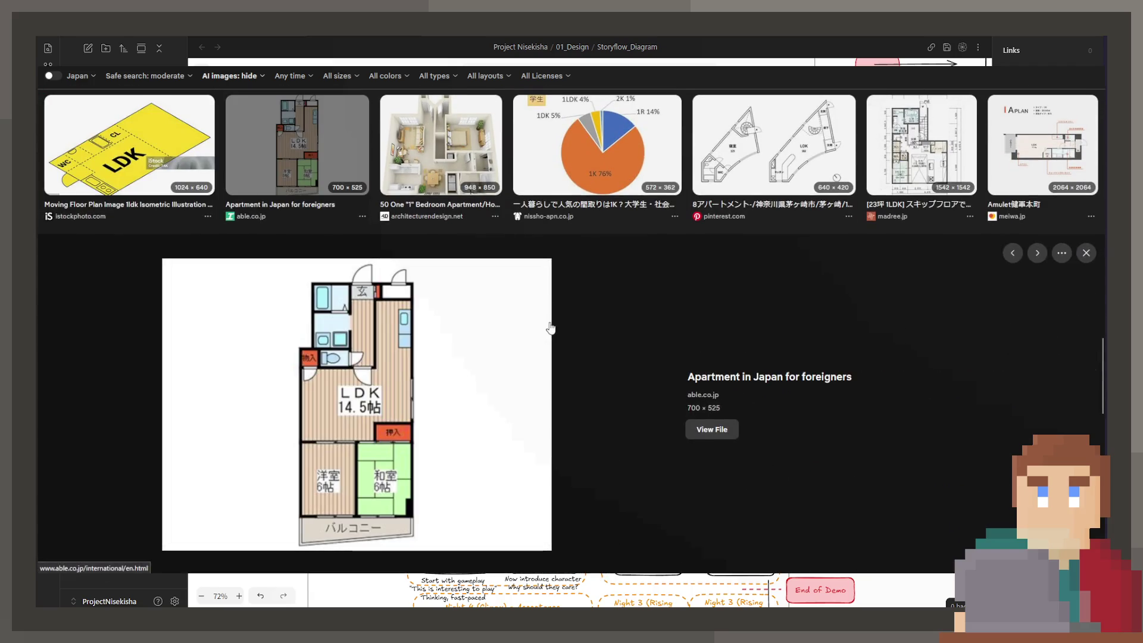
key("Right")
key("Right")
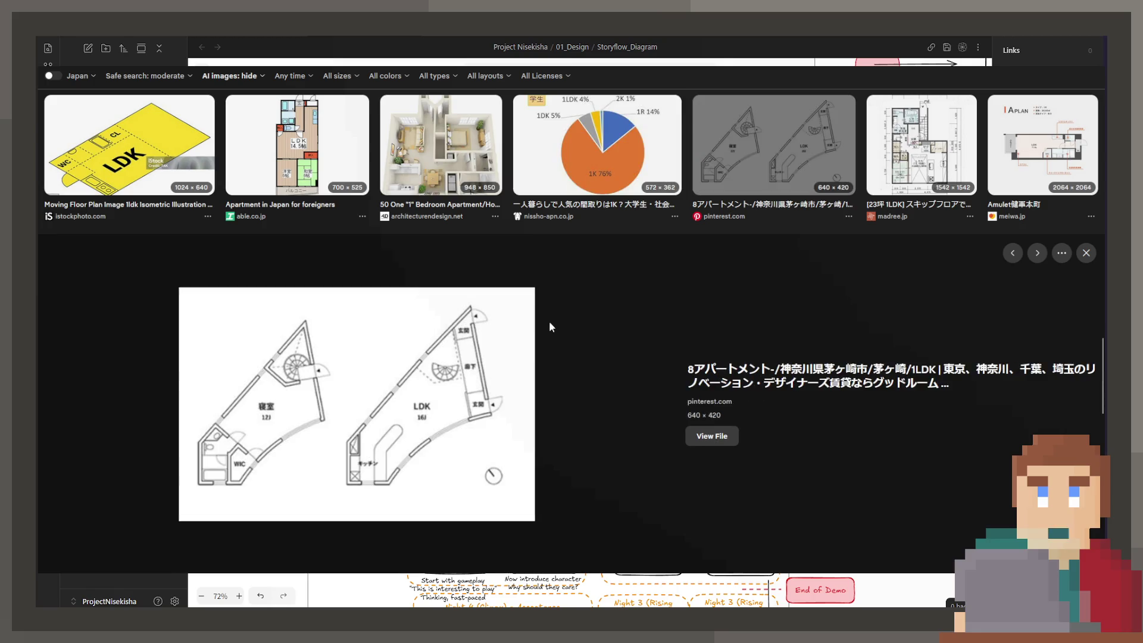
key("Right")
key("Escape")
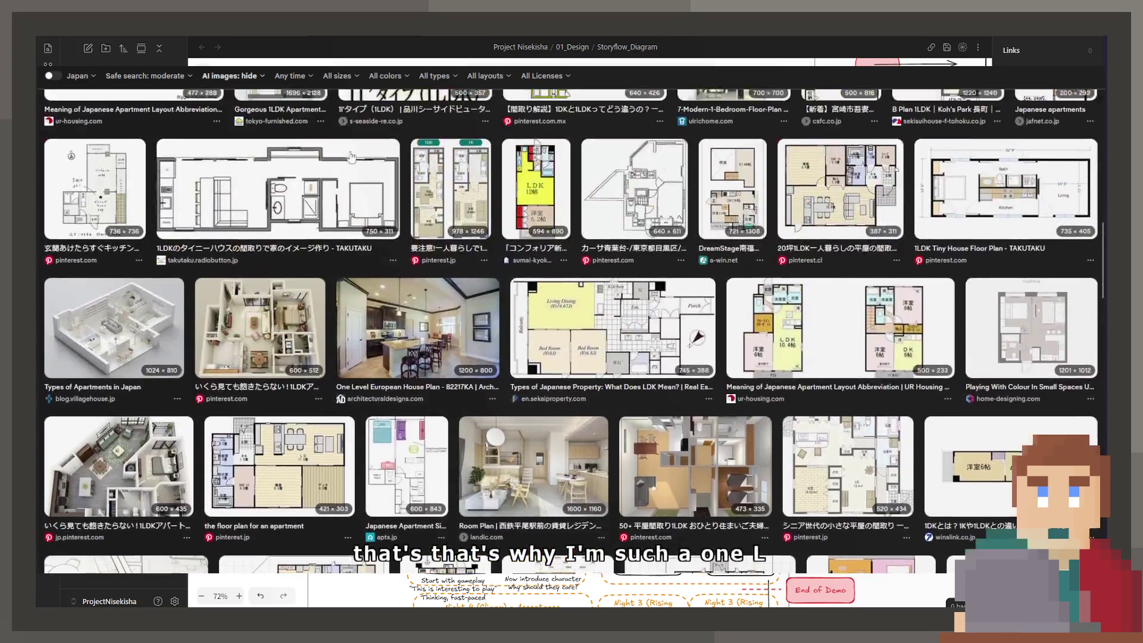
Switch the 1LDK Floor Plan search to the All web results and scroll down the listings
scroll(254, 84, "up", 10)
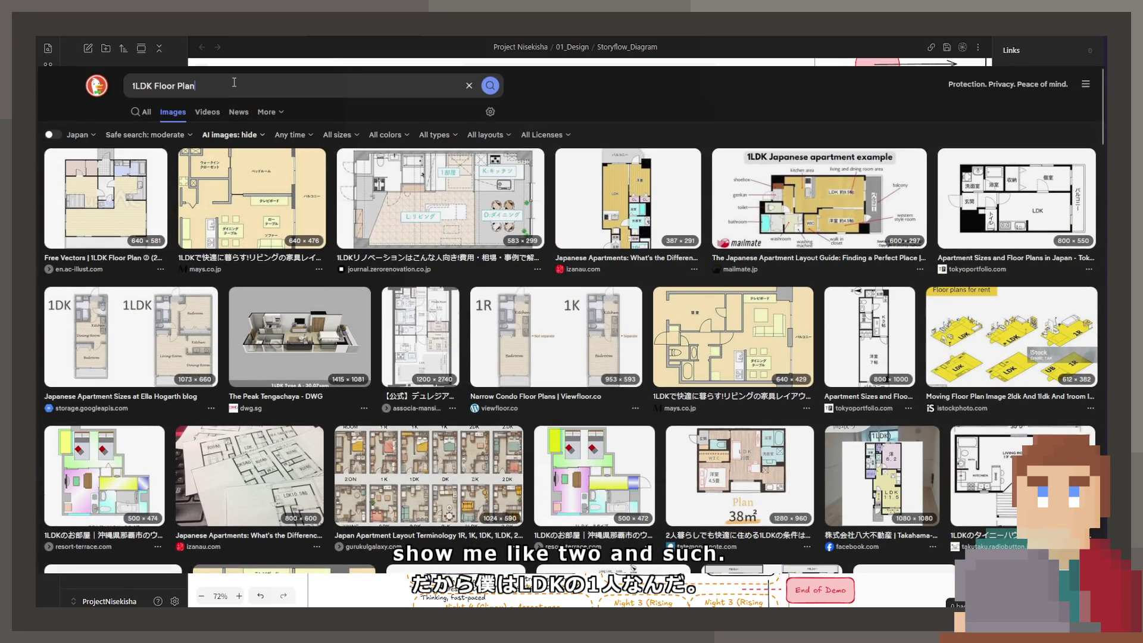
left_click(147, 113)
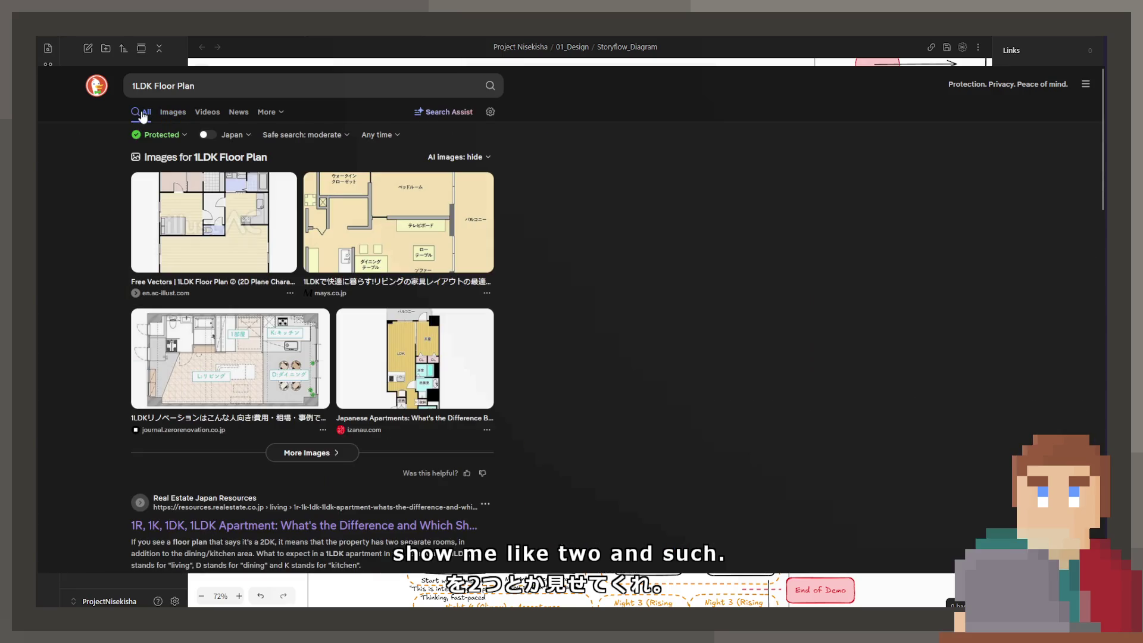
scroll(198, 262, "down", 4)
scroll(199, 262, "down", 2)
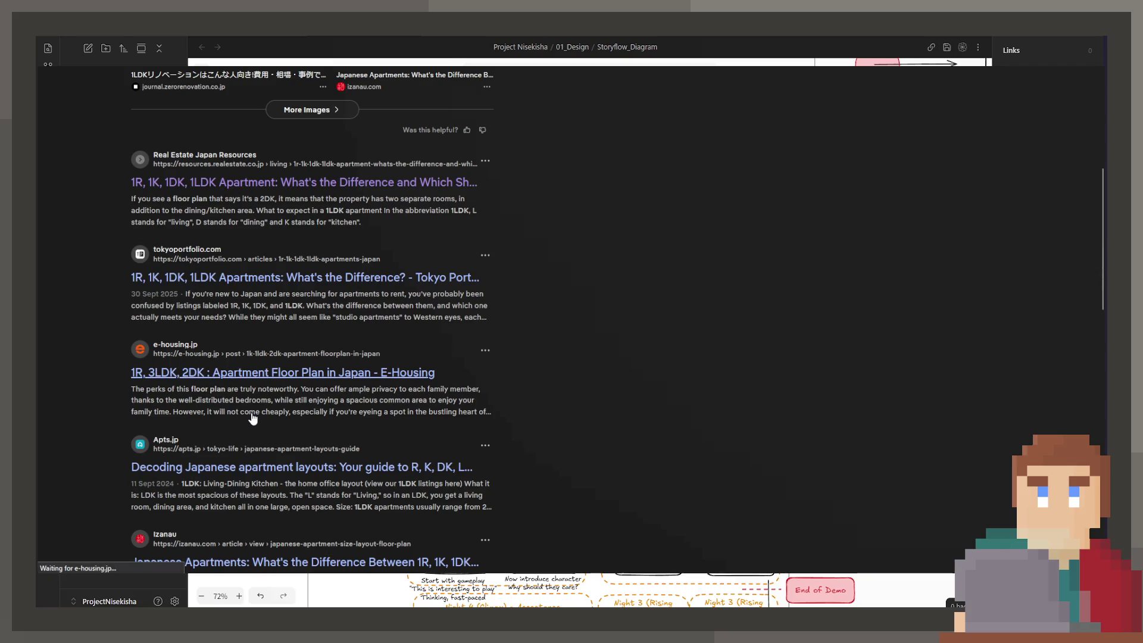
scroll(253, 418, "down", 10)
Read the e-housing.jp article through its 1R, 1K, 1DK, 1LDK and 1SLDK sections, then go back
scroll(253, 419, "down", 5)
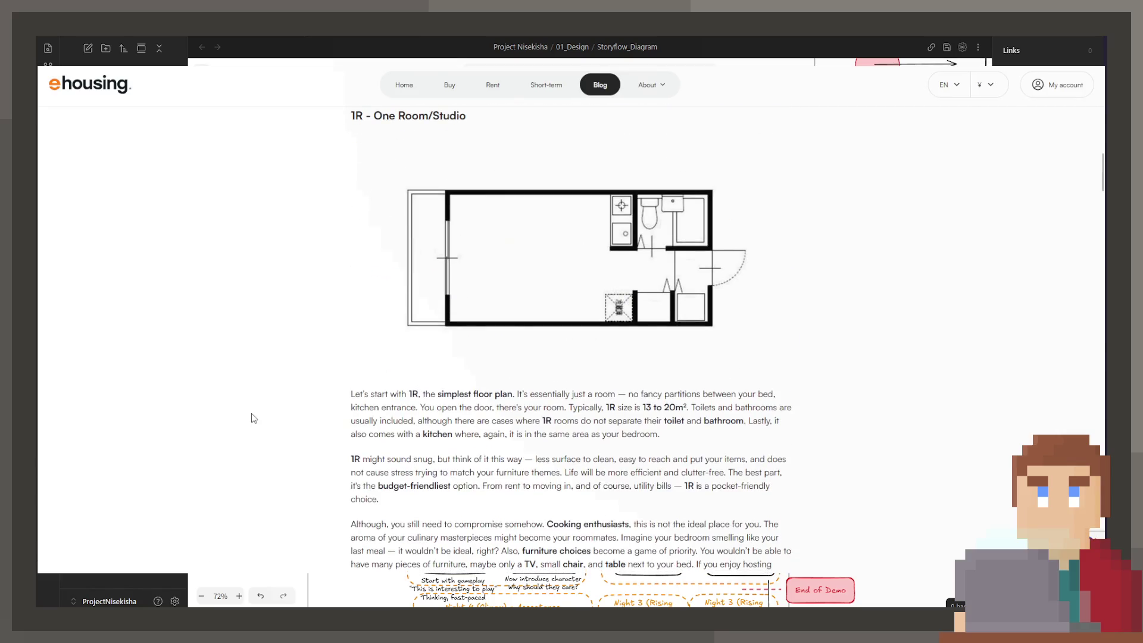
scroll(253, 417, "down", 5)
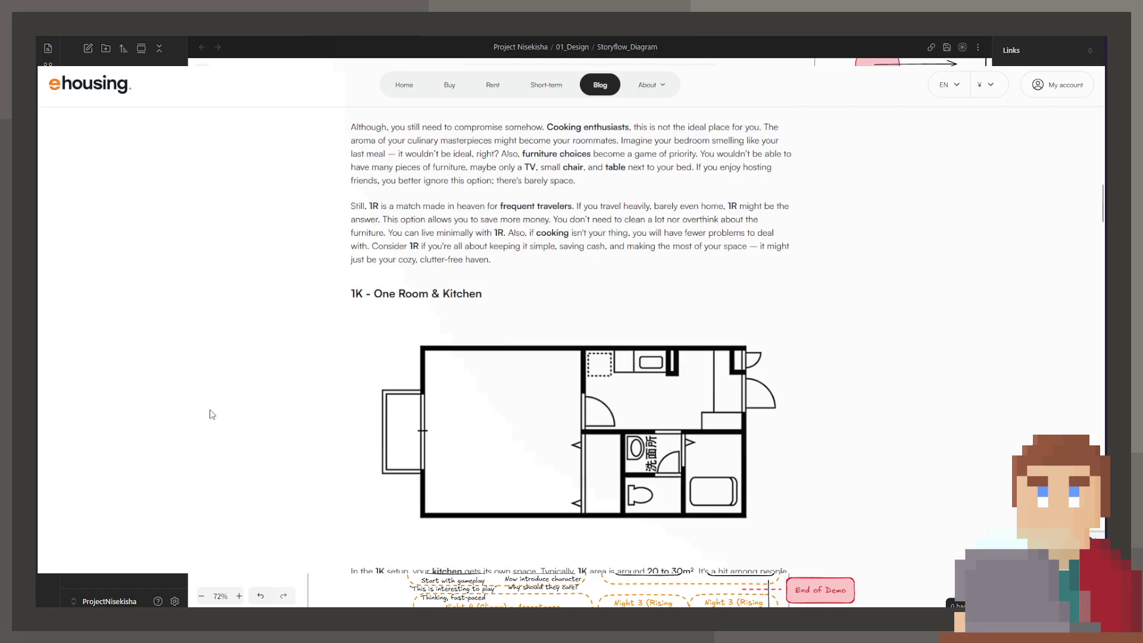
scroll(210, 410, "down", 2)
scroll(211, 406, "down", 8)
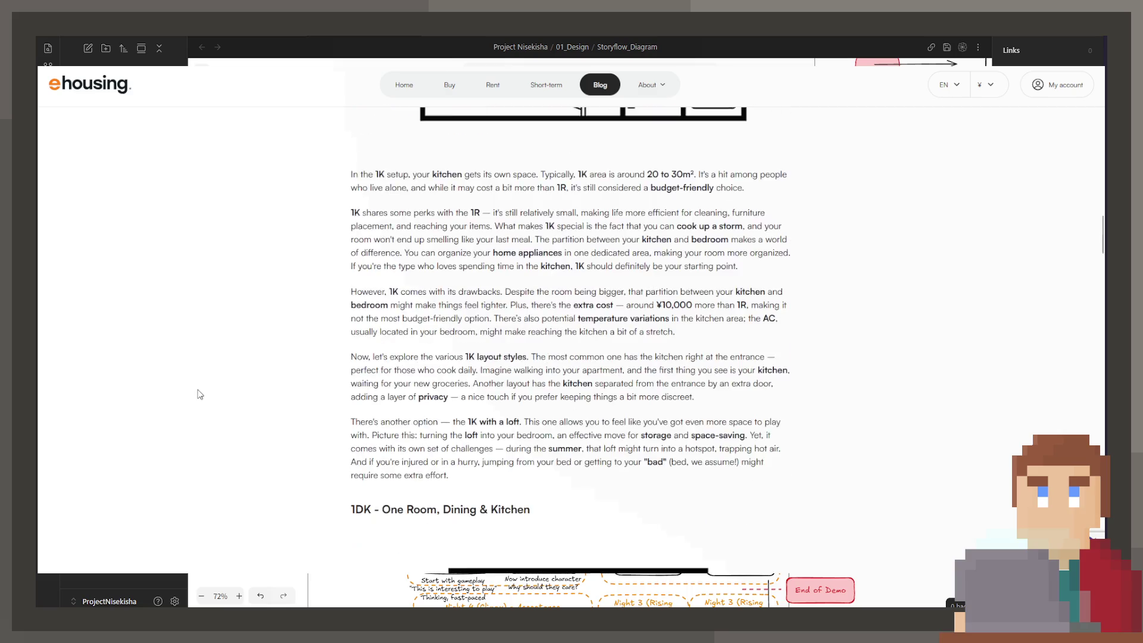
scroll(200, 394, "down", 5)
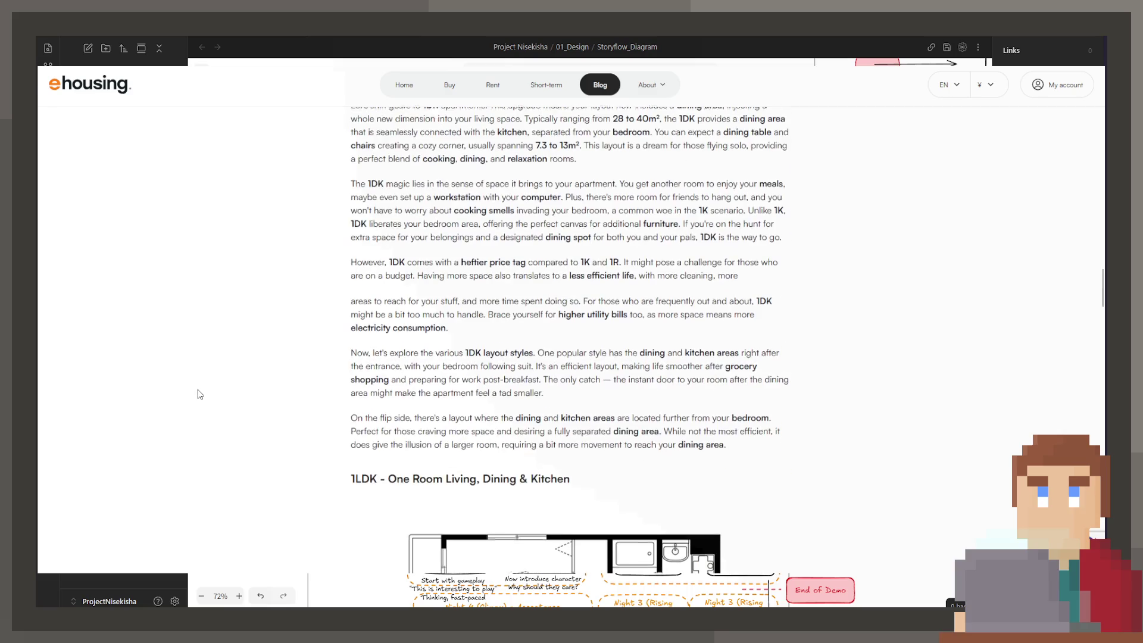
scroll(198, 390, "down", 3)
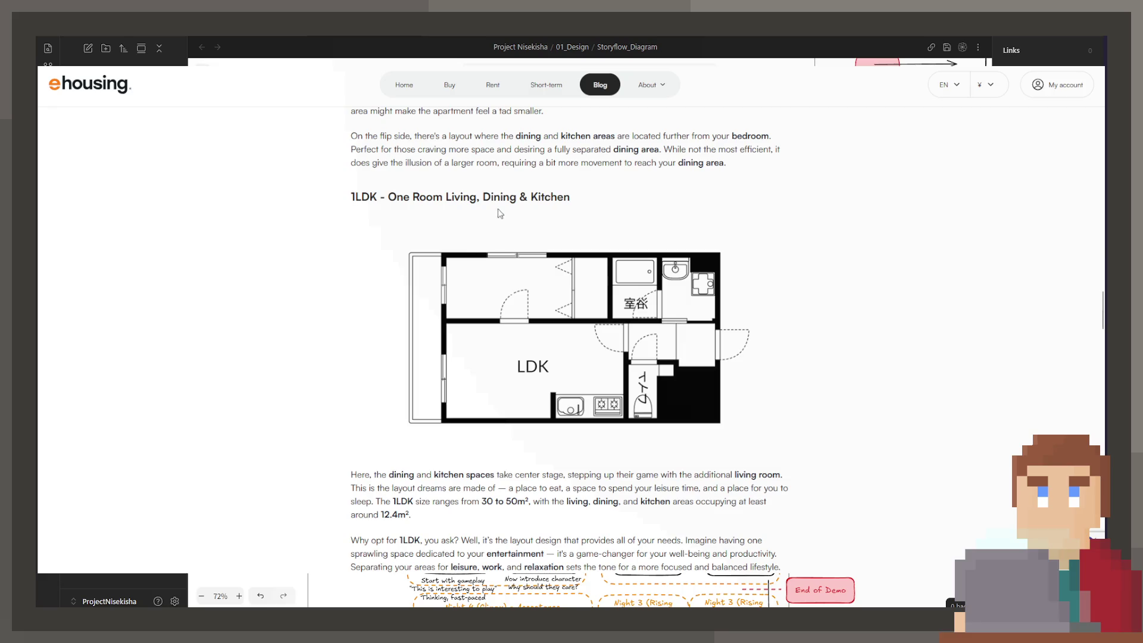
scroll(504, 309, "down", 6)
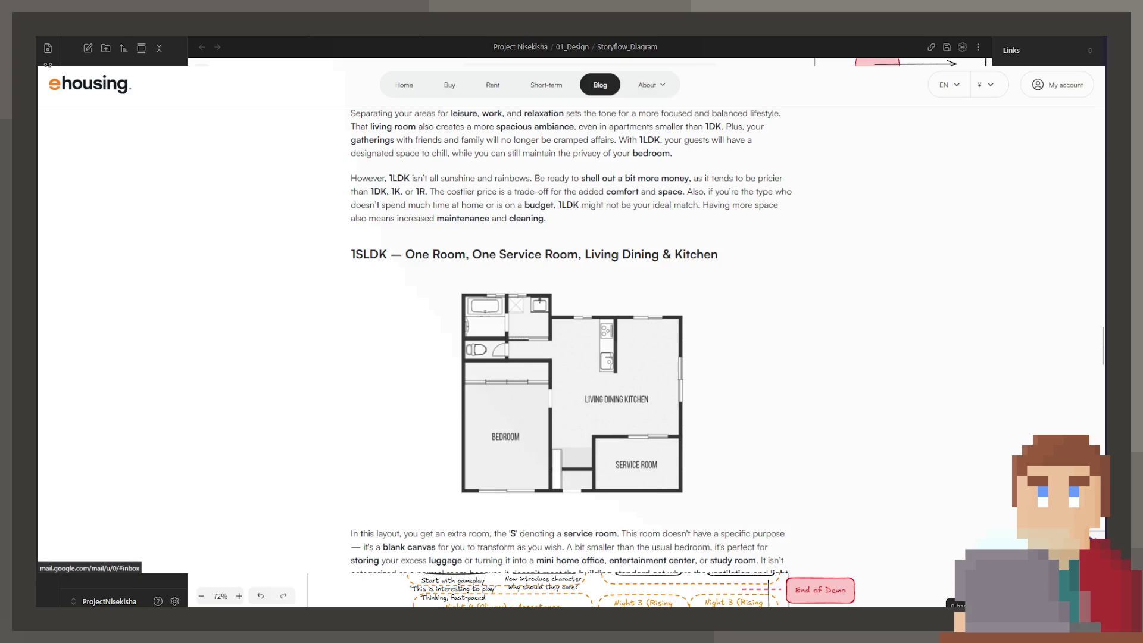
key("alt+Left")
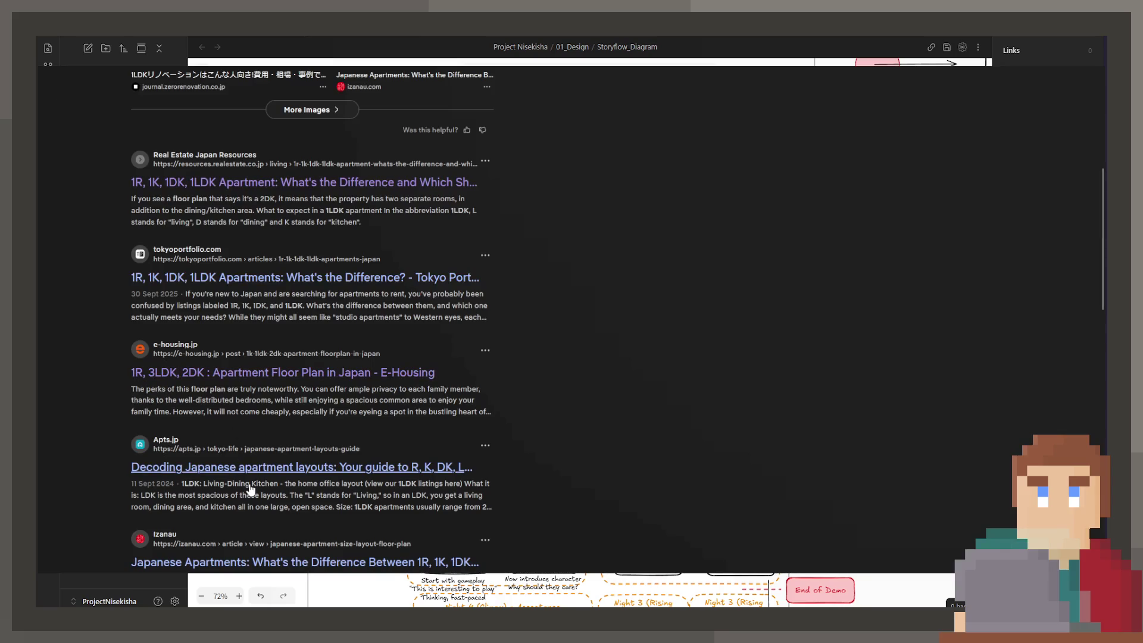
Skim the GTN Japanese apartment guide down to its symbols and abbreviations table, then return to results
scroll(251, 489, "down", 3)
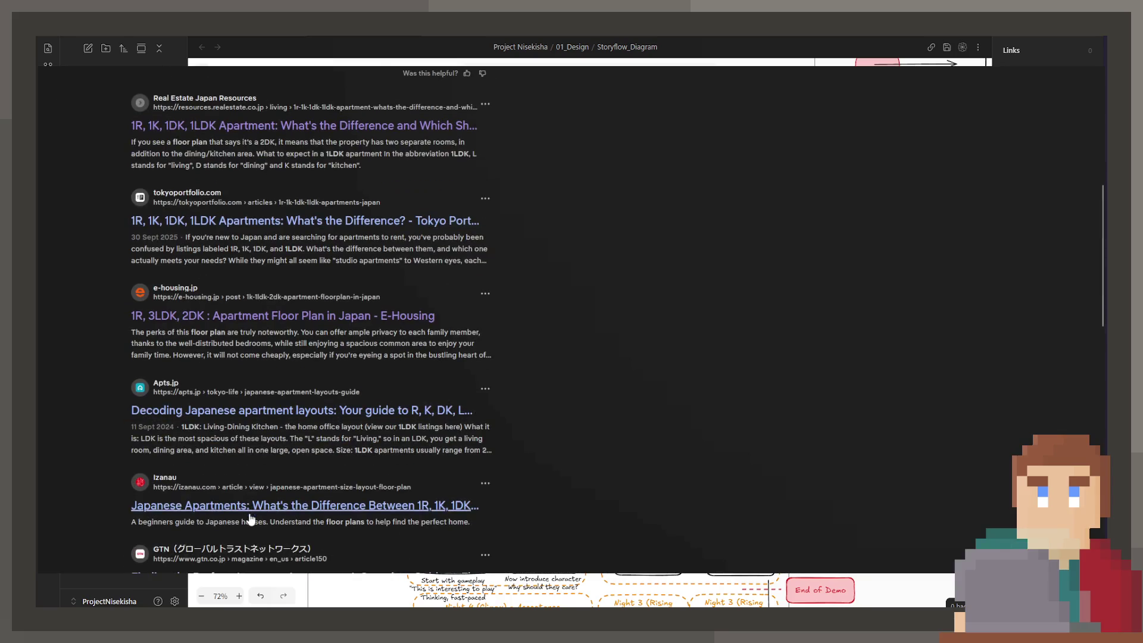
scroll(240, 511, "down", 3)
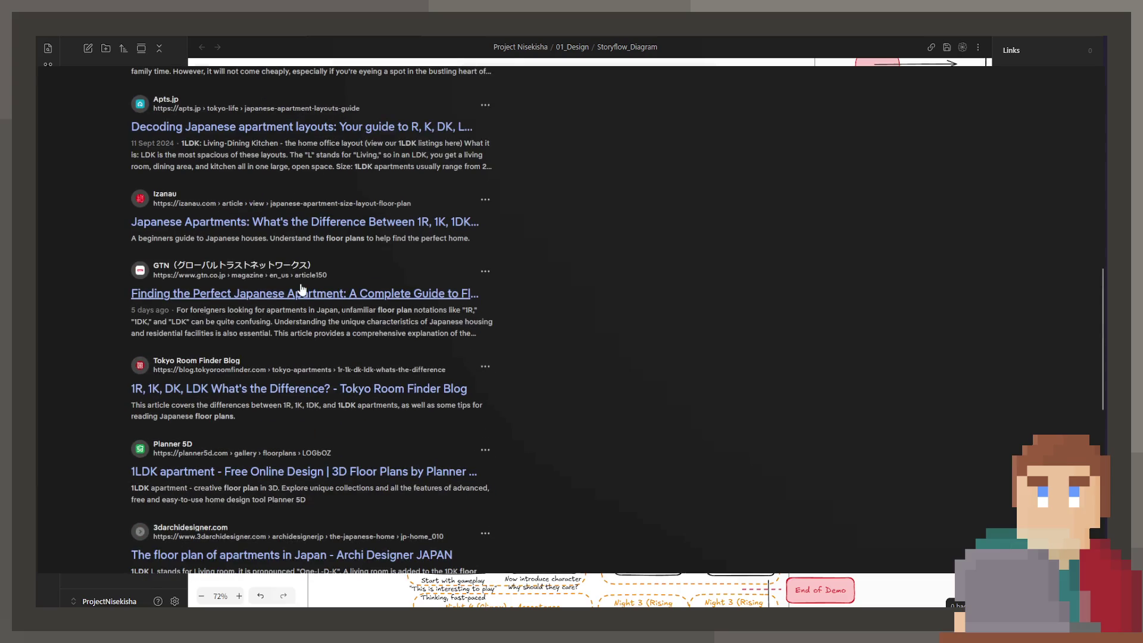
left_click(291, 298)
scroll(291, 299, "down", 20)
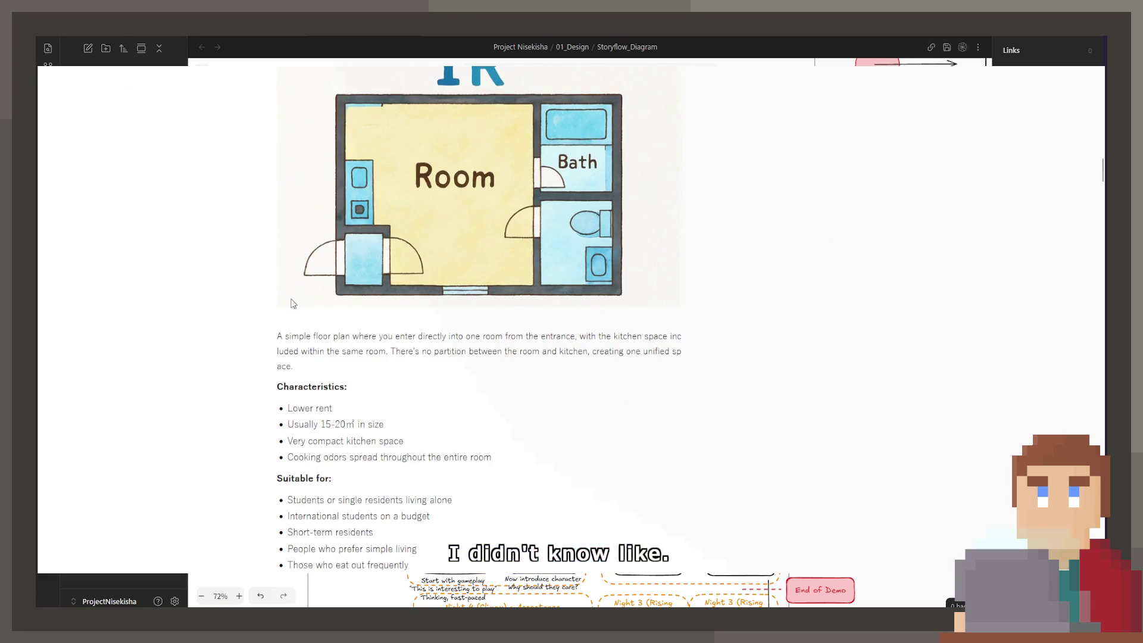
scroll(293, 303, "down", 15)
scroll(448, 304, "down", 15)
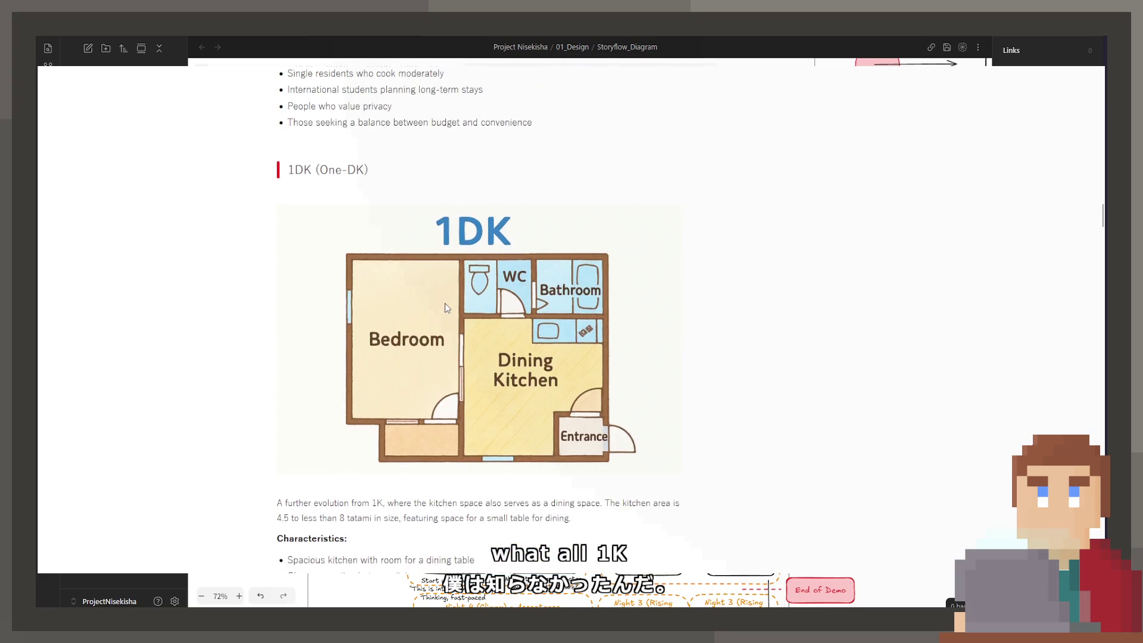
scroll(436, 291, "down", 20)
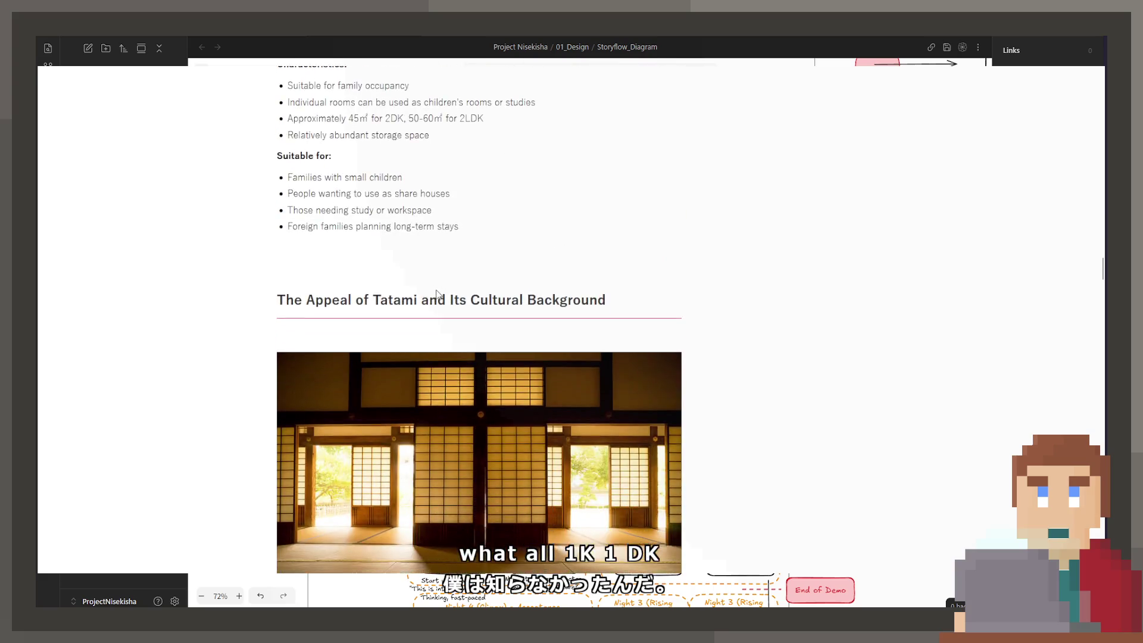
scroll(438, 294, "down", 20)
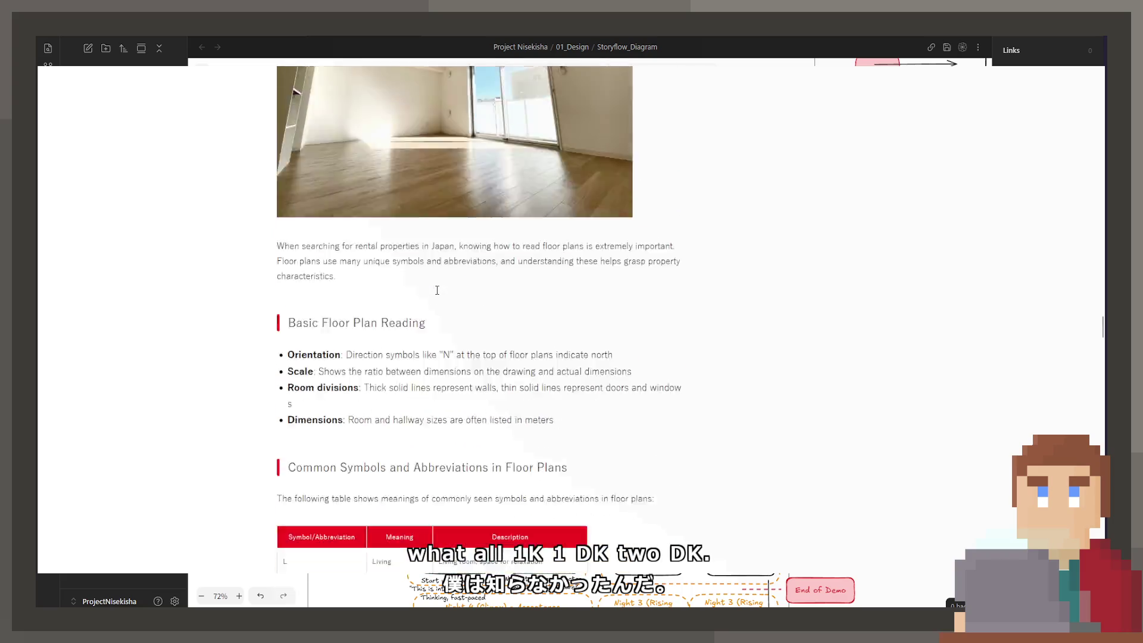
scroll(437, 294, "up", 10)
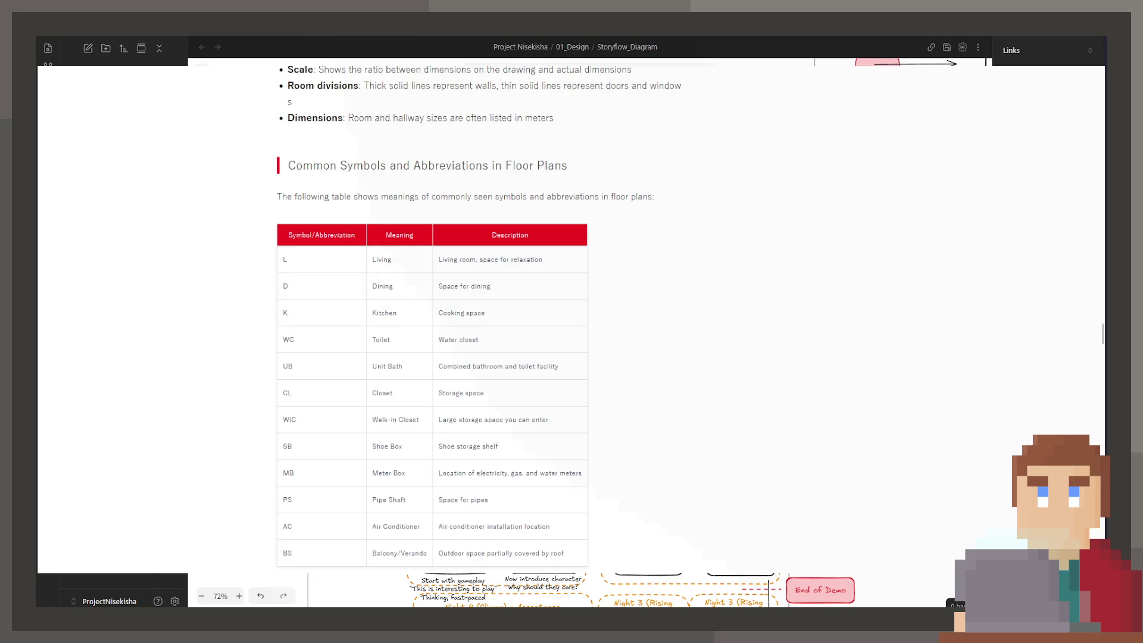
key("alt+Left")
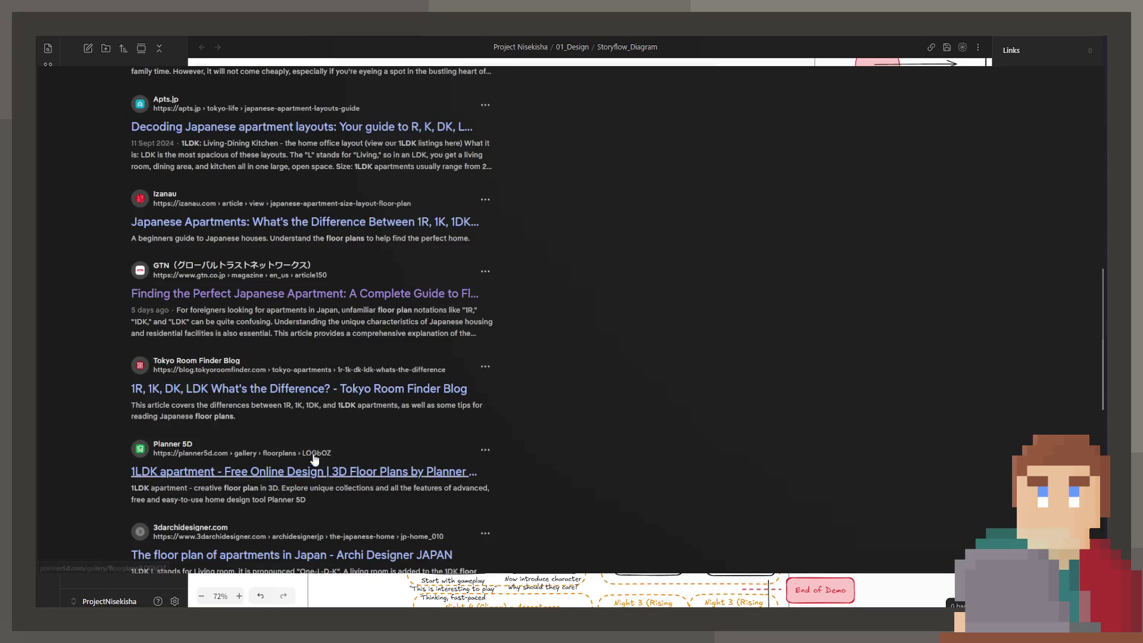
scroll(315, 459, "down", 3)
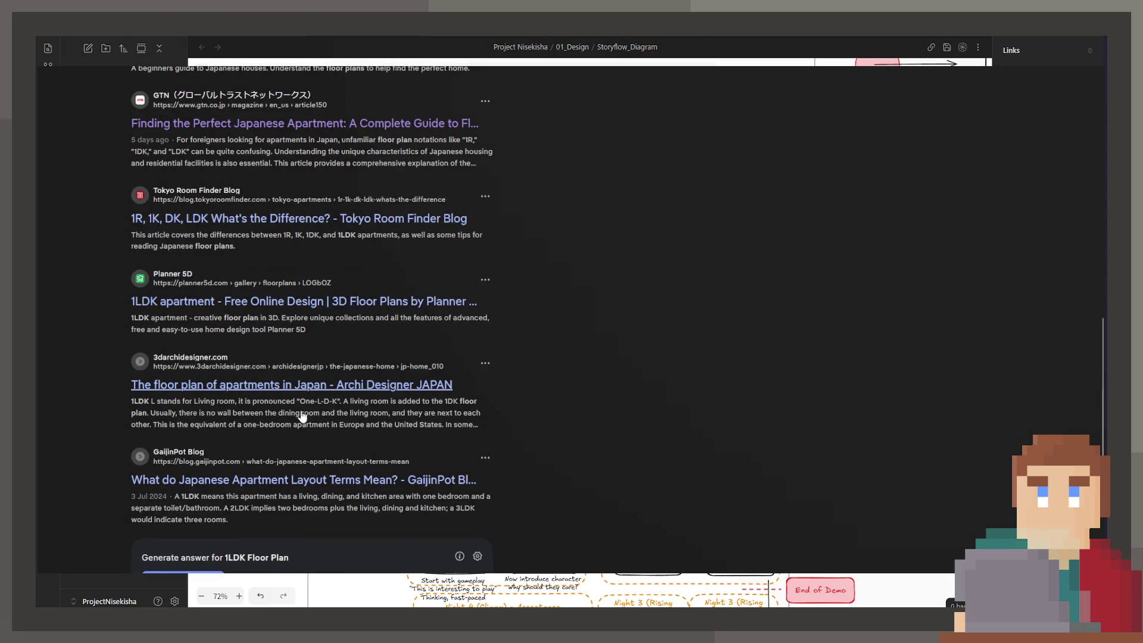
left_click(301, 412)
scroll(302, 413, "down", 10)
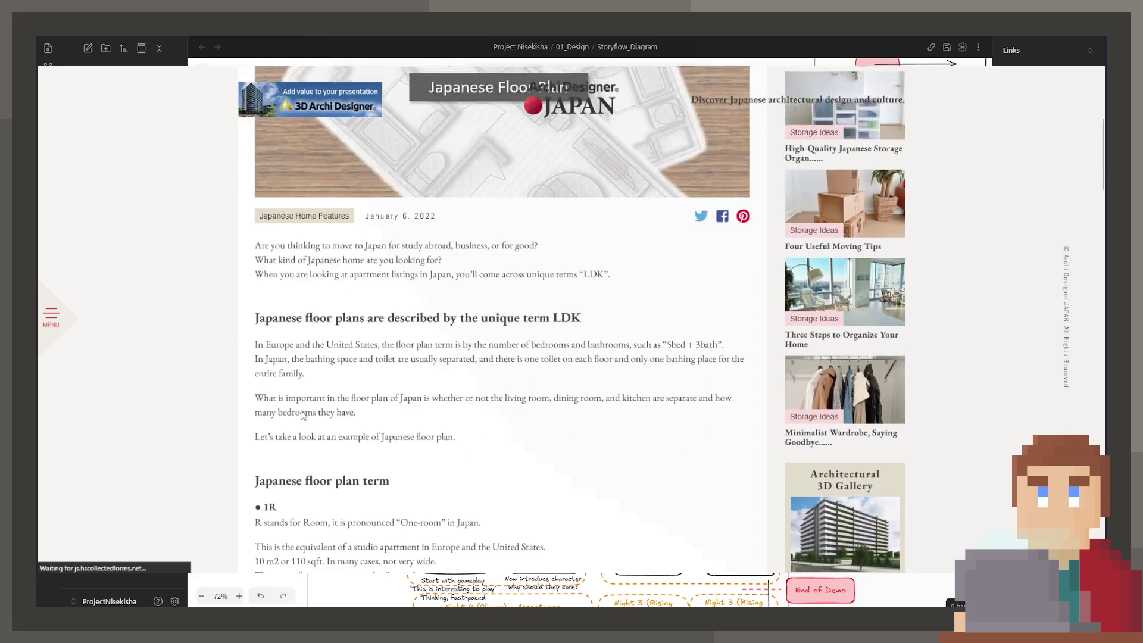
scroll(625, 506, "down", 13)
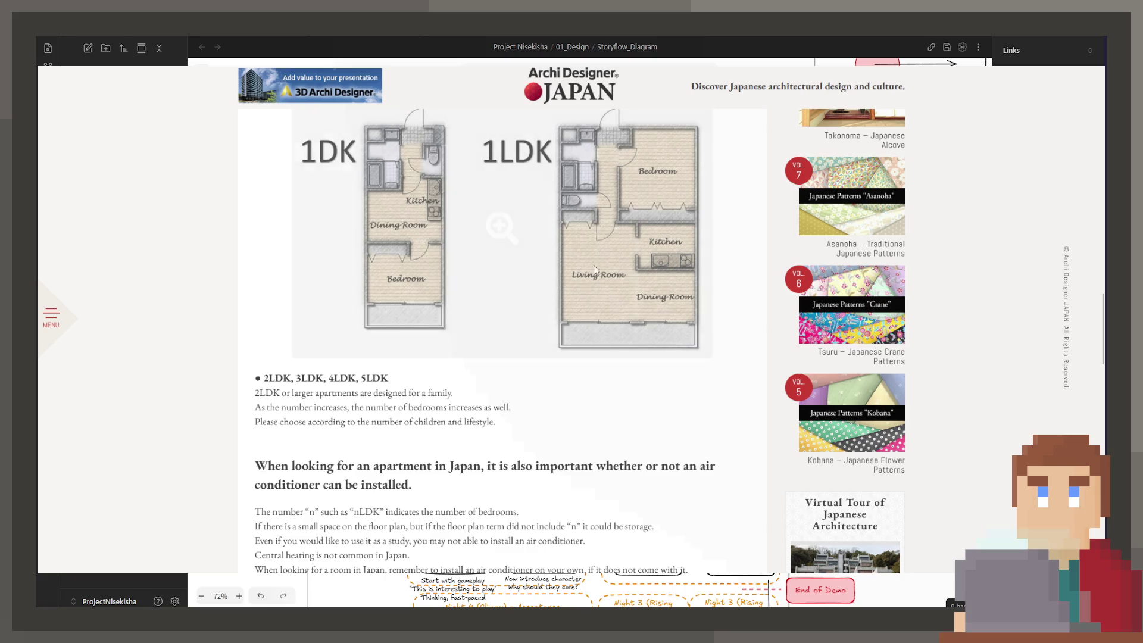
scroll(598, 342, "up", 5)
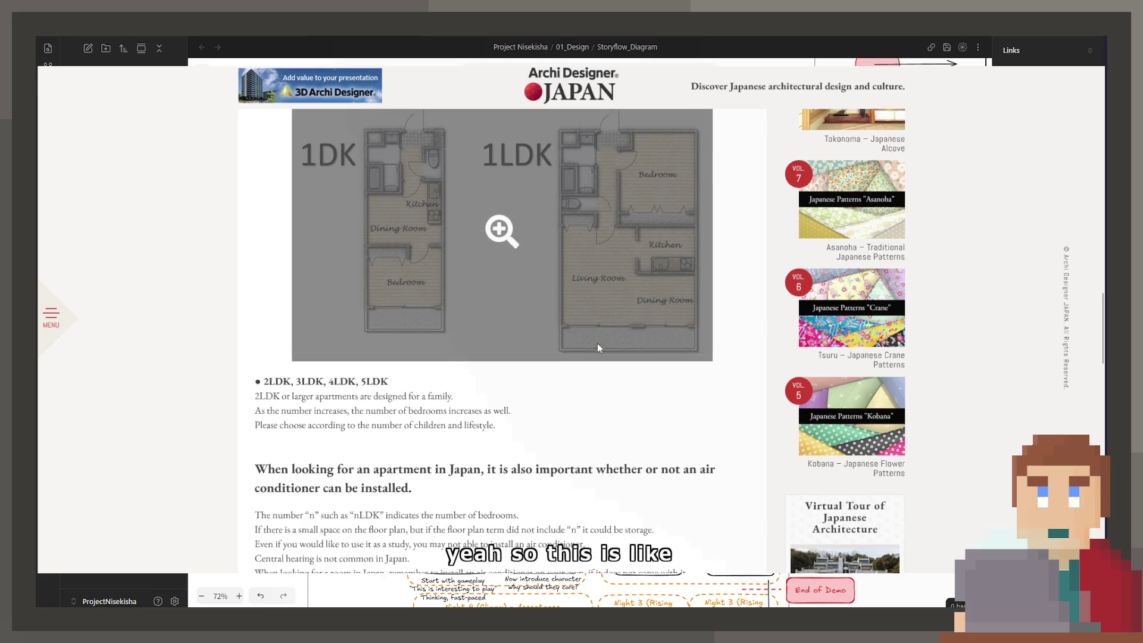
scroll(598, 343, "down", 2)
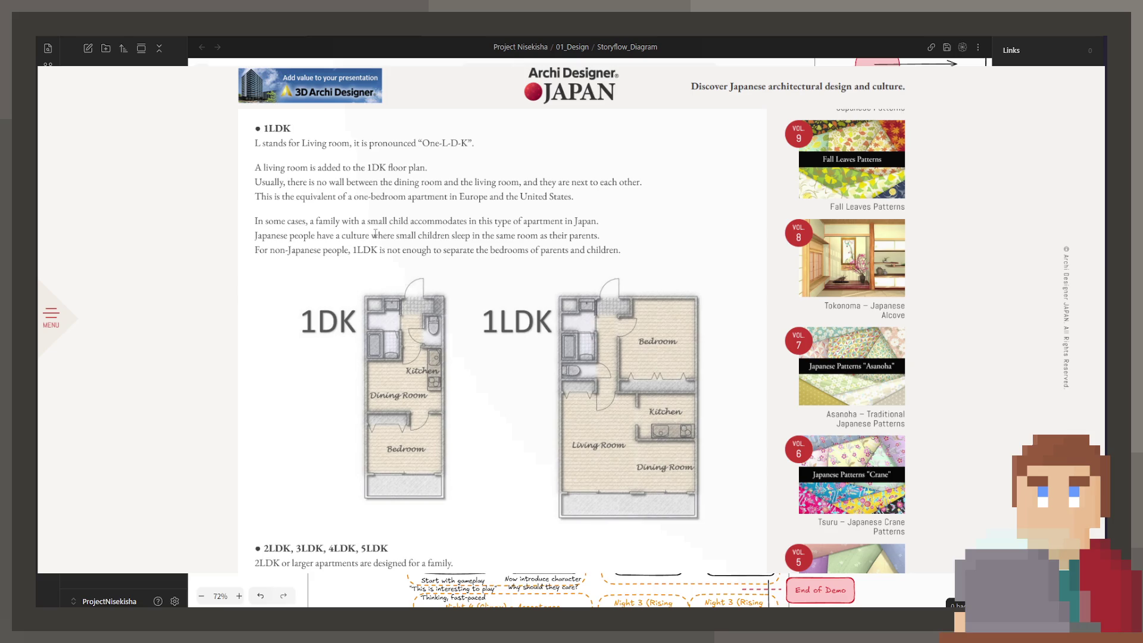
key("alt+Left")
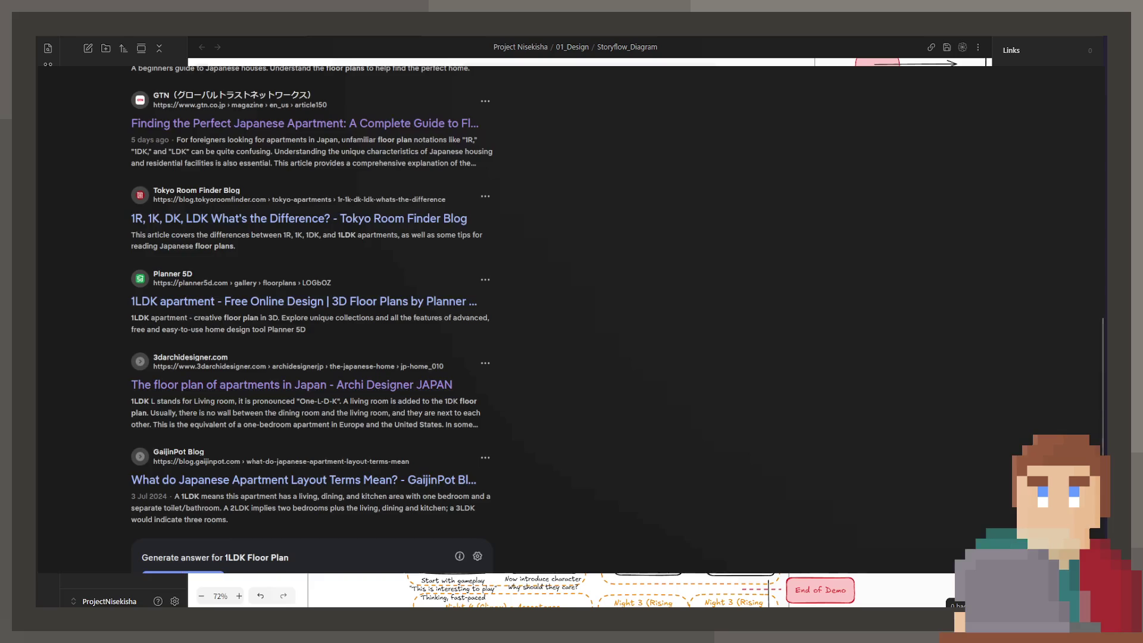
left_click(393, 479)
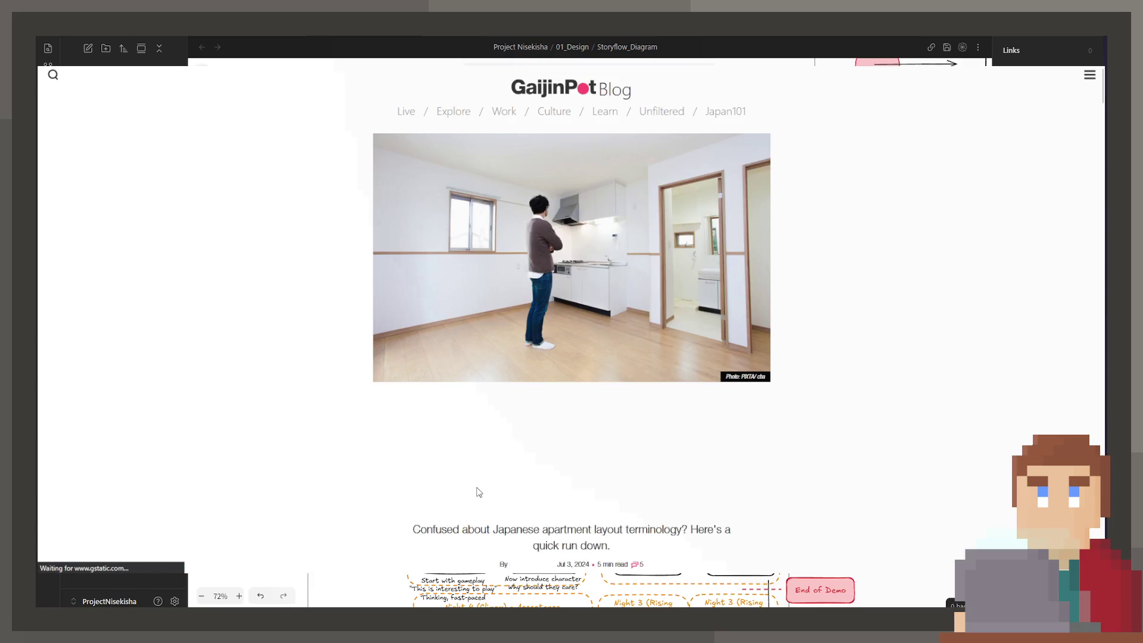
scroll(476, 485, "down", 5)
scroll(477, 485, "down", 10)
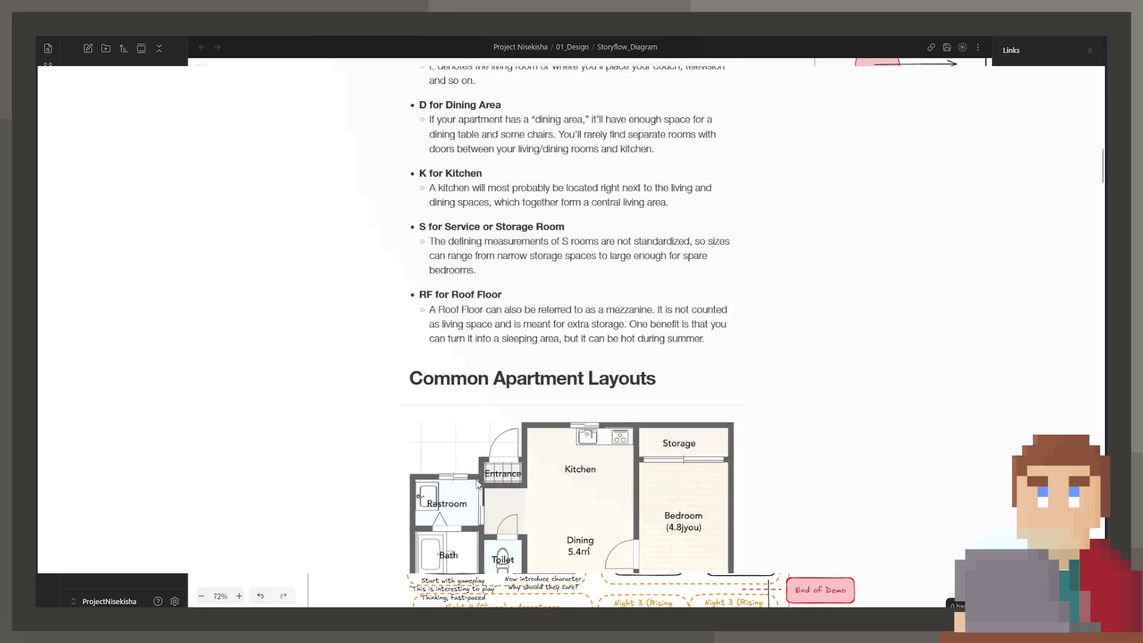
scroll(477, 485, "up", 4)
scroll(476, 485, "down", 4)
scroll(477, 484, "down", 12)
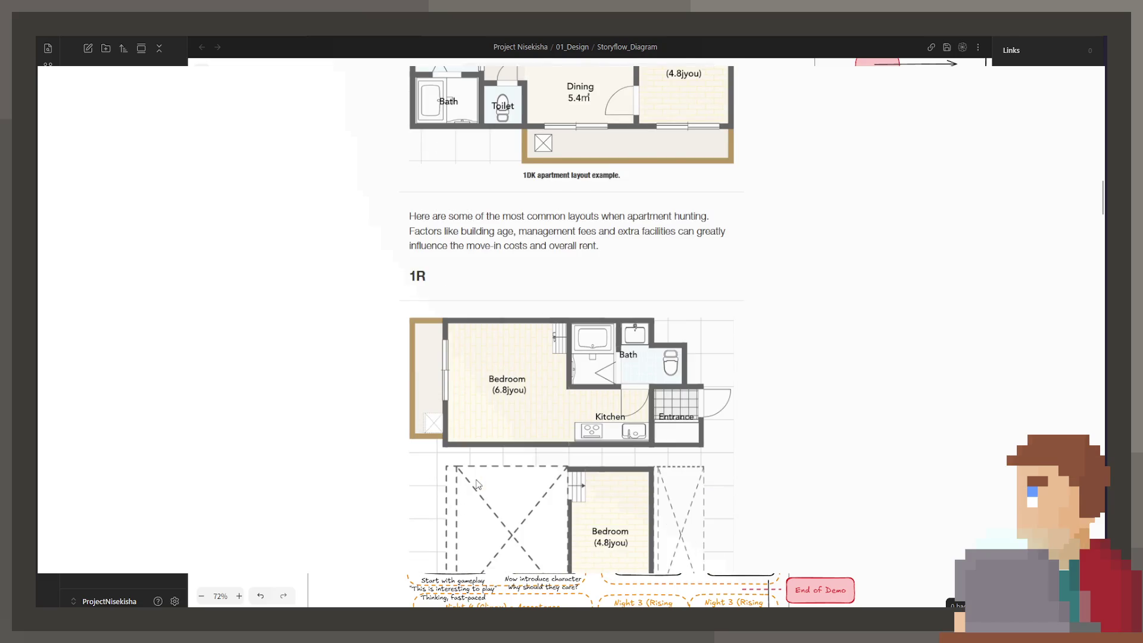
scroll(478, 485, "up", 3)
scroll(478, 484, "down", 6)
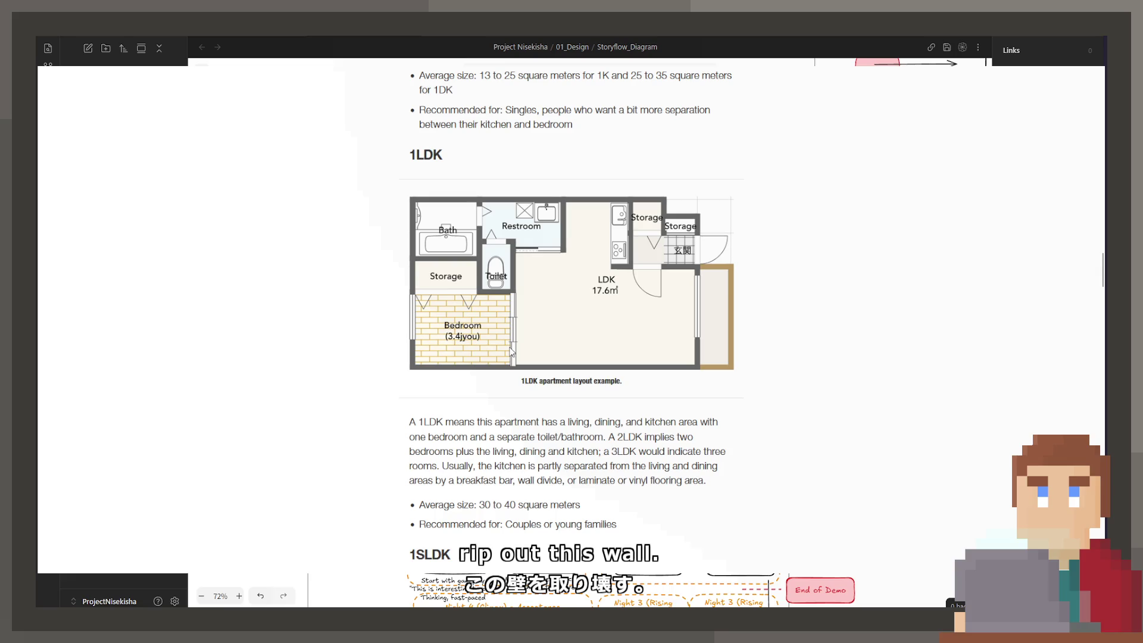
scroll(510, 352, "down", 6)
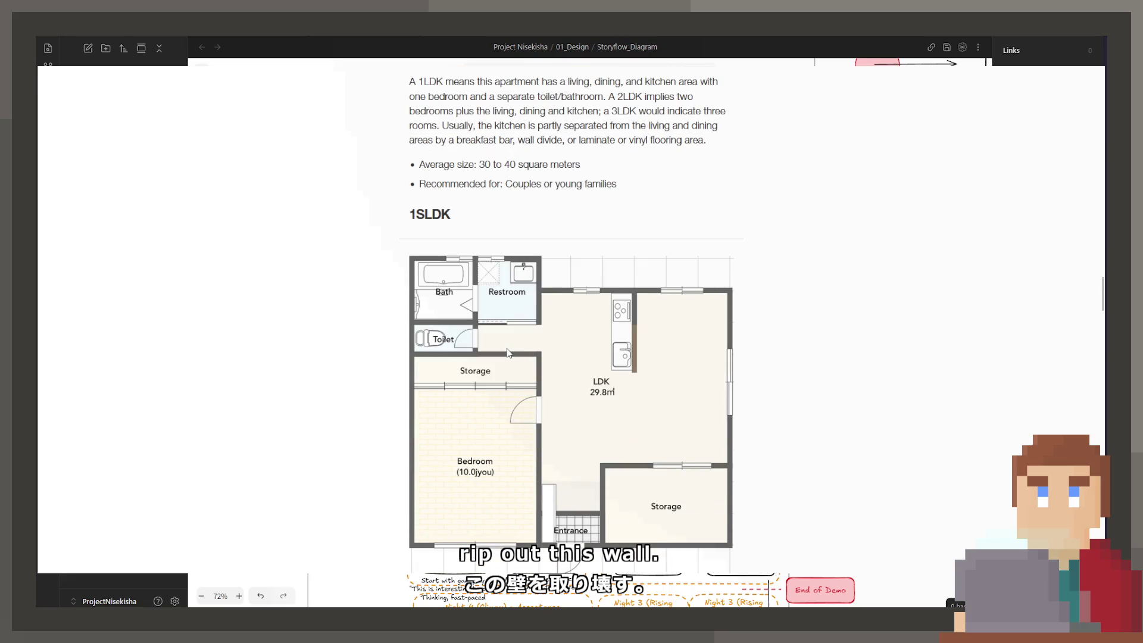
scroll(507, 352, "down", 8)
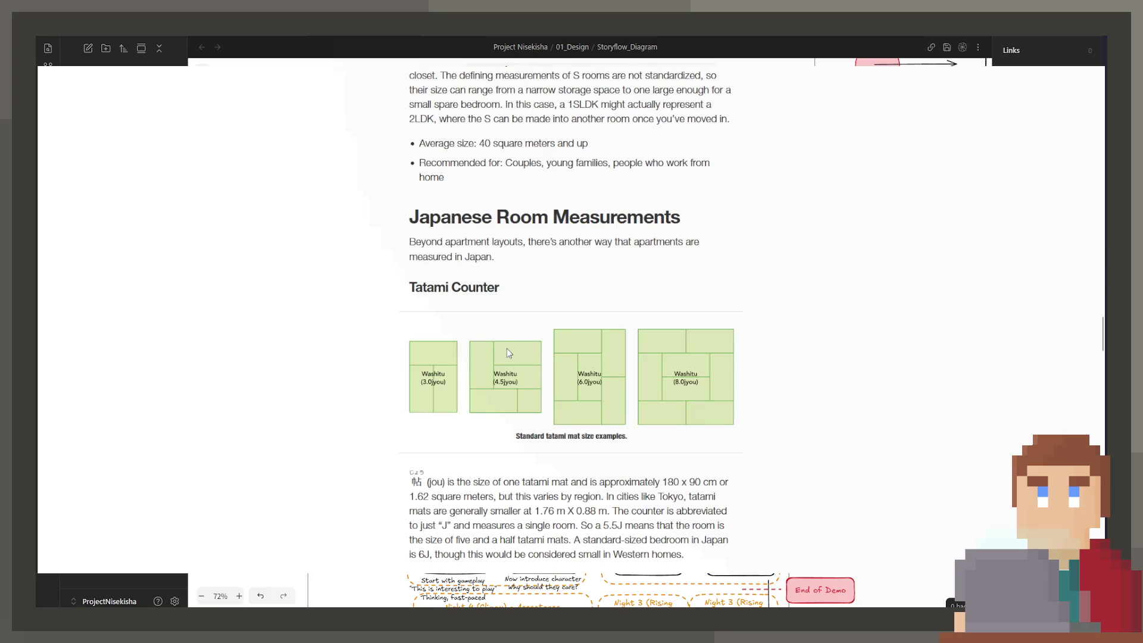
scroll(509, 353, "up", 14)
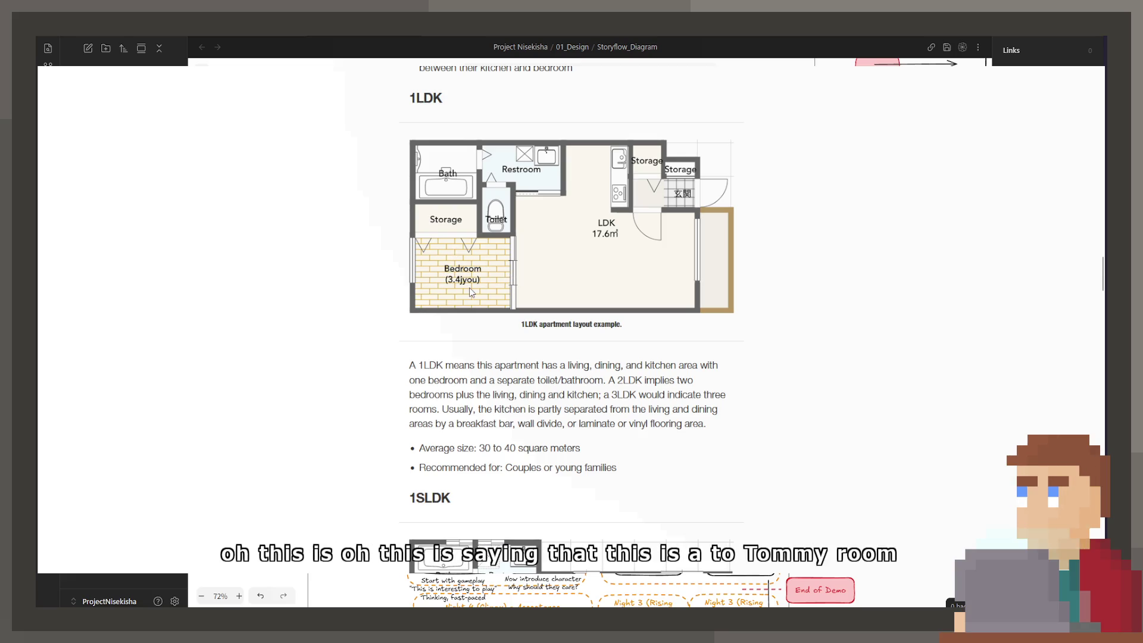
scroll(470, 294, "up", 8)
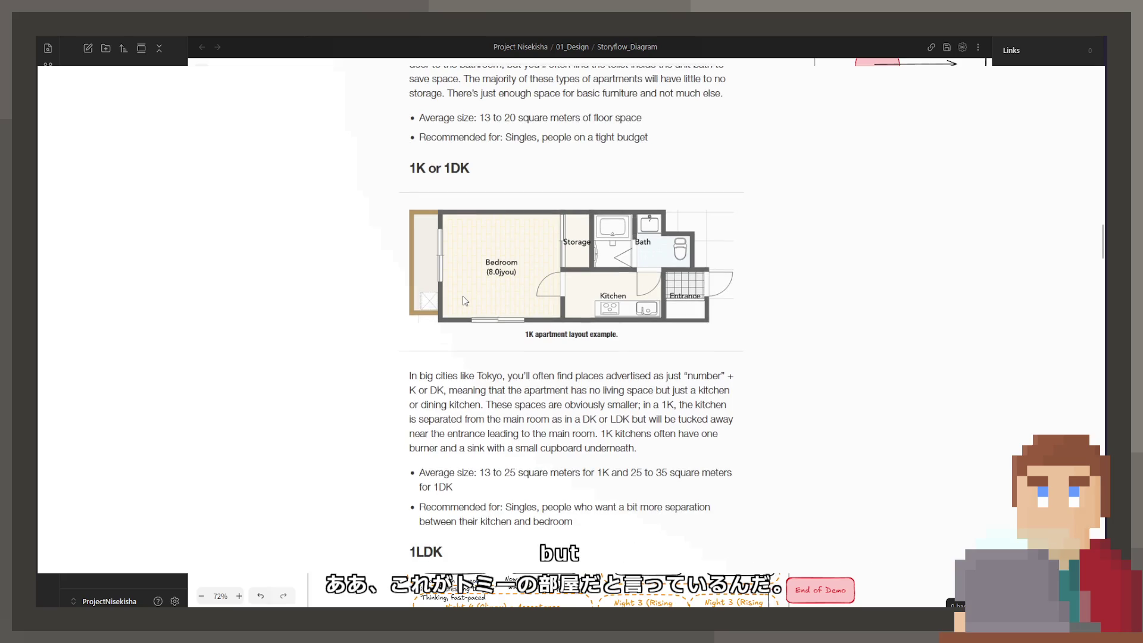
scroll(462, 294, "up", 6)
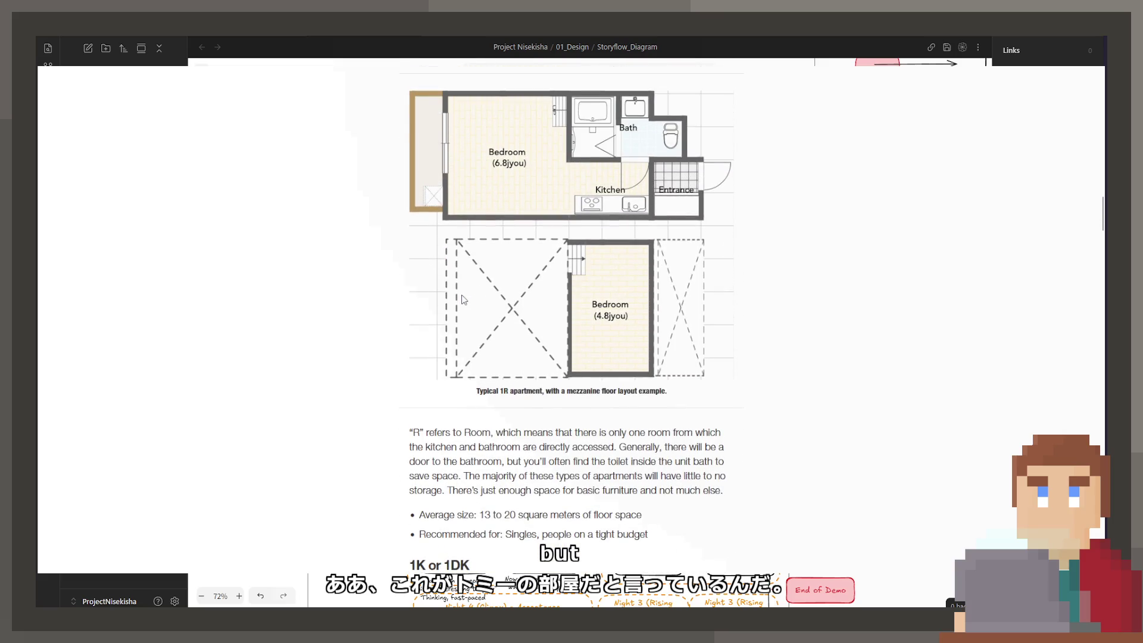
scroll(463, 299, "up", 2)
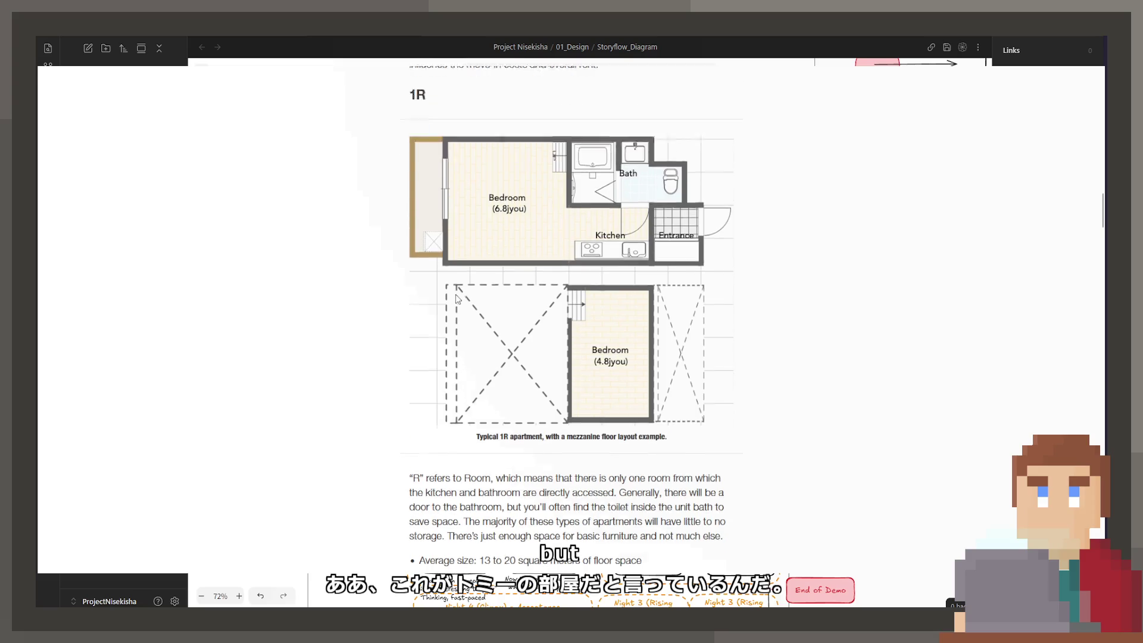
key("alt+Left")
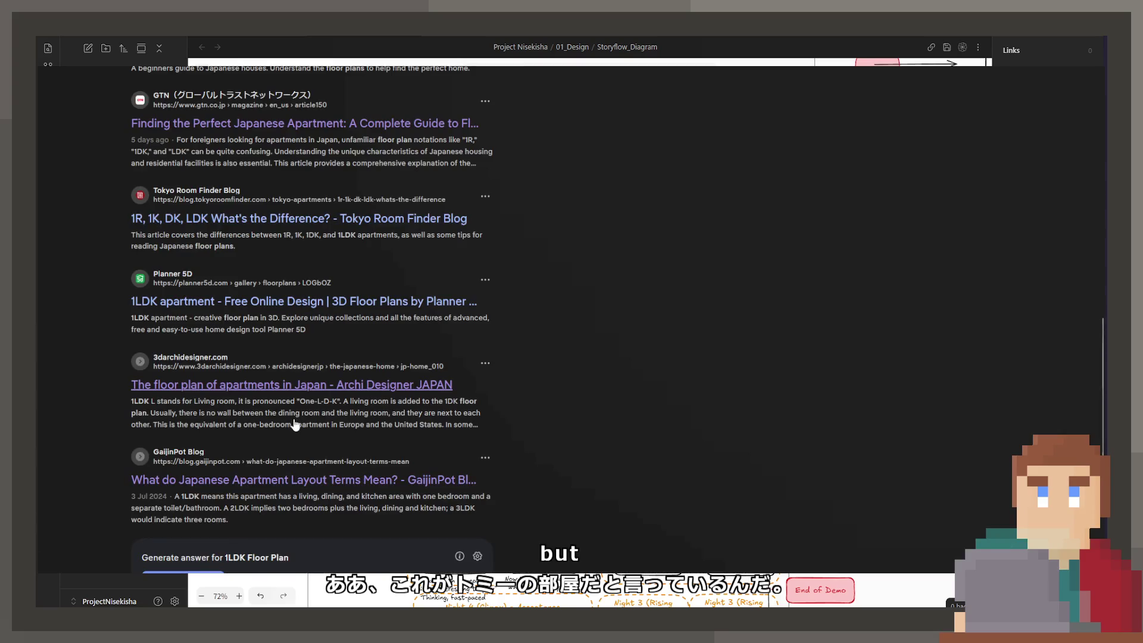
Load more results and open the LA TOUR KAGURAZAKA 1LDK listing, scrolling through its floor plan and photos
scroll(267, 468, "down", 5)
scroll(266, 469, "down", 1)
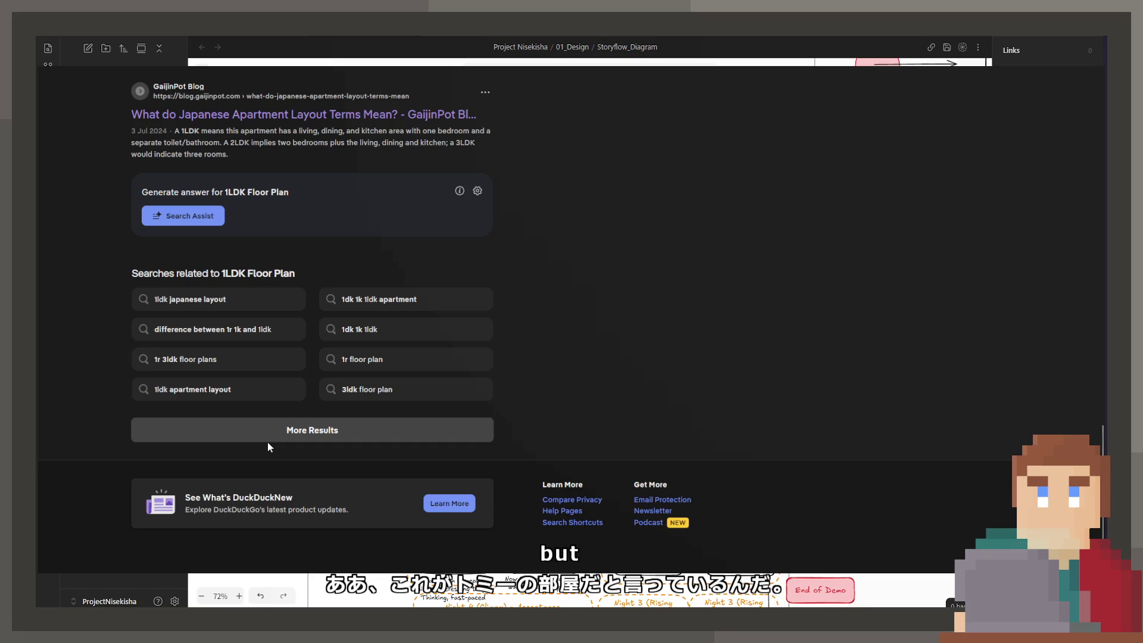
left_click(273, 433)
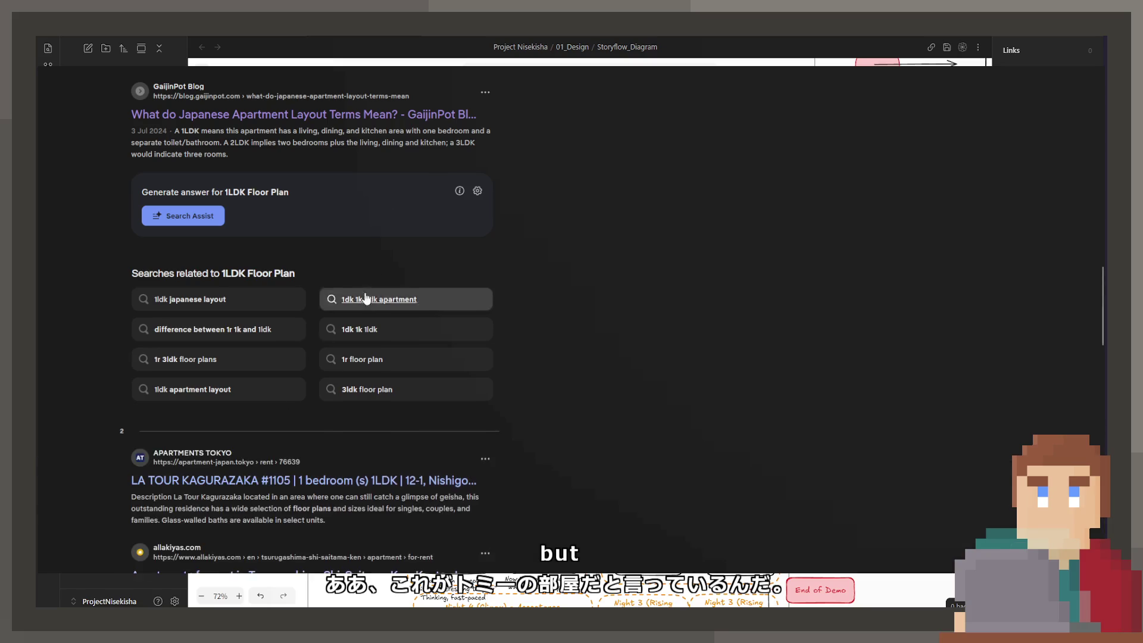
scroll(332, 301, "down", 2)
left_click(304, 367)
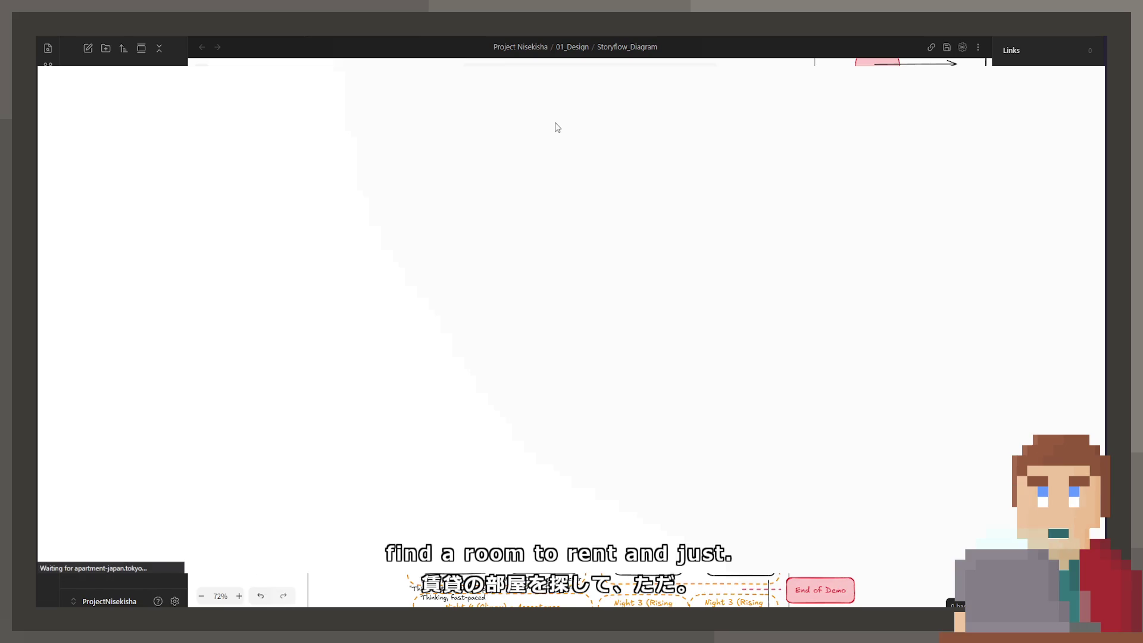
scroll(556, 125, "down", 3)
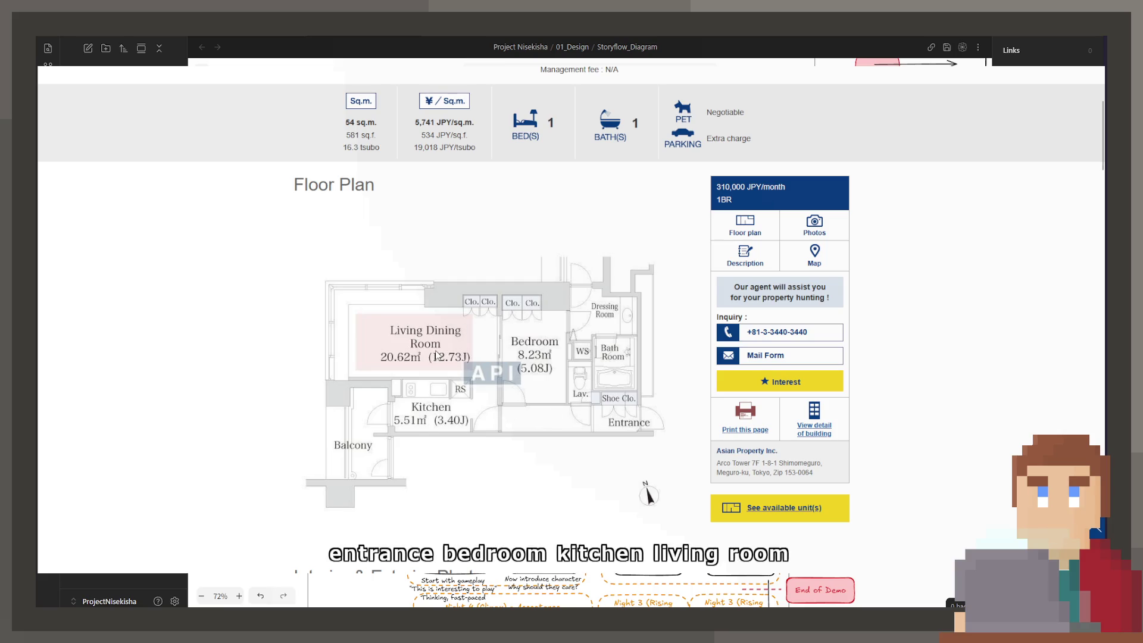
scroll(436, 355, "down", 7)
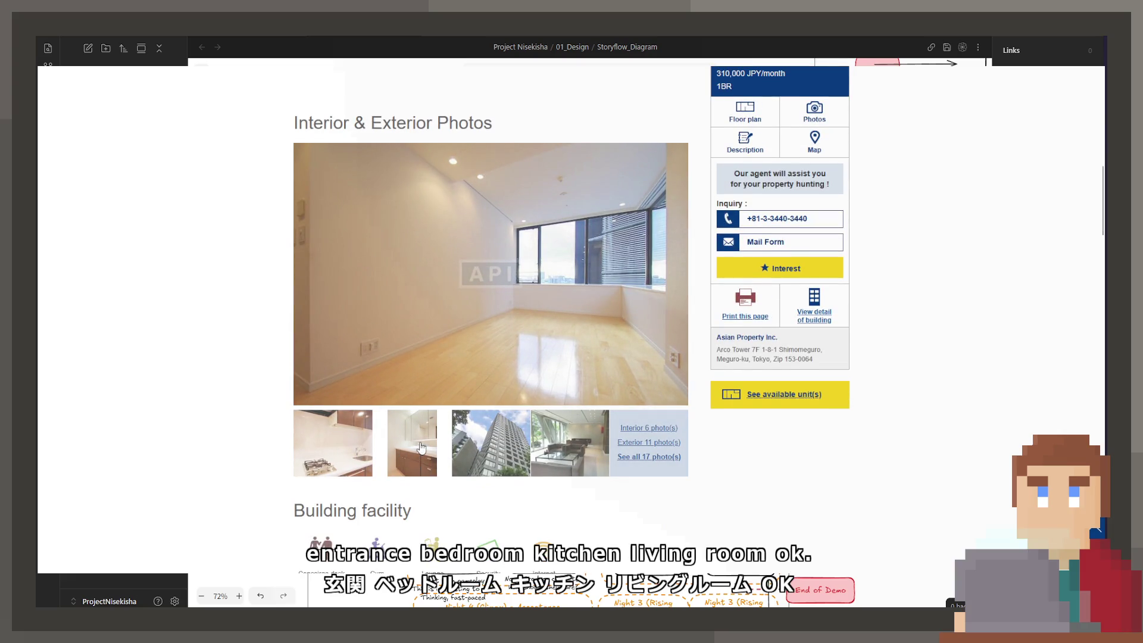
scroll(418, 454, "down", 8)
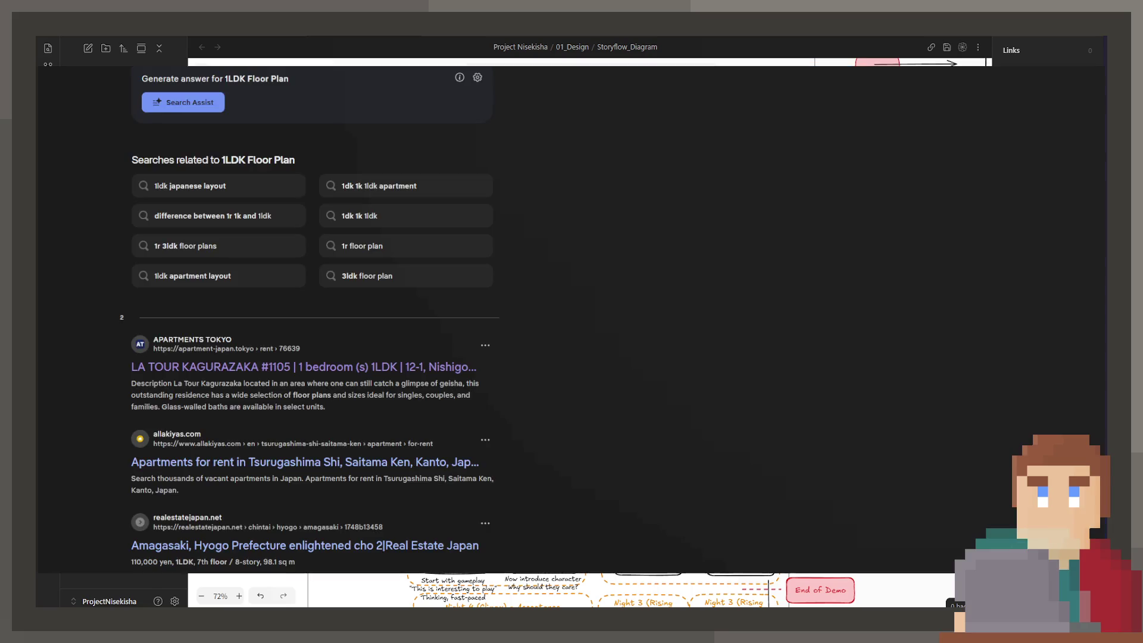
Page through the Tsurugashima listing's photo carousel to the green-roofed building
scroll(466, 272, "down", 2)
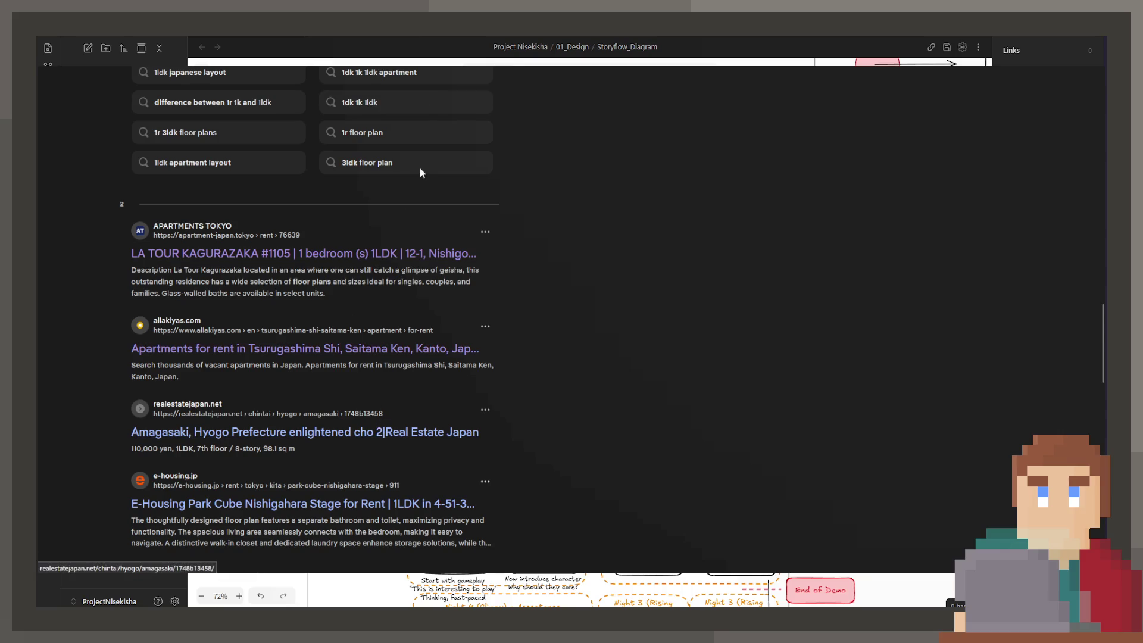
scroll(419, 172, "down", 2)
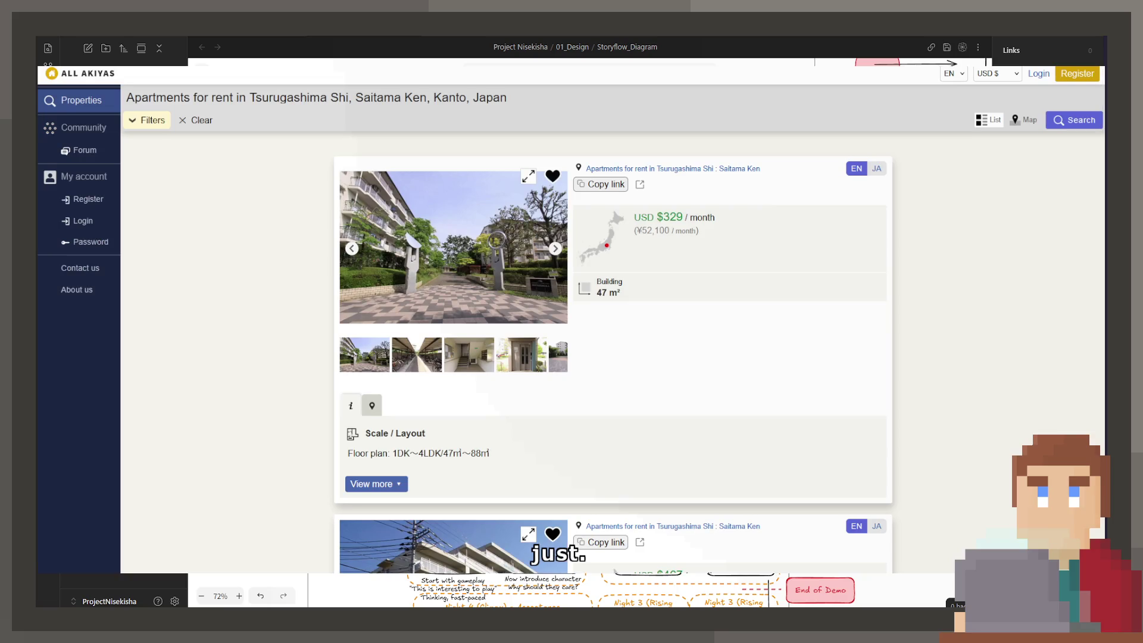
scroll(562, 239, "down", 3)
scroll(562, 240, "up", 3)
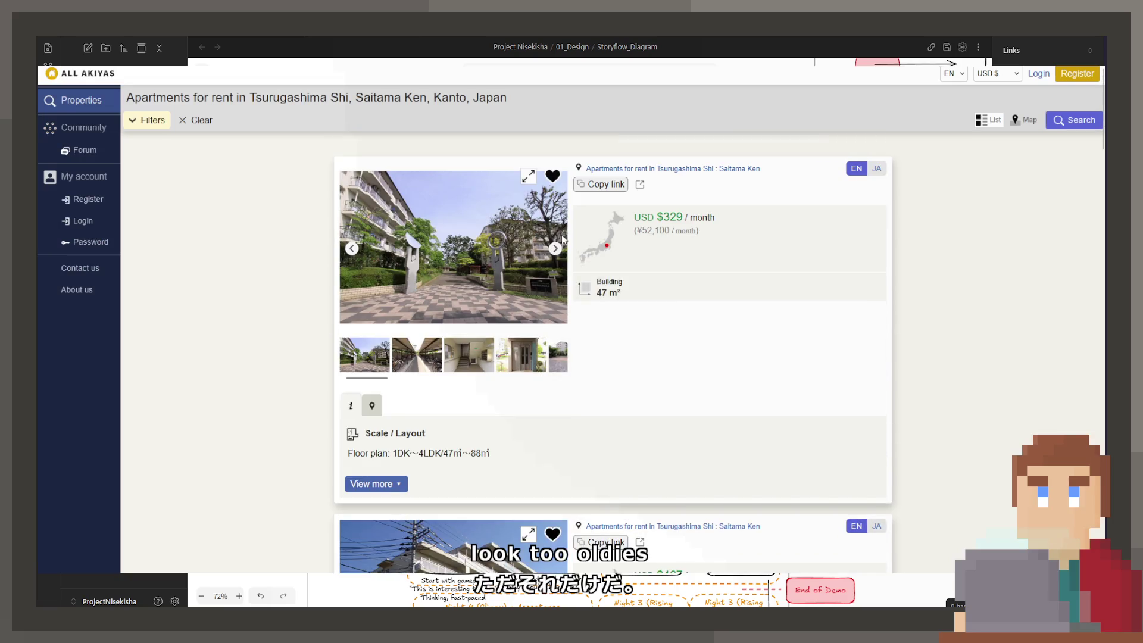
left_click(555, 248)
left_click(556, 248)
left_click(555, 248)
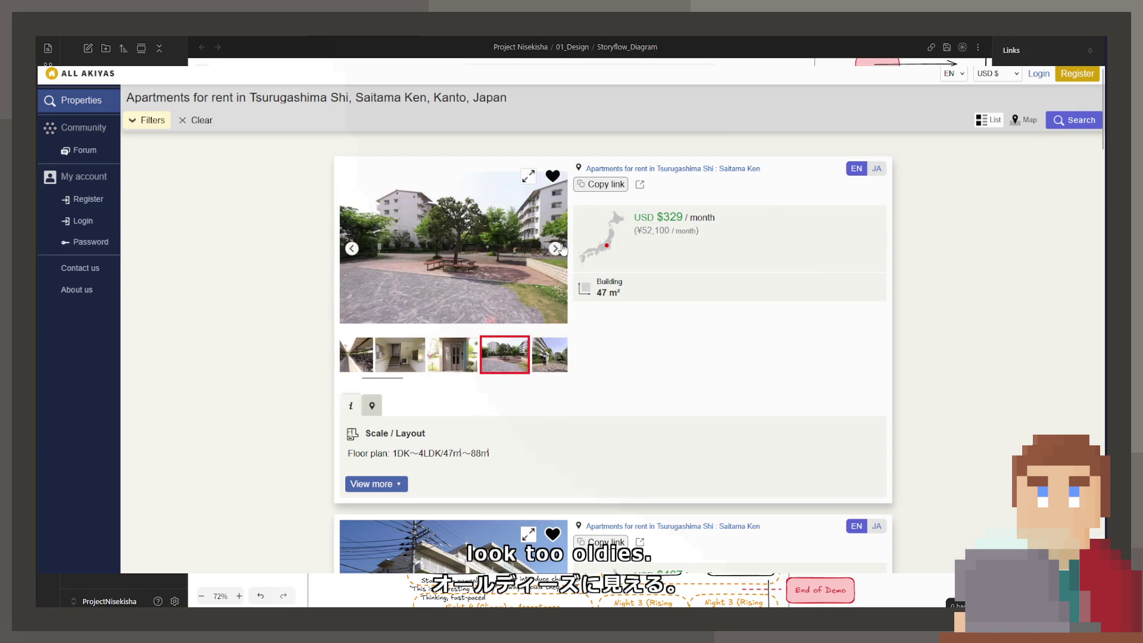
left_click(556, 248)
left_click(561, 246)
left_click(561, 246)
left_click(562, 247)
left_click(561, 247)
left_click(555, 249)
left_click(555, 249)
left_click(555, 249)
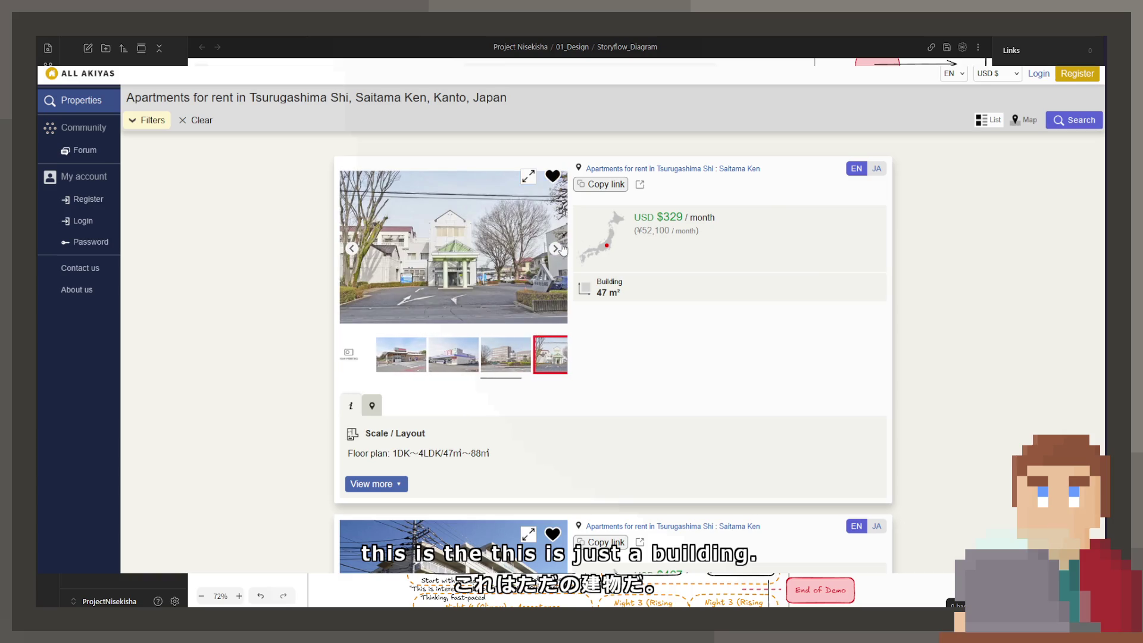
Expand the listing's full details with View more and scroll down the results
left_click(376, 484)
scroll(380, 483, "down", 3)
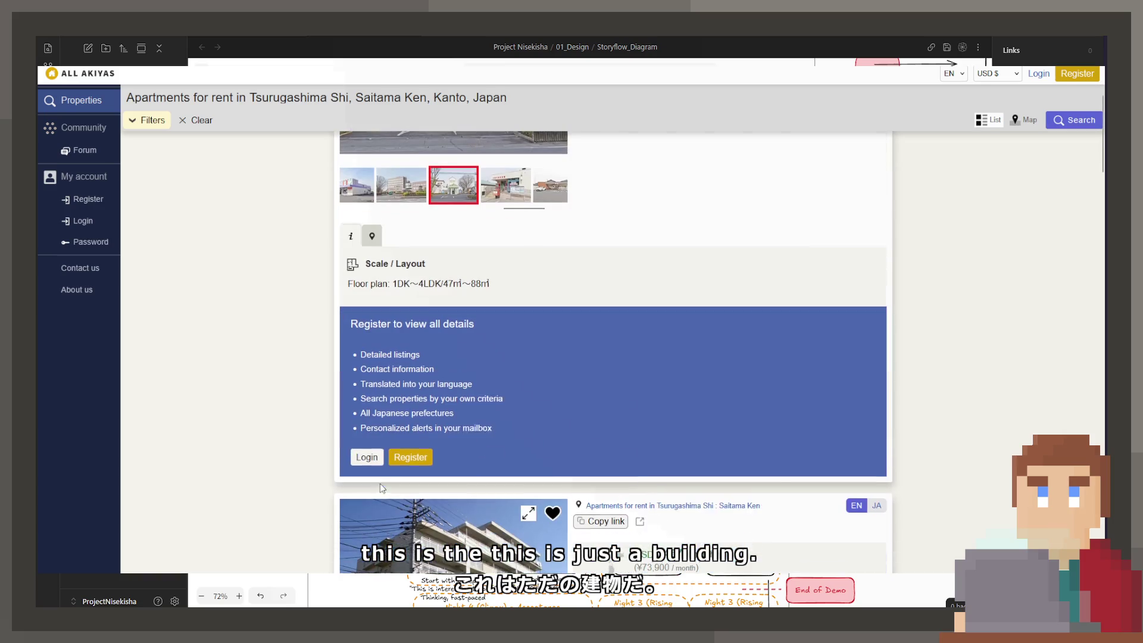
scroll(408, 331, "down", 7)
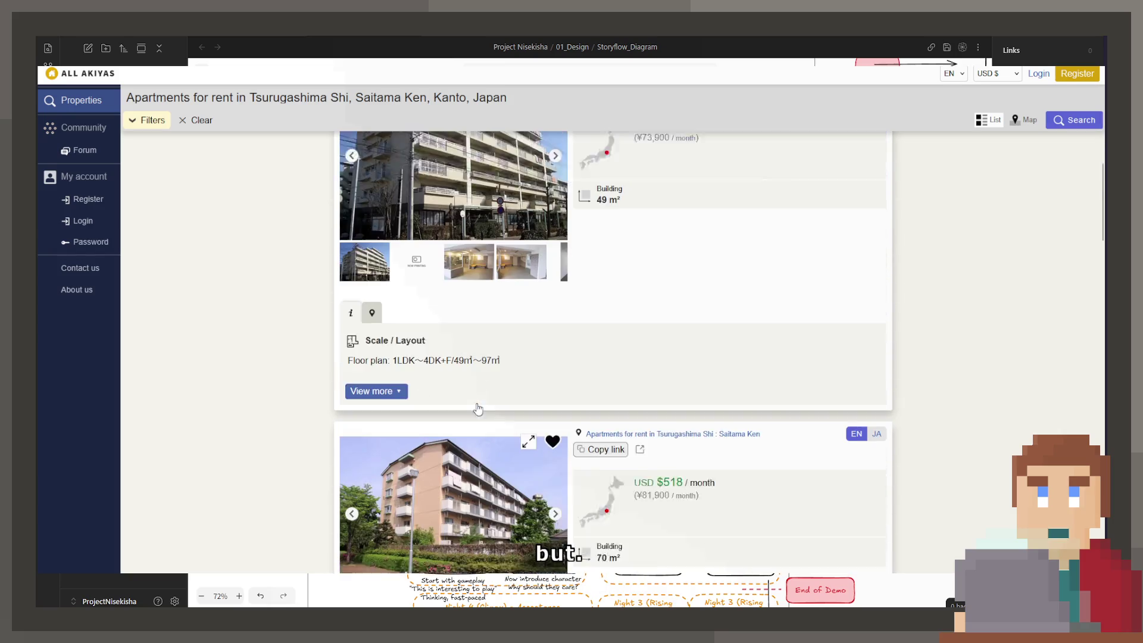
scroll(407, 330, "down", 3)
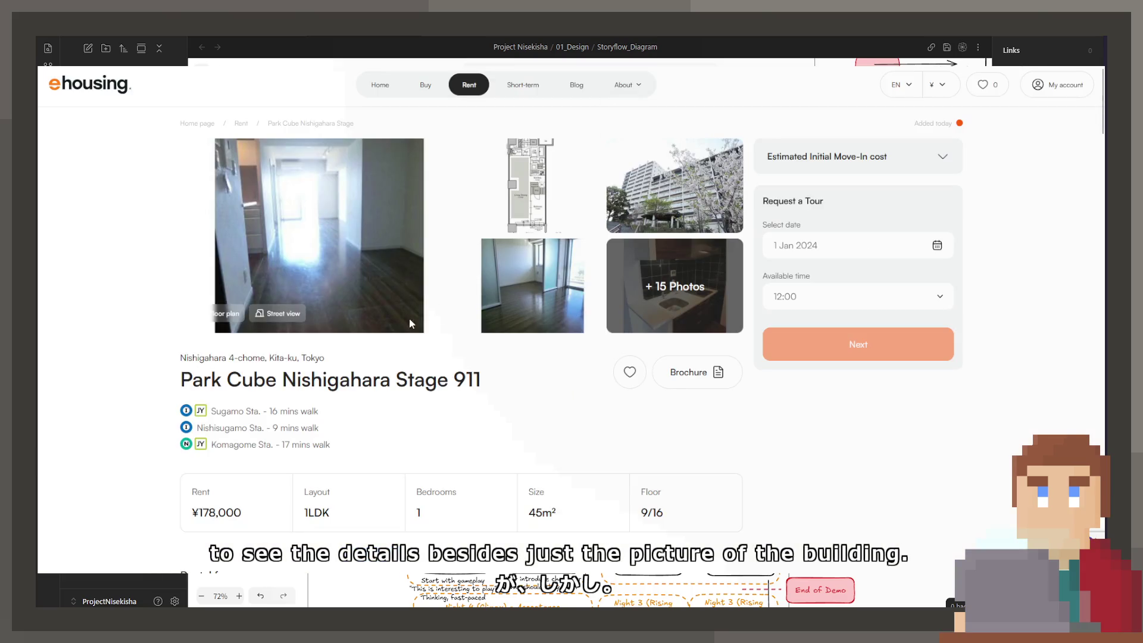
View the Park Cube Nishigahara floor plan enlarged, close it, and return to the 1LDK results
left_click(545, 199)
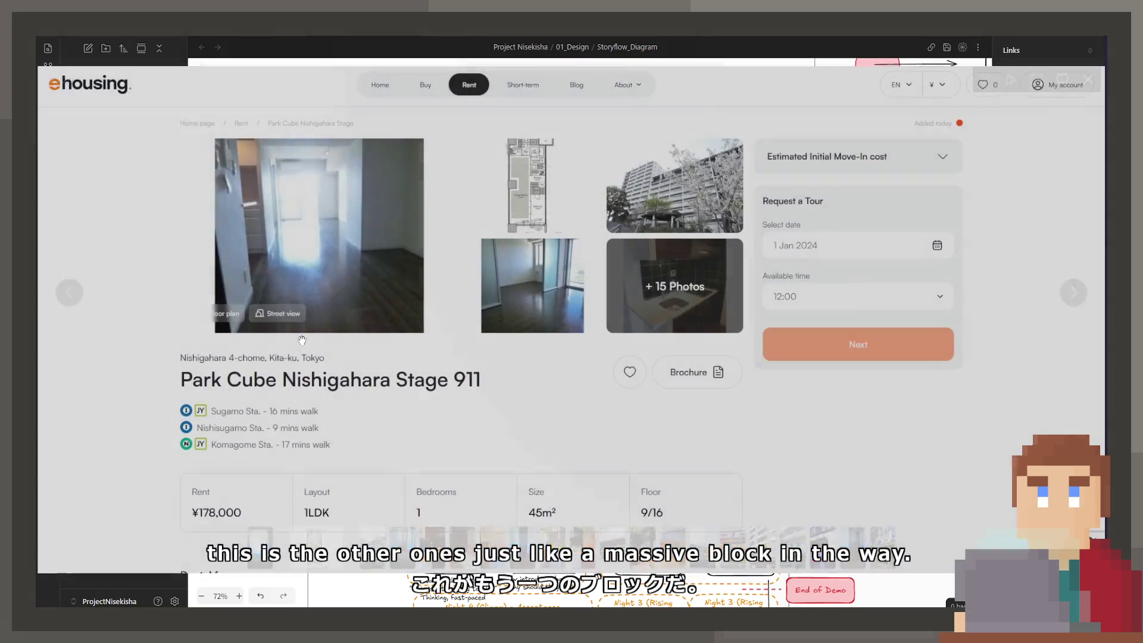
left_click(301, 339)
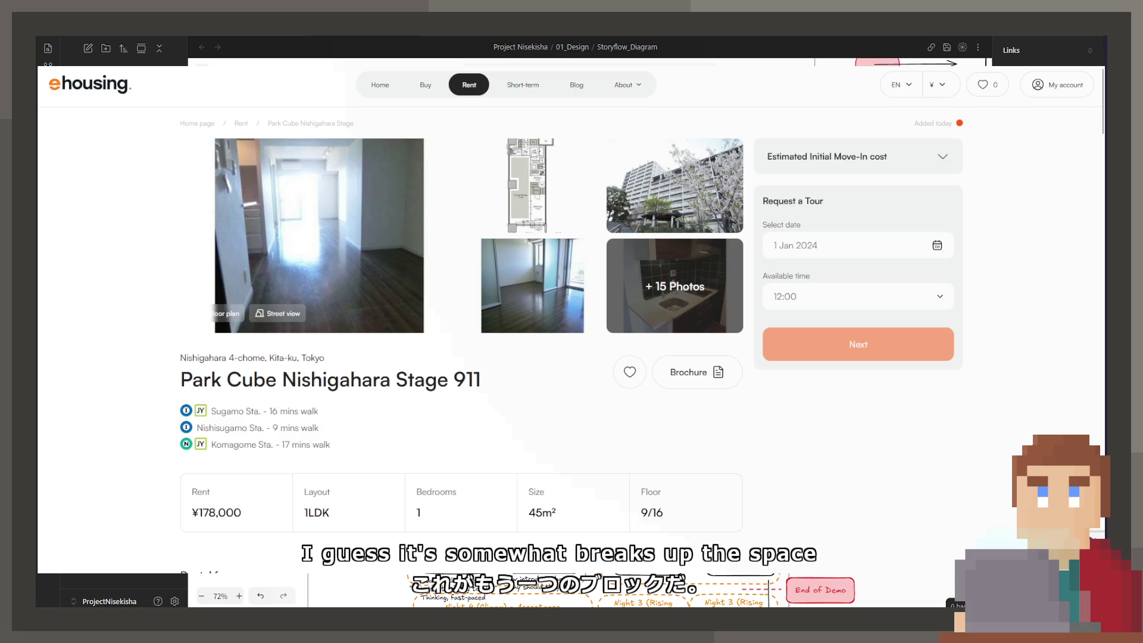
key("alt+Left")
scroll(509, 309, "down", 3)
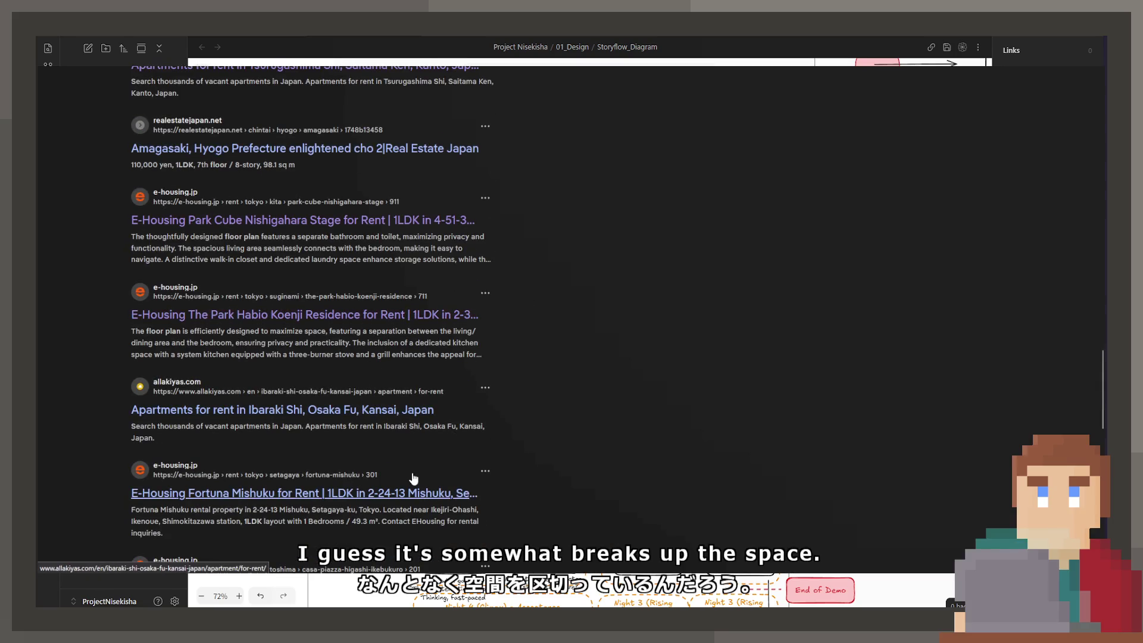
Compare the Park Habio Koenji and Fortuna Mishuku 301 floor plans, then open CASA PIAZZA Higashi-Ikebukuro 201
left_click(429, 314)
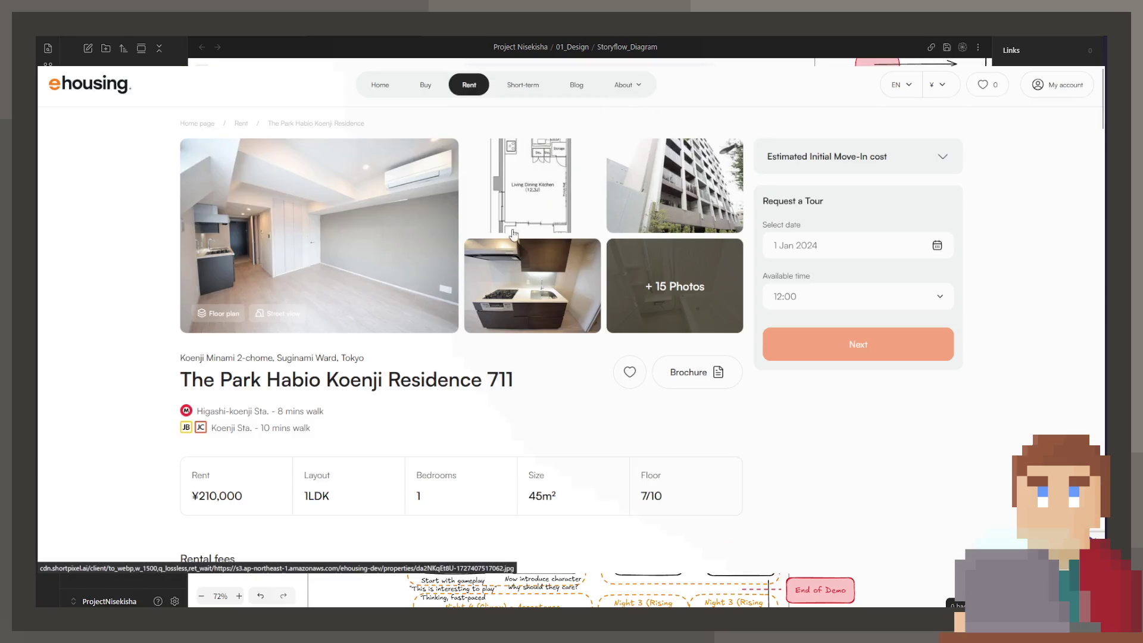
left_click(569, 156)
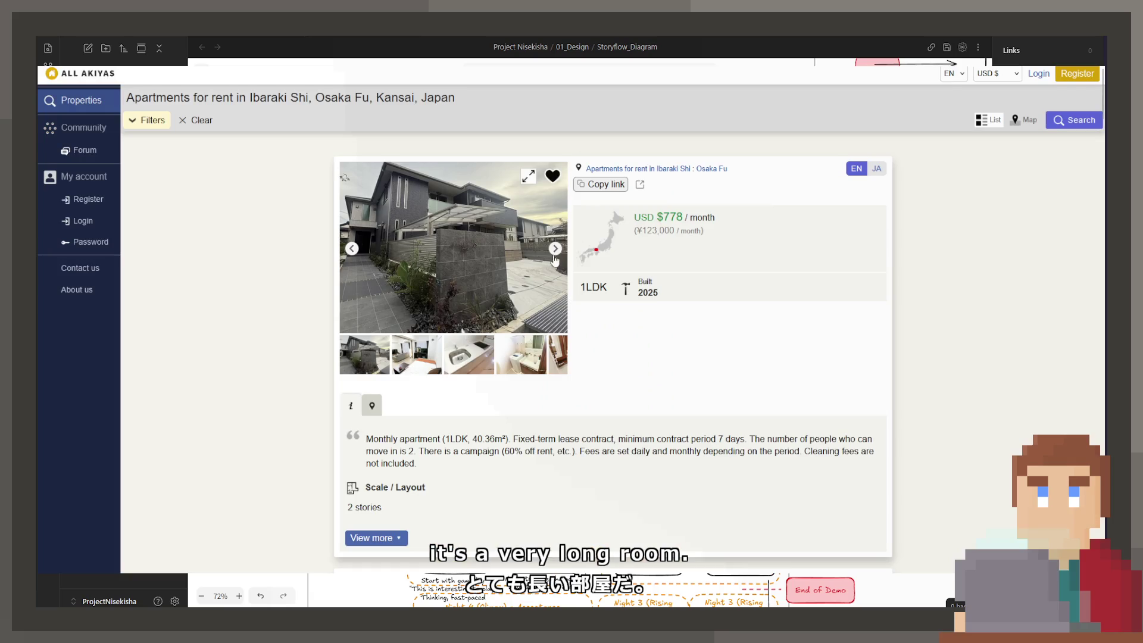
left_click(556, 252)
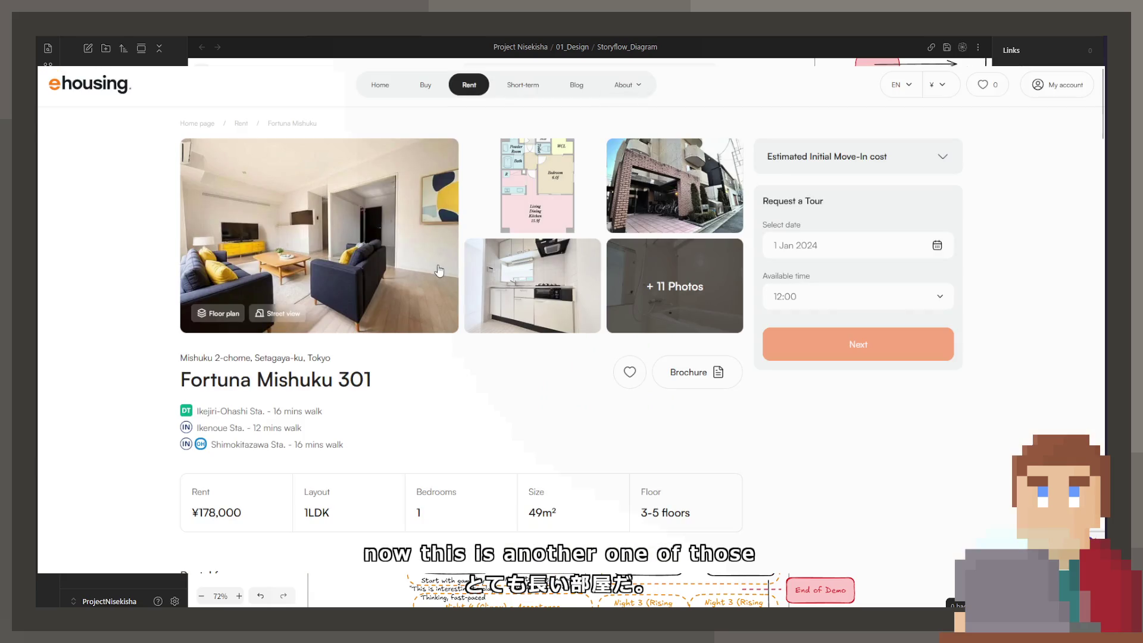
left_click(530, 184)
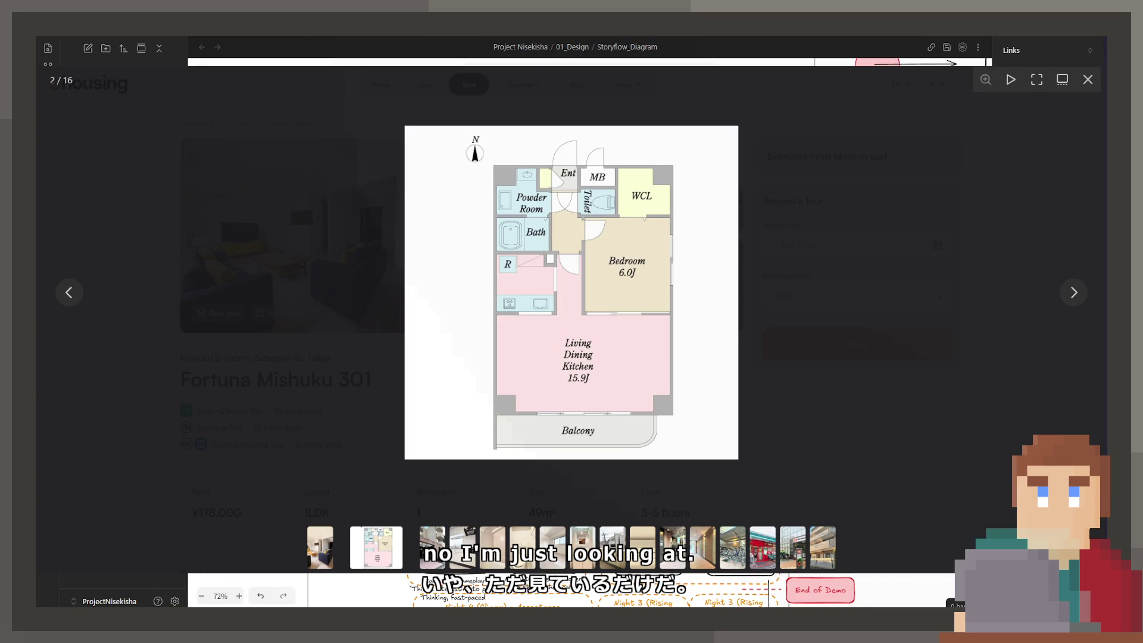
key("alt+Left")
scroll(505, 333, "down", 5)
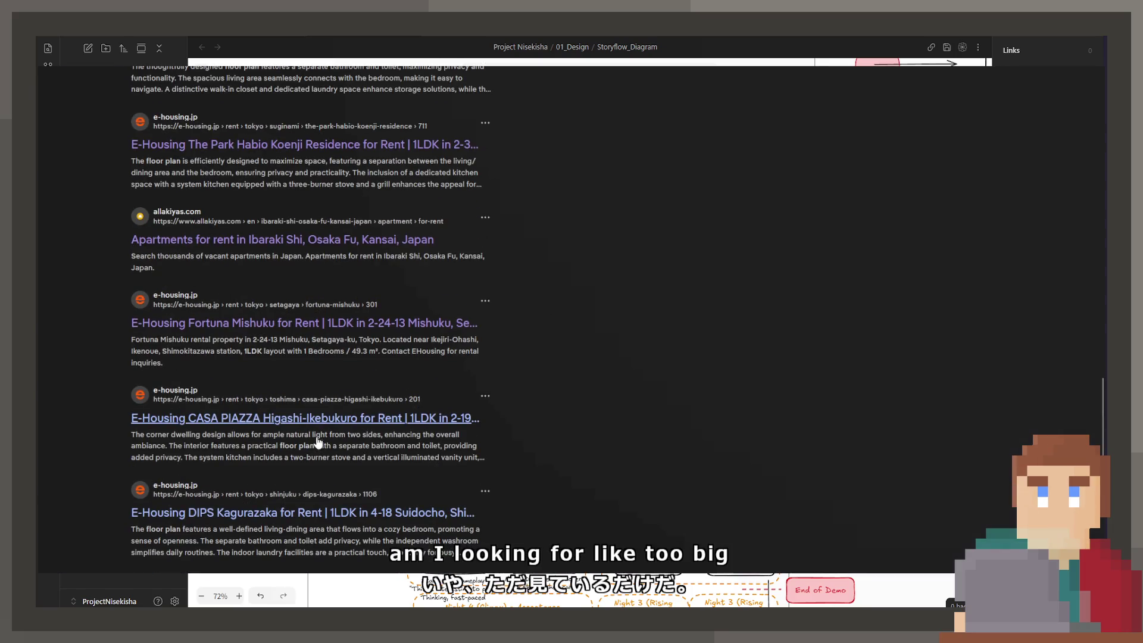
left_click(309, 419)
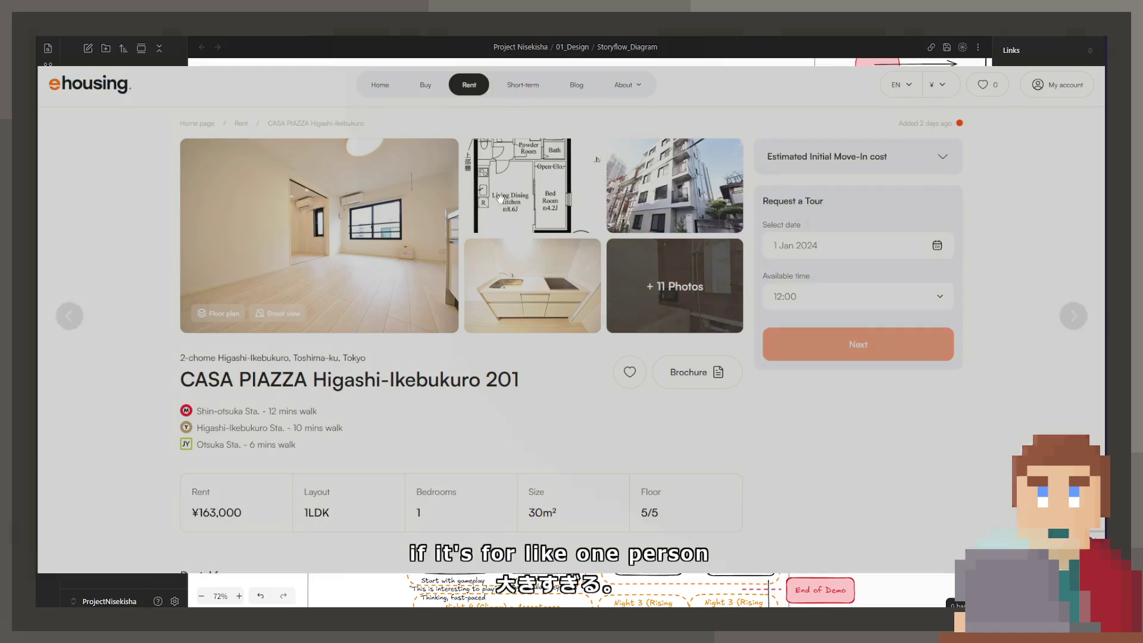
left_click(486, 191)
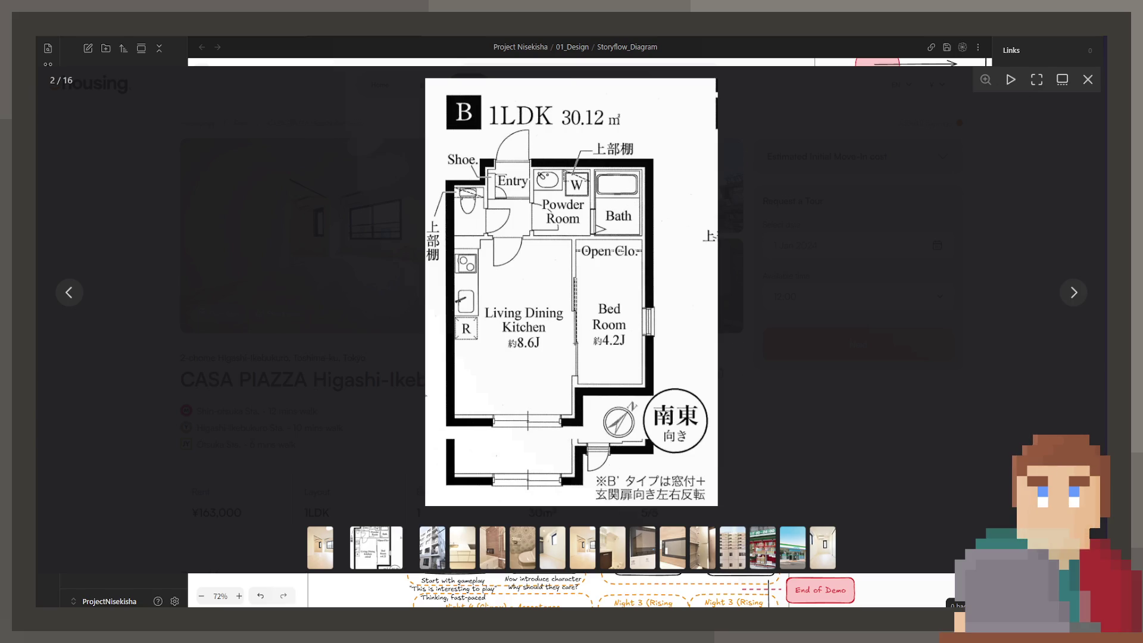
key("Right")
key("Right")
key("Right")
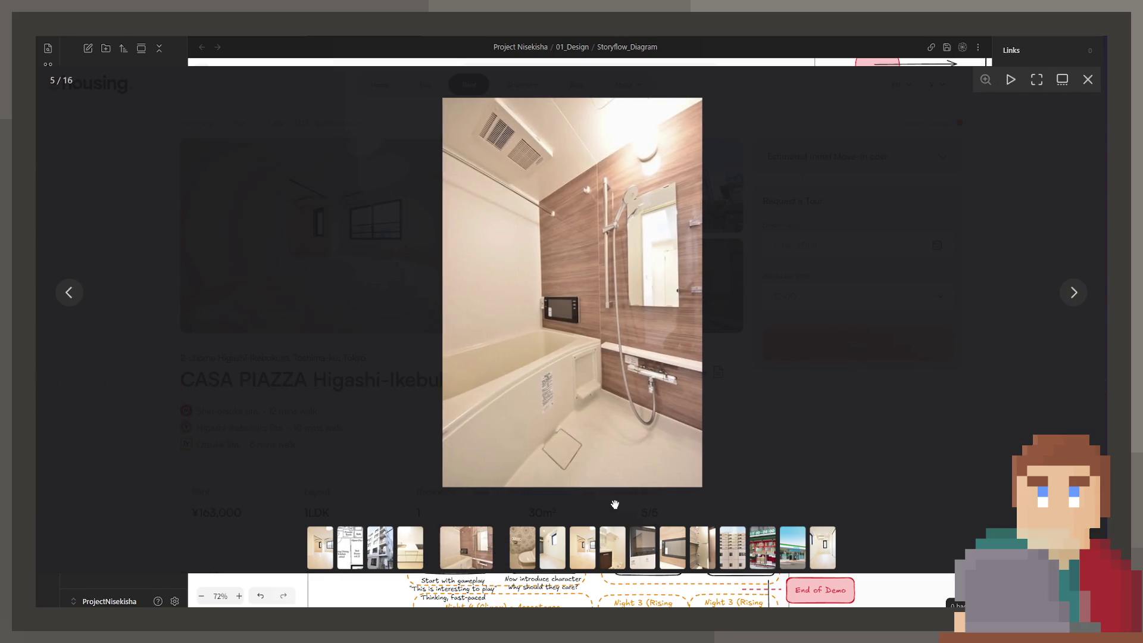
left_click(524, 539)
left_click(581, 555)
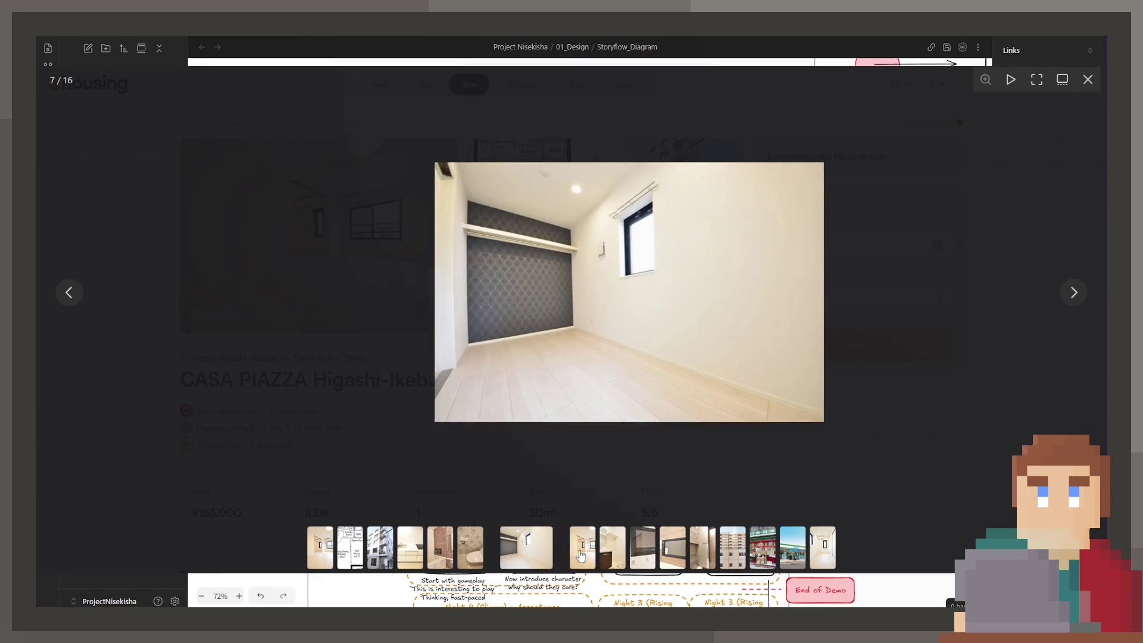
left_click(597, 550)
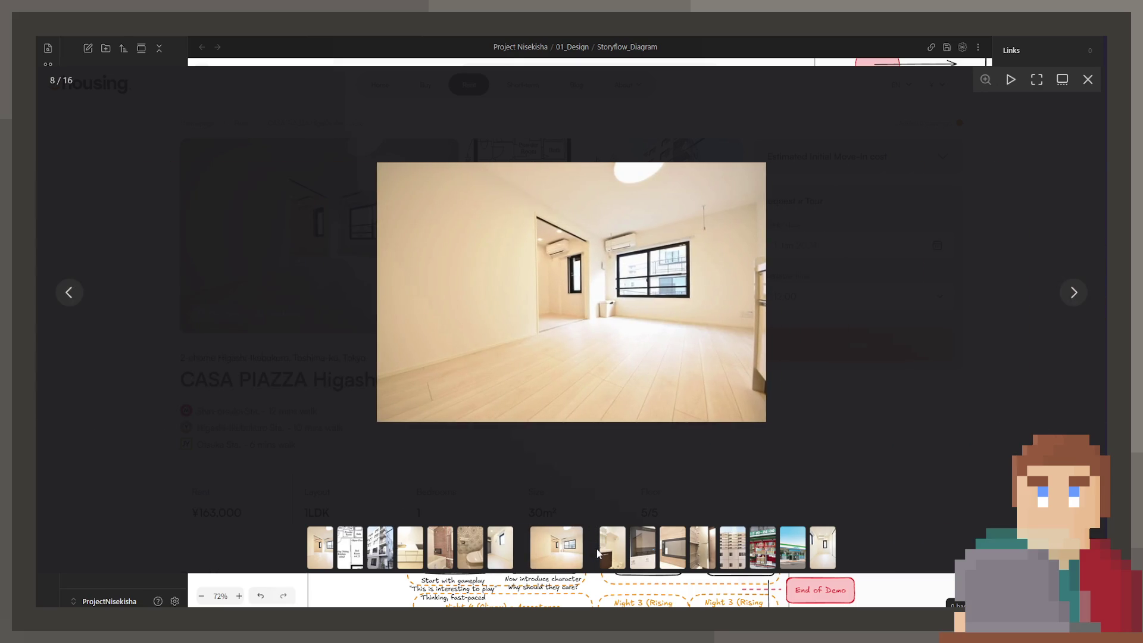
left_click(630, 547)
left_click(528, 546)
left_click(245, 319)
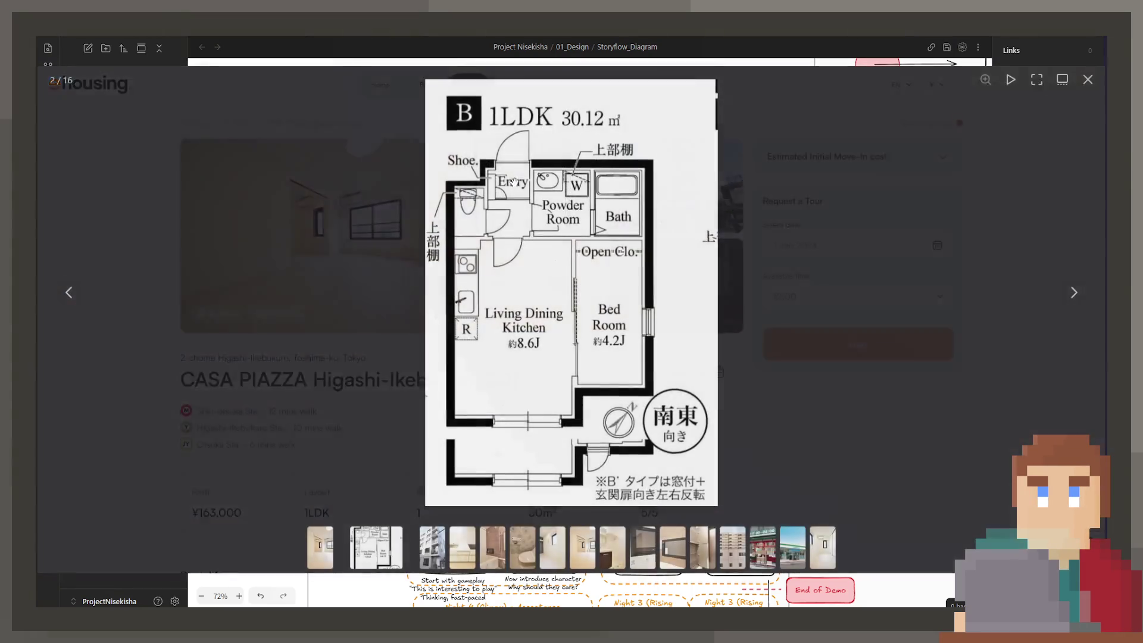
left_click(514, 190)
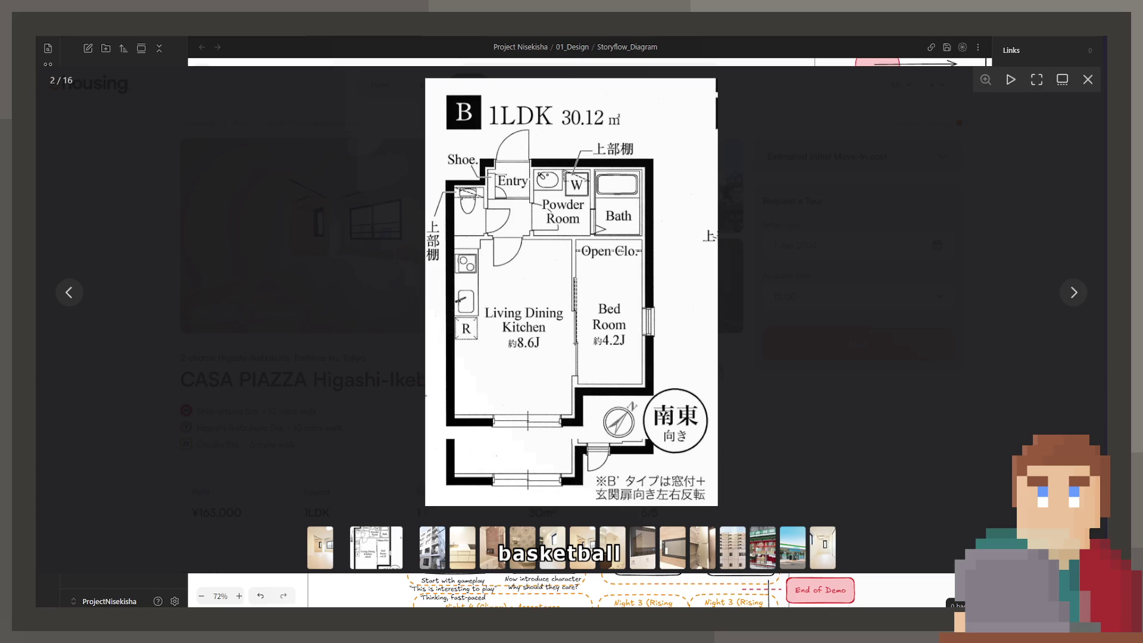
key("ctrl+t")
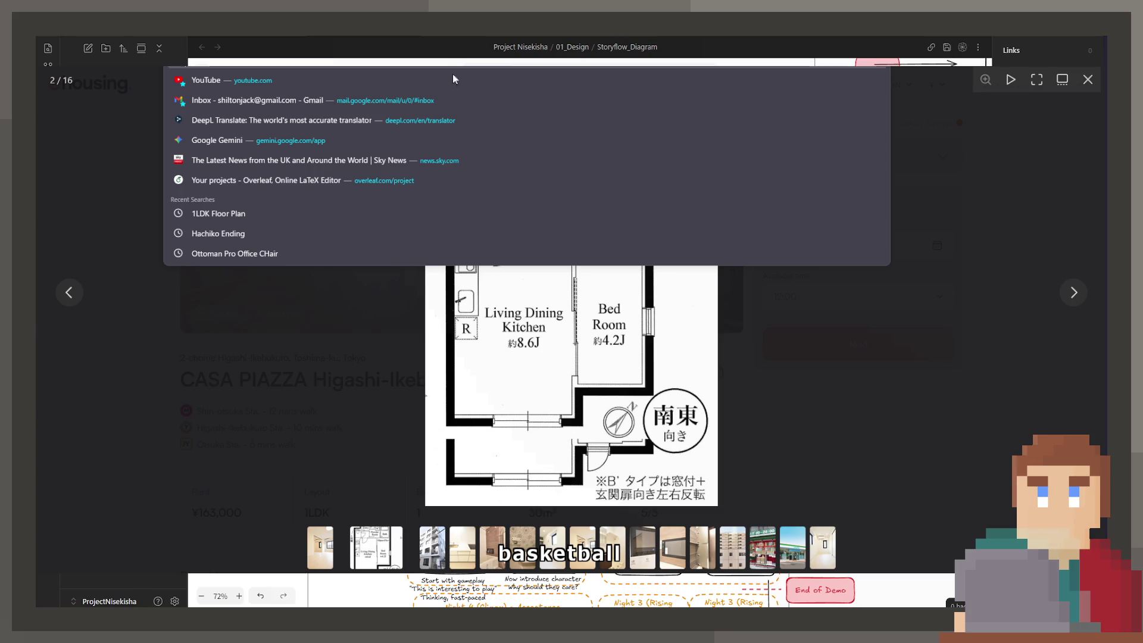
key("Return")
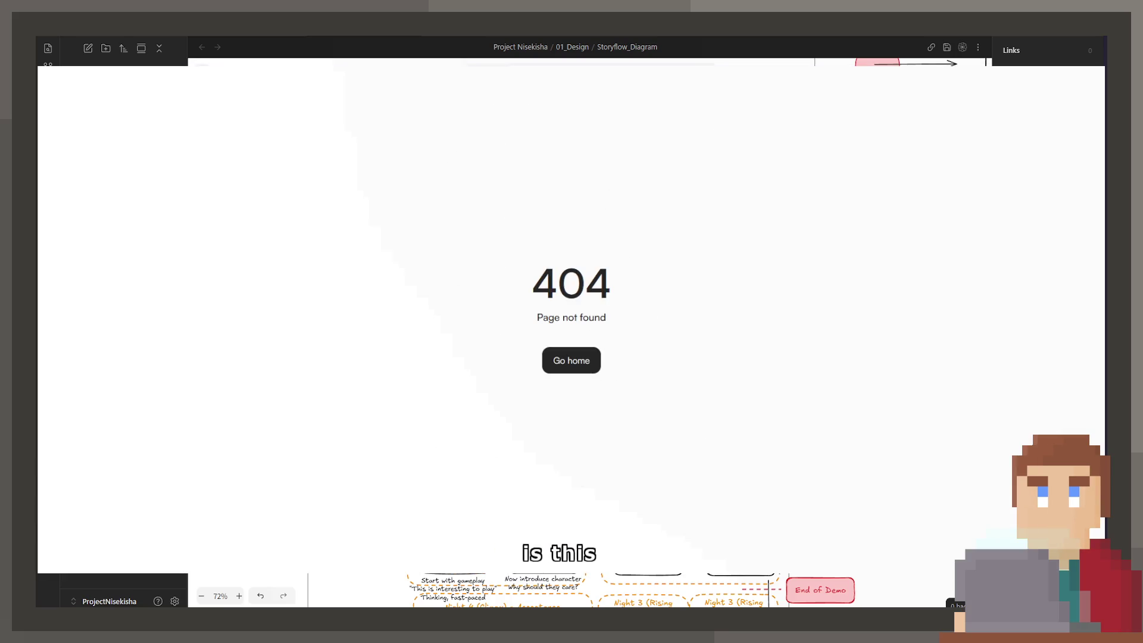
key("alt+Left")
key("ctrl+l")
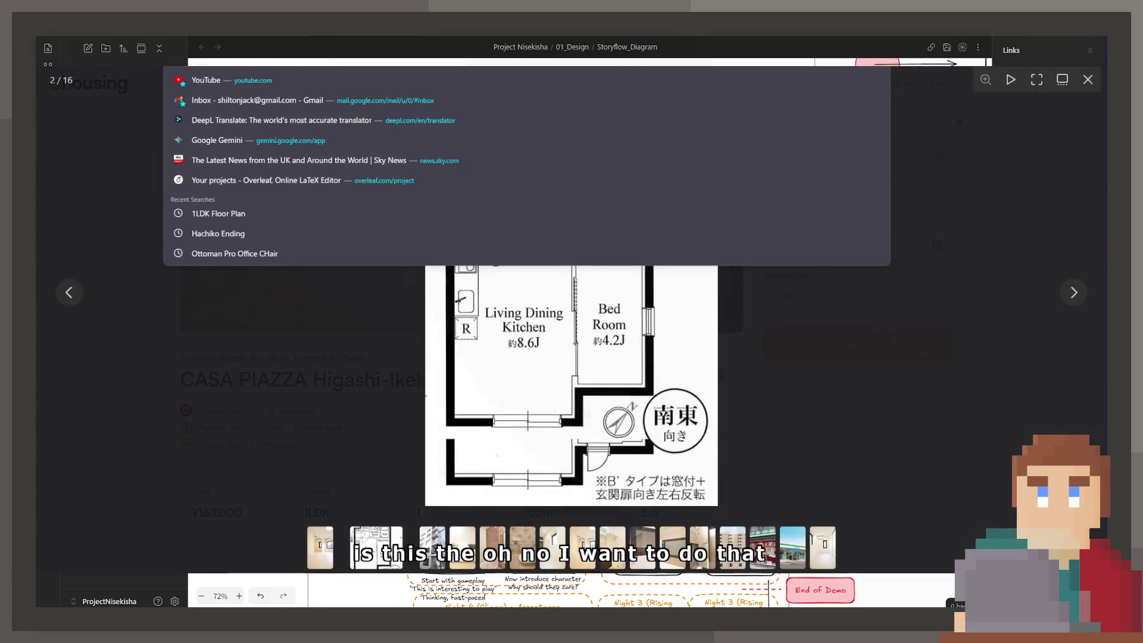
key("Escape")
key("Escape")
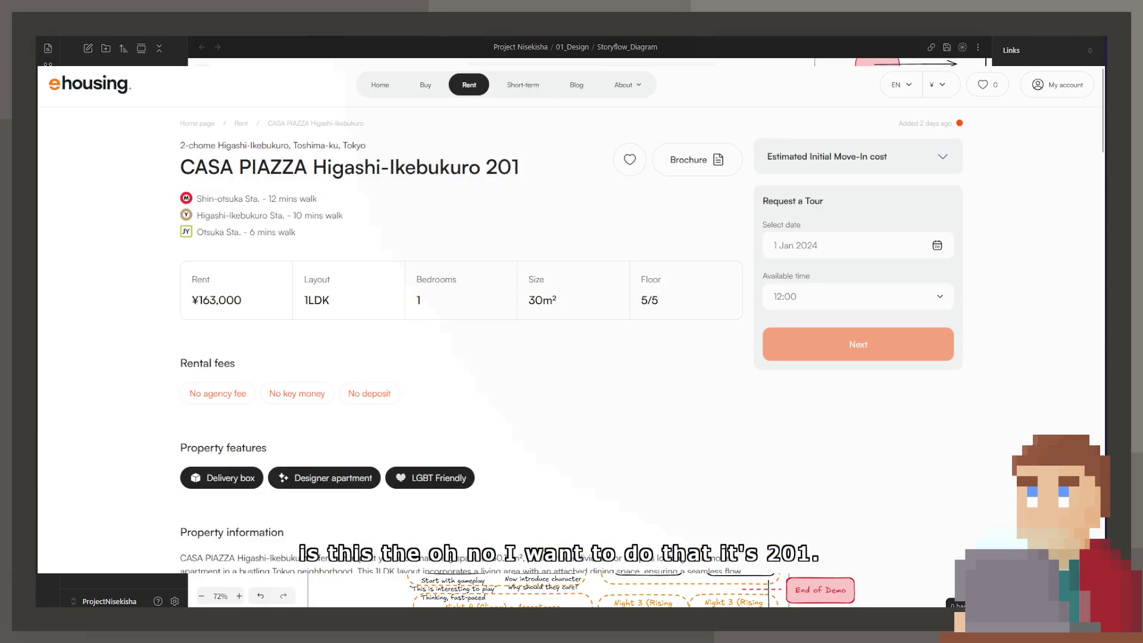
key("ctrl+l")
key("Escape")
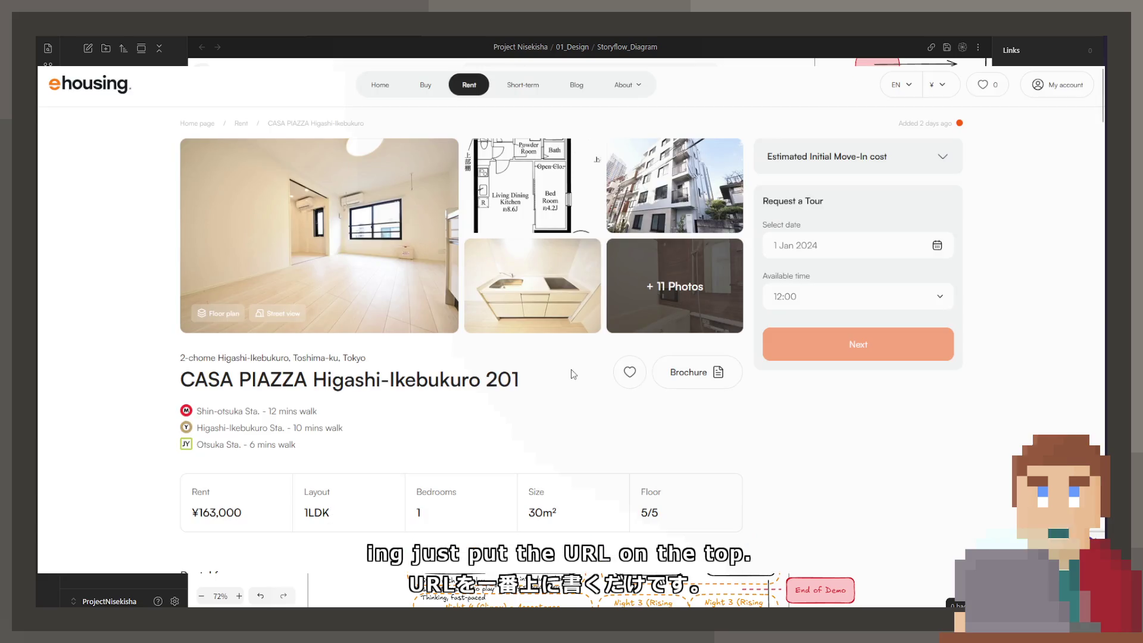
scroll(522, 309, "down", 12)
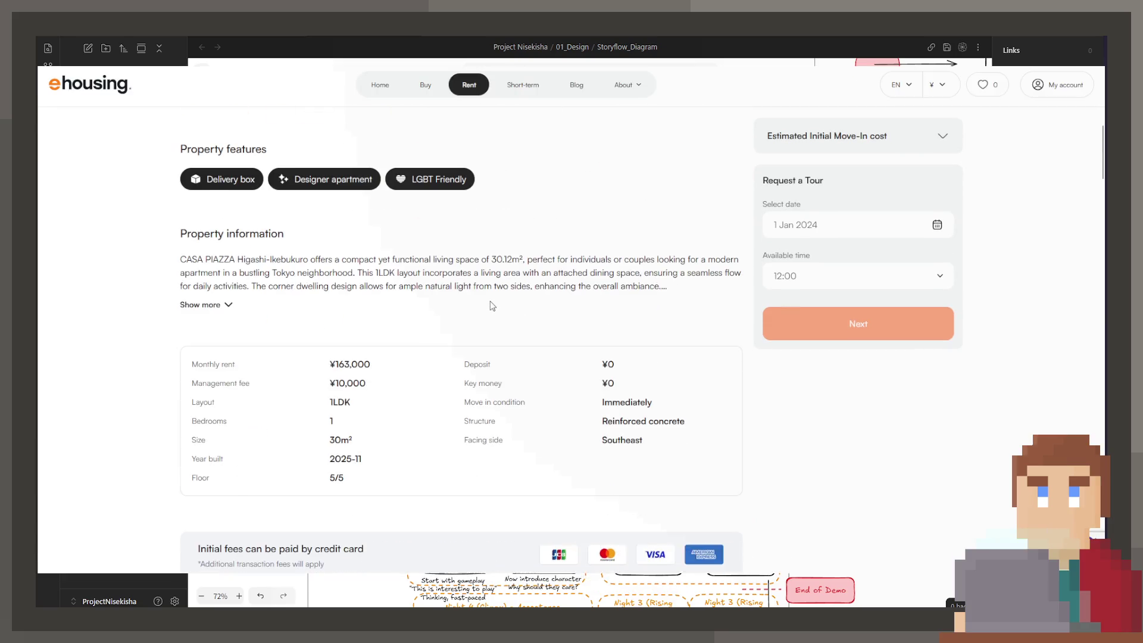
scroll(469, 407, "up", 15)
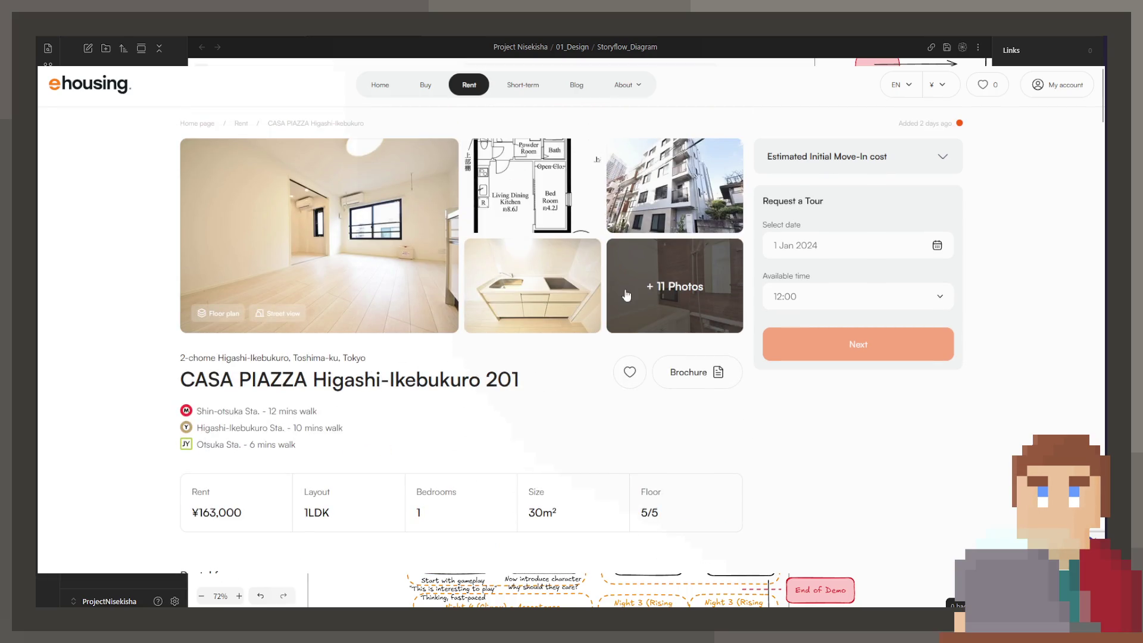
left_click(675, 295)
Browse the store, intercom monitor, room, toilet, bath, TV and exterior photos to the 1LDK floor plan
left_click(741, 560)
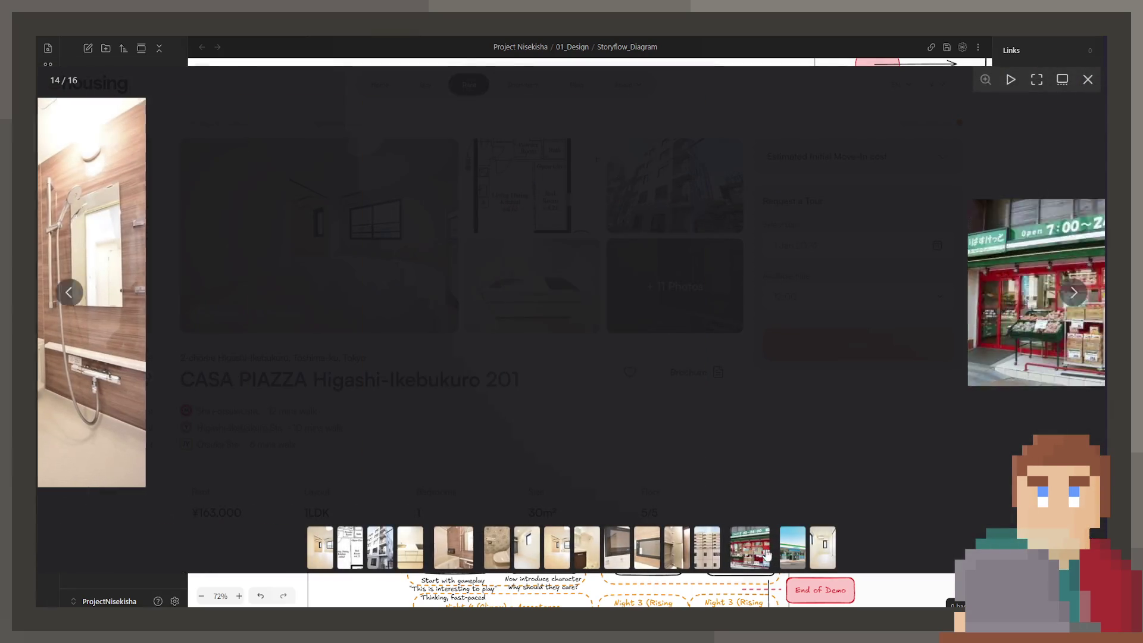
left_click(669, 559)
left_click(655, 558)
left_click(634, 558)
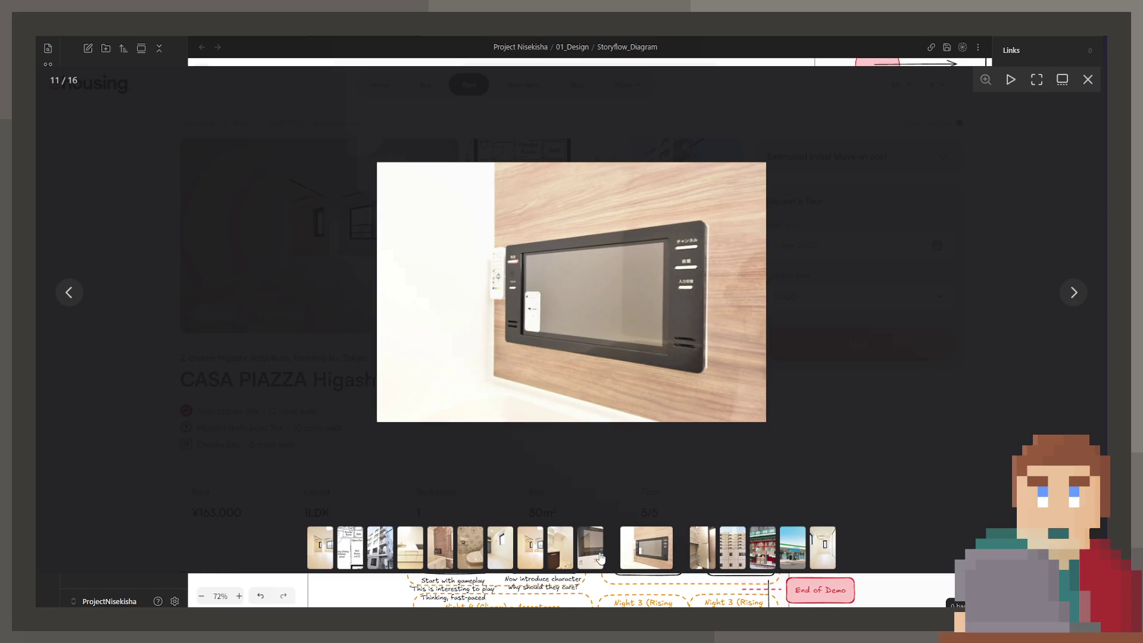
left_click(601, 557)
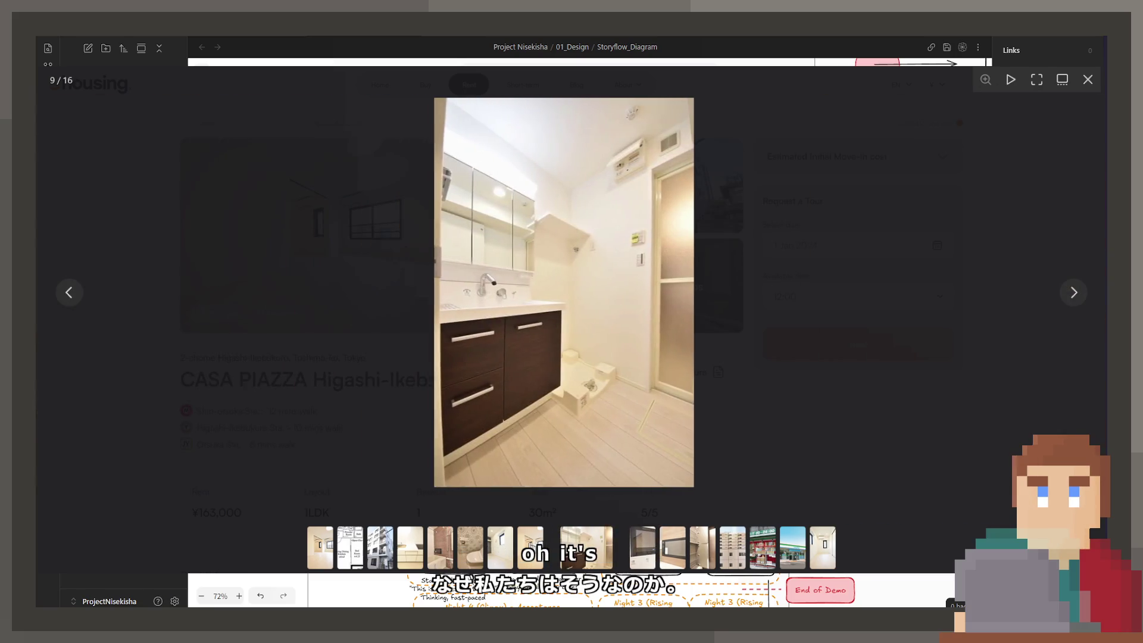
left_click(531, 545)
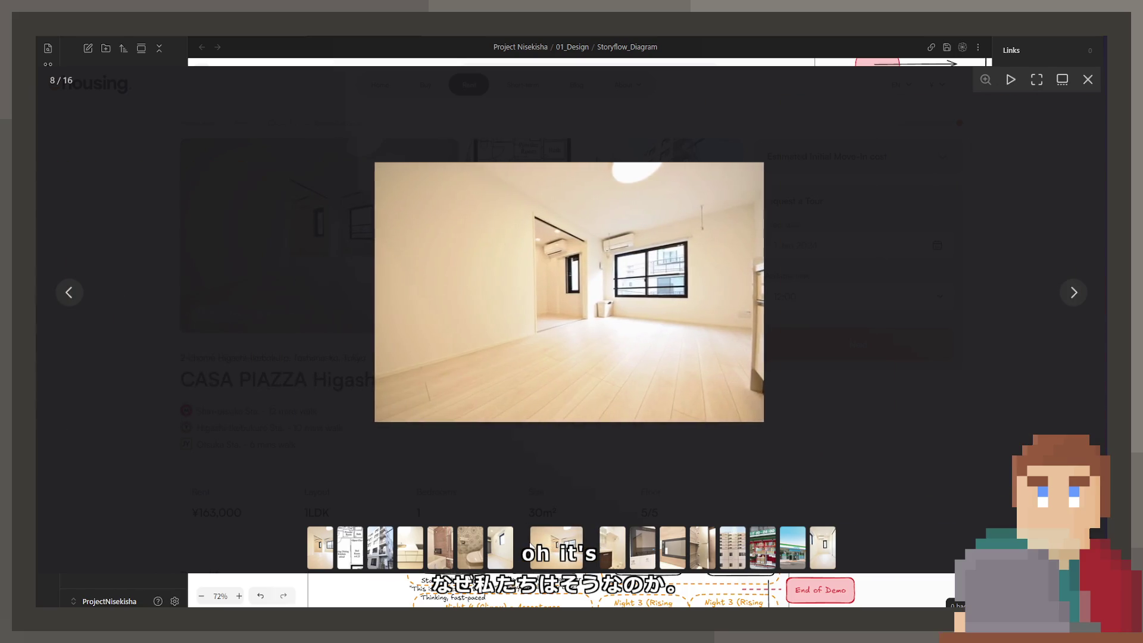
left_click(513, 546)
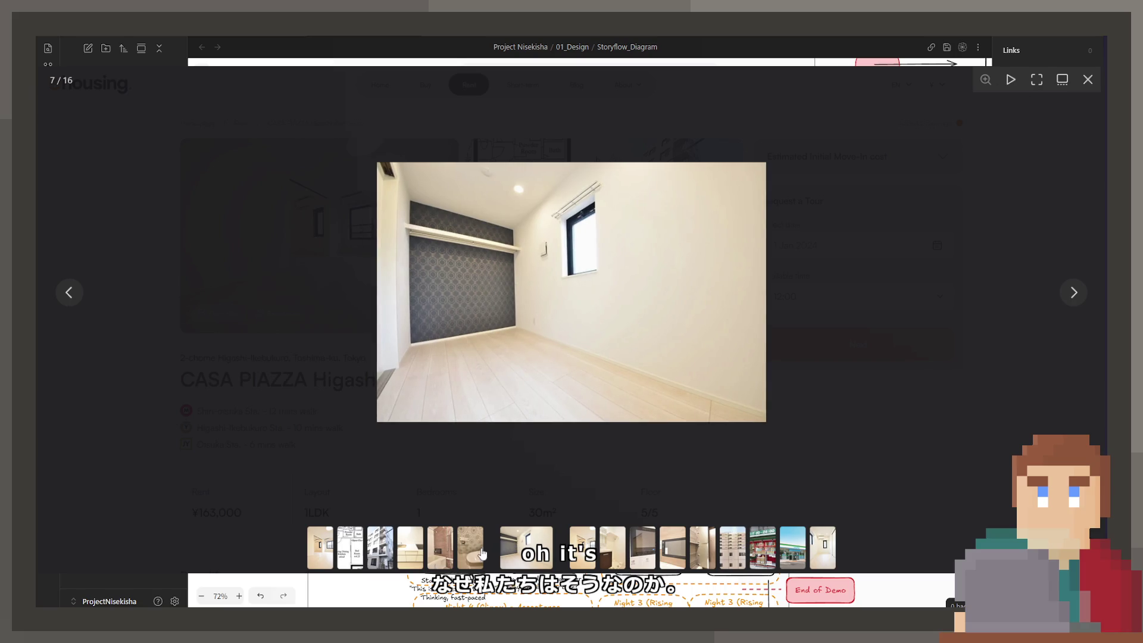
left_click(481, 553)
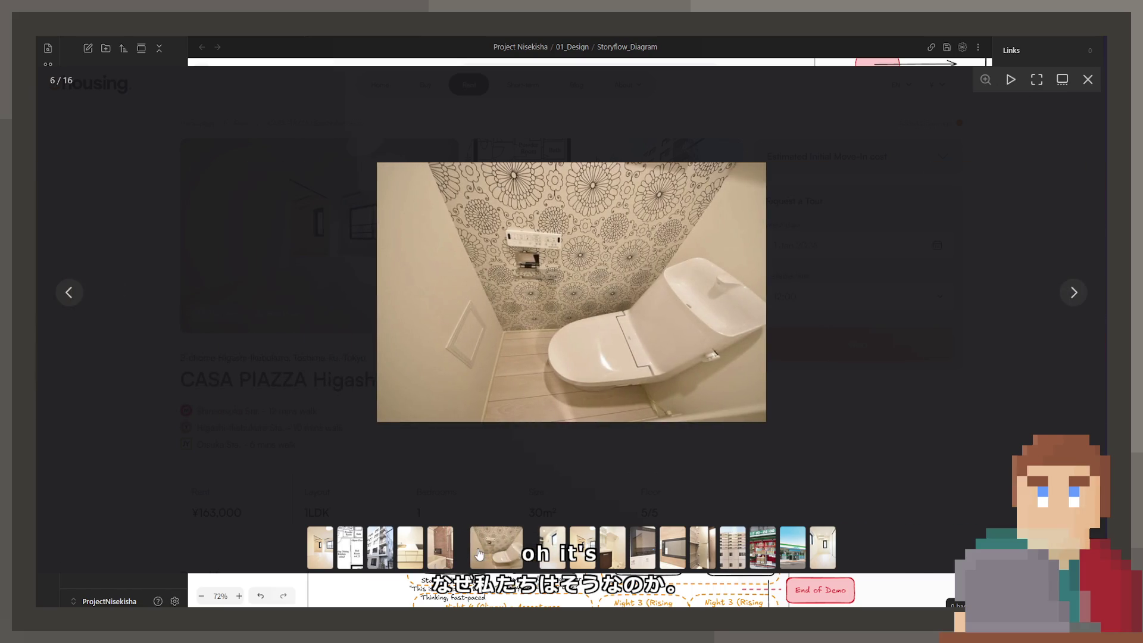
left_click(442, 548)
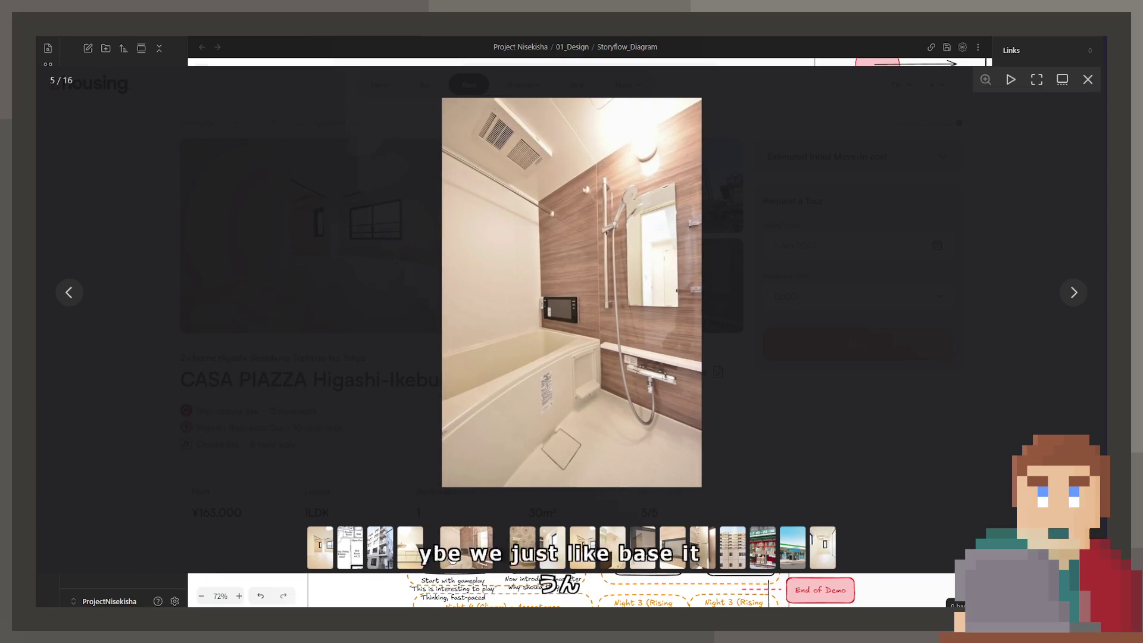
left_click(677, 543)
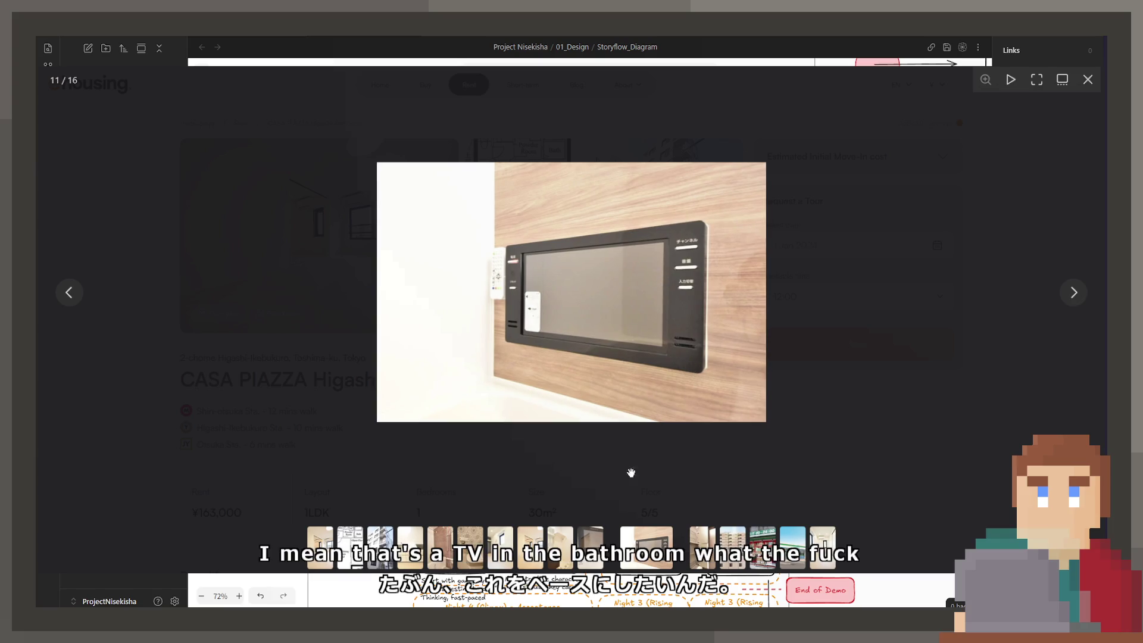
left_click(380, 547)
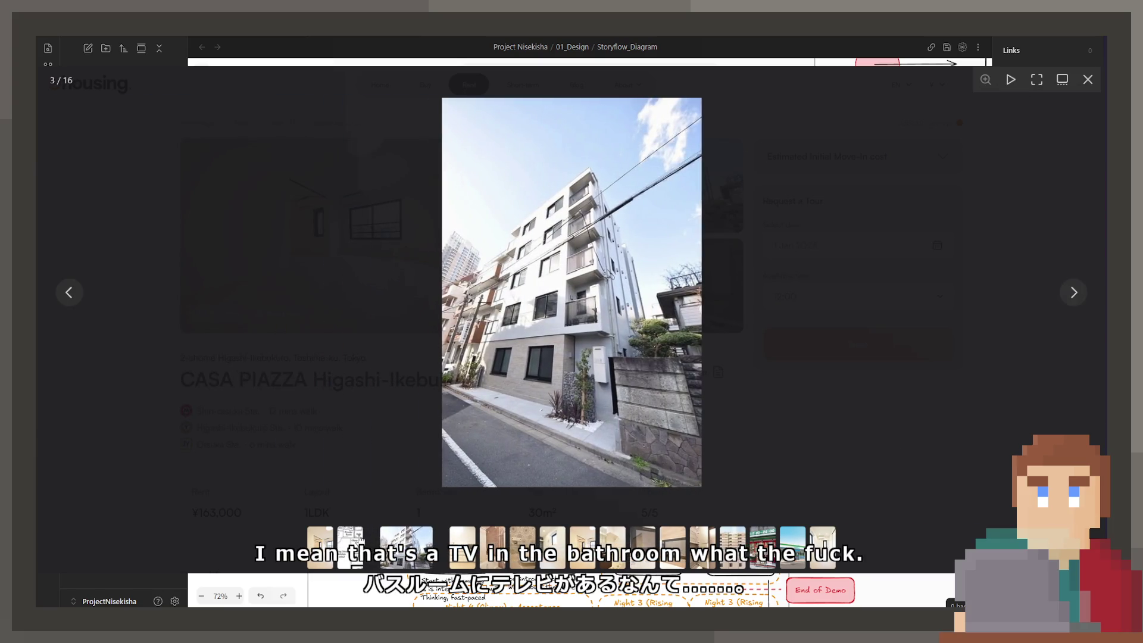
left_click(360, 540)
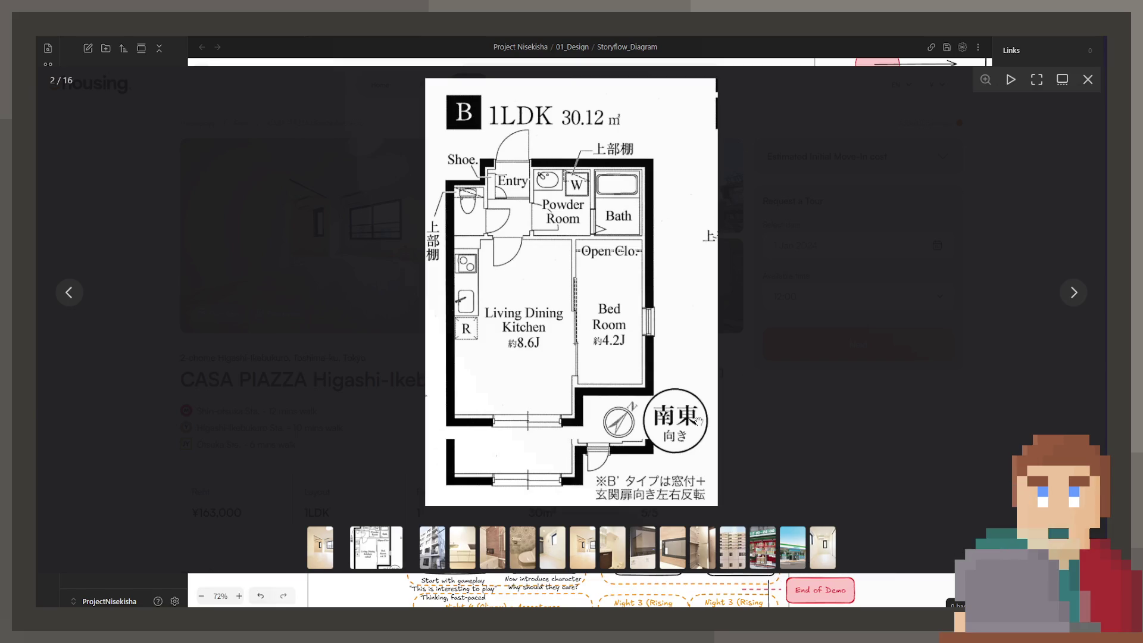
View the bathroom, kitchen, room, washroom and bathroom TV photos, then close the gallery
left_click(481, 565)
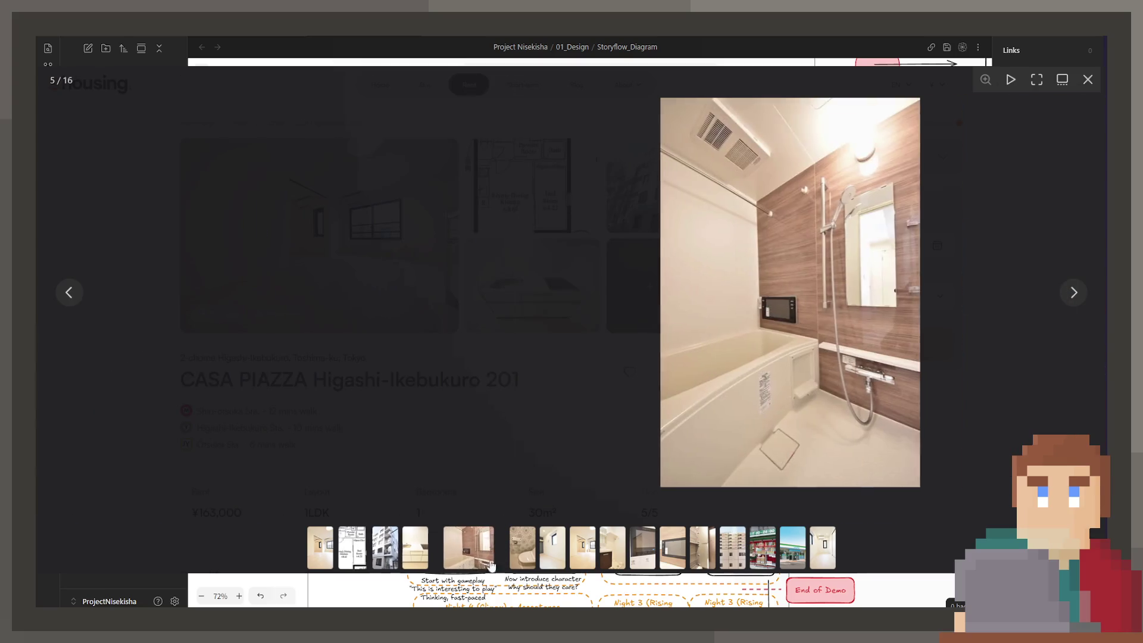
left_click(417, 553)
left_click(546, 554)
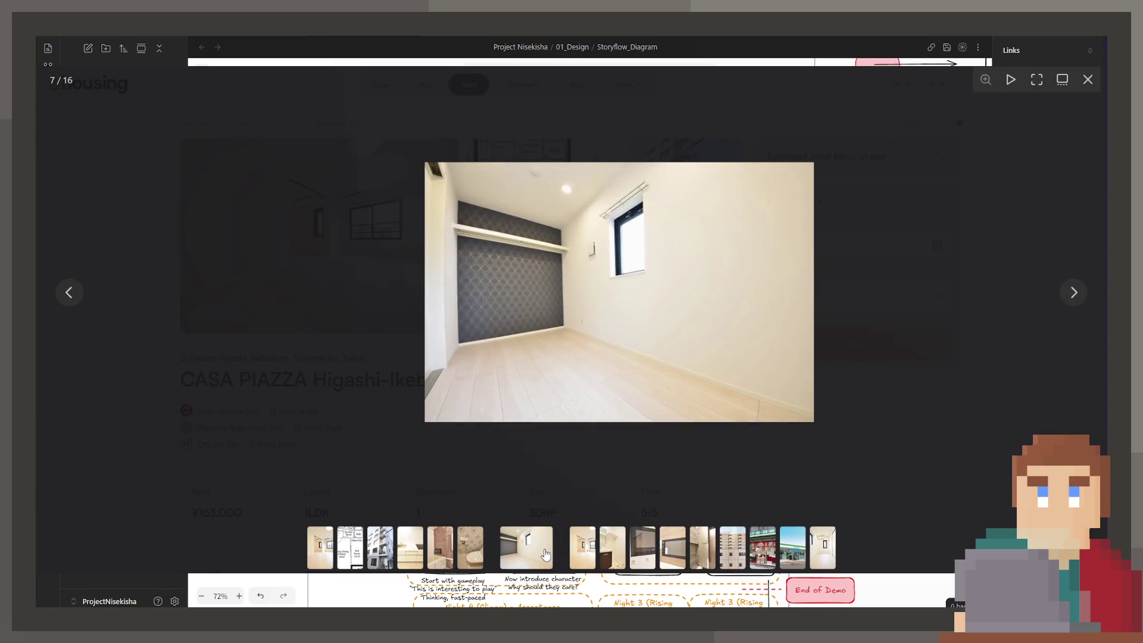
left_click(573, 555)
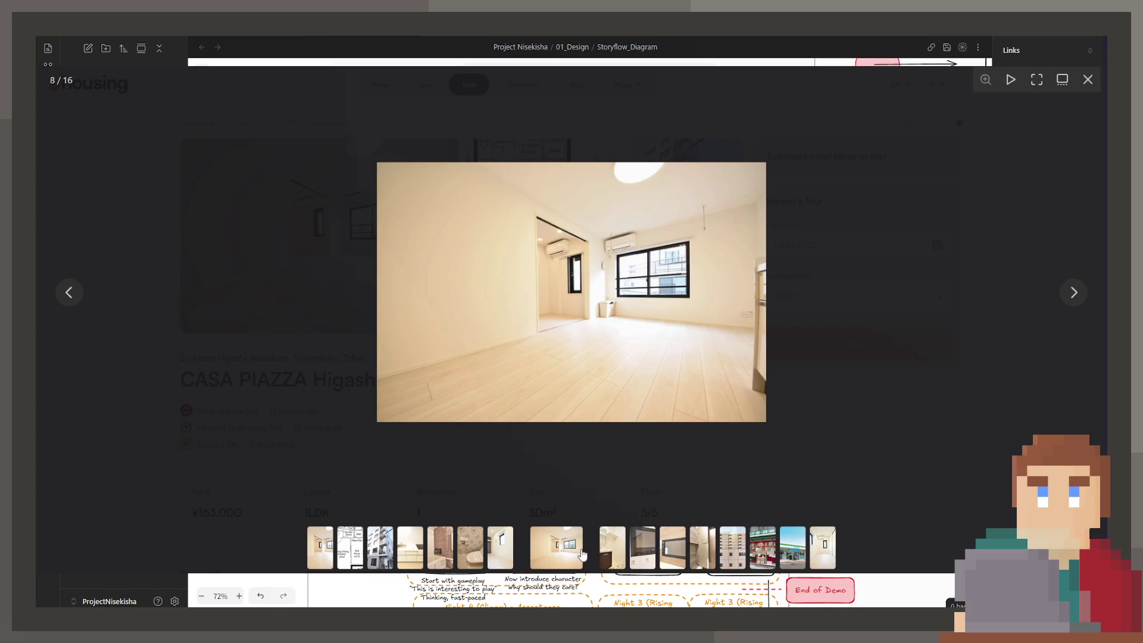
left_click(604, 558)
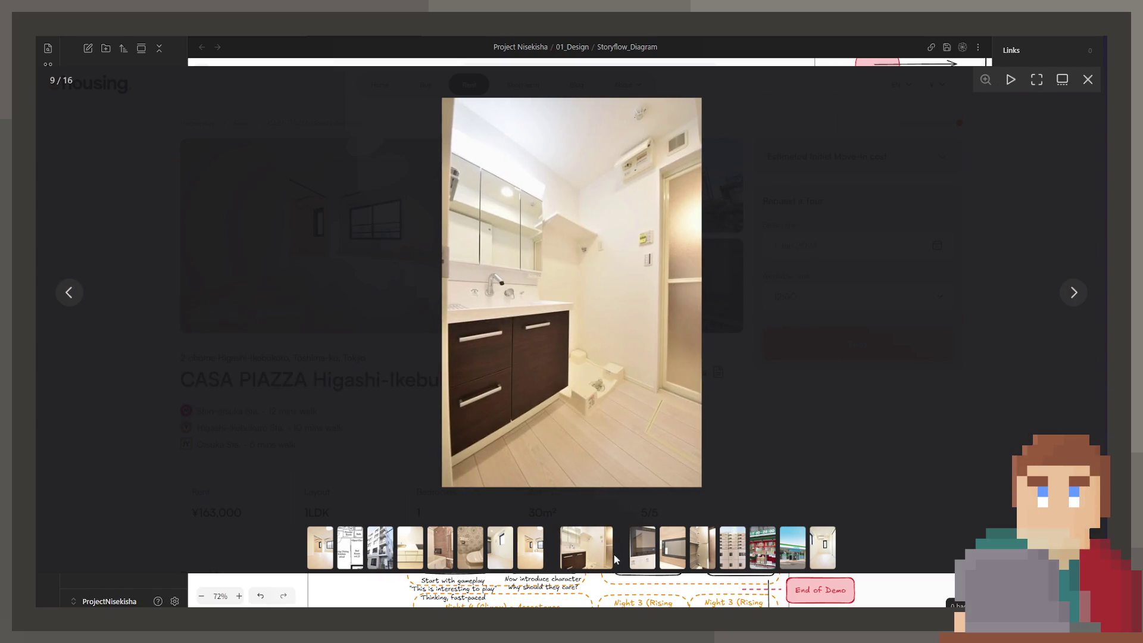
left_click(642, 548)
left_click(673, 548)
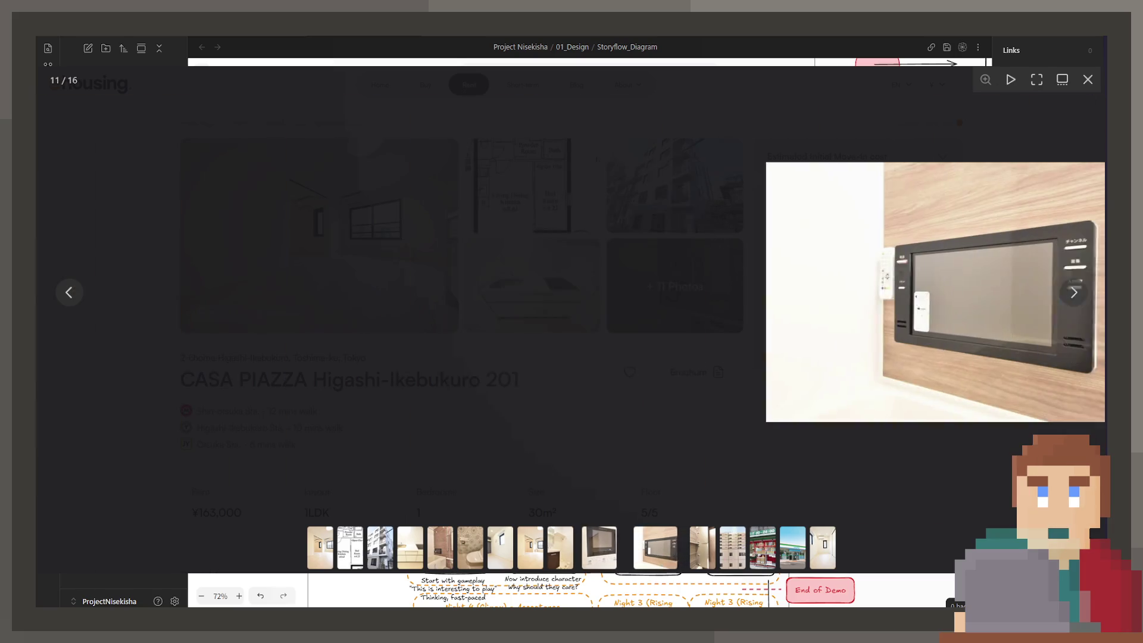
left_click(836, 351)
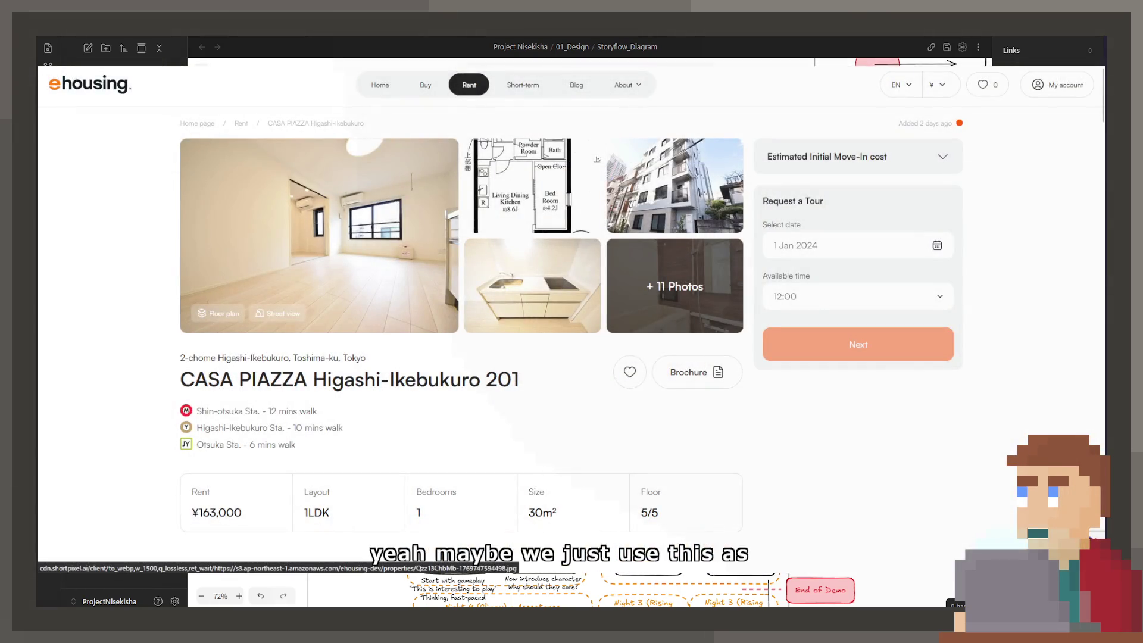
Return to the canvas beside the Apartment box and delete an accidentally pasted link image
key("Escape")
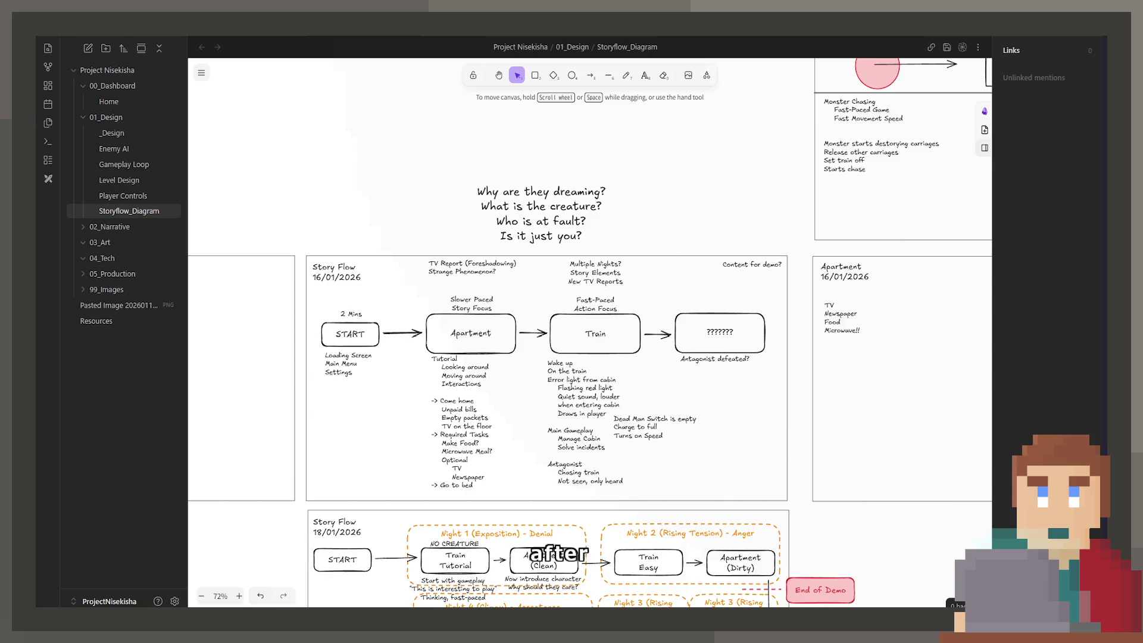
scroll(793, 345, "right", 10)
scroll(793, 345, "down", 2)
key("ctrl+v")
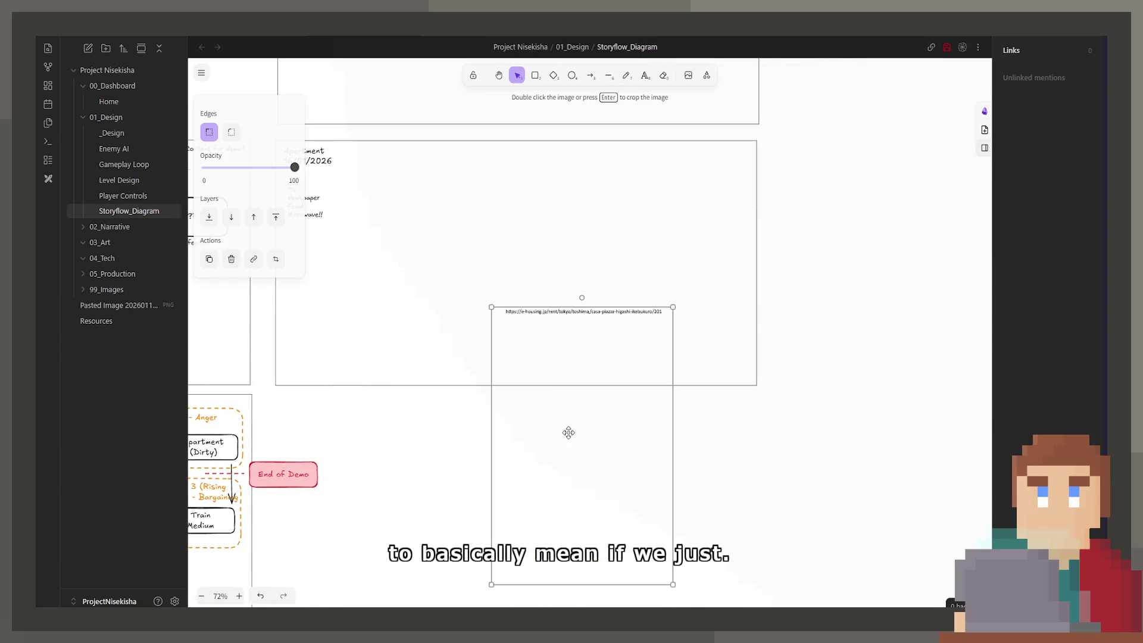
scroll(589, 402, "down", 2)
scroll(589, 402, "left", 1)
key("Delete")
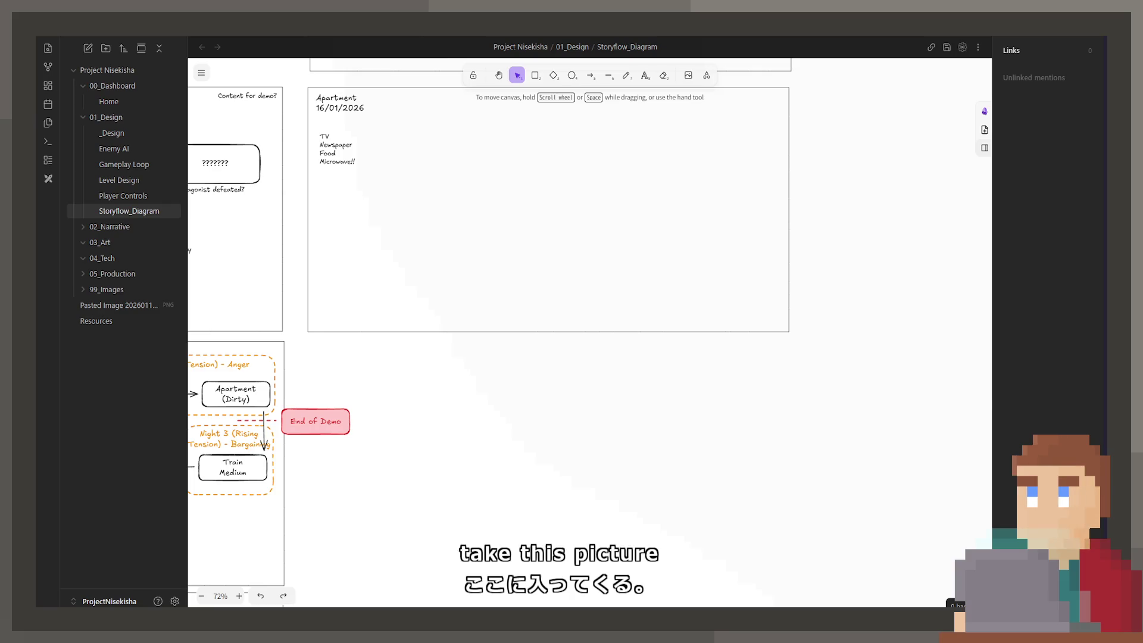
Paste the 1LDK floor-plan image and move it up into place on the canvas
key("ctrl+v")
left_click_drag(690, 456, 613, 253)
left_click(613, 253, "ctrl")
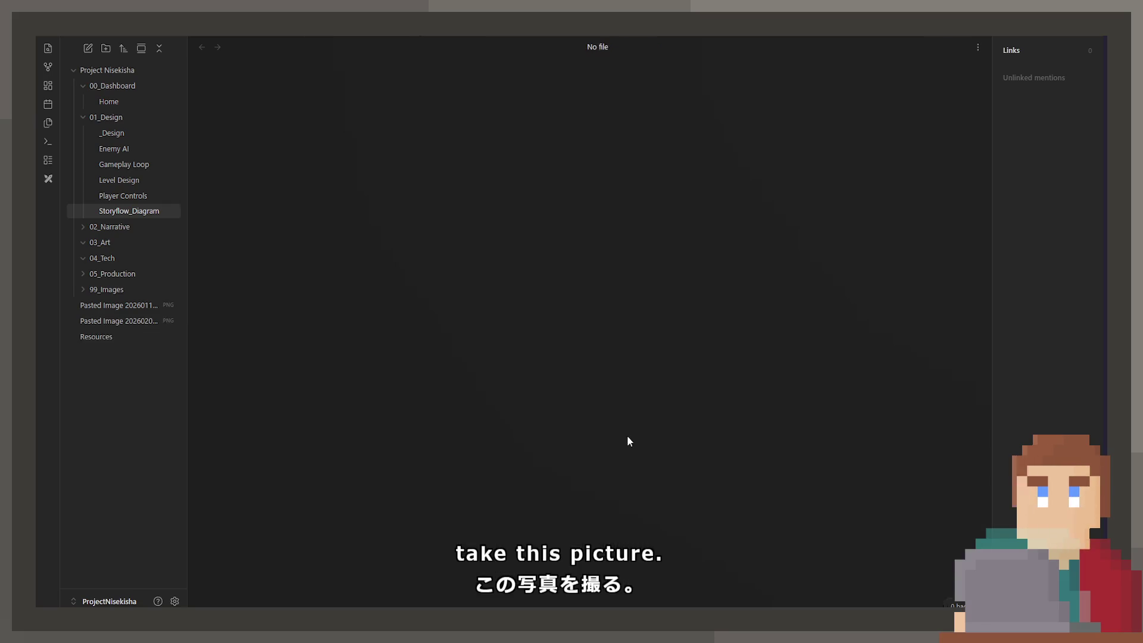
Close the floor-plan image tabs that opened, returning to the Storyflow_Diagram canvas
key("ctrl+w")
scroll(525, 244, "up", 5)
left_click(525, 244, "ctrl")
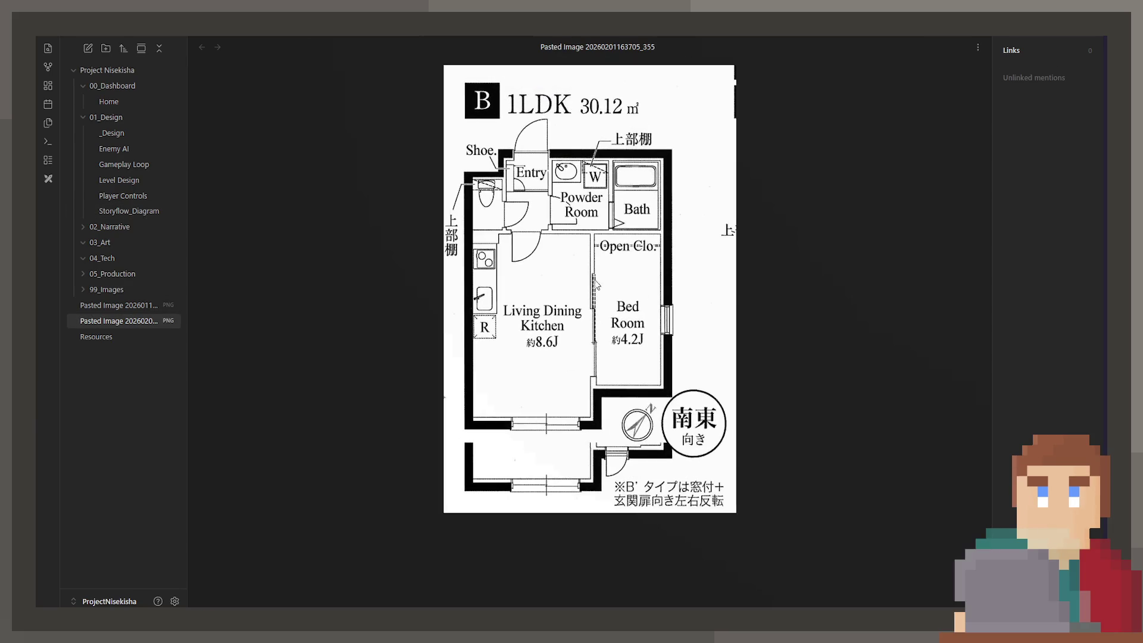
key("ctrl+w")
scroll(738, 157, "up", 3)
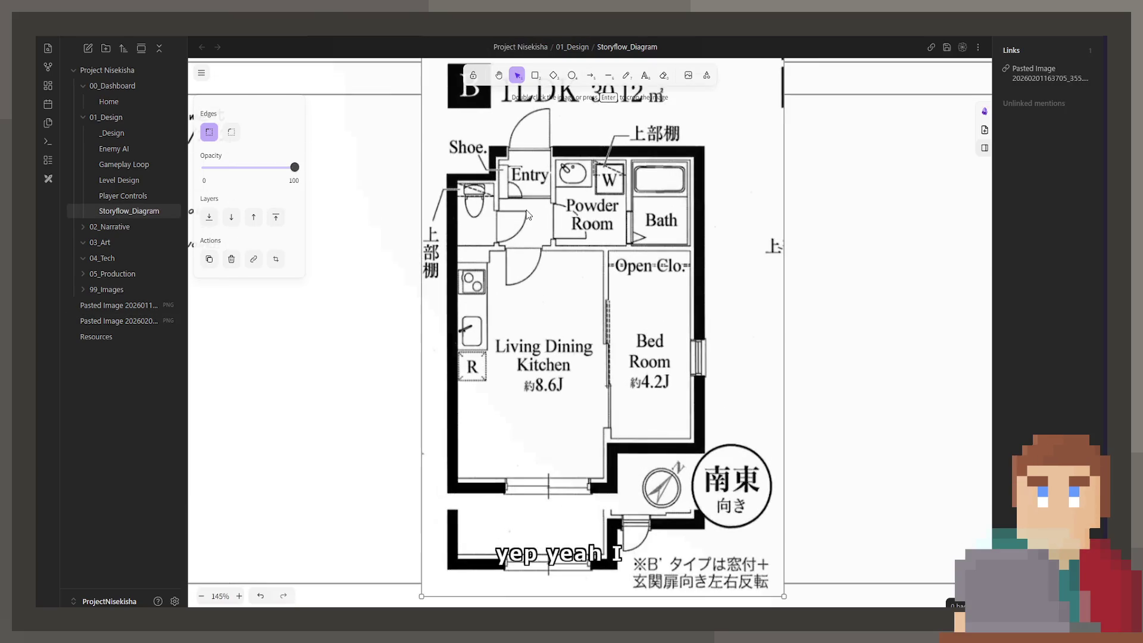
Shrink the floor plan from its corner and move it up and left within the Apartment box
left_click_drag(764, 146, 600, 383)
mouse_move(453, 528)
left_mouse_down()
mouse_move(721, 197)
mouse_move(548, 232)
mouse_move(627, 381)
mouse_move(626, 366)
left_mouse_up()
scroll(706, 388, "up", 3)
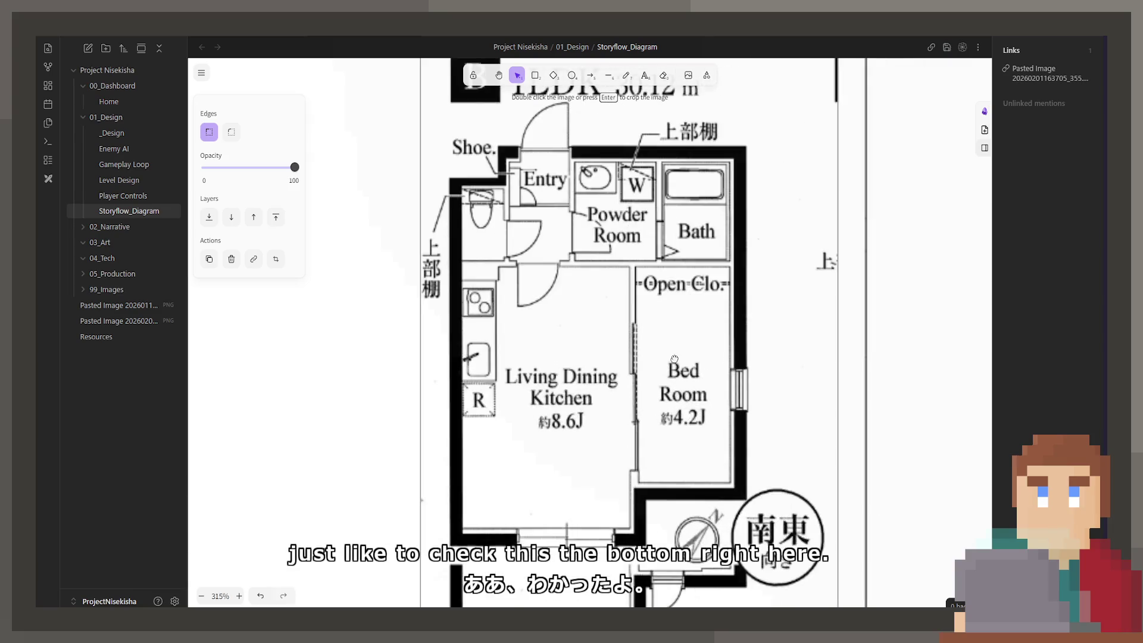
left_click(706, 388, "ctrl")
key("ctrl+w")
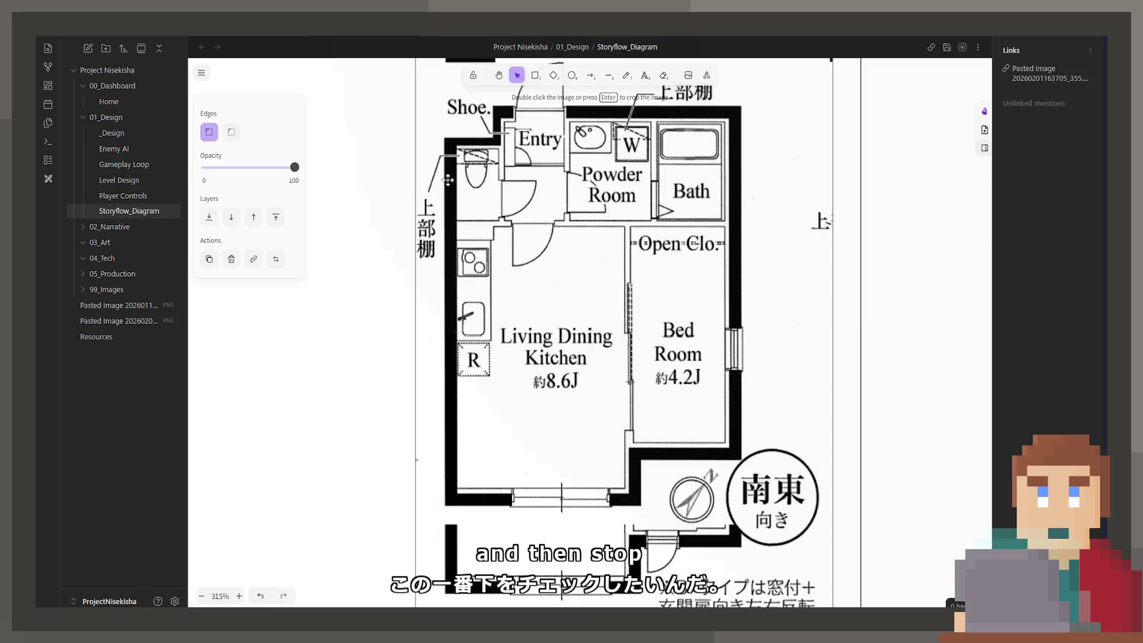
Draw a rectangle with a transparent background over the floor plan's rooms
left_click(536, 75)
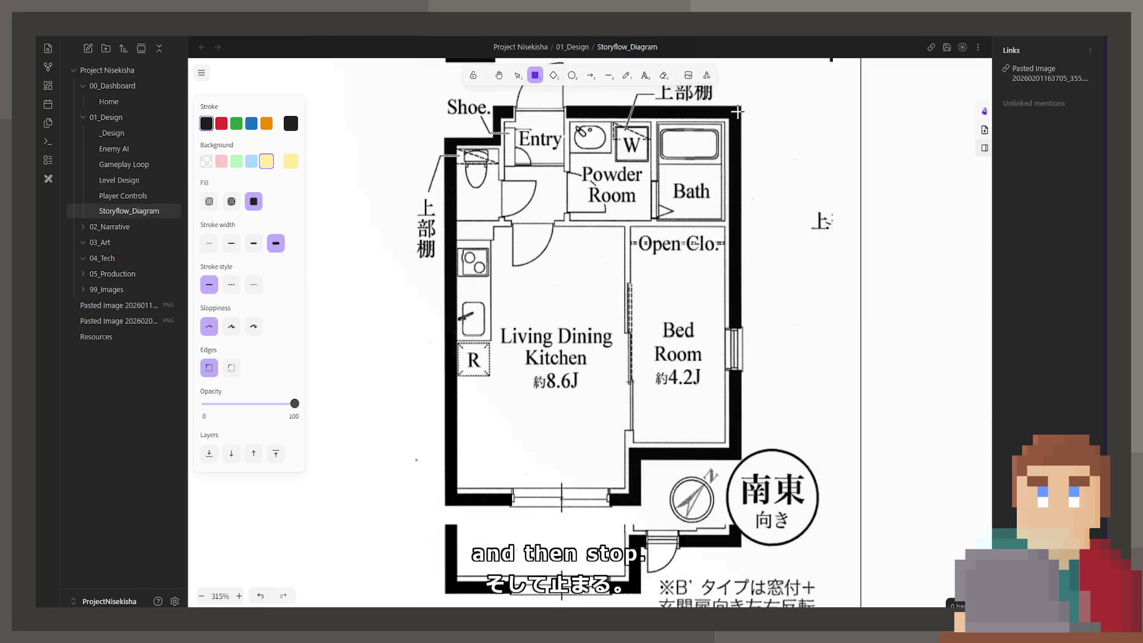
left_click_drag(740, 108, 445, 505)
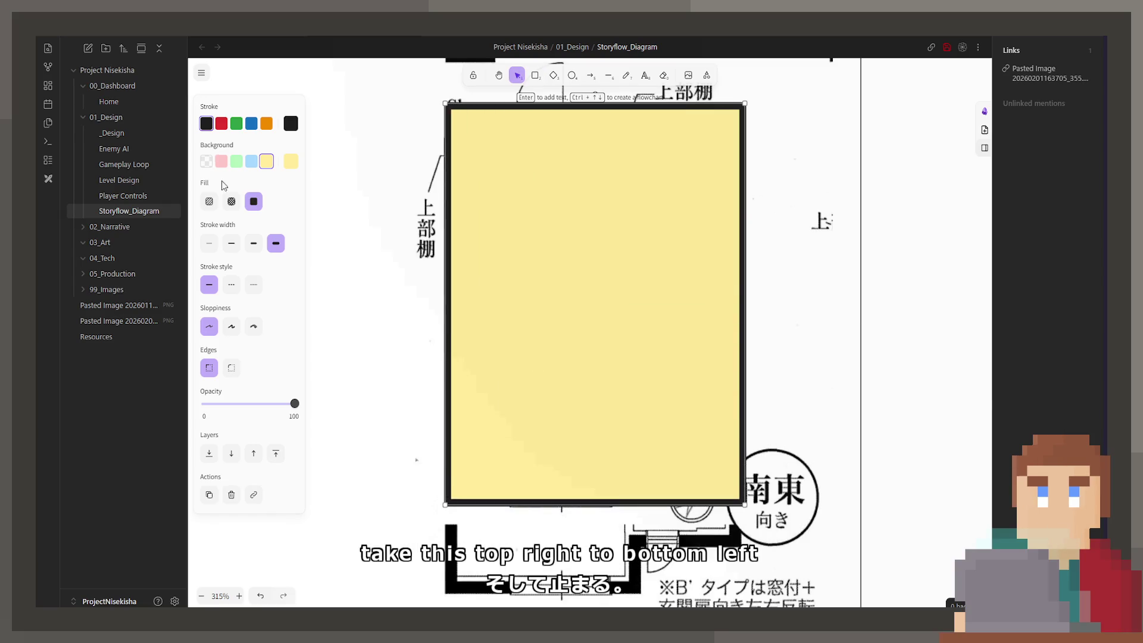
left_click(206, 161)
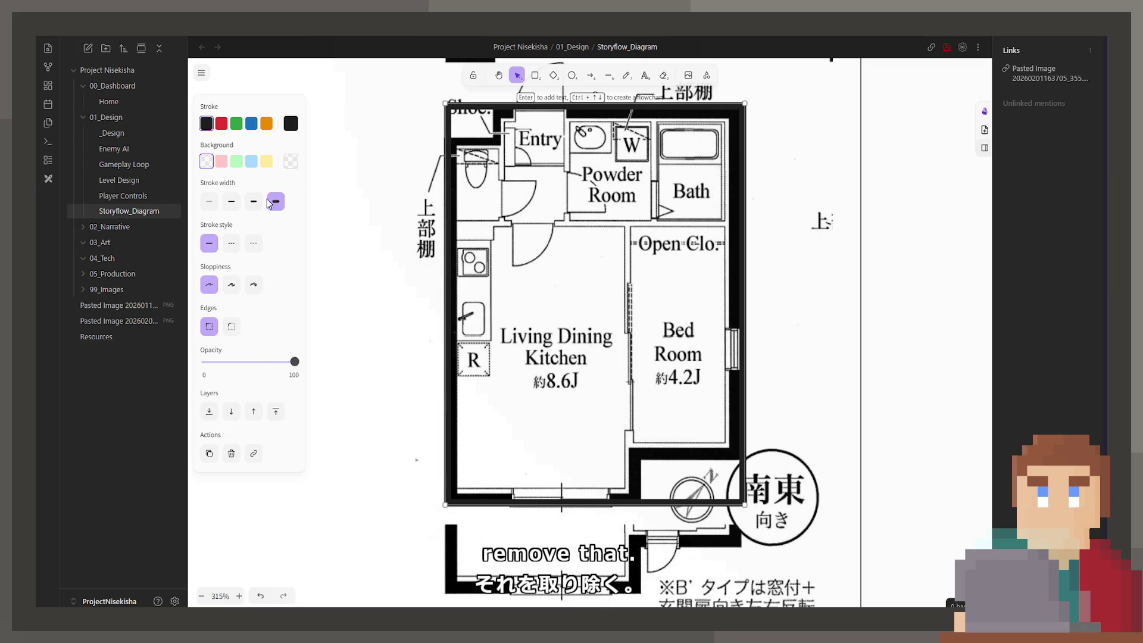
Make the rectangle's outline red and align its left, bottom and right edges to the walls
left_click_drag(446, 221, 451, 227)
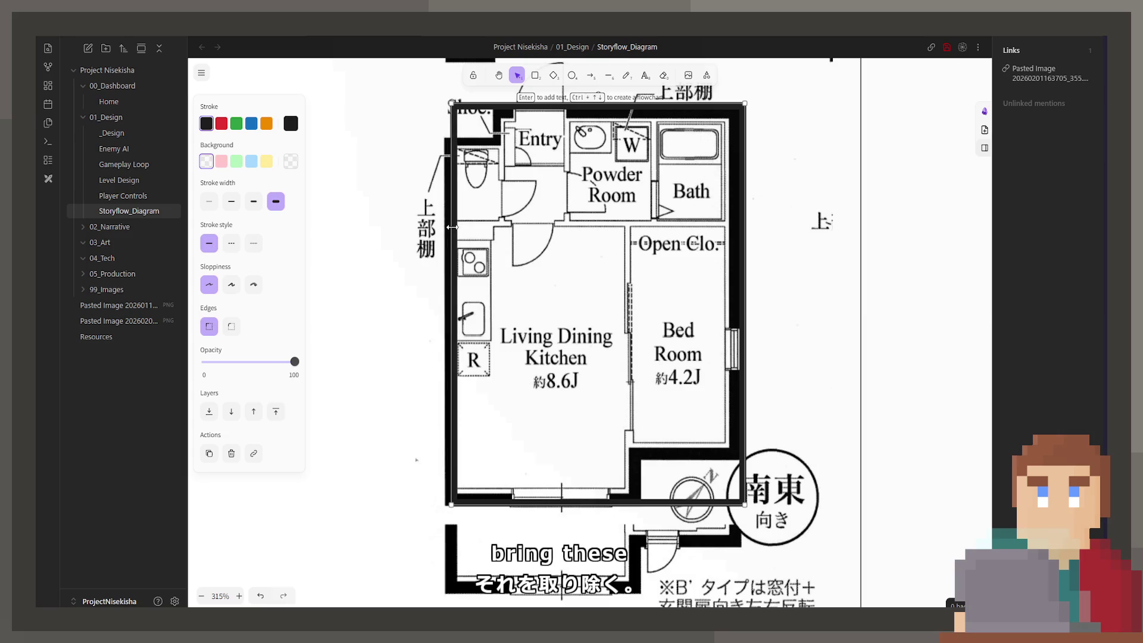
left_click(225, 125)
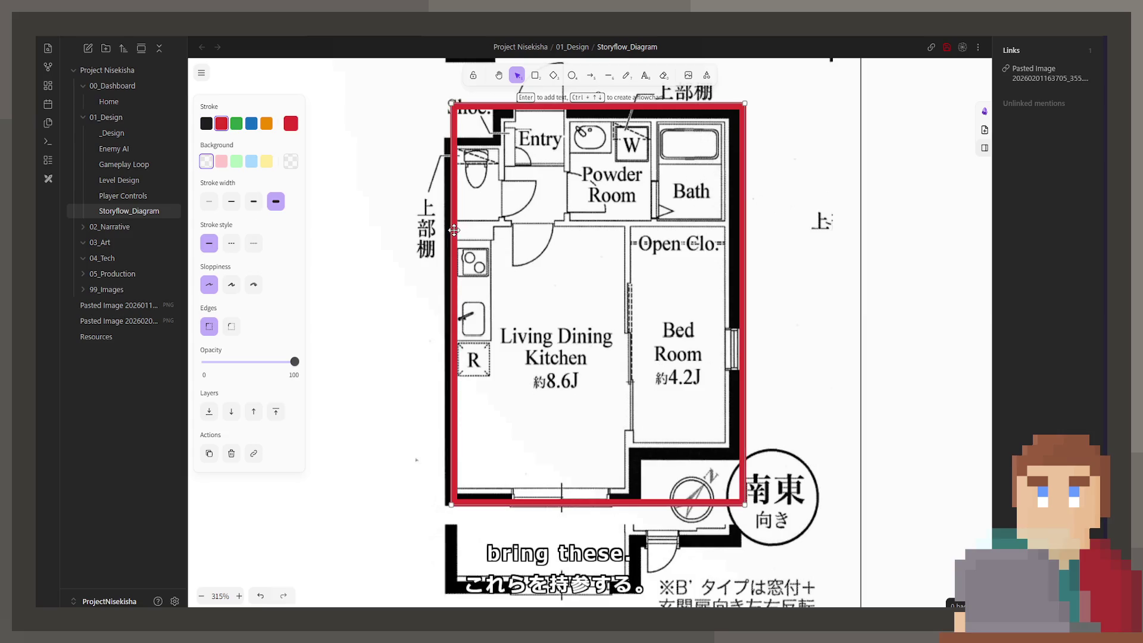
left_click_drag(453, 231, 454, 230)
left_click_drag(619, 505, 621, 500)
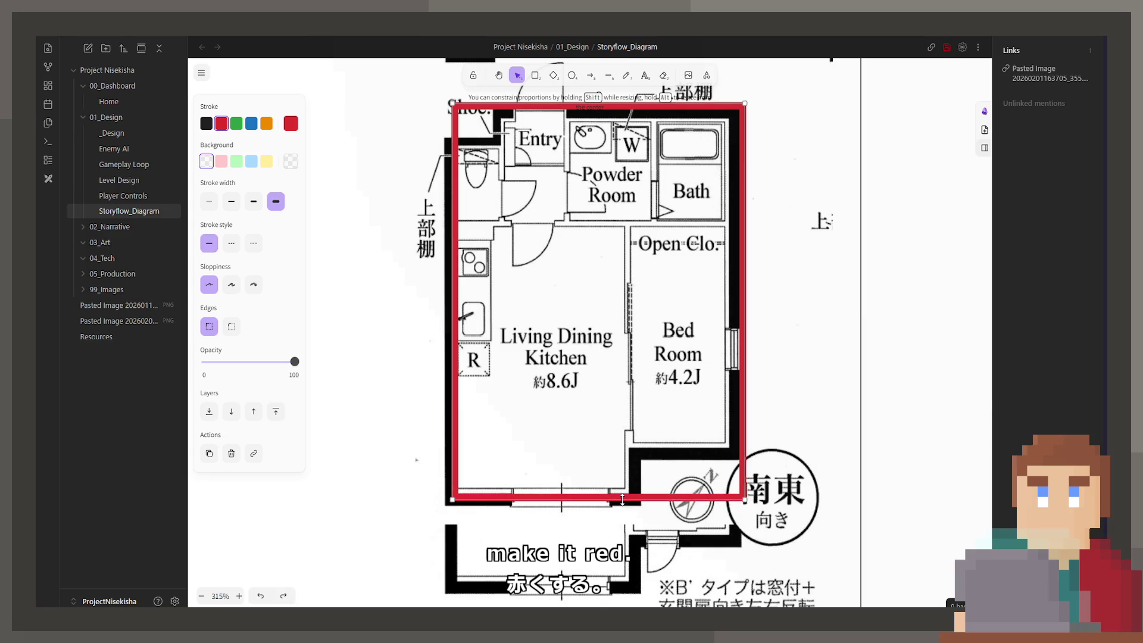
left_click_drag(742, 369, 734, 370)
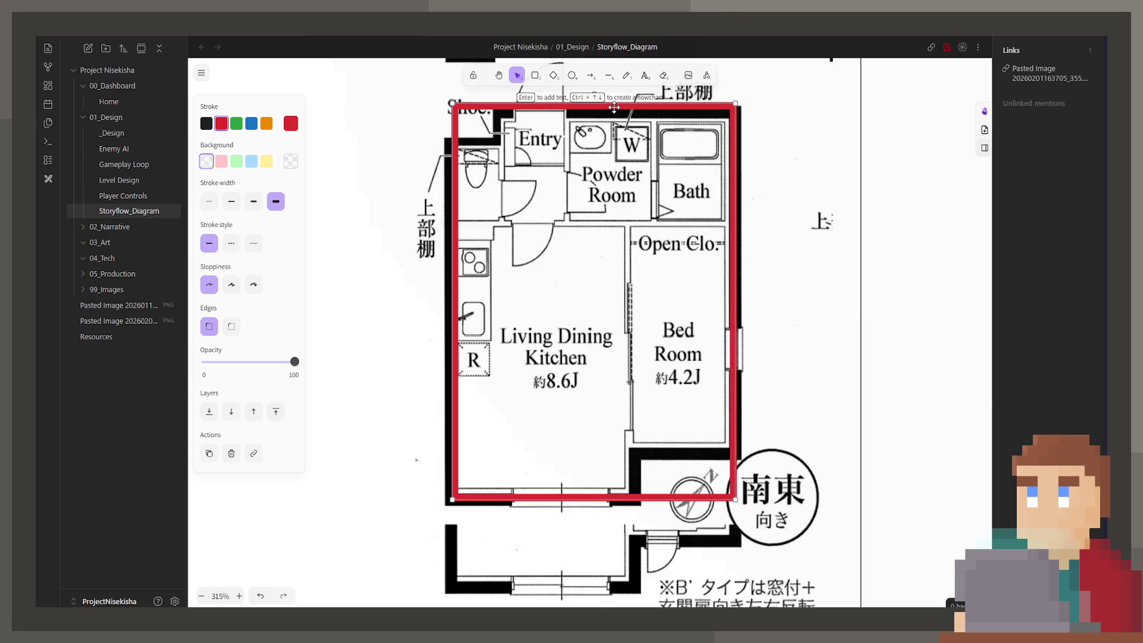